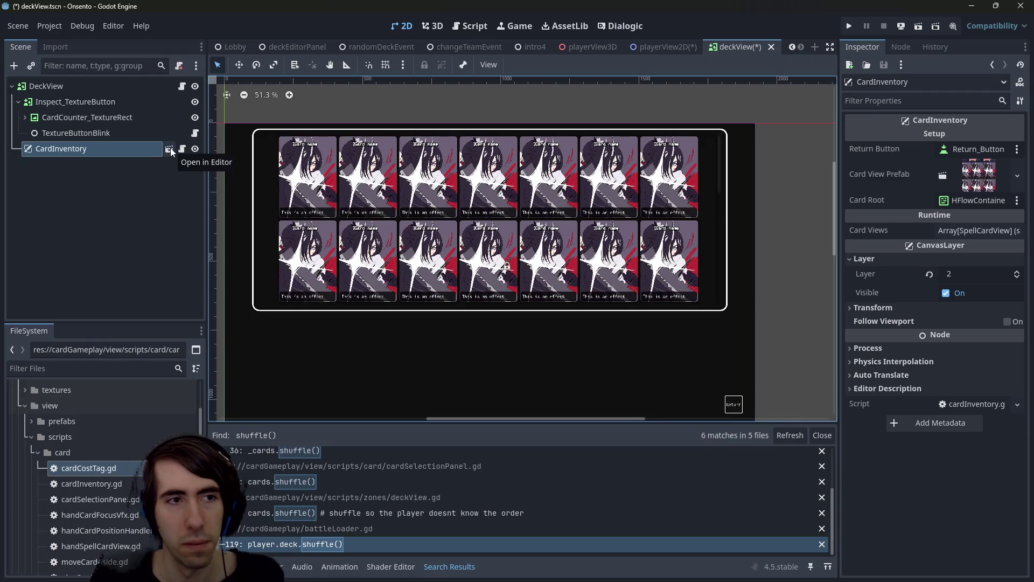
Browse the CardInventory, changeTeamEvent and randomDeckEvent scene tabs
left_click(171, 149)
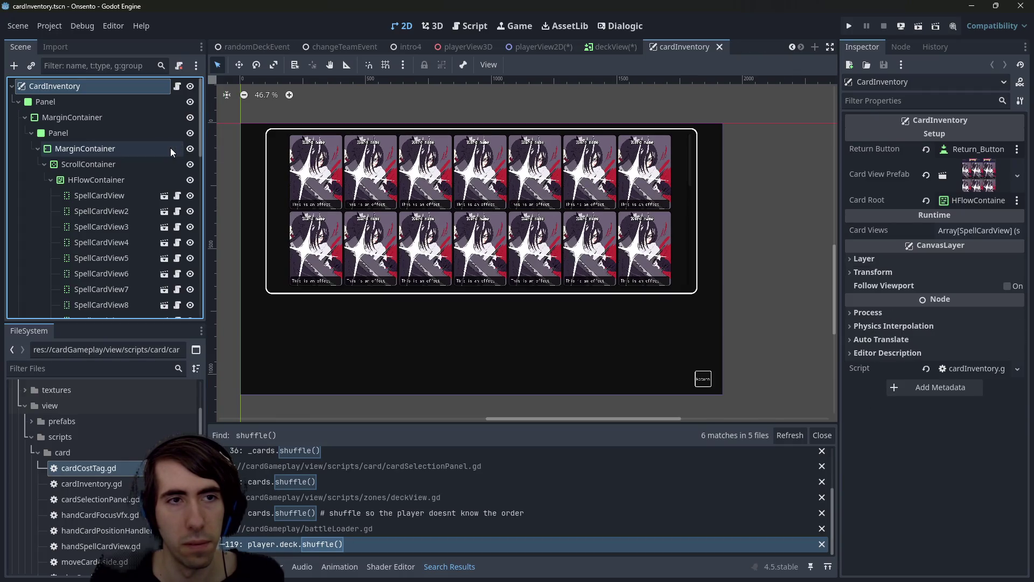
left_click(17, 104)
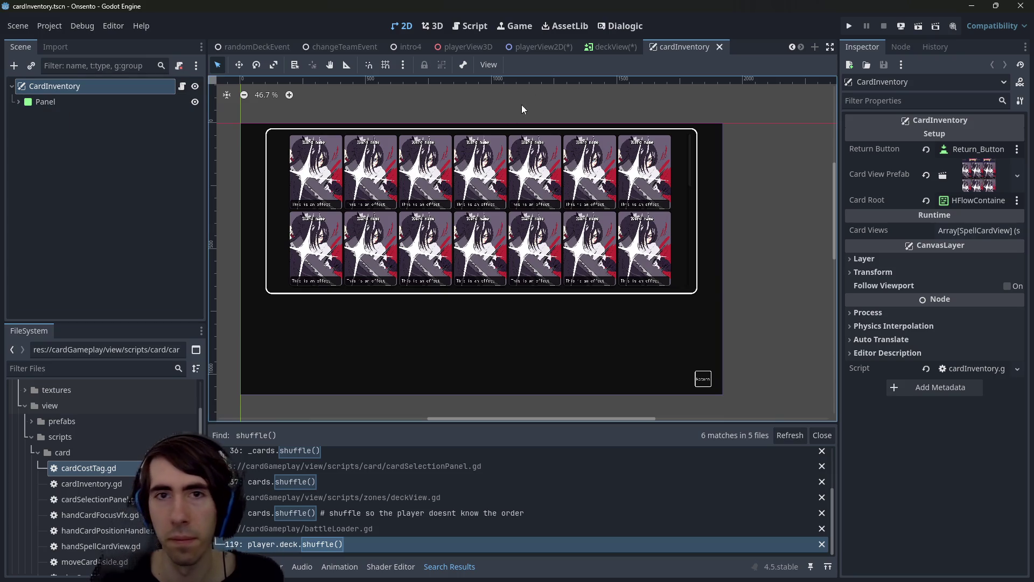
left_click(353, 48)
scroll(440, 106, "down", 2)
scroll(491, 159, "up", 5)
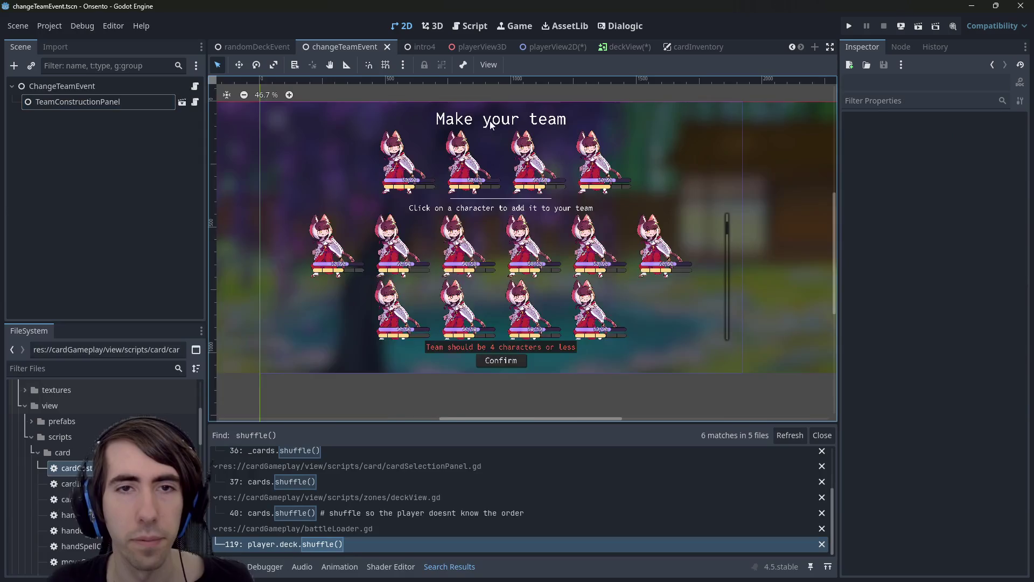
scroll(521, 196, "up", 3)
scroll(522, 221, "down", 5)
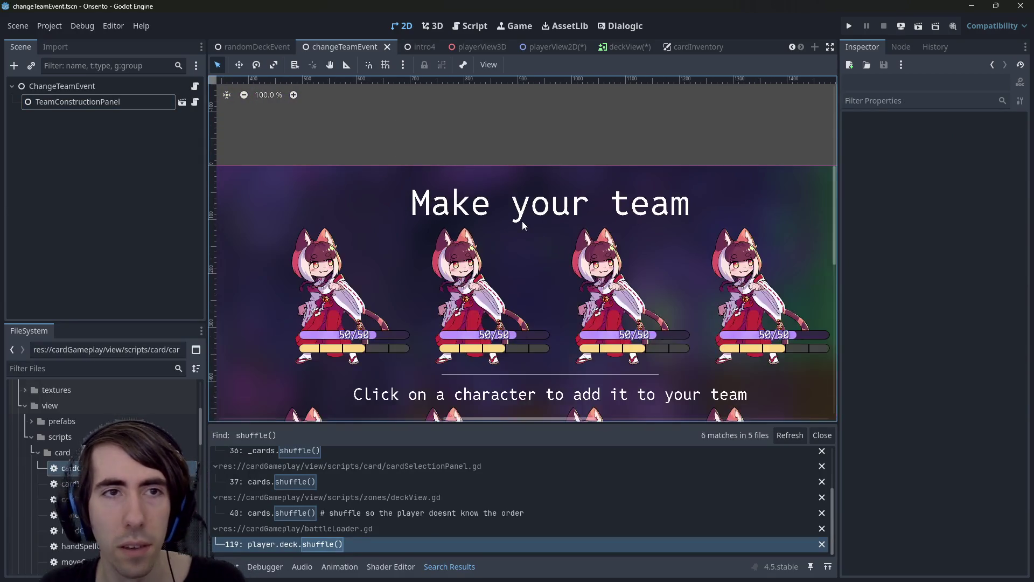
left_click(244, 51)
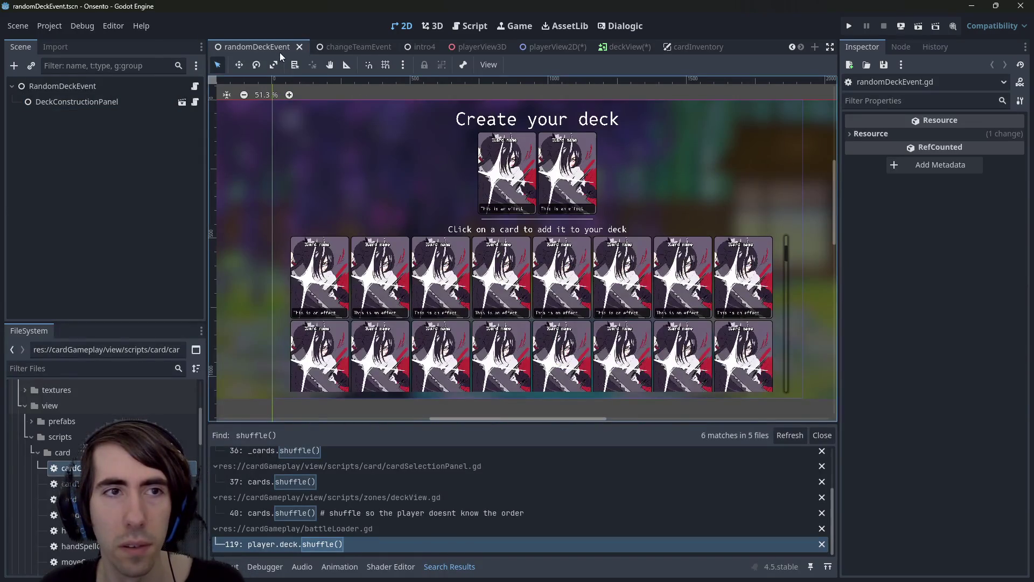
Quick Open the removeCardEvent script, then the removeCardEvent.tscn scene
key("shift+alt+o")
type("remove ca")
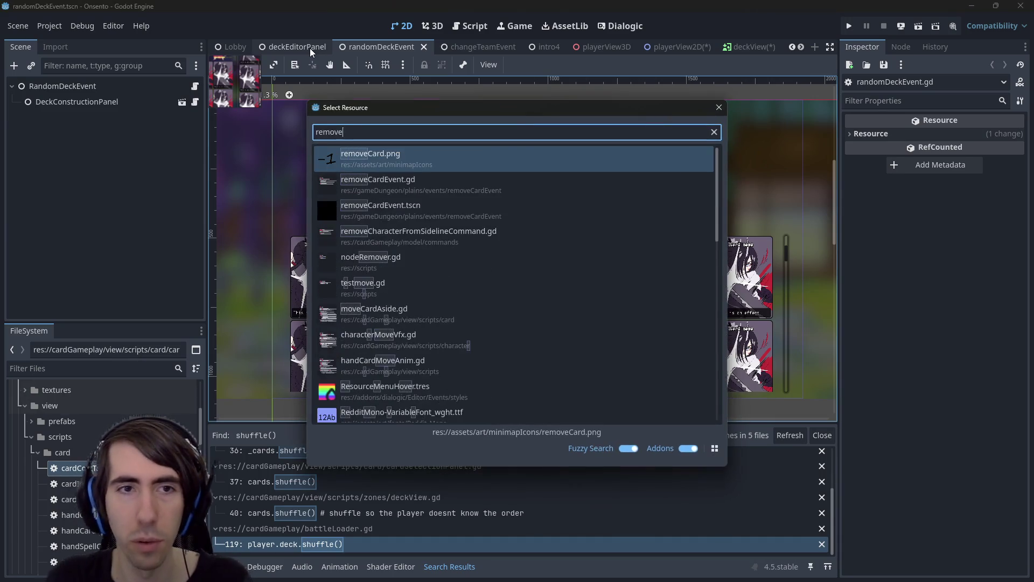
type("r")
key("Down")
key("Return")
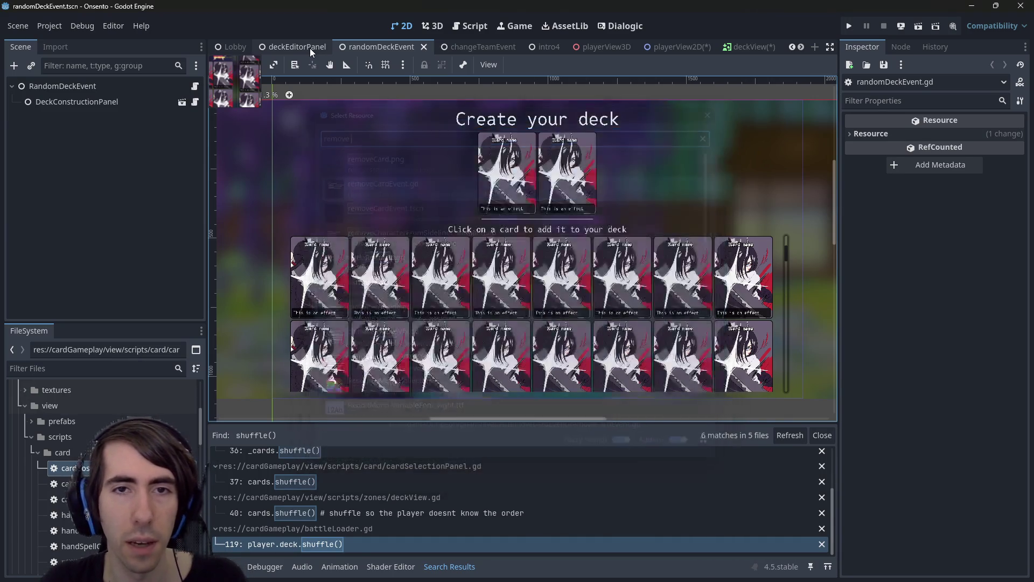
key("shift+alt+o")
type("remove car")
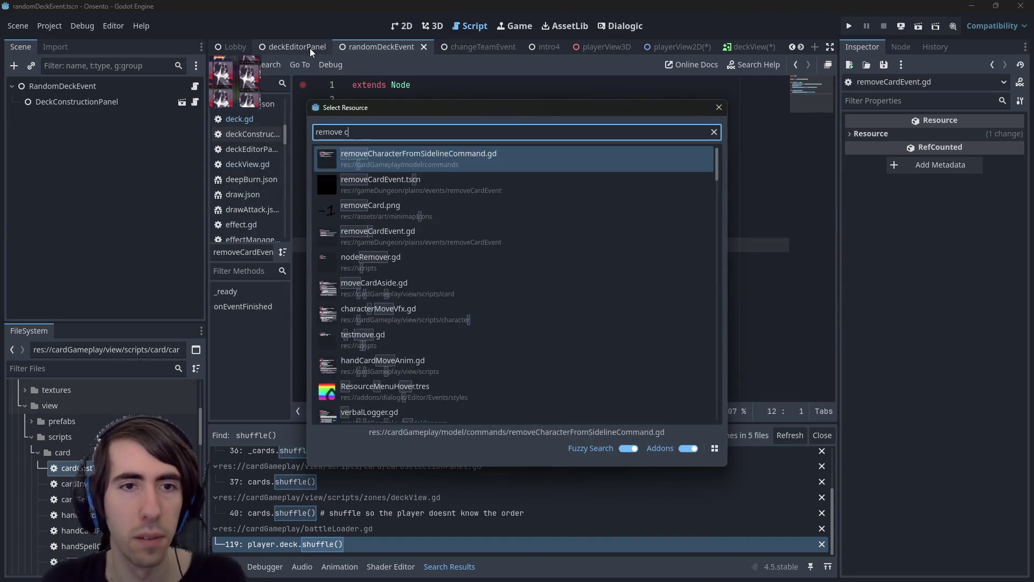
key("Down")
key("Down")
key("Return")
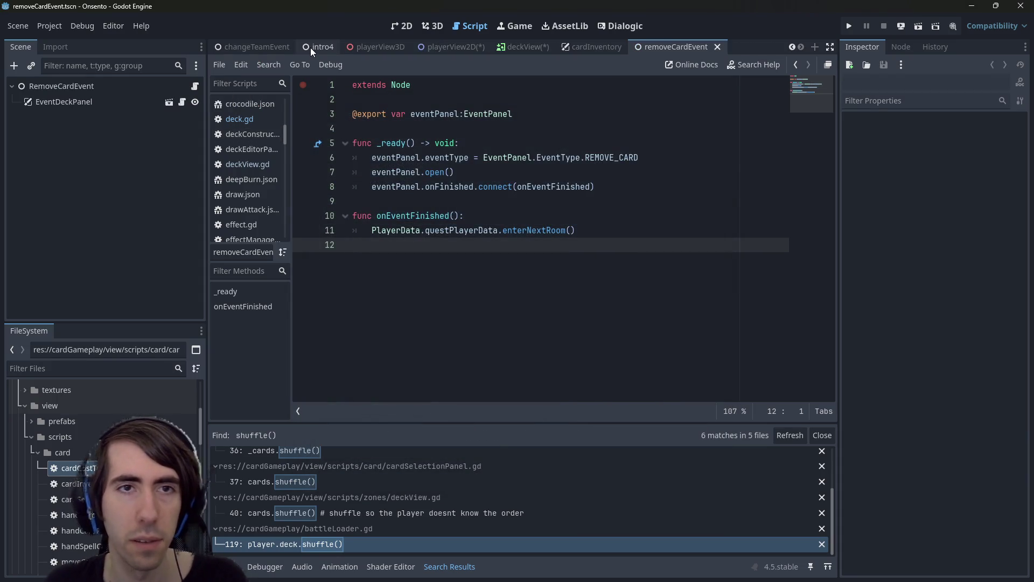
Open removeCardEvent's EventDeckPanel instance in its own editor tab
left_click(400, 26)
scroll(501, 142, "up", 4)
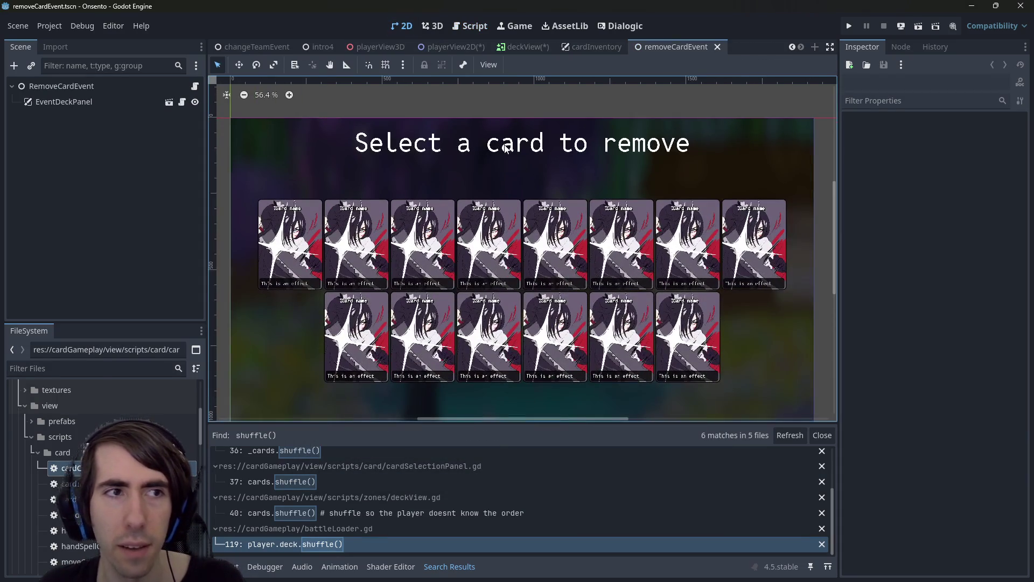
left_click(170, 102)
scroll(525, 226, "up", 5)
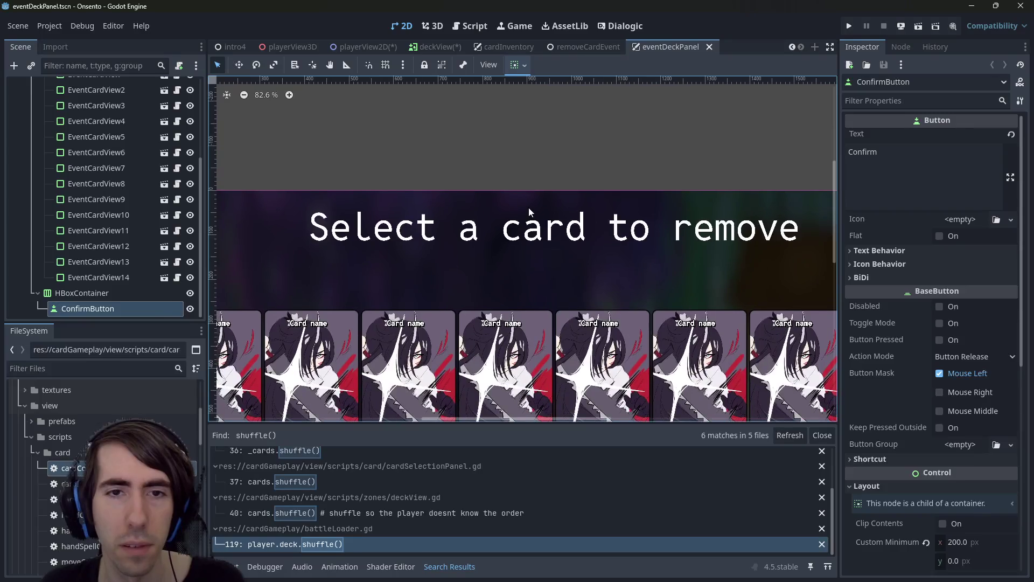
Return to the deckView scene and open its CardInventory instance in its own tab
left_click(103, 102)
left_click(102, 90)
left_click(436, 46)
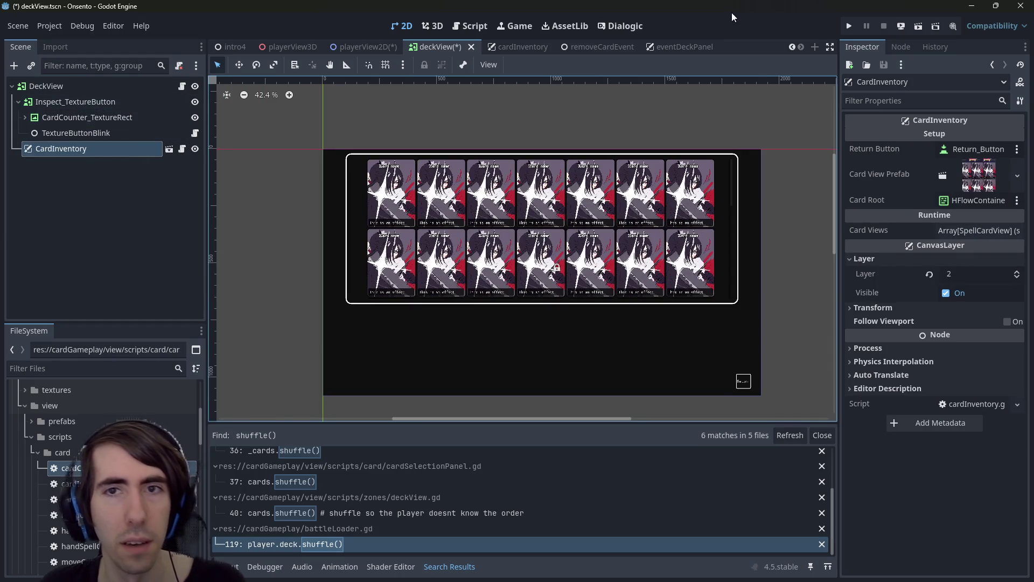
left_click(680, 47)
left_click(448, 46)
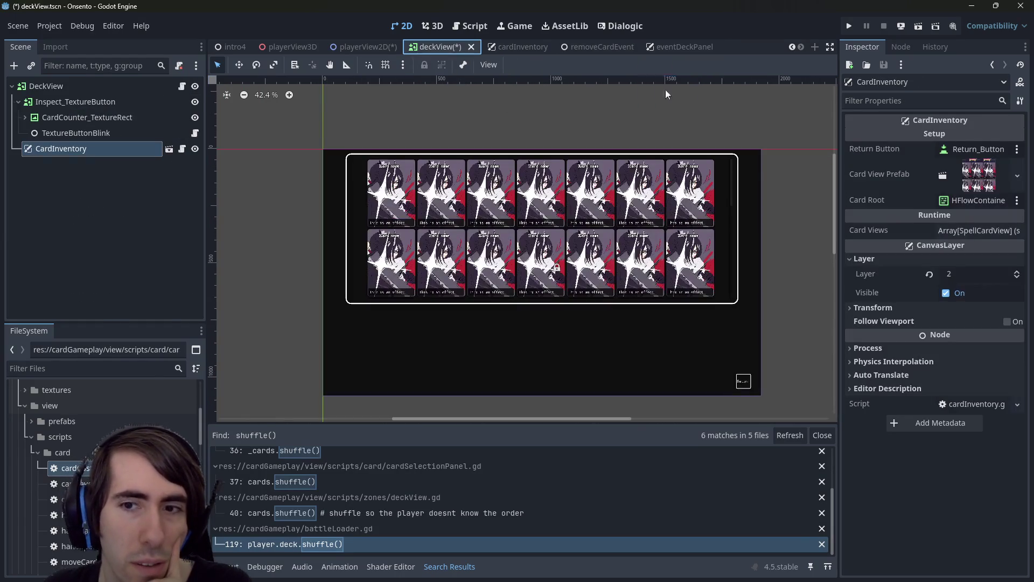
scroll(632, 257, "down", 2)
scroll(548, 314, "up", 3)
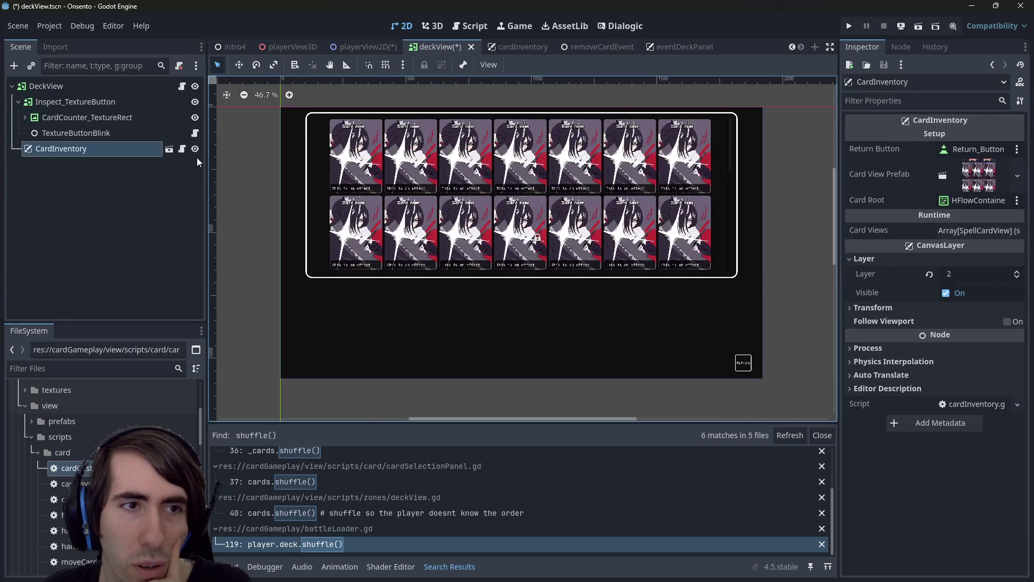
left_click(169, 149)
Inspect the root Panel, the inner Panel's size and the ScrollContainer's properties
left_click(73, 103)
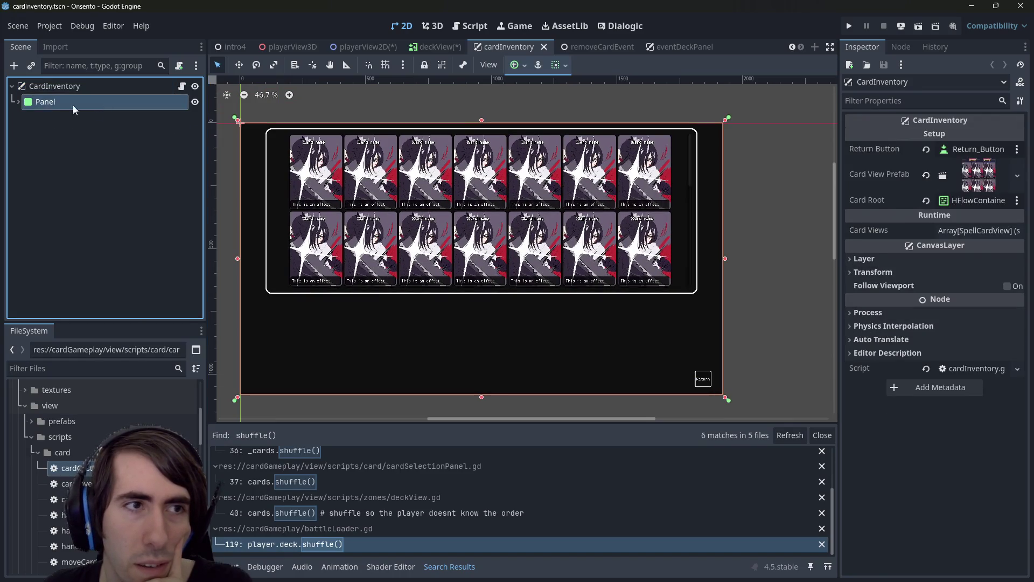
left_click(16, 102)
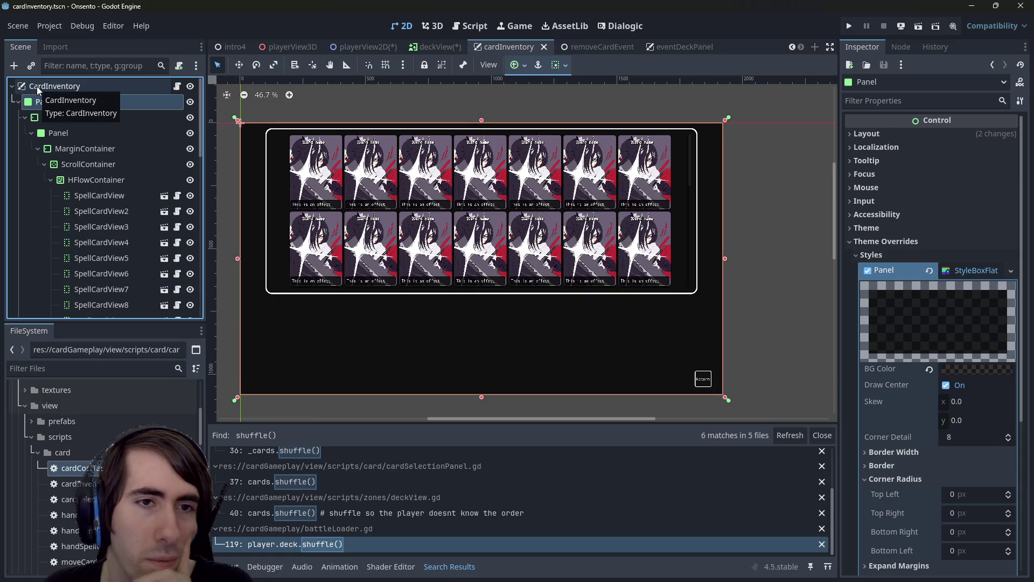
left_click(59, 131)
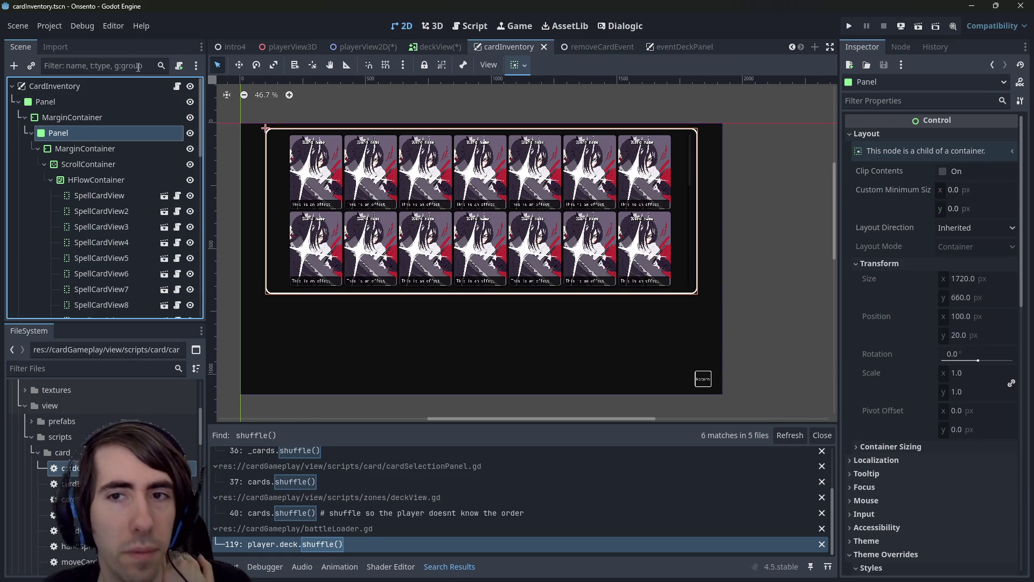
scroll(690, 177, "up", 4)
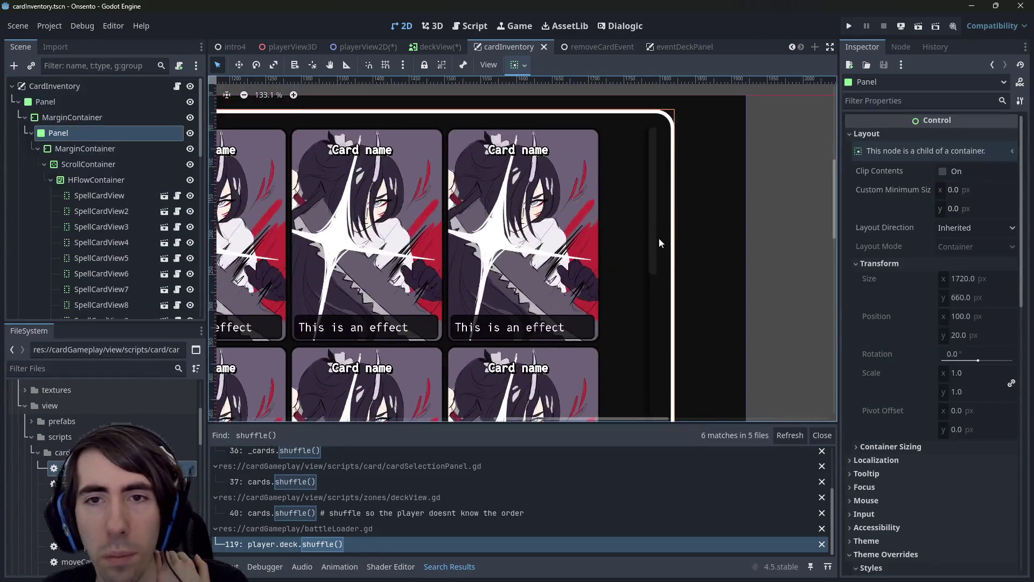
scroll(447, 195, "down", 4)
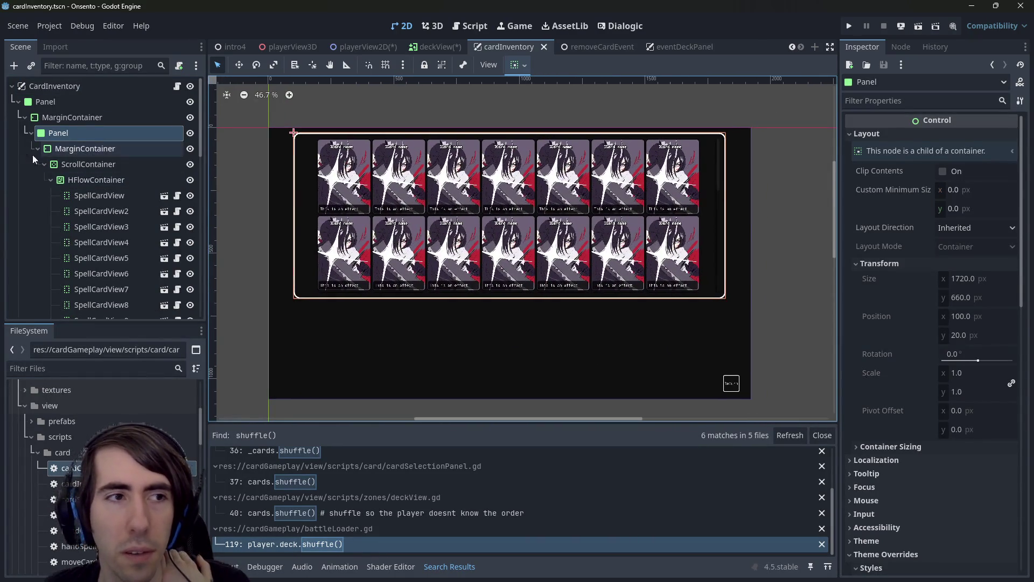
left_click(103, 165)
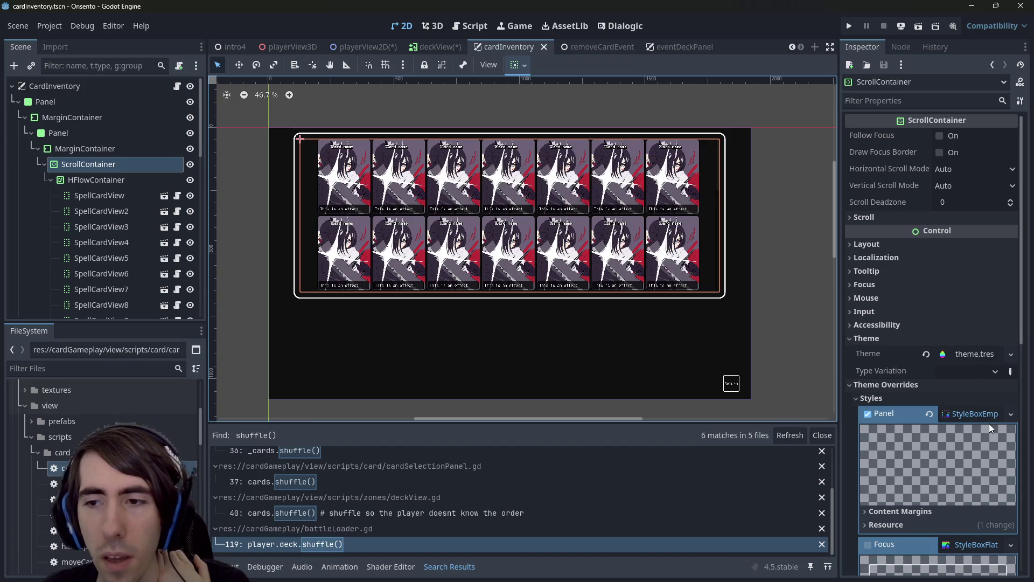
left_click(42, 161)
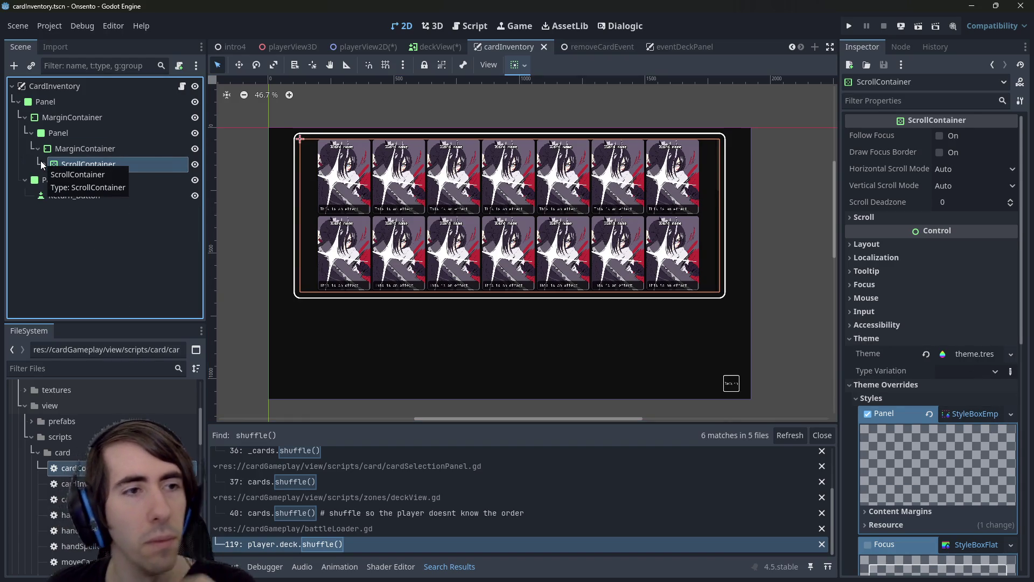
Compare the outer and inner MarginContainer margins (25) against the inner Panel and ScrollContainer
left_click(65, 133)
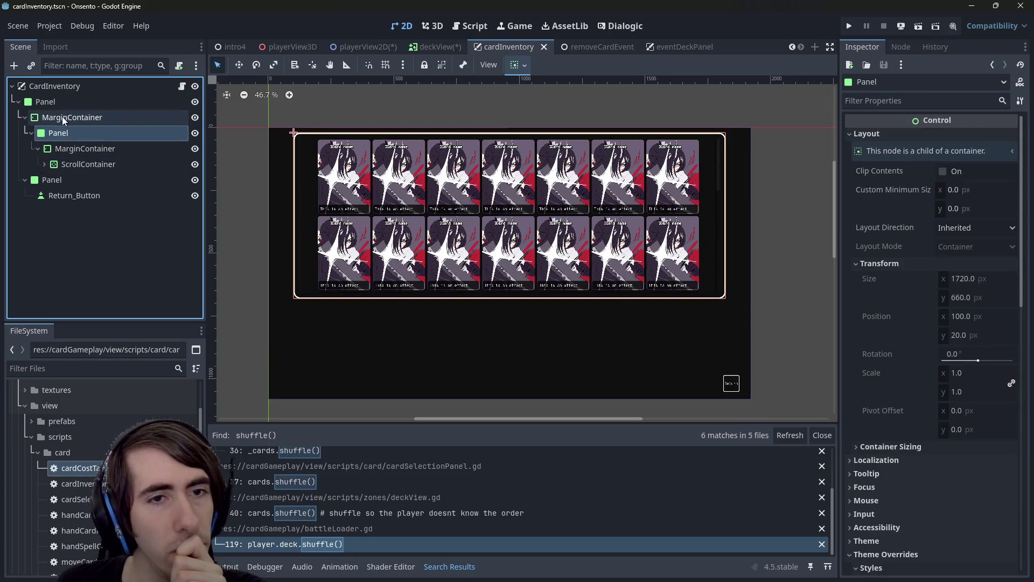
left_click(63, 116)
left_click(79, 148)
left_click(71, 130)
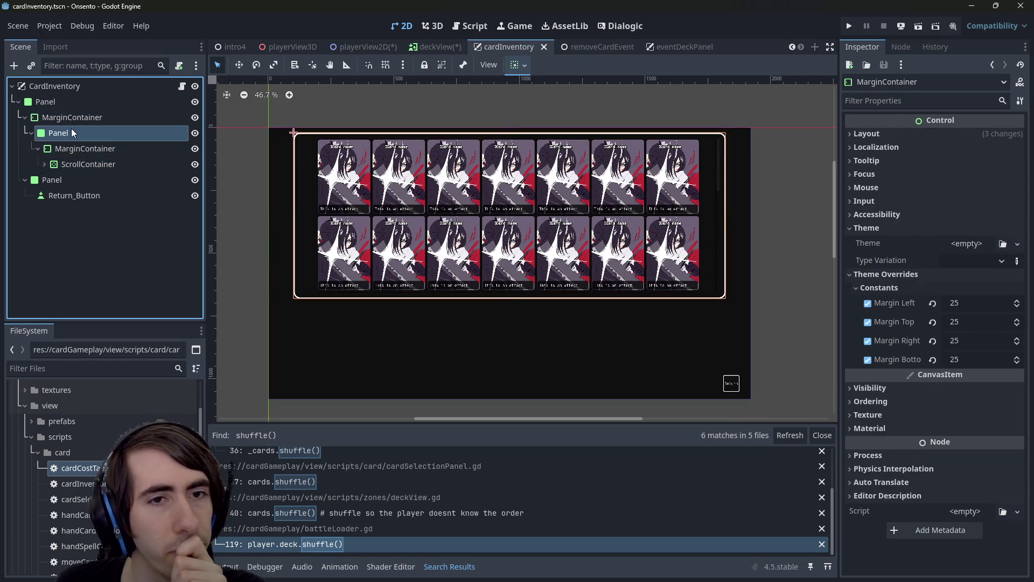
left_click(79, 148)
left_click(75, 137)
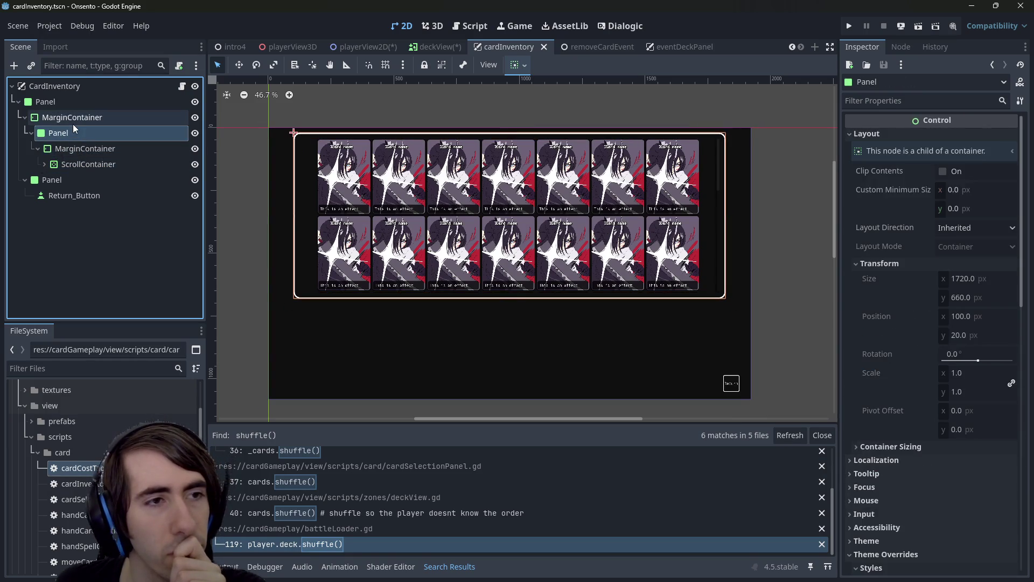
left_click(73, 122)
left_click(74, 134)
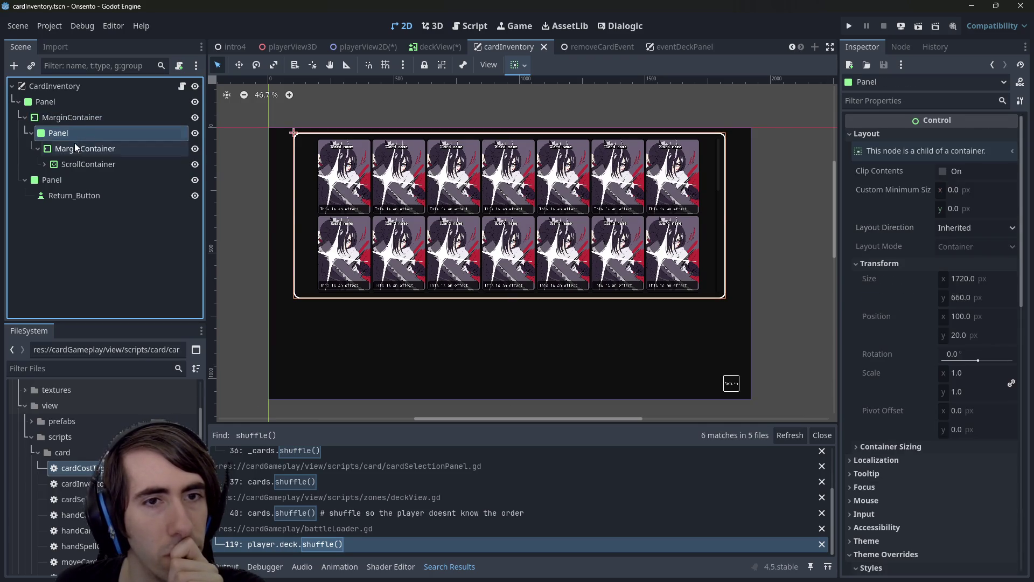
left_click(75, 146)
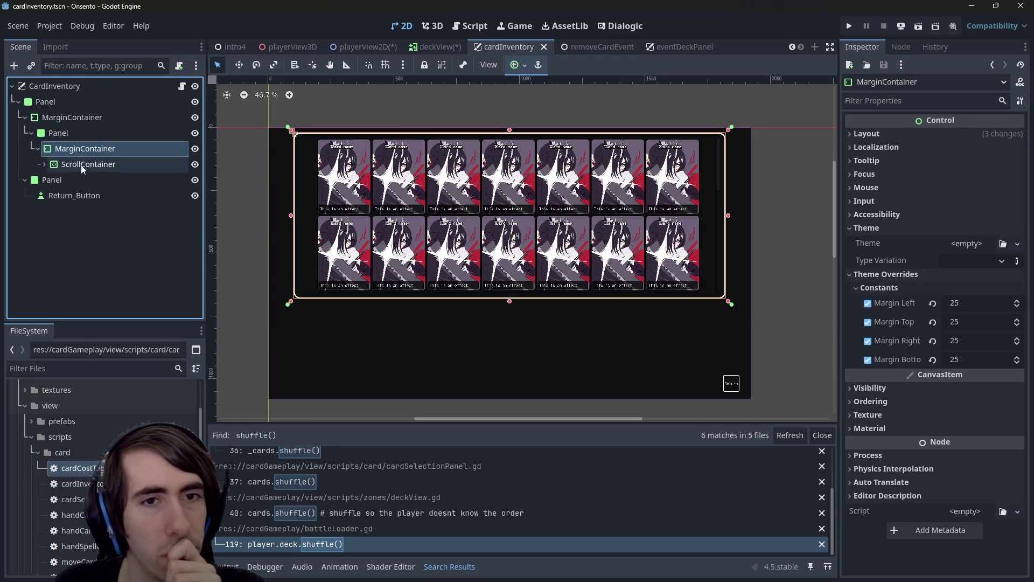
left_click(82, 162)
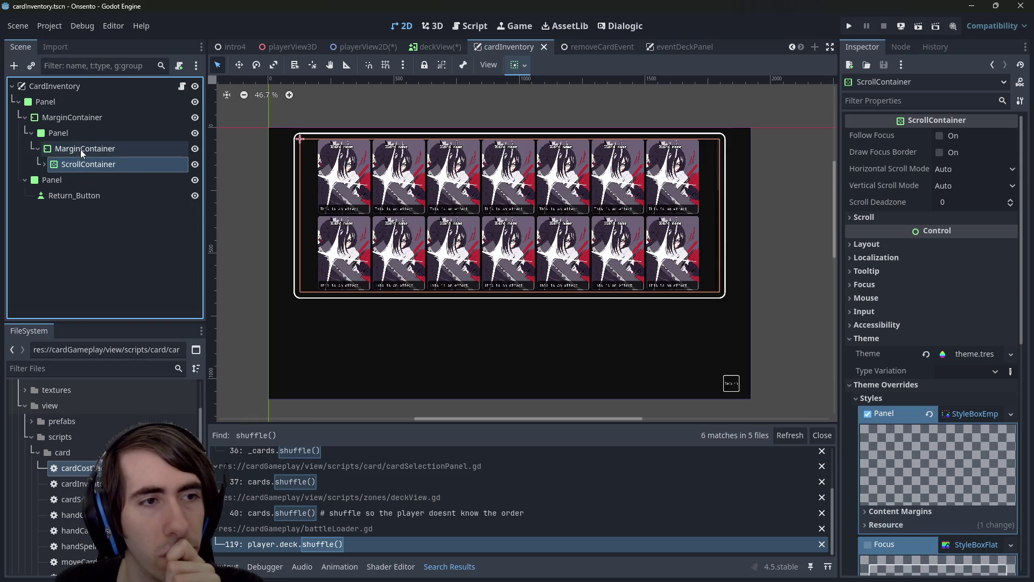
right_click(80, 149)
Add a VBoxContainer under MarginContainer and move the ScrollContainer into it
left_click(86, 157)
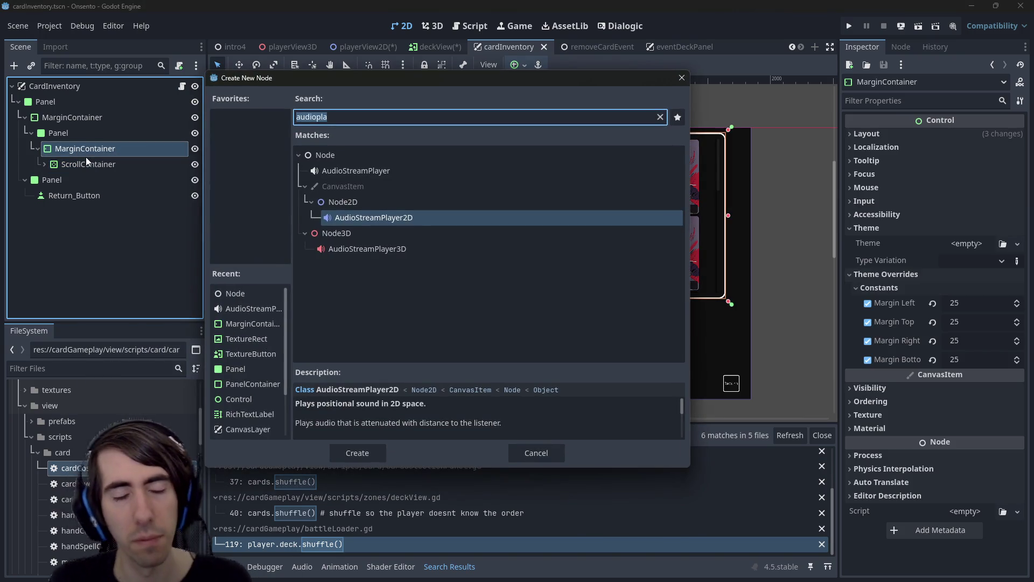
type("vbox")
key("Return")
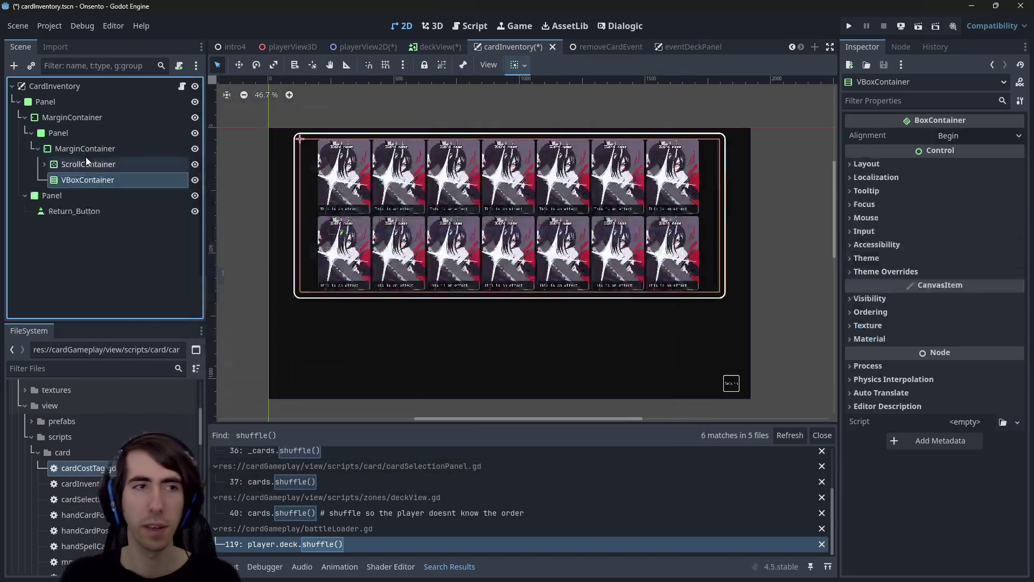
left_click_drag(86, 159, 81, 179)
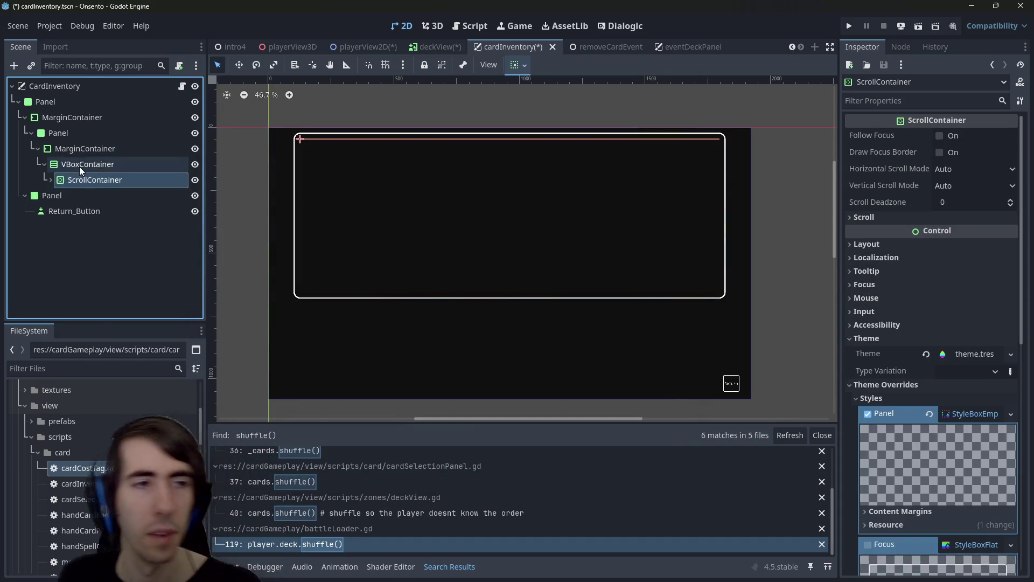
Set the ScrollContainer's vertical sizing to Fill so the card grid fills the panel
left_click(79, 167)
left_click(518, 64)
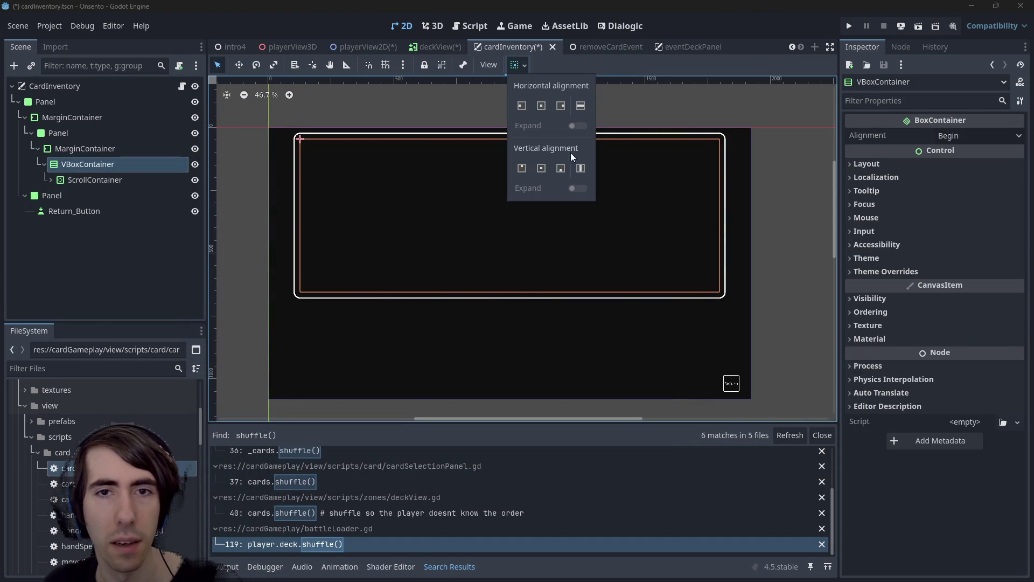
left_click(95, 179)
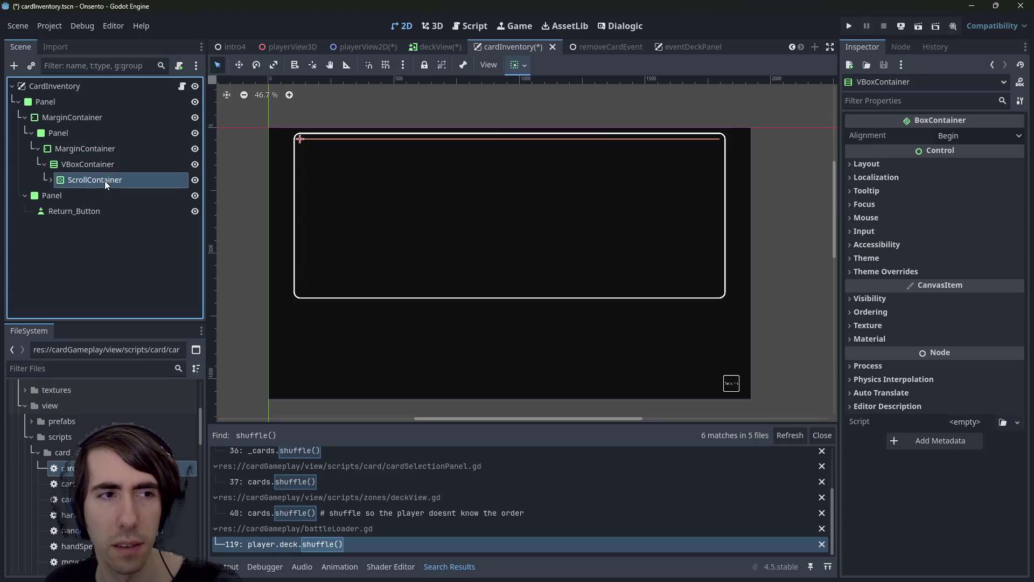
left_click(518, 65)
left_click(580, 168)
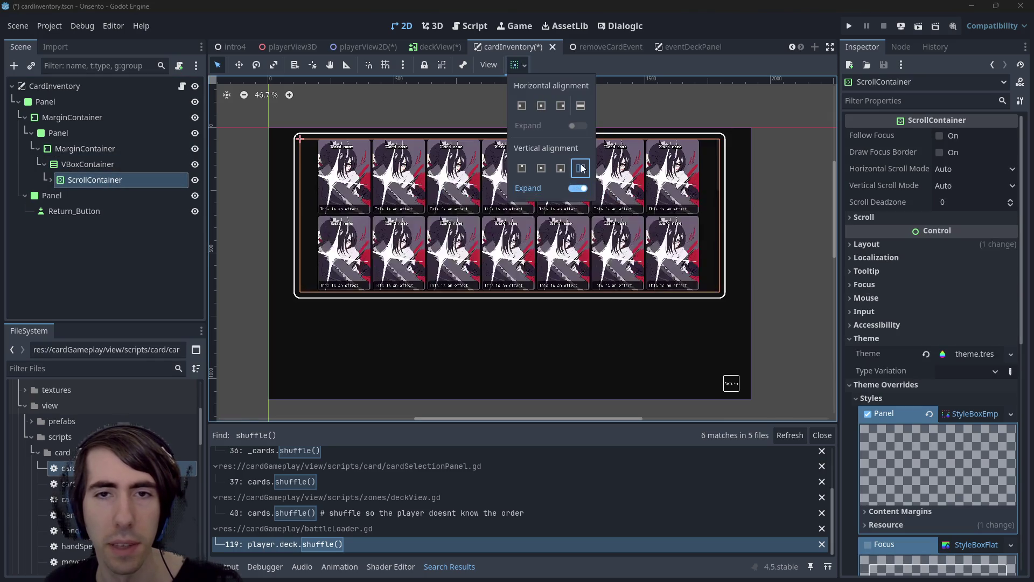
left_click(98, 173)
Paste the Text_RichTextLabel into the VBoxContainer, placed above the ScrollContainer
left_click(84, 166)
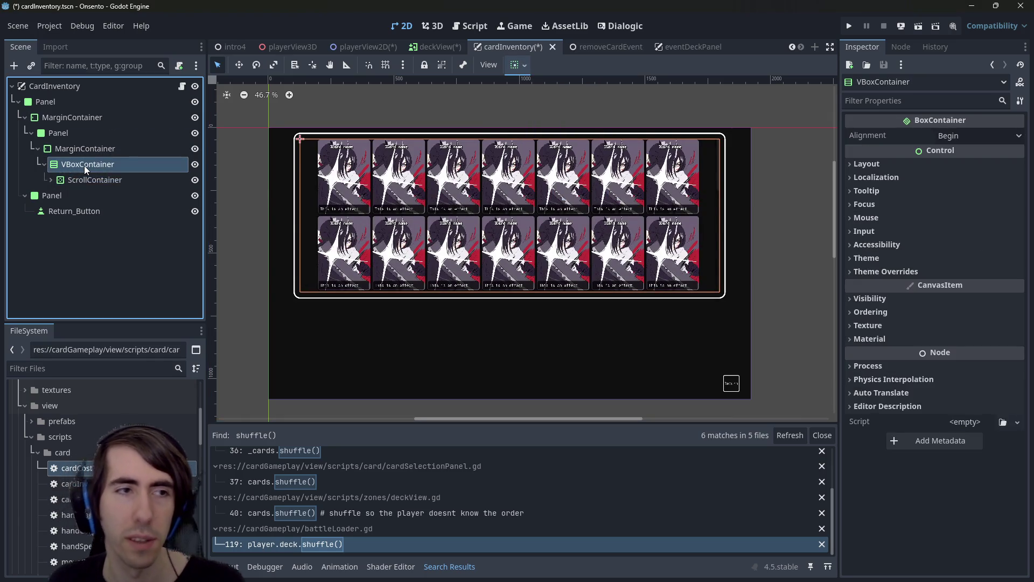
key("ctrl+v")
left_click_drag(73, 201, 81, 173)
Set the label's text to 'Deck', then duplicate it with the text 'Draw order is randomized'
triple_click(898, 161)
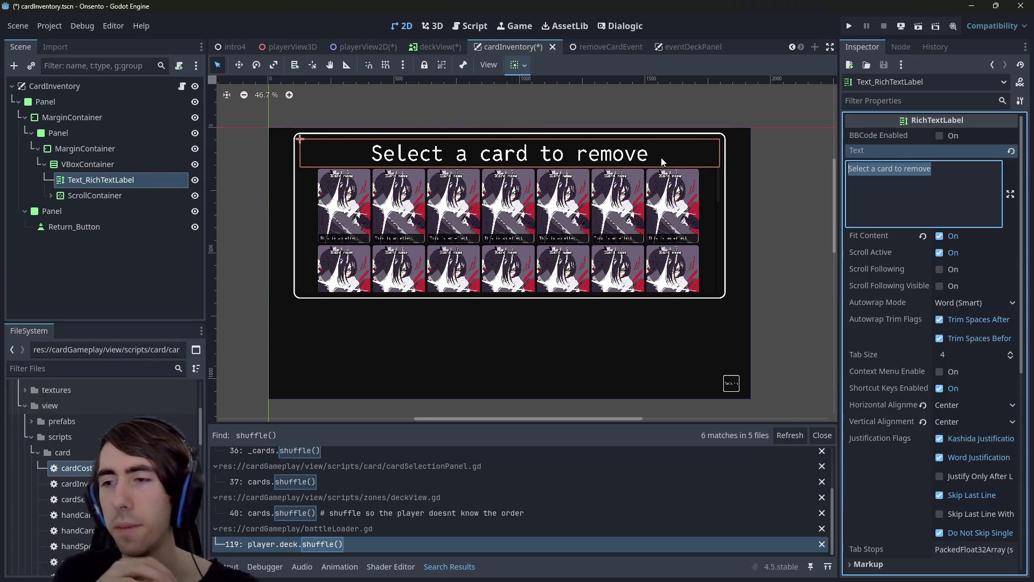
type("Deck")
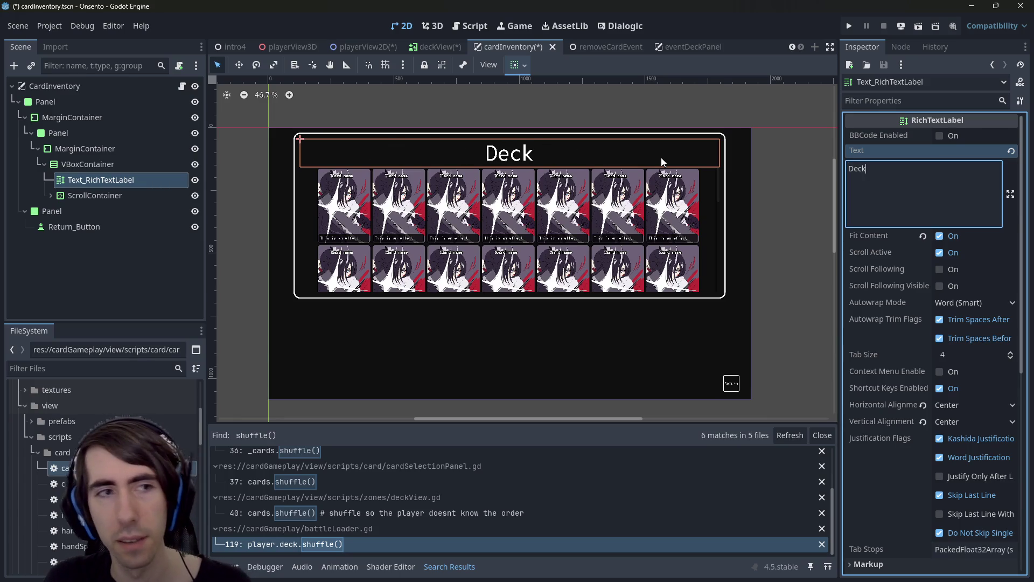
left_click(114, 180)
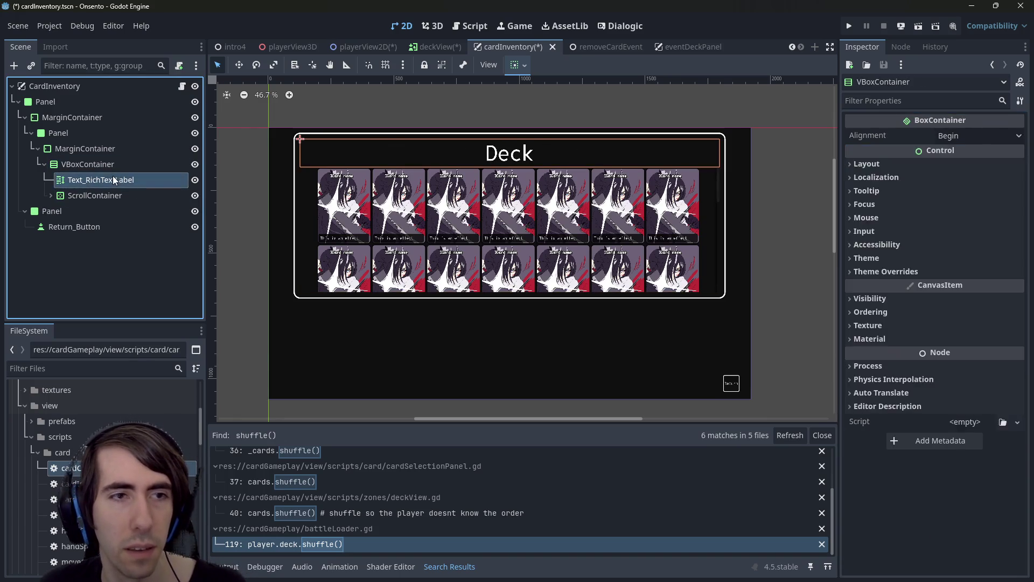
key("ctrl+d")
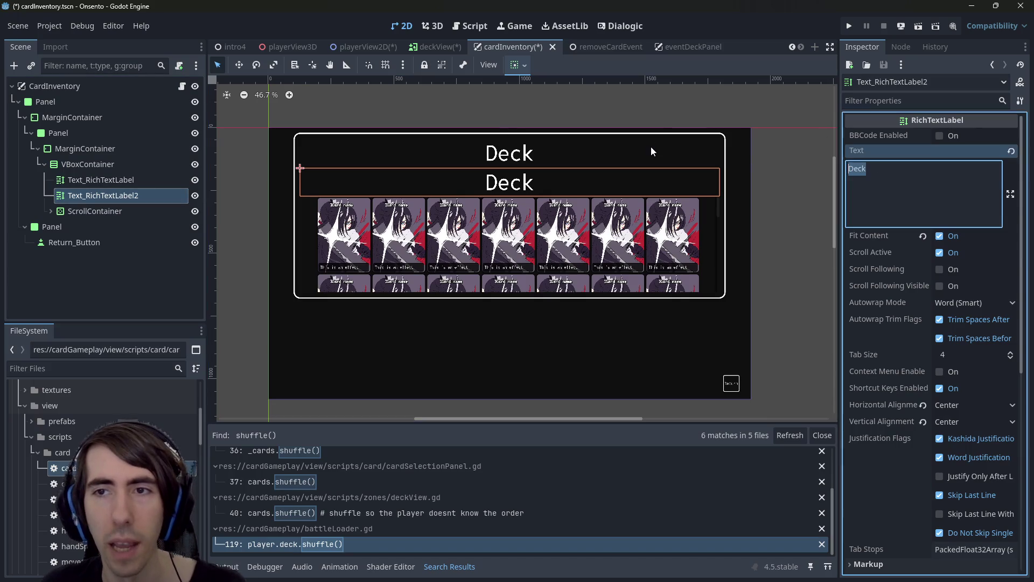
type("Order do")
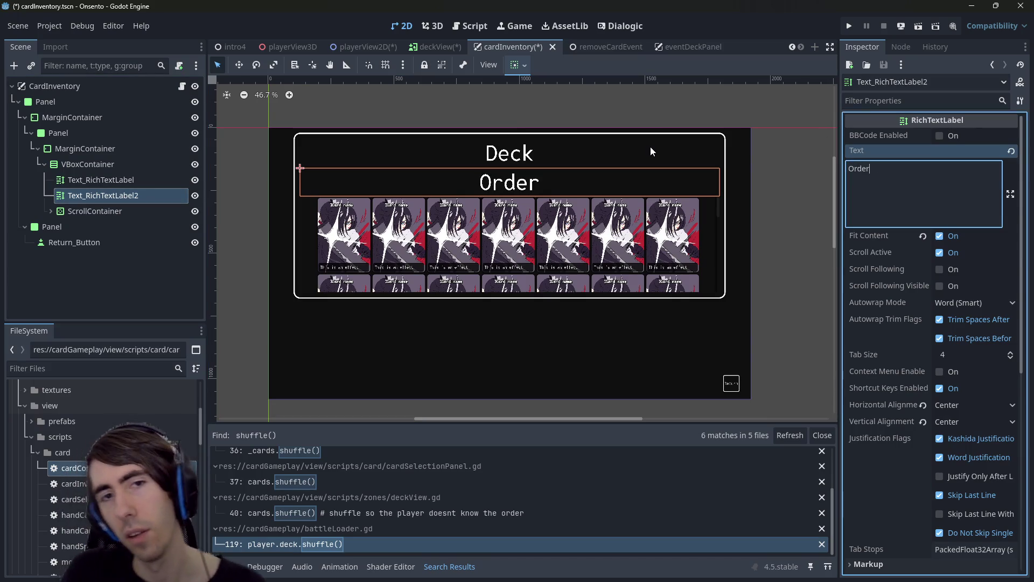
key("BackSpace")
key("BackSpace")
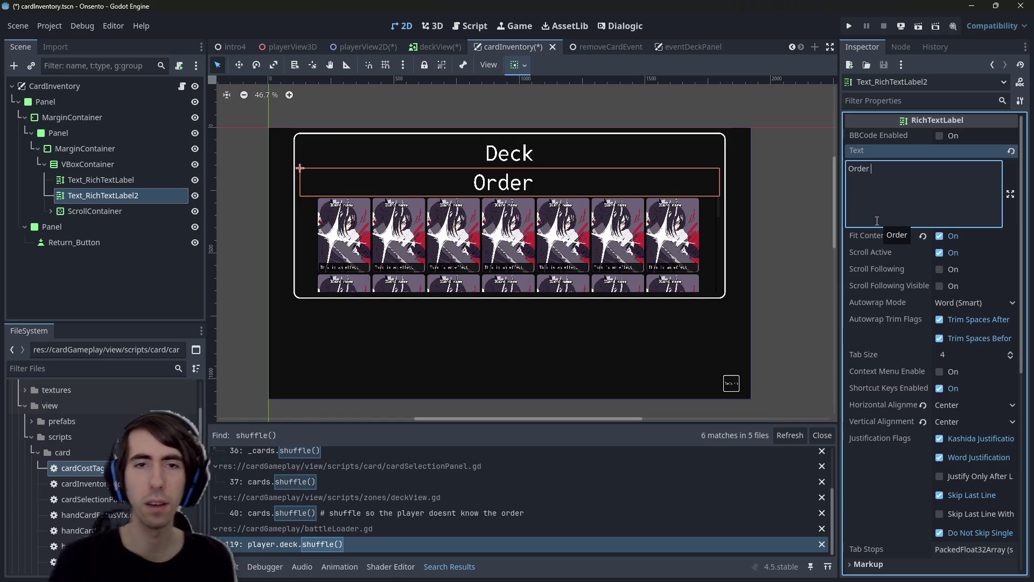
type("aw order is rando")
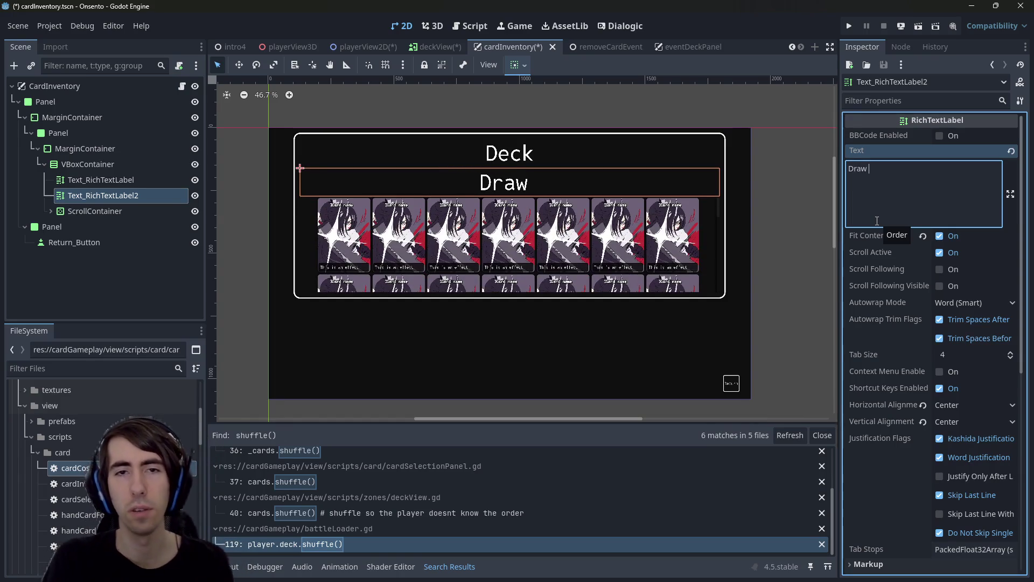
type("mized")
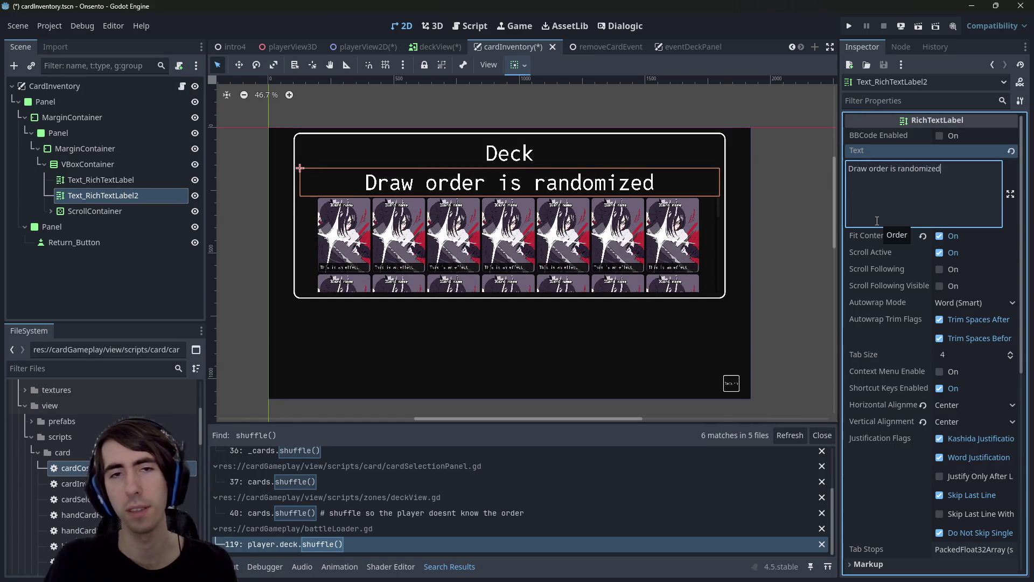
key("ctrl+a")
scroll(884, 400, "down", 6)
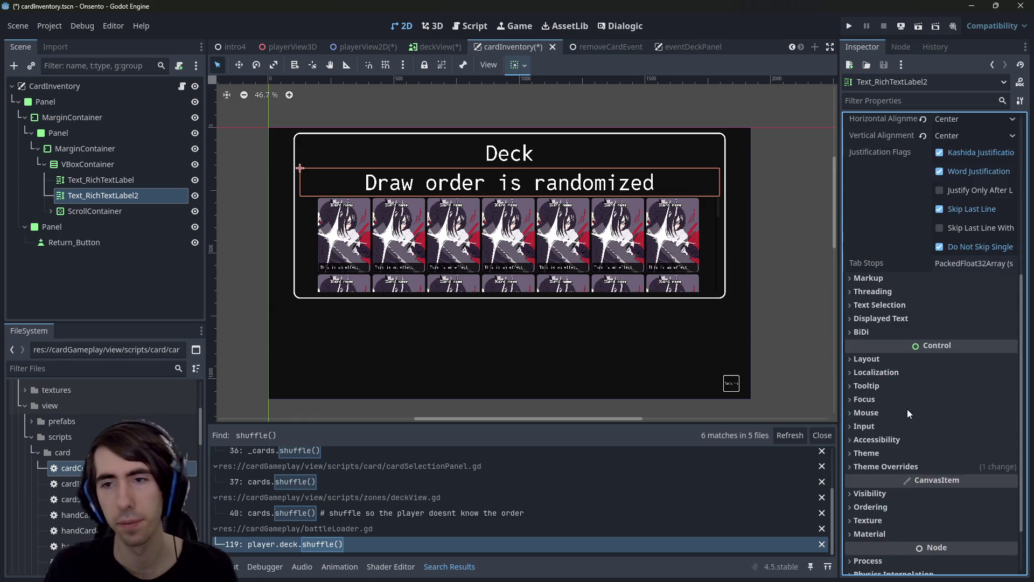
Set the subtitle's Default Color theme override to grey #8f8f8f
left_click(900, 396)
left_click(893, 457)
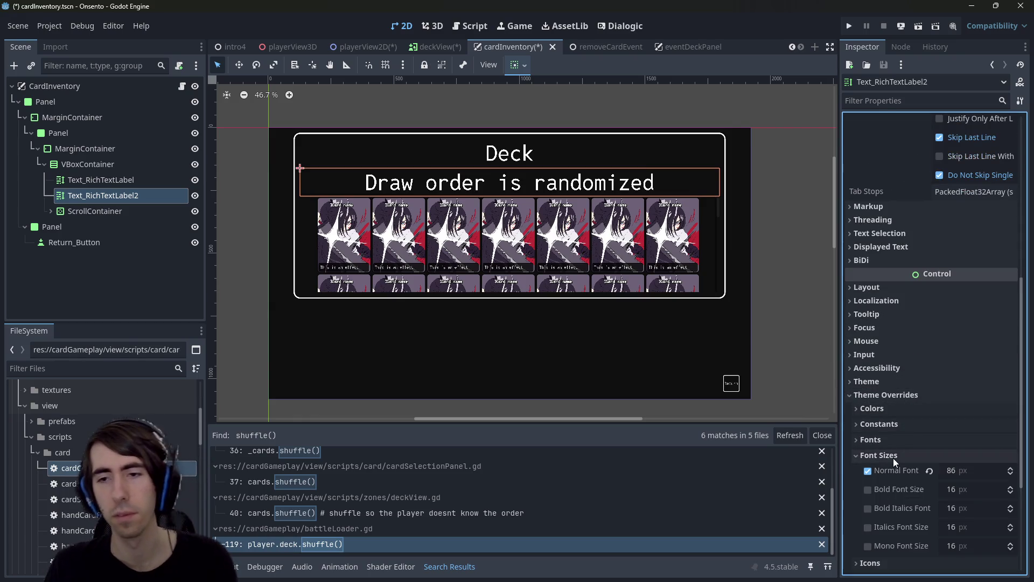
left_click(883, 457)
left_click(894, 410)
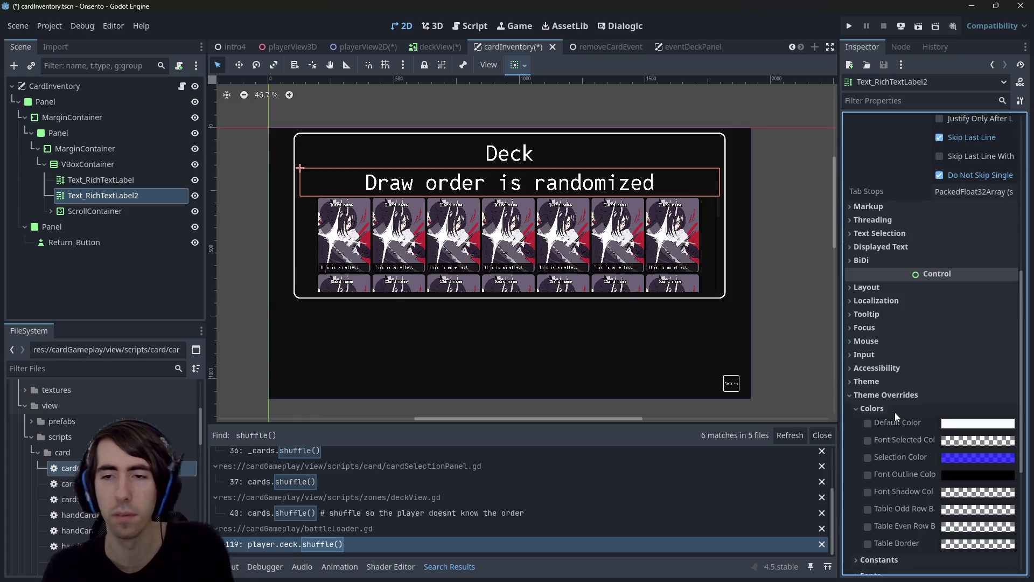
left_click(867, 409)
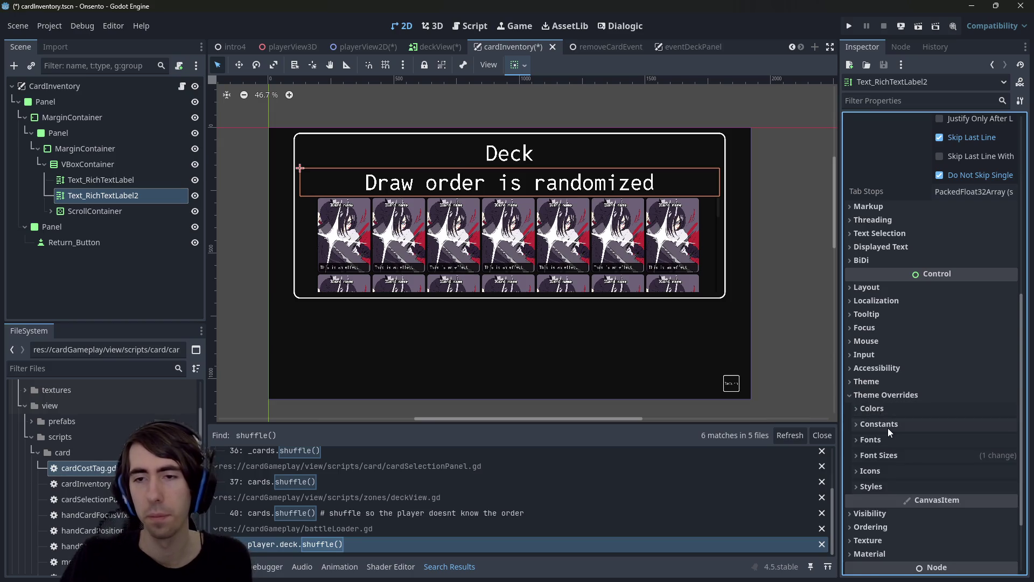
left_click(877, 398)
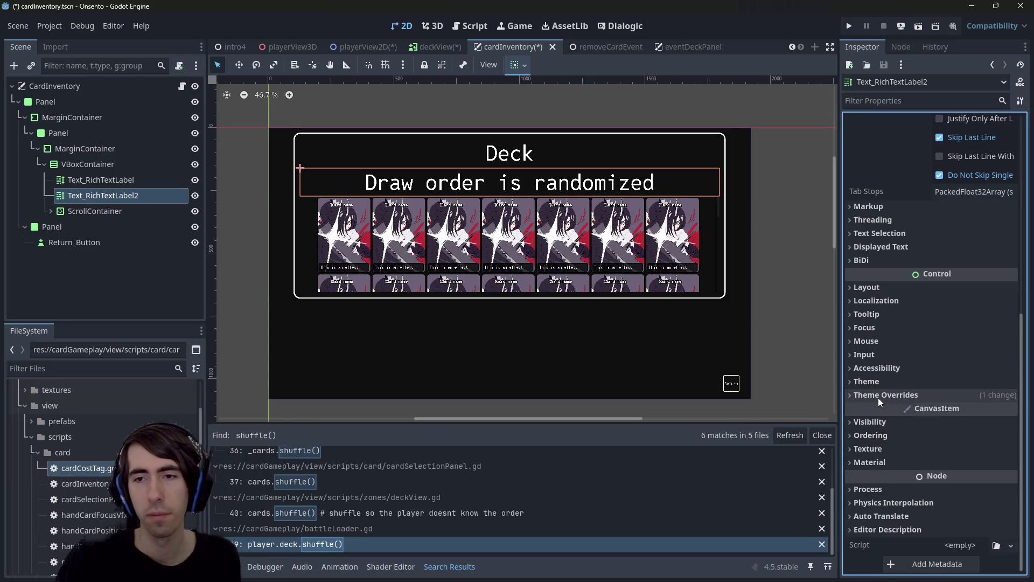
left_click(877, 397)
left_click(891, 408)
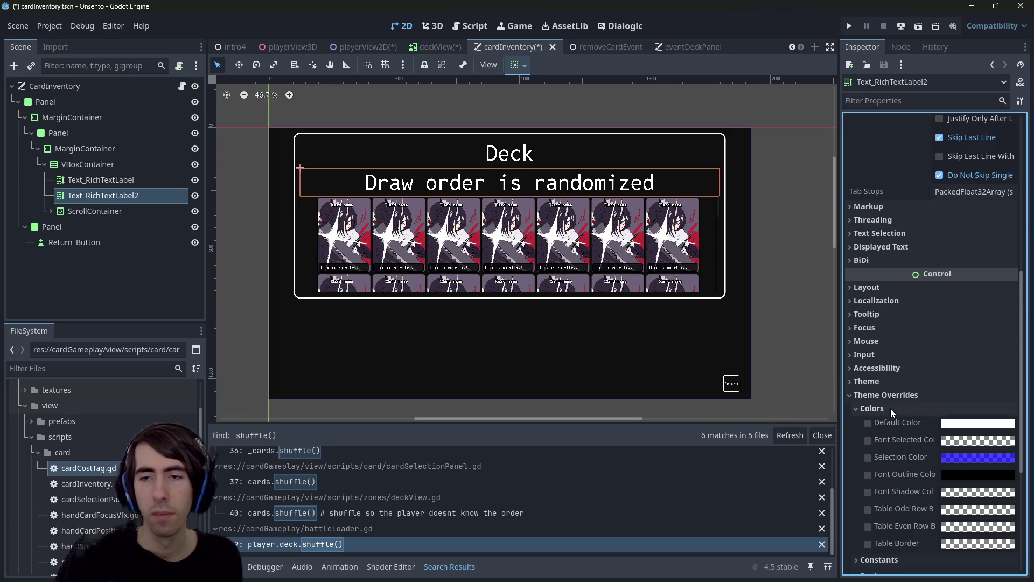
left_click(949, 425)
mouse_move(1016, 183)
left_mouse_down()
mouse_move(1017, 138)
mouse_move(1017, 150)
left_mouse_up()
left_click(707, 100)
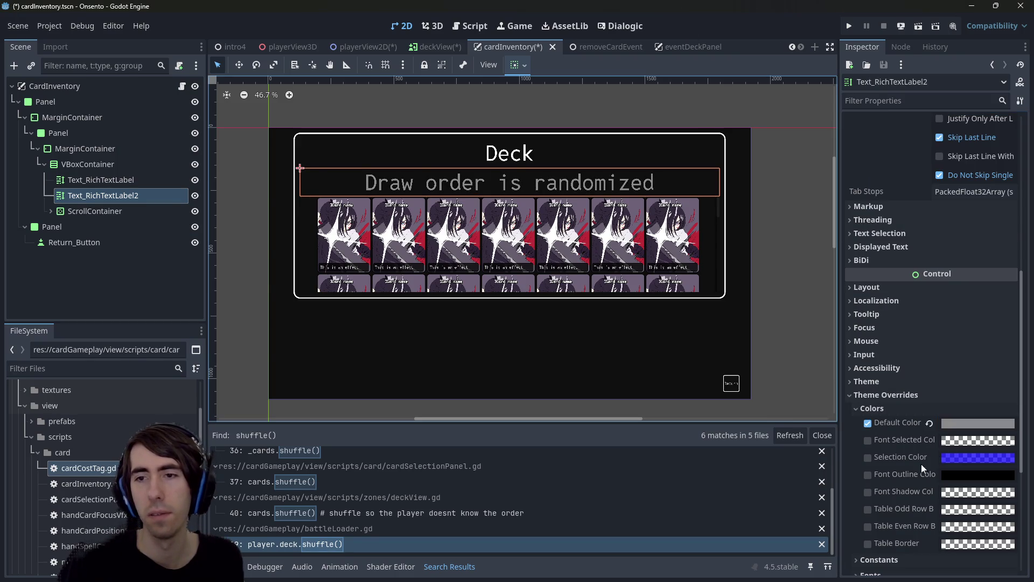
left_click(943, 423)
left_click_drag(1018, 139, 1018, 147)
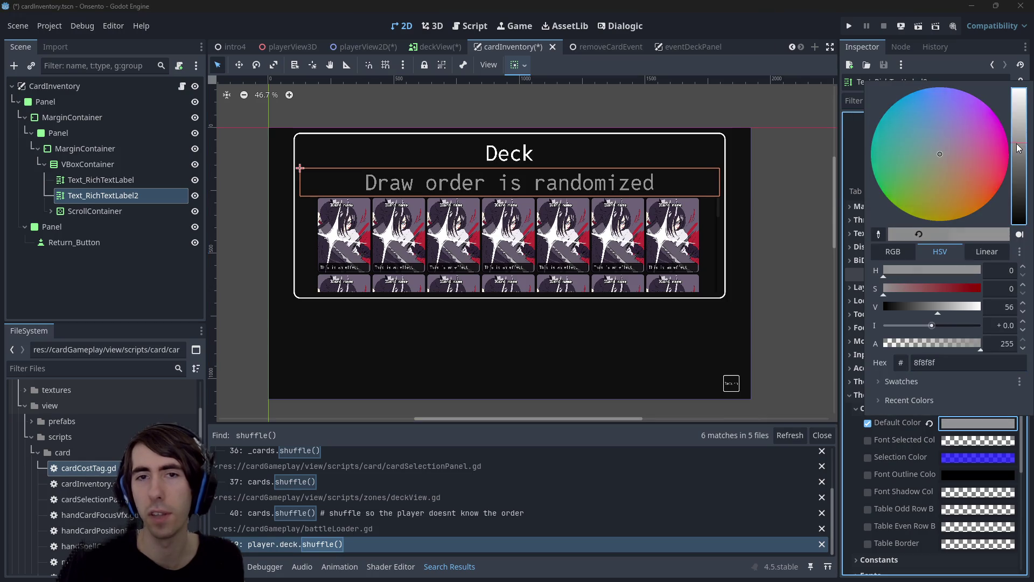
left_click(806, 5)
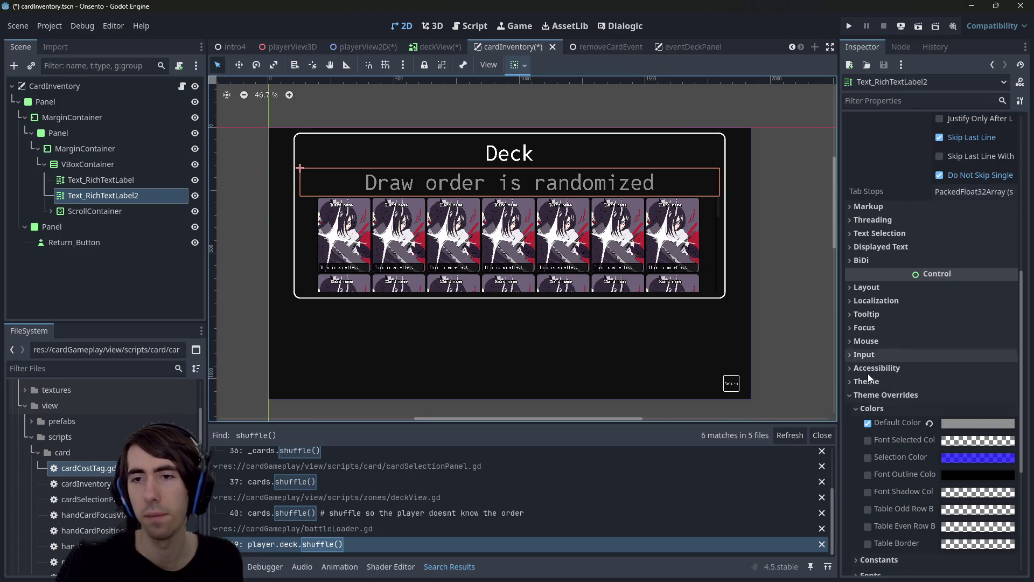
left_click(887, 408)
Set the subtitle's Normal Font size override to 50 px
left_click(891, 454)
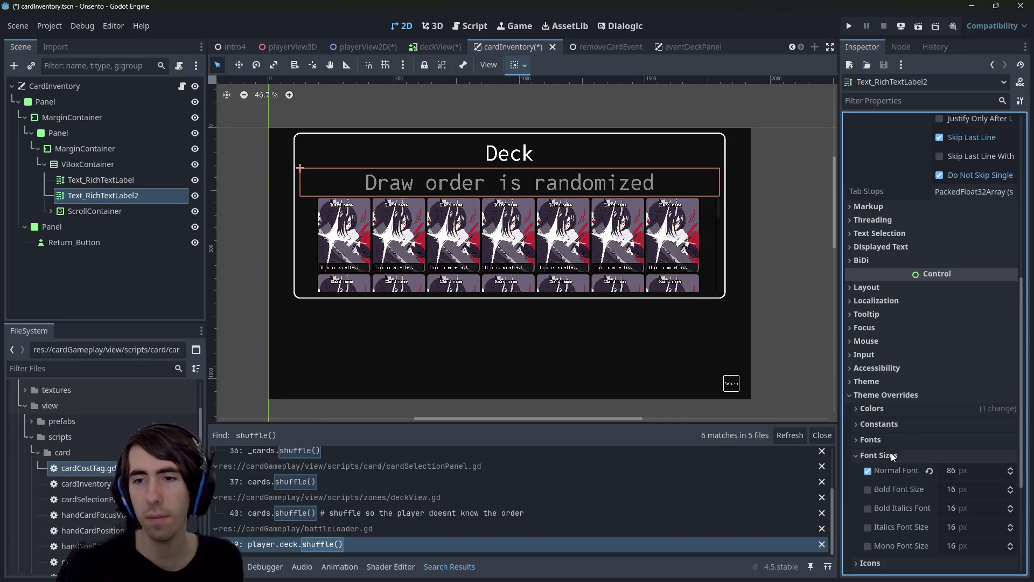
left_click(960, 470)
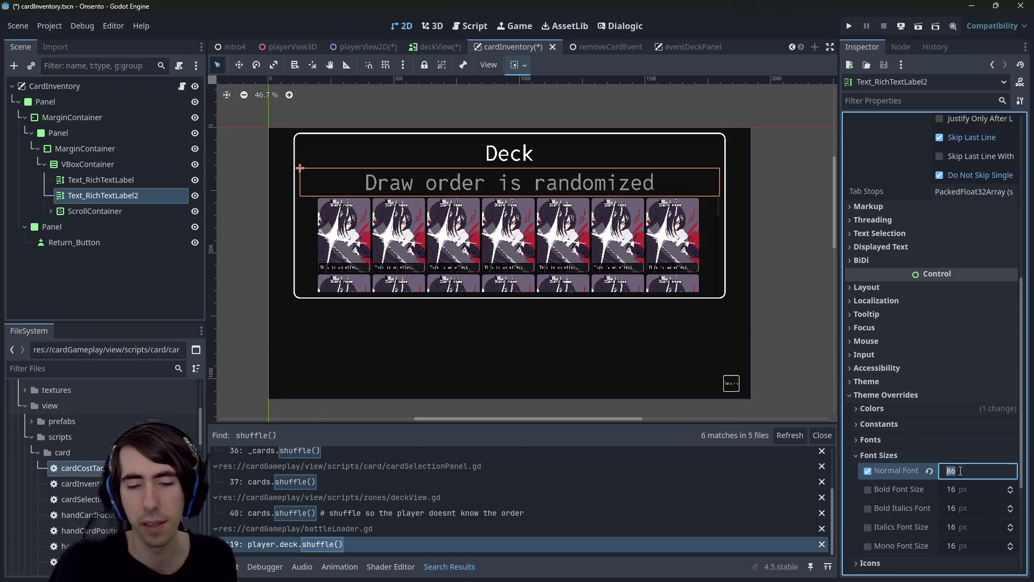
key("Return")
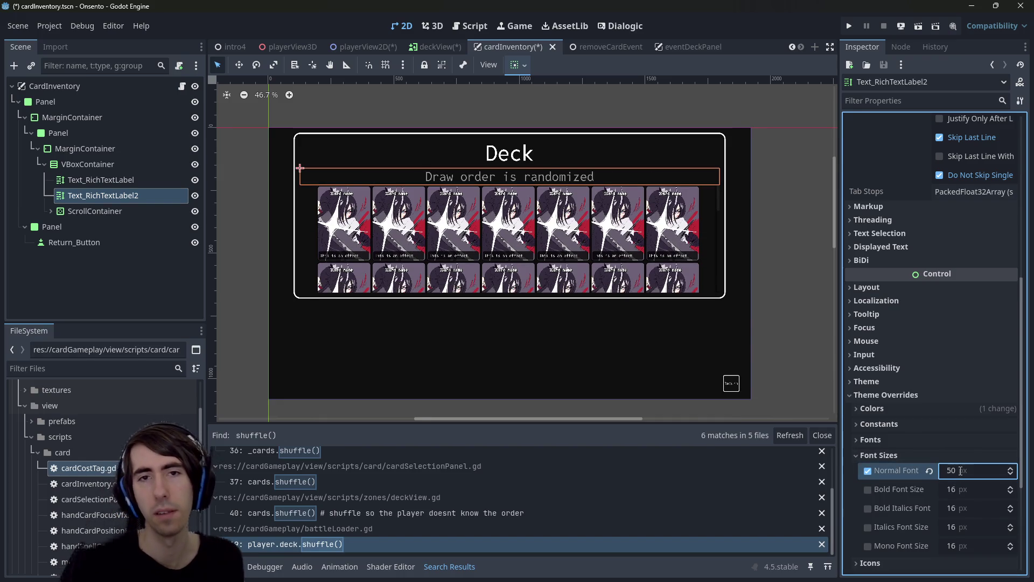
scroll(486, 264, "down", 1)
left_click(776, 203)
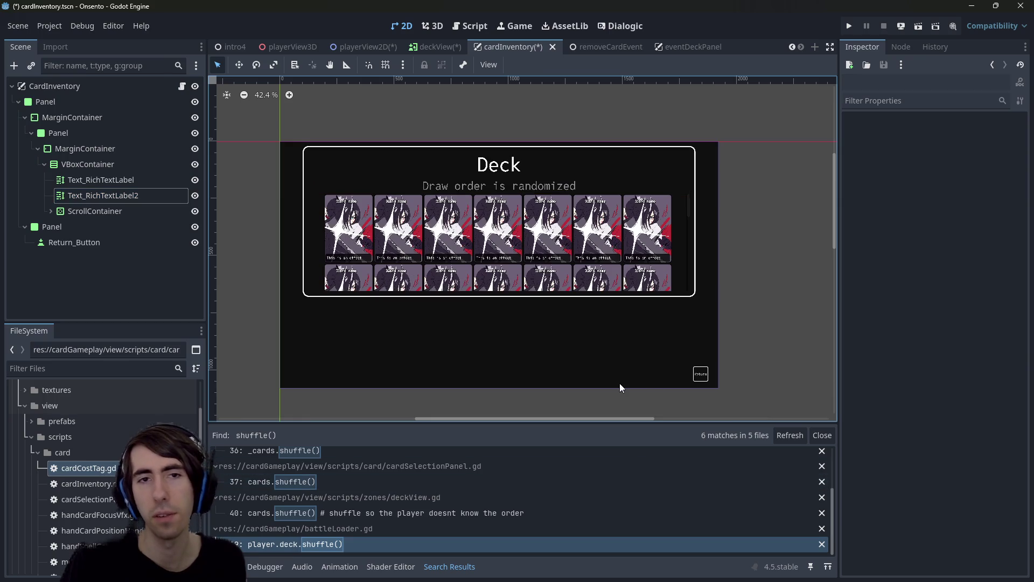
scroll(517, 162, "up", 3)
scroll(355, 277, "down", 2)
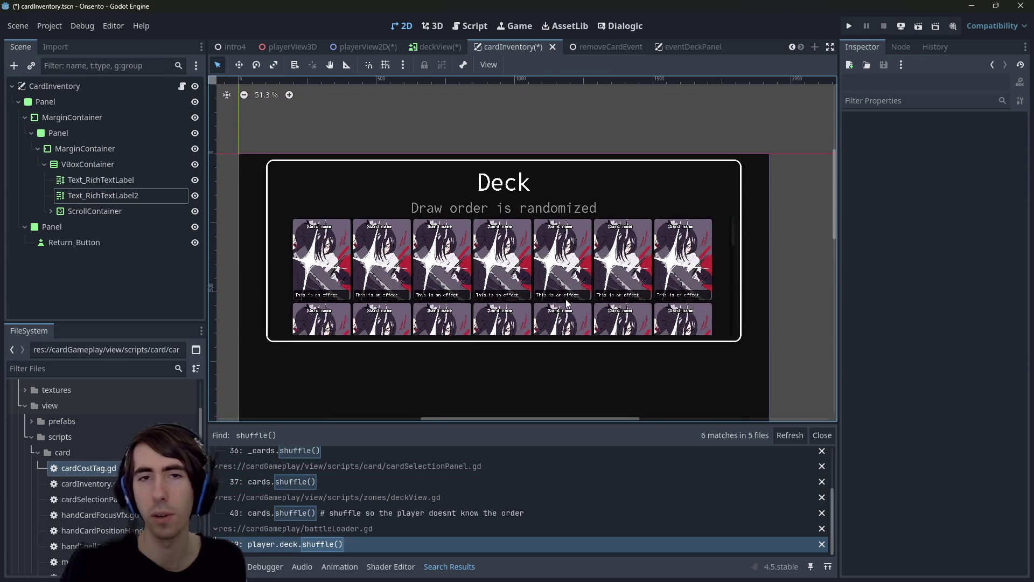
Wrap the Deck title and subtitle labels in a new inner VBoxContainer
left_click(112, 163)
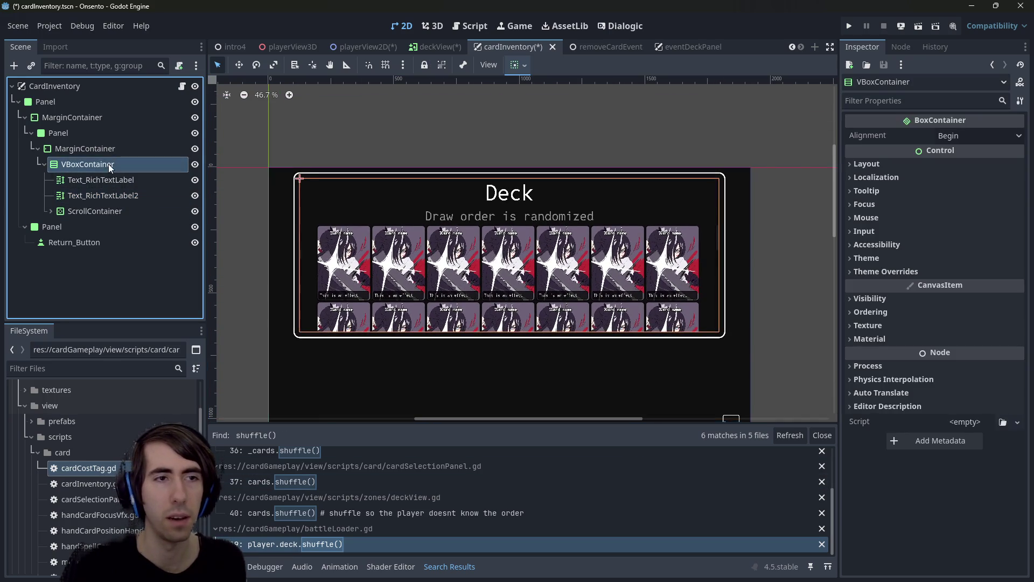
left_click(130, 169)
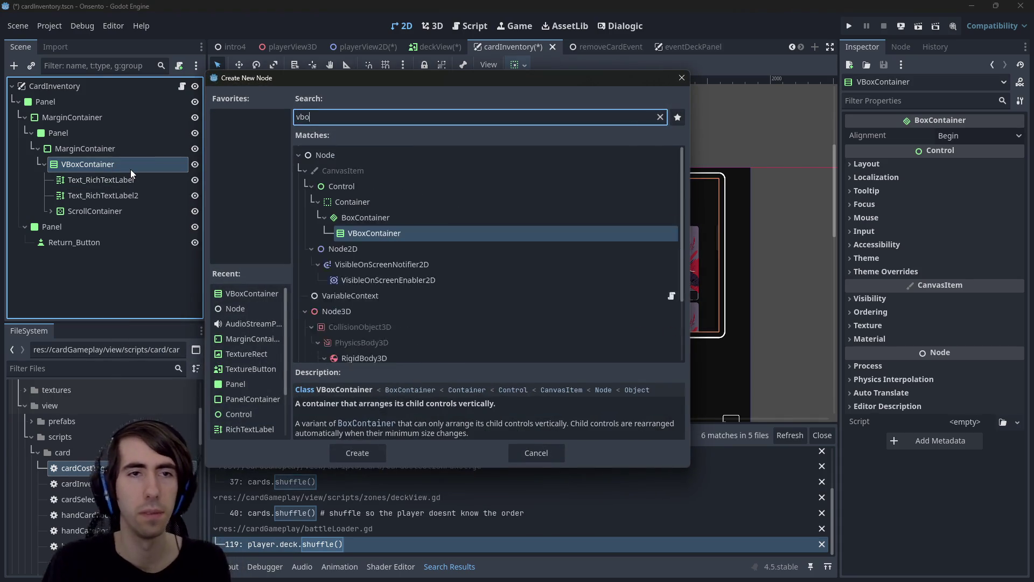
key("Return")
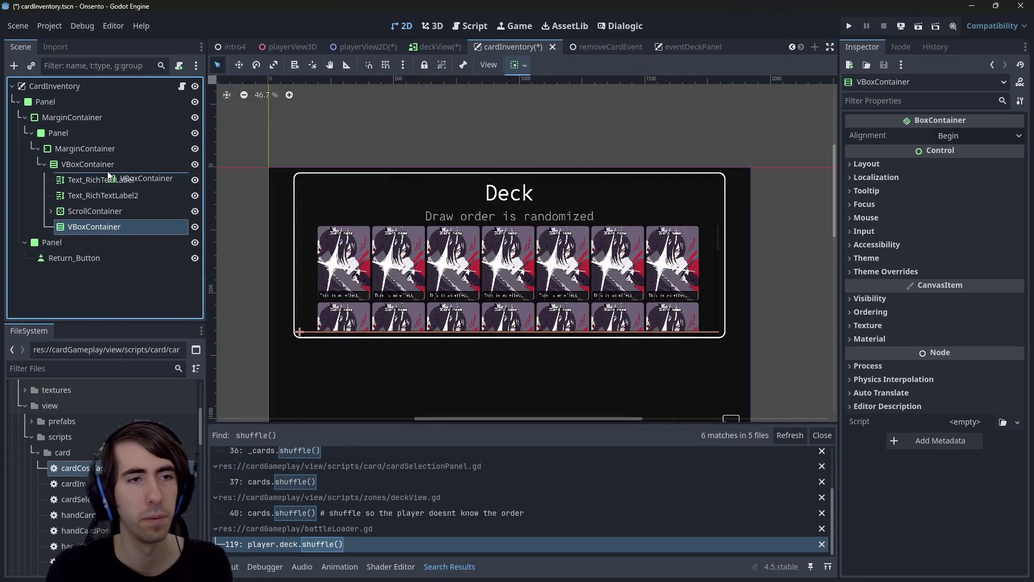
left_click(105, 198)
left_click(102, 211, "shift")
left_click_drag(102, 211, 98, 182)
left_click(99, 181)
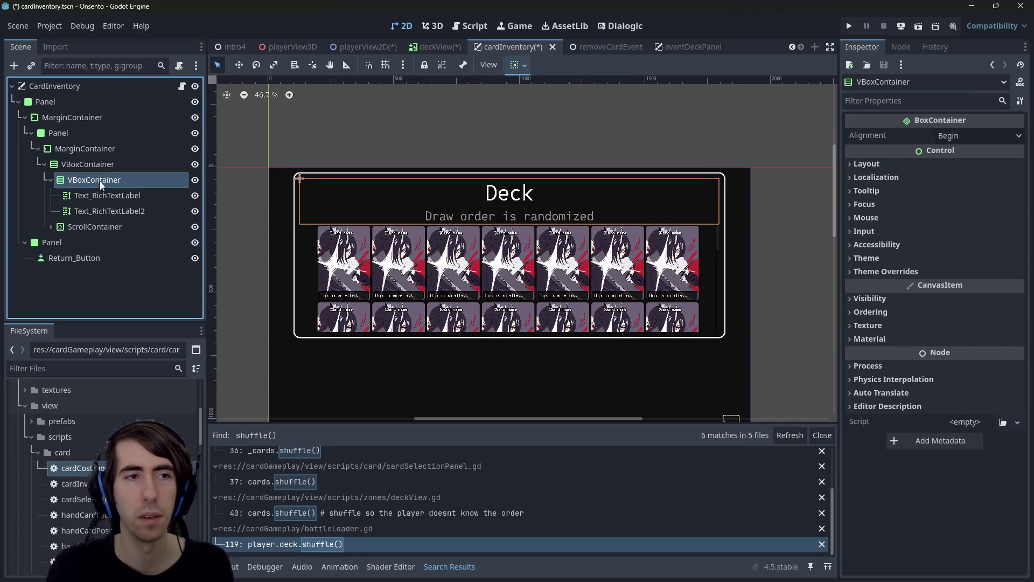
left_click(51, 180)
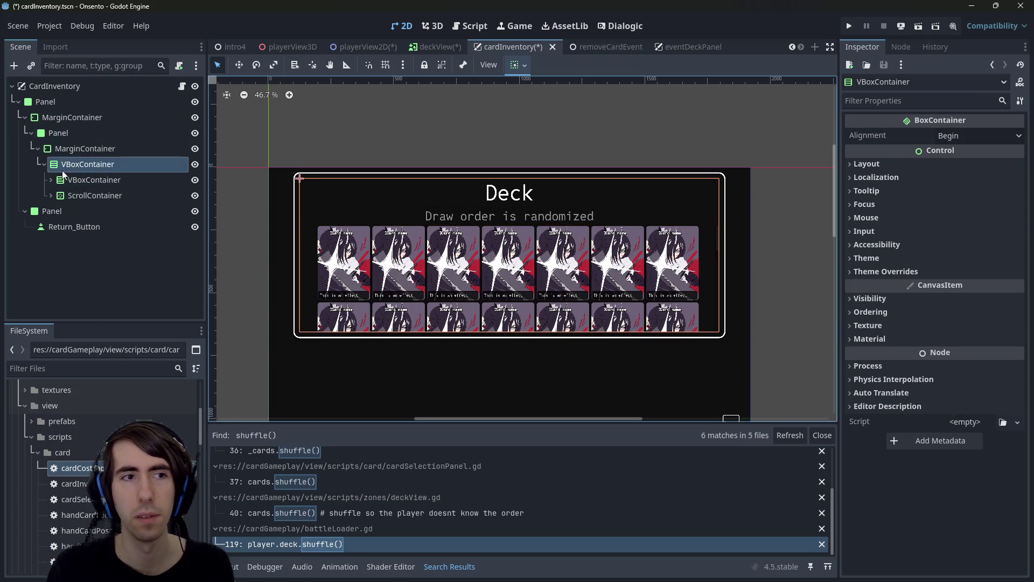
Set the inner VBoxContainer's Separation theme override to 0
left_click(894, 272)
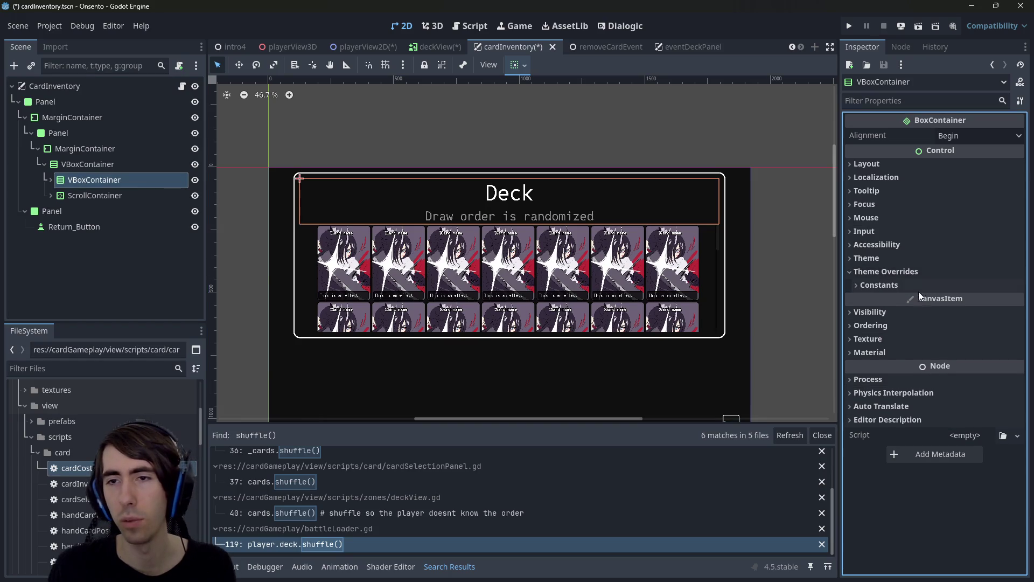
left_click(916, 285)
left_click(951, 300)
type("0")
key("Return")
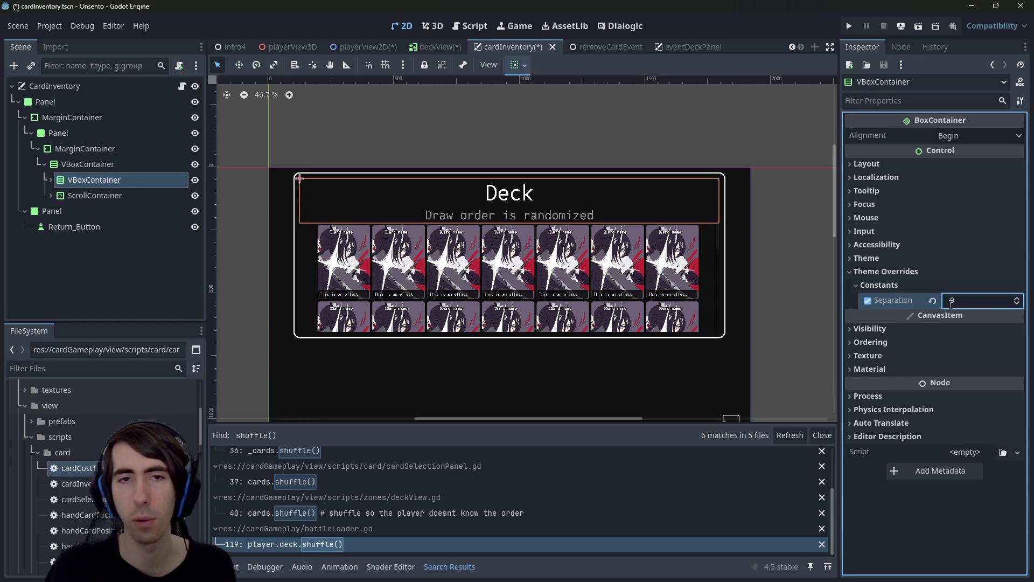
Set the outer VBoxContainer's Separation theme override to 30
left_click(103, 150)
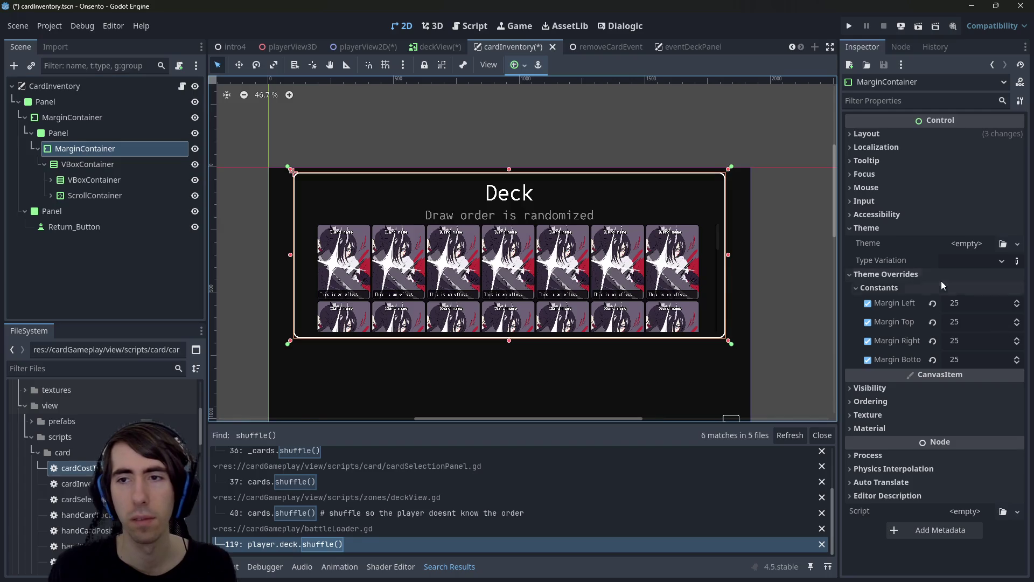
left_click(100, 166)
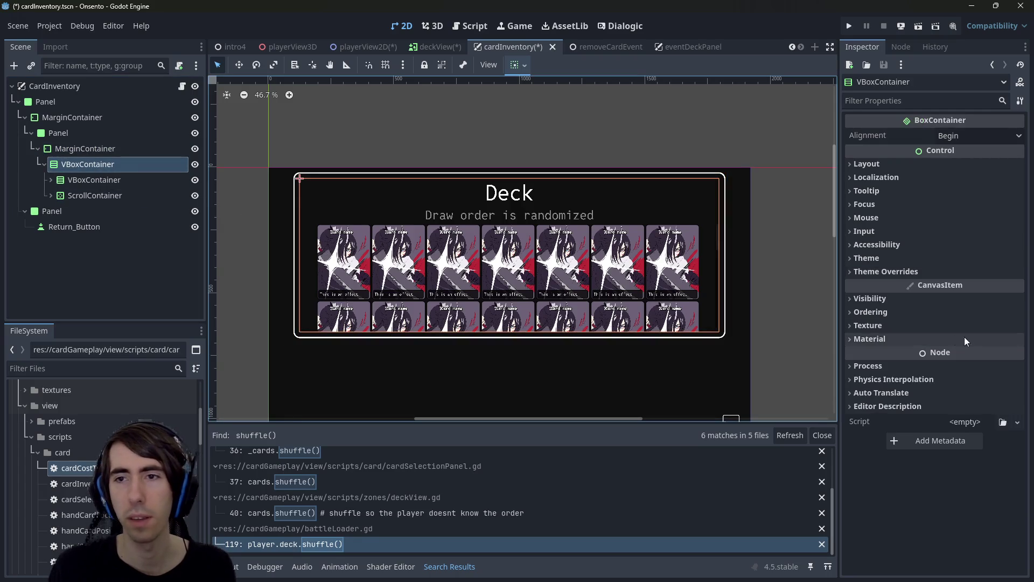
left_click(930, 263)
left_click(914, 262)
left_click(927, 285)
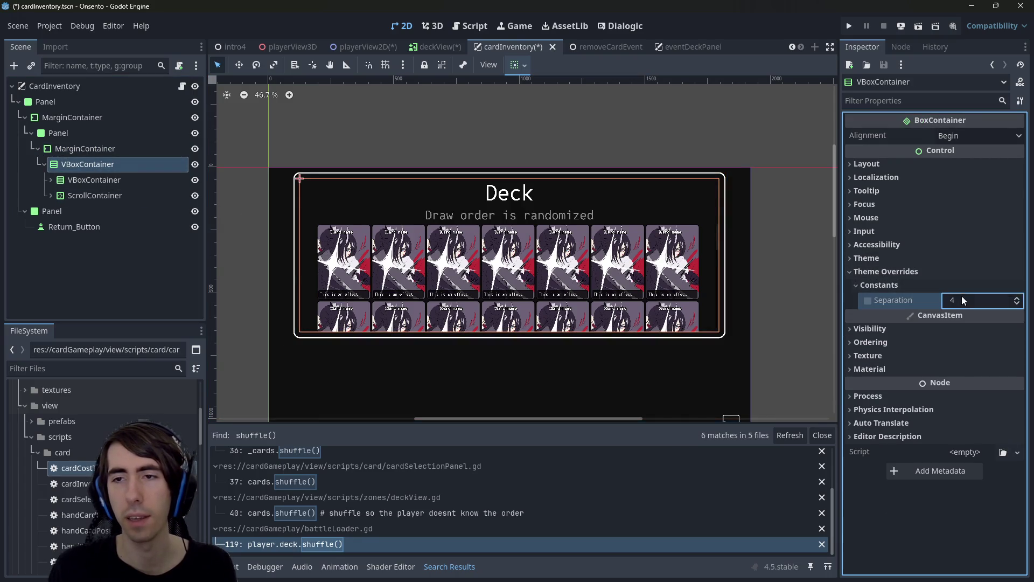
key("Return")
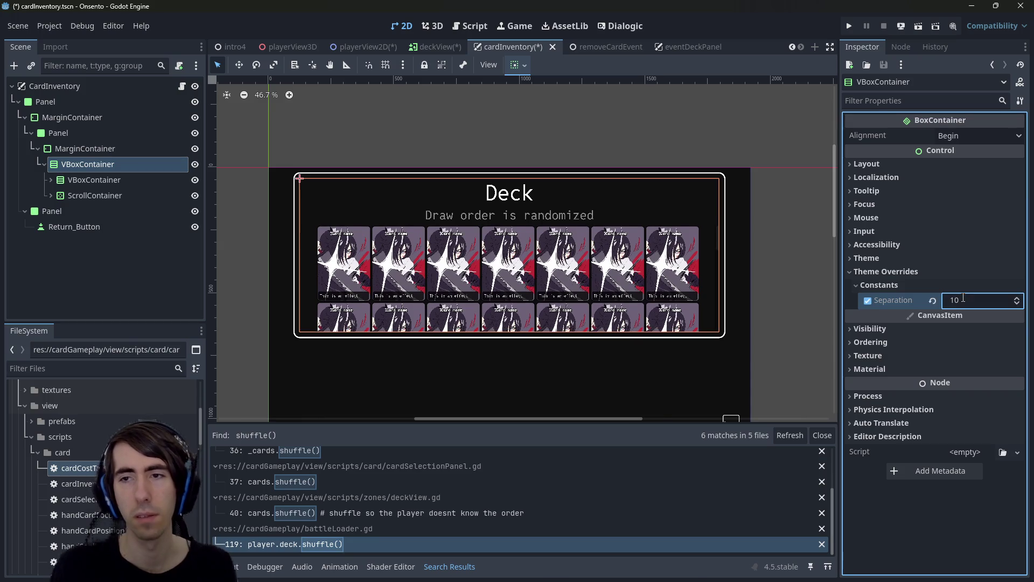
left_click(963, 298)
type("0")
key("Return")
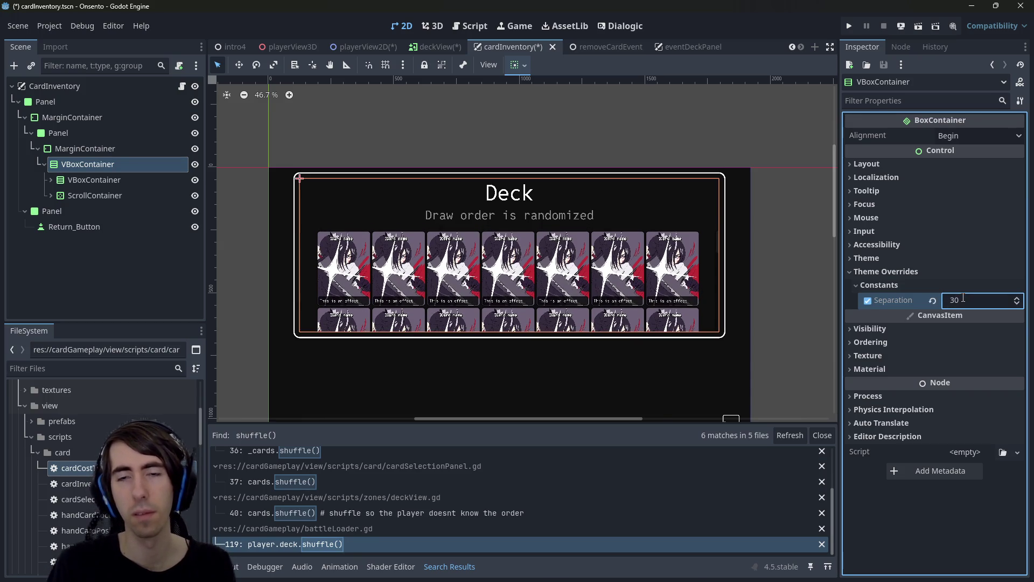
scroll(521, 271, "down", 2)
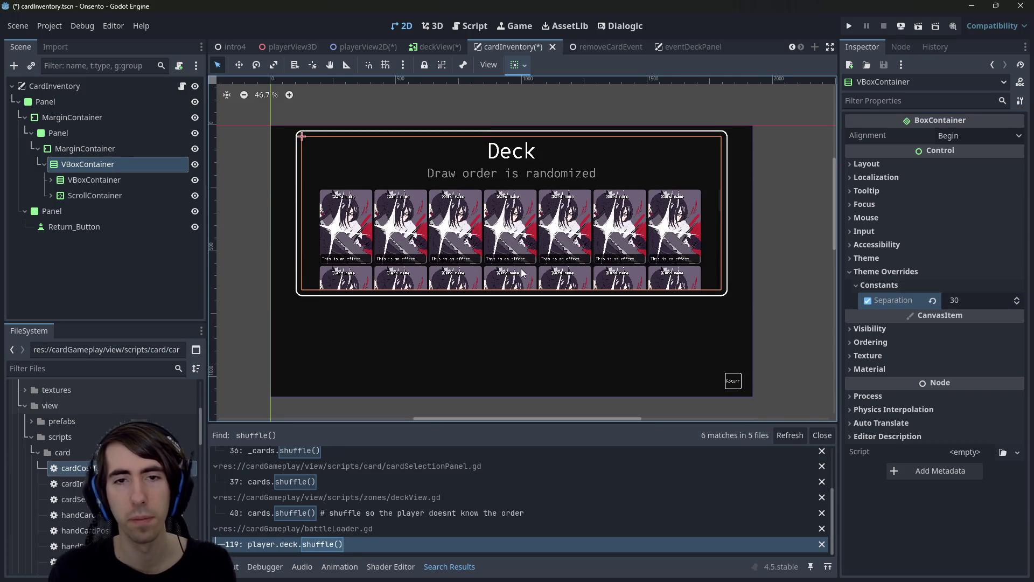
Save the cardInventory scene and hide the Deck header VBoxContainer
key("ctrl+s")
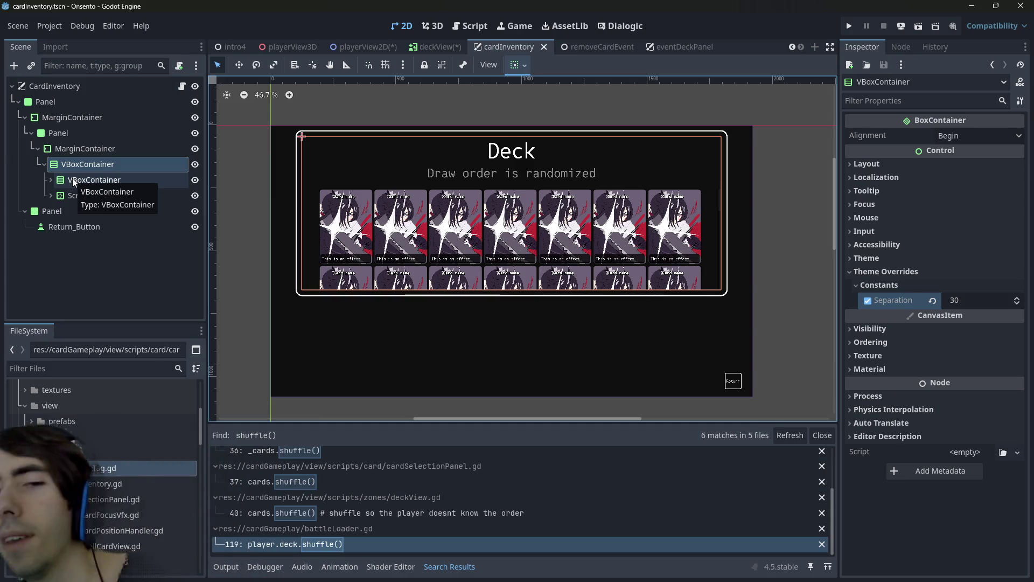
left_click(195, 185)
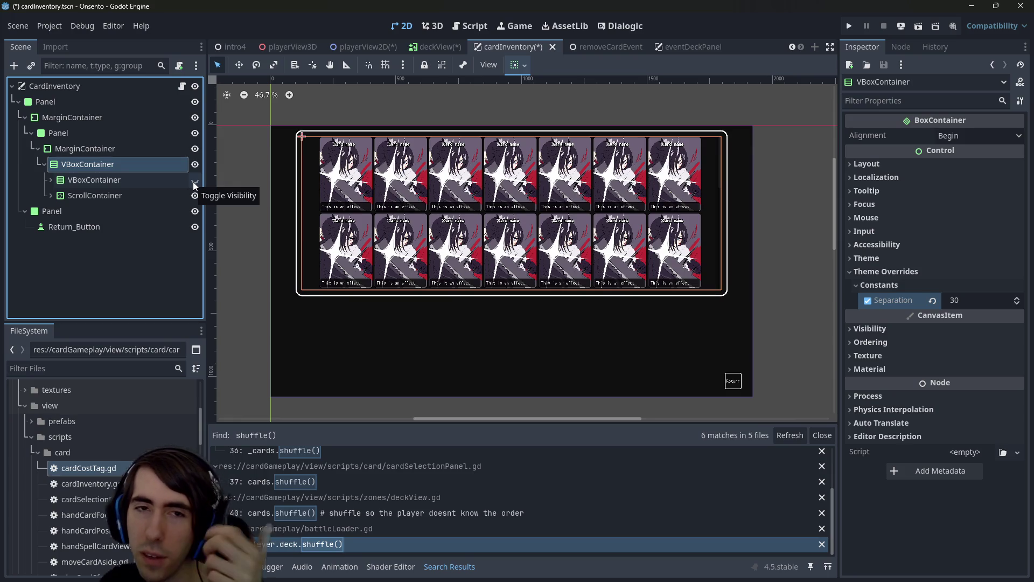
left_click(195, 181)
left_click(195, 182)
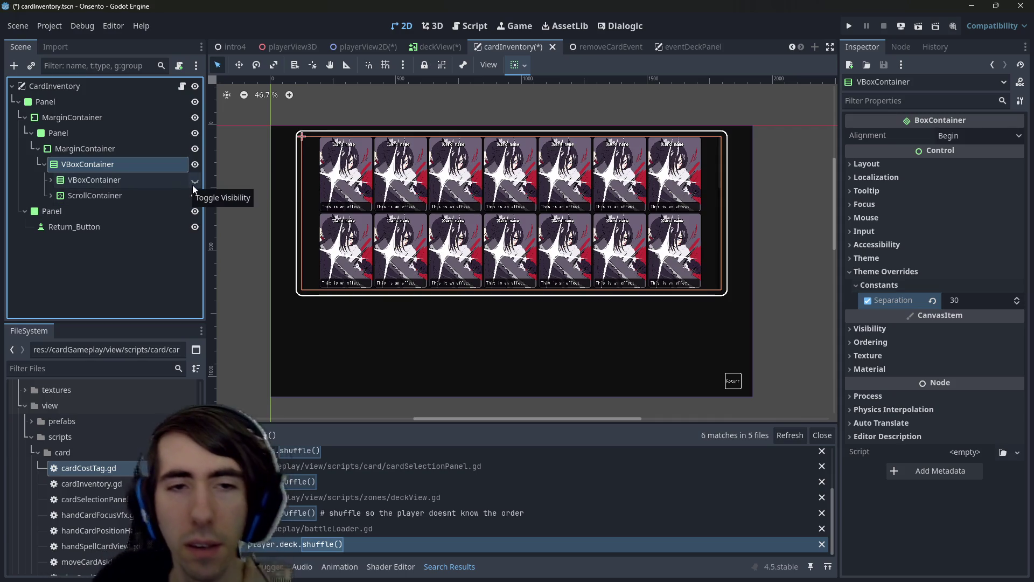
Expand the ScrollContainer's card list and select the first SpellCardView
left_click(51, 180)
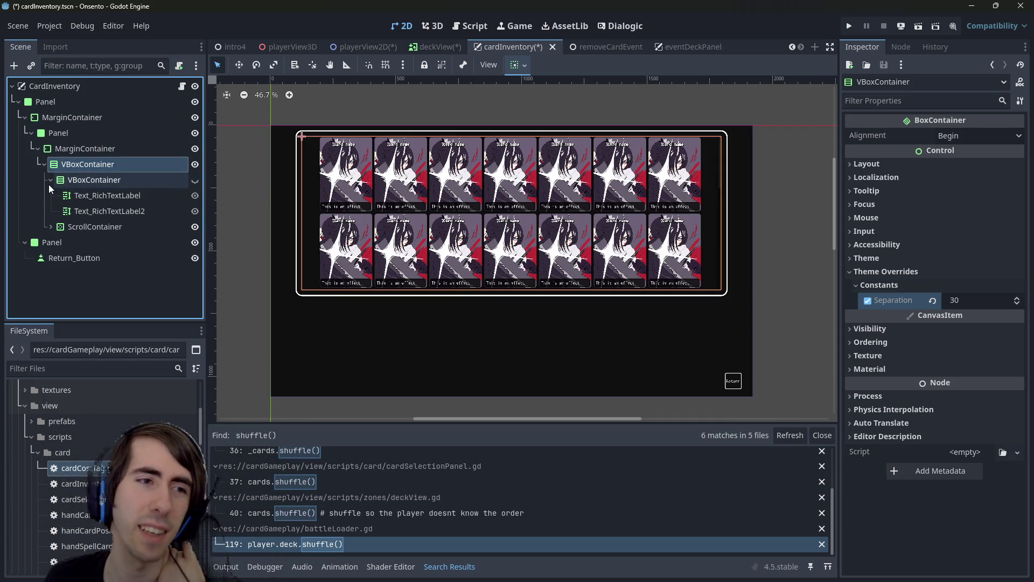
left_click(51, 227)
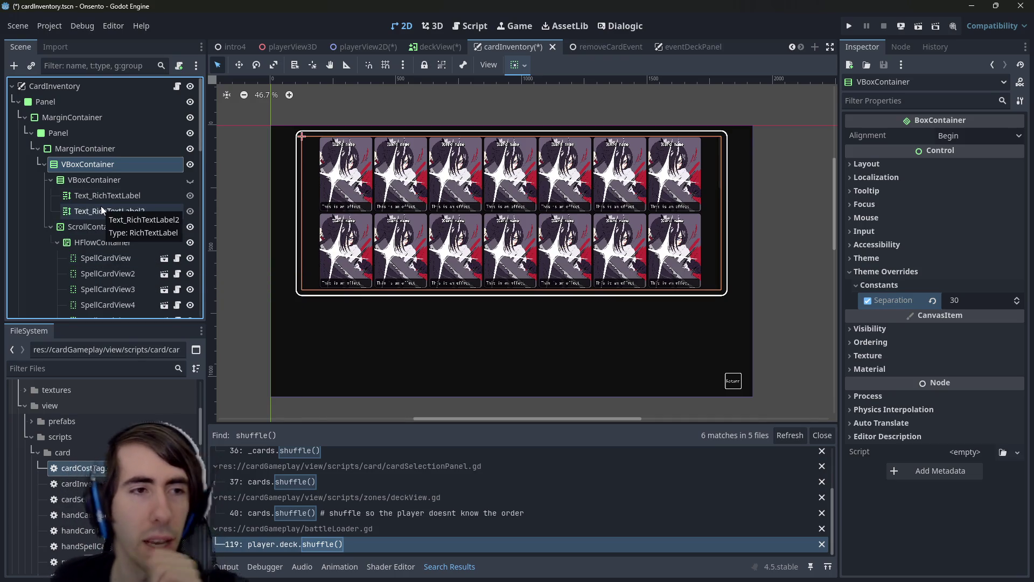
left_click(48, 180)
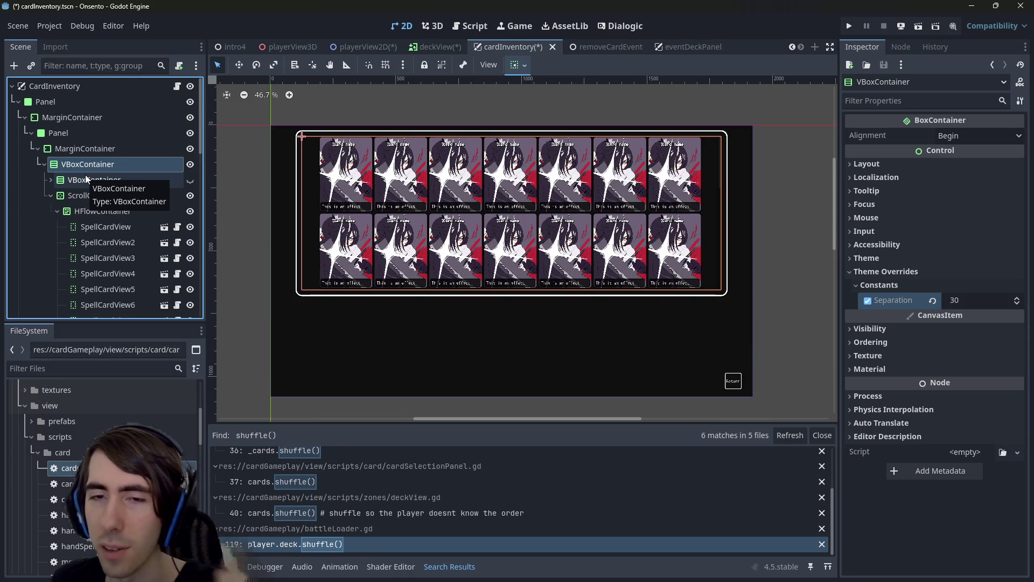
left_click(75, 226)
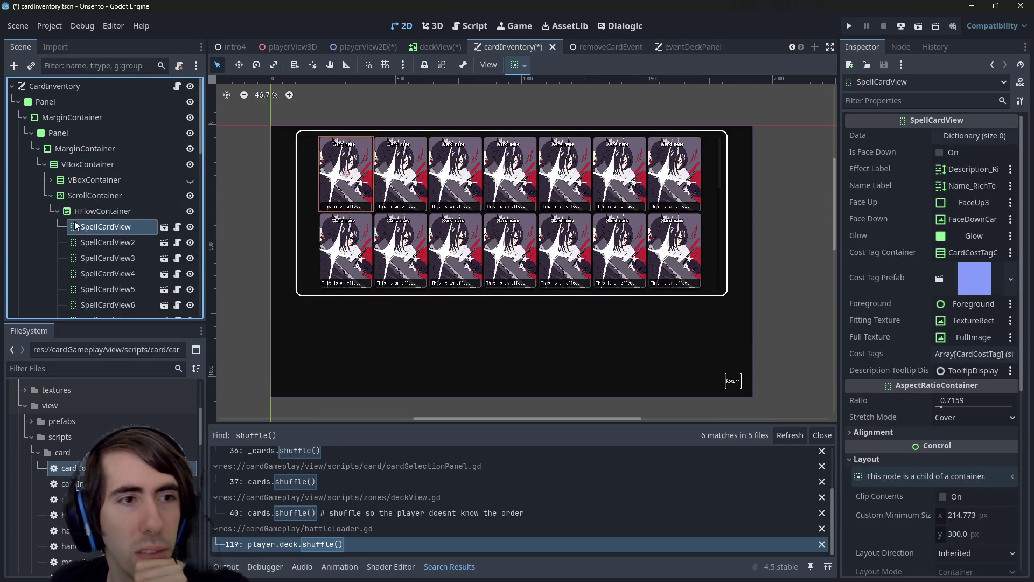
Inspect the SpellCardView cards' Custom Minimum Size and Transform properties
scroll(935, 337, "down", 4)
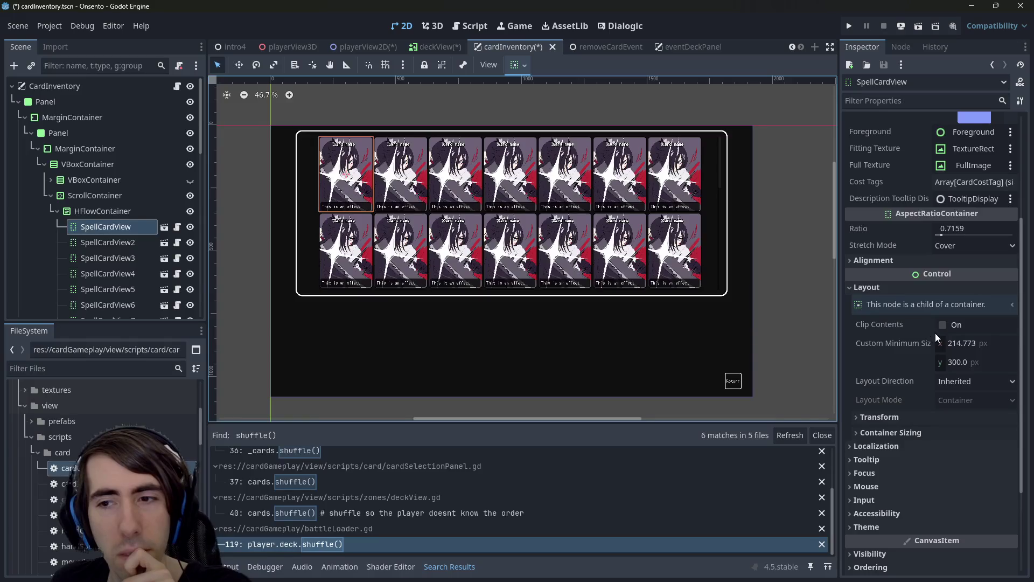
left_click(962, 343)
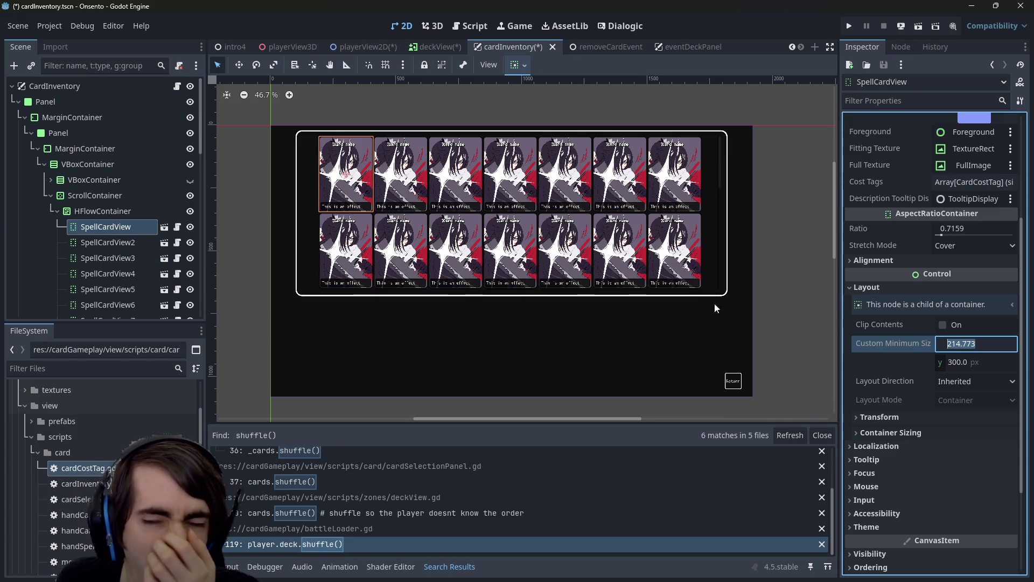
left_click(883, 418)
scroll(896, 426, "down", 3)
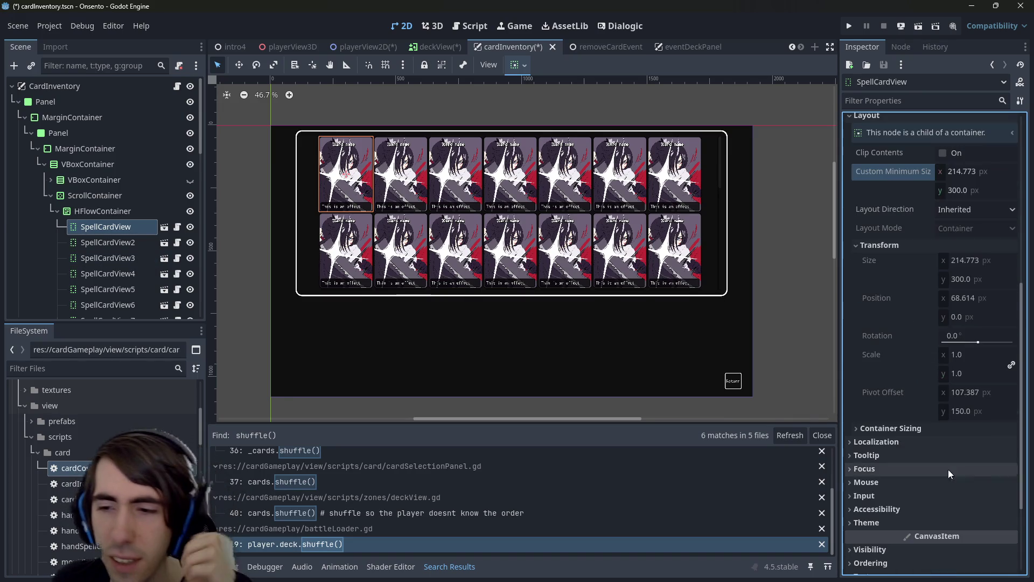
scroll(111, 263, "down", 3)
scroll(111, 260, "up", 3)
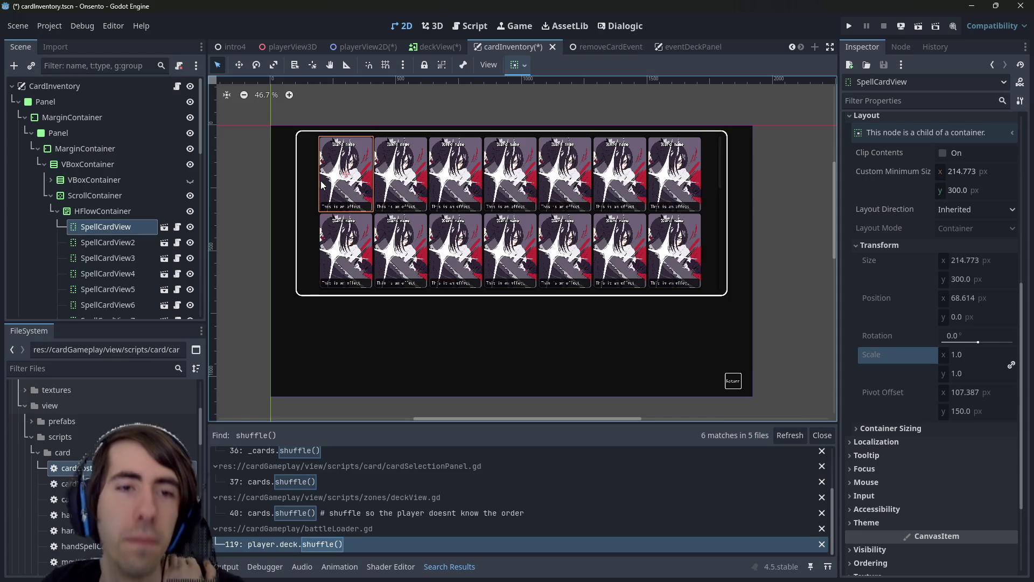
left_click(459, 192)
scroll(459, 192, "down", 1)
scroll(447, 221, "down", 1)
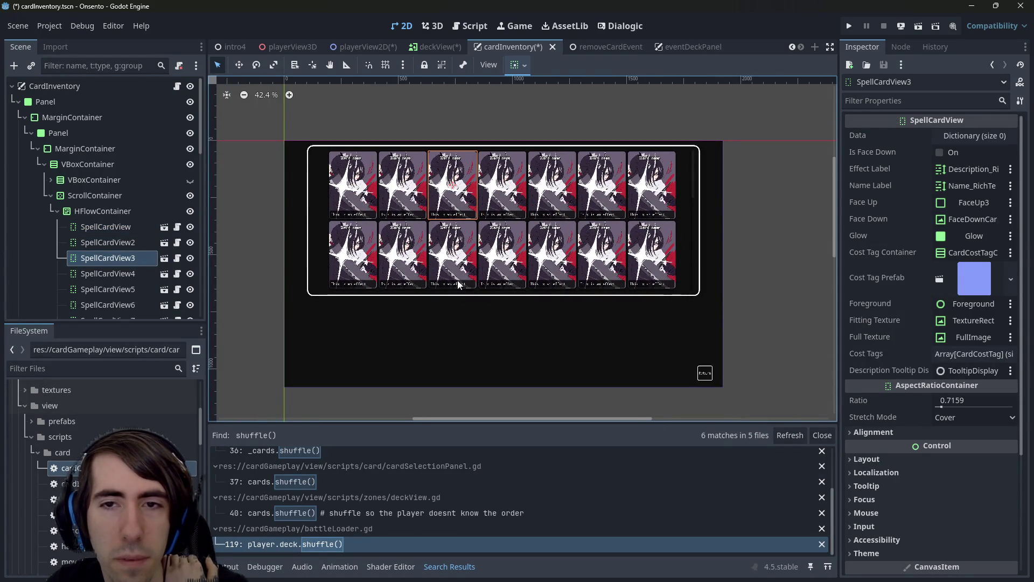
Make the Deck header VBoxContainer visible again and review the HFlowContainer, ScrollContainer, Panel and MarginContainer
left_click(181, 180)
left_click(190, 179)
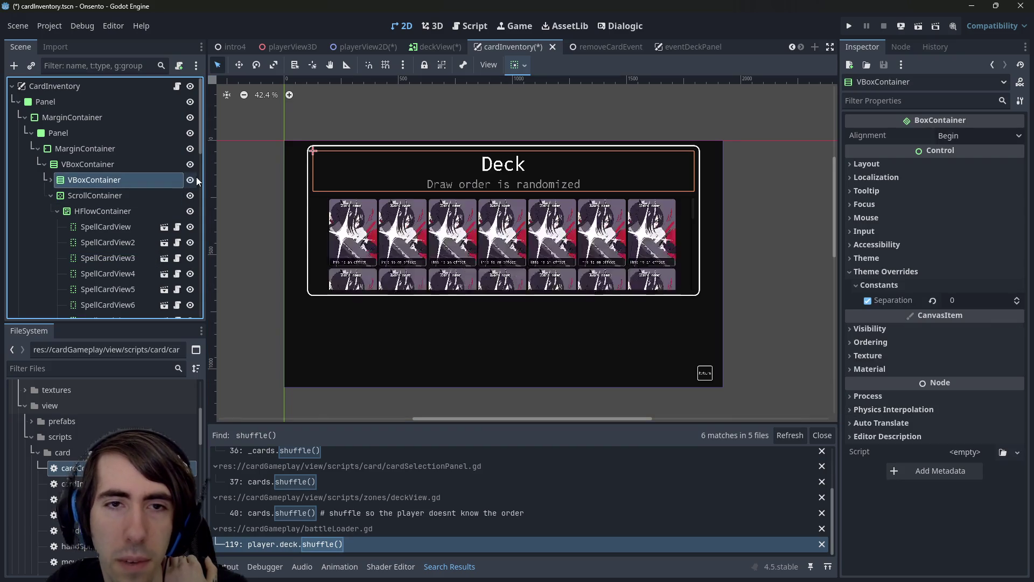
left_click(133, 204)
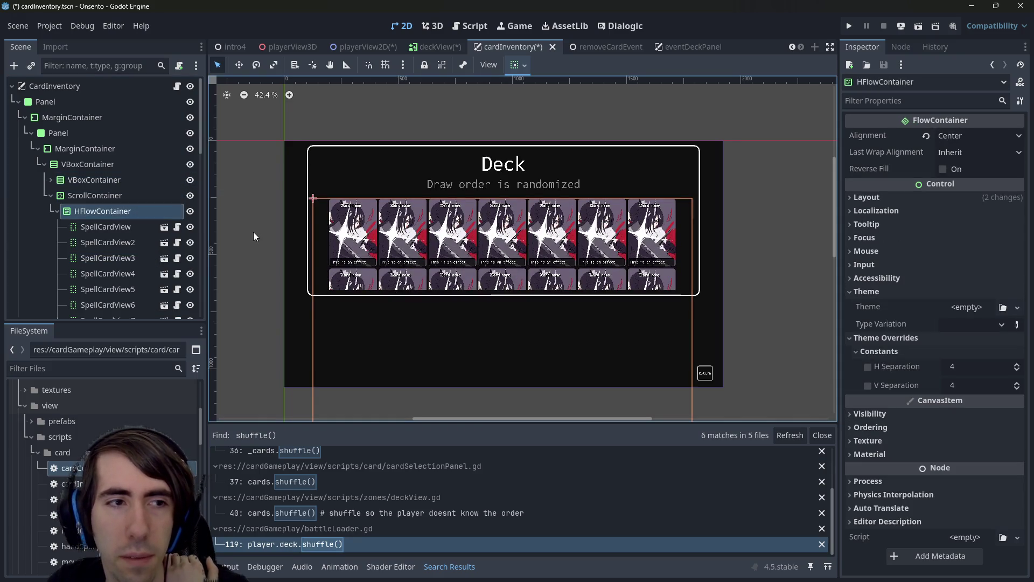
left_click(112, 198)
left_click(111, 185)
left_click(101, 191)
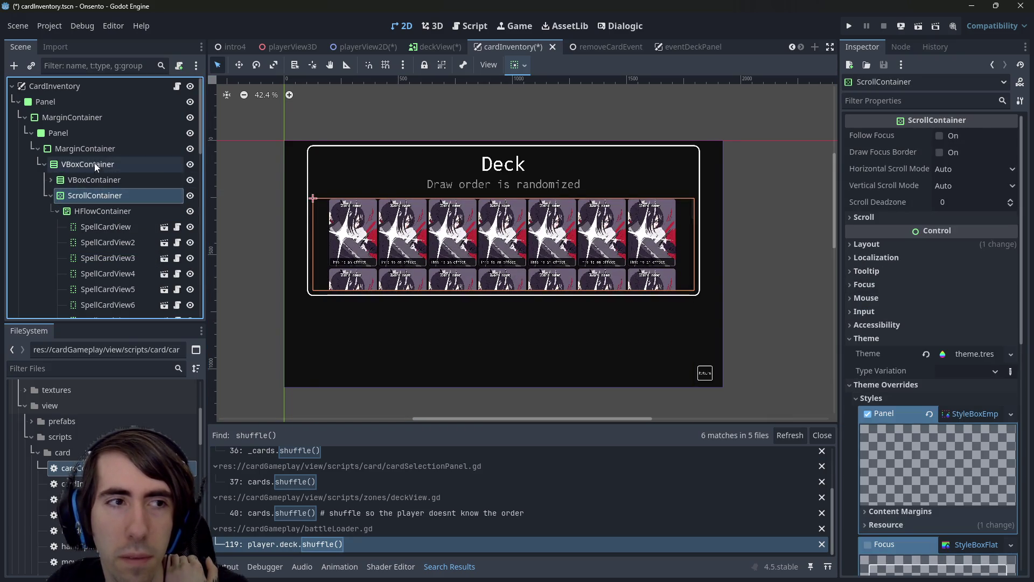
left_click(90, 146)
left_click(75, 130)
left_click(69, 145)
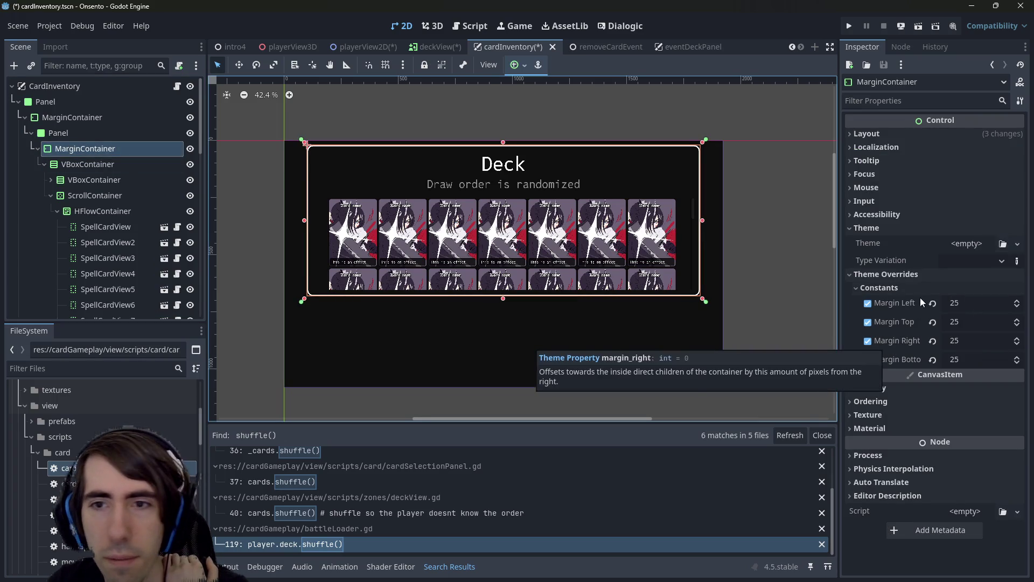
Select the outer MarginContainer, set its bottom margin to 200, and save
left_click(97, 132)
left_click(90, 121)
left_click(83, 130)
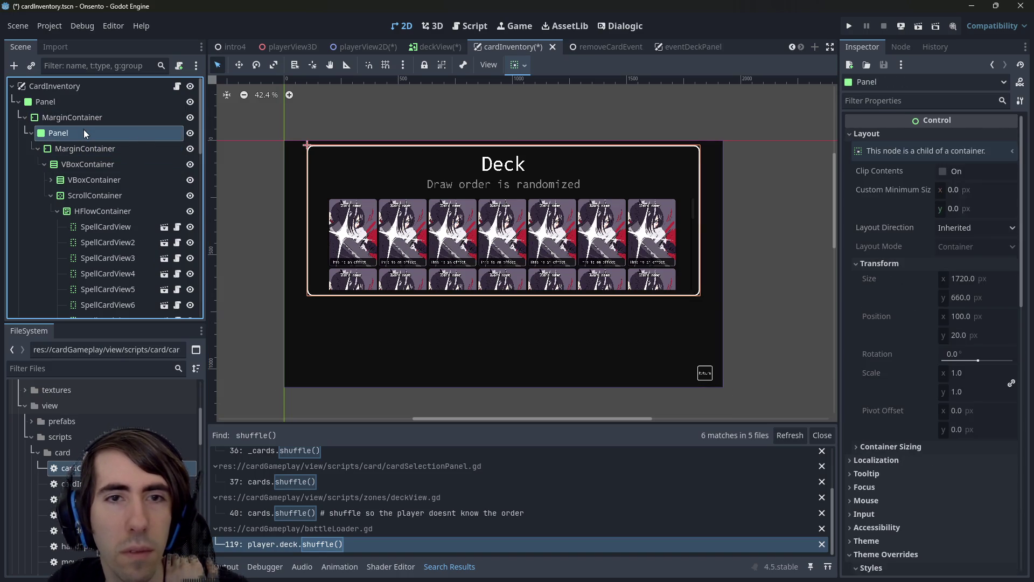
left_click(79, 119)
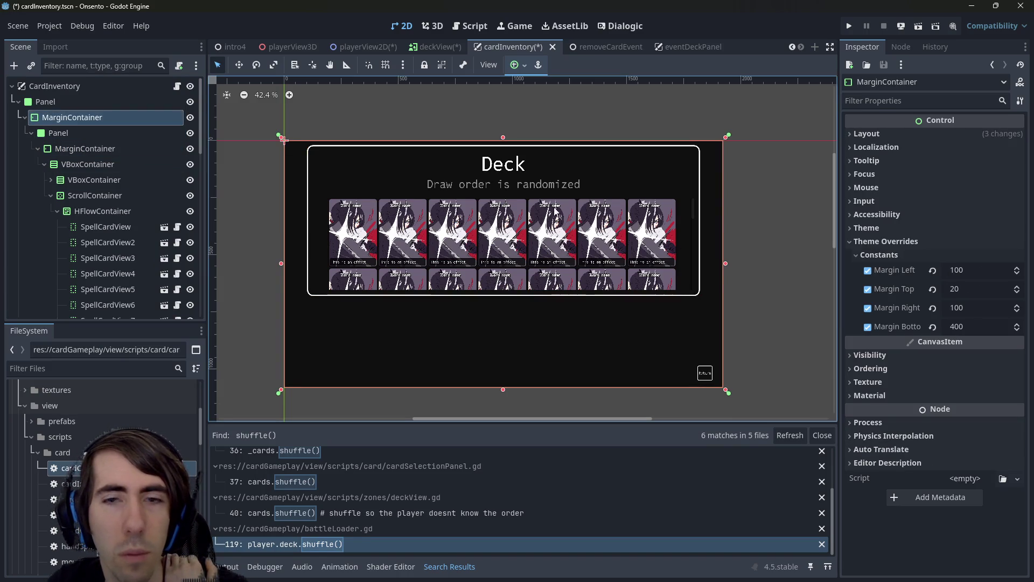
left_click(970, 328)
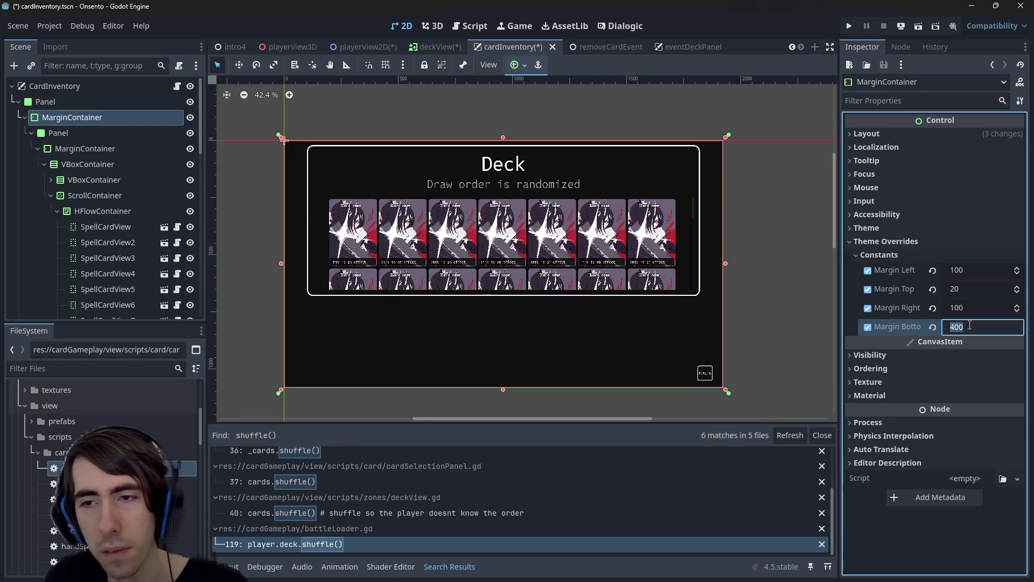
type("200")
key("Return")
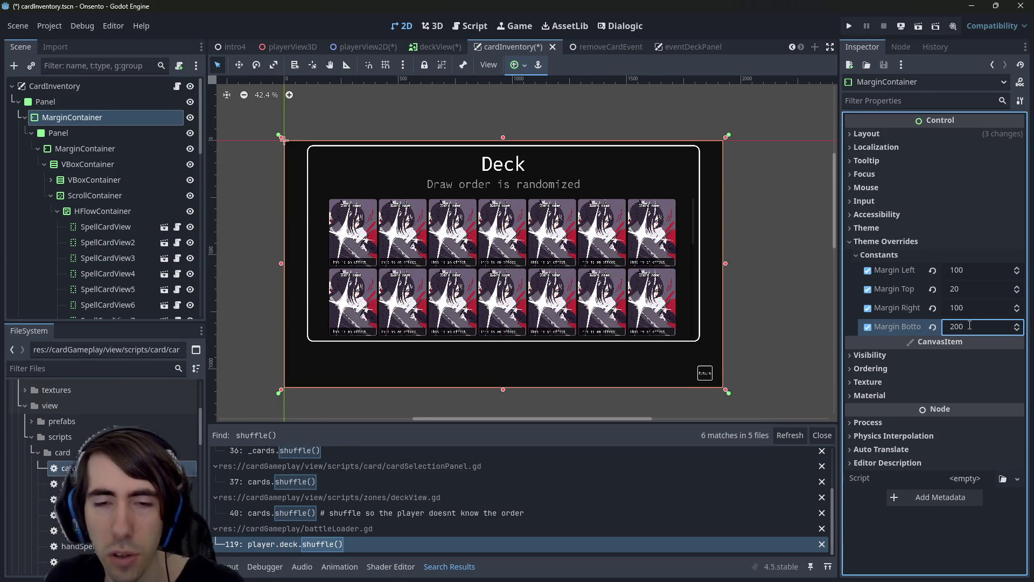
scroll(497, 333, "up", 4)
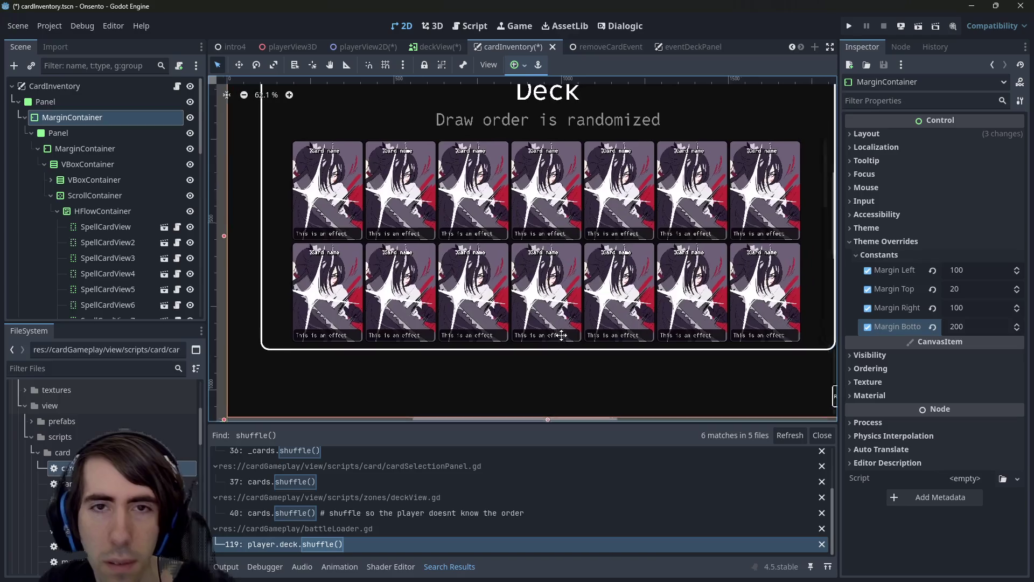
scroll(562, 335, "down", 4)
key("ctrl+s")
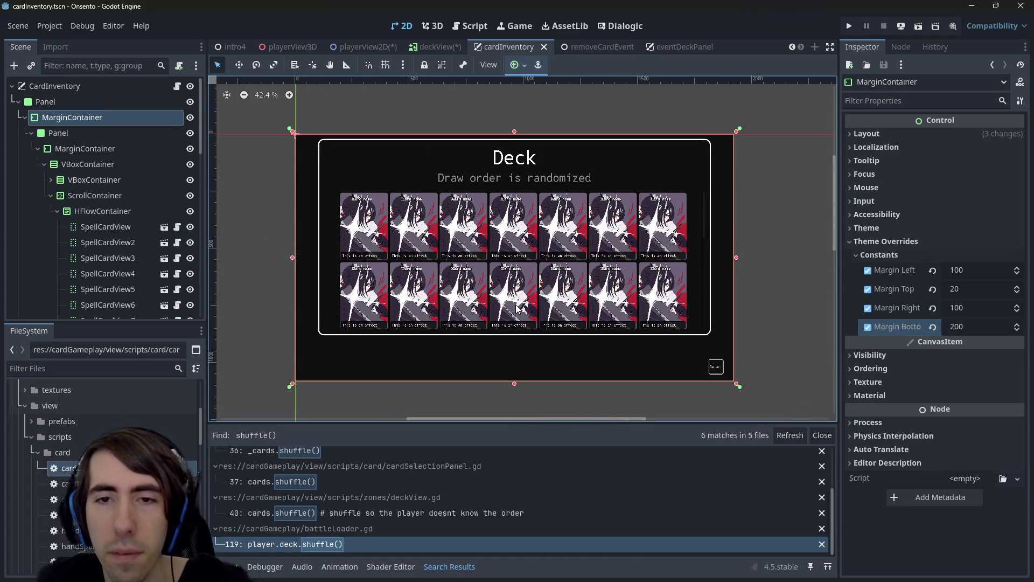
Try bottom margins of 100 and 20, then settle on a bottom margin of 150
left_click(977, 327)
type("100")
key("Return")
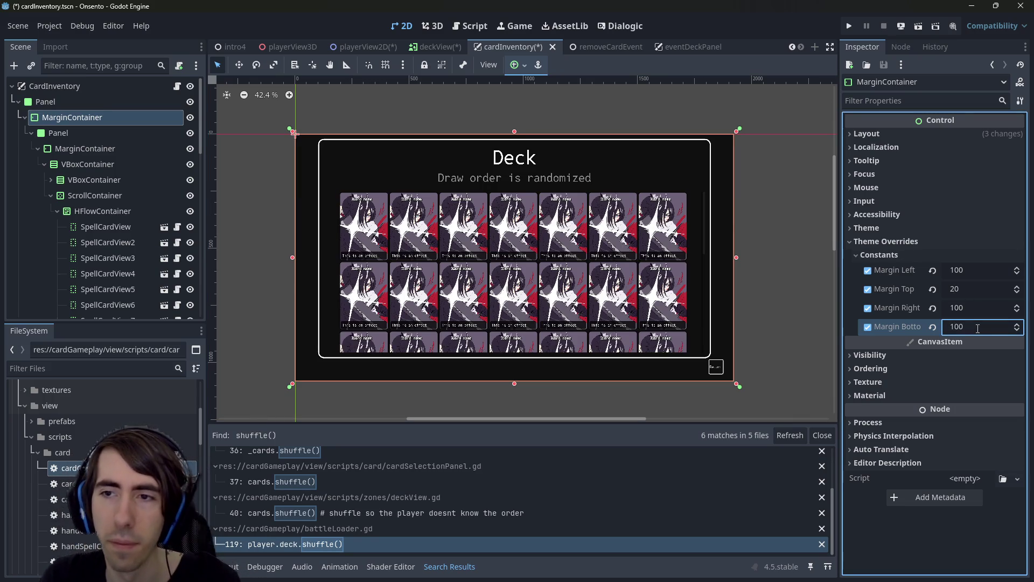
double_click(977, 327)
type("20")
key("Return")
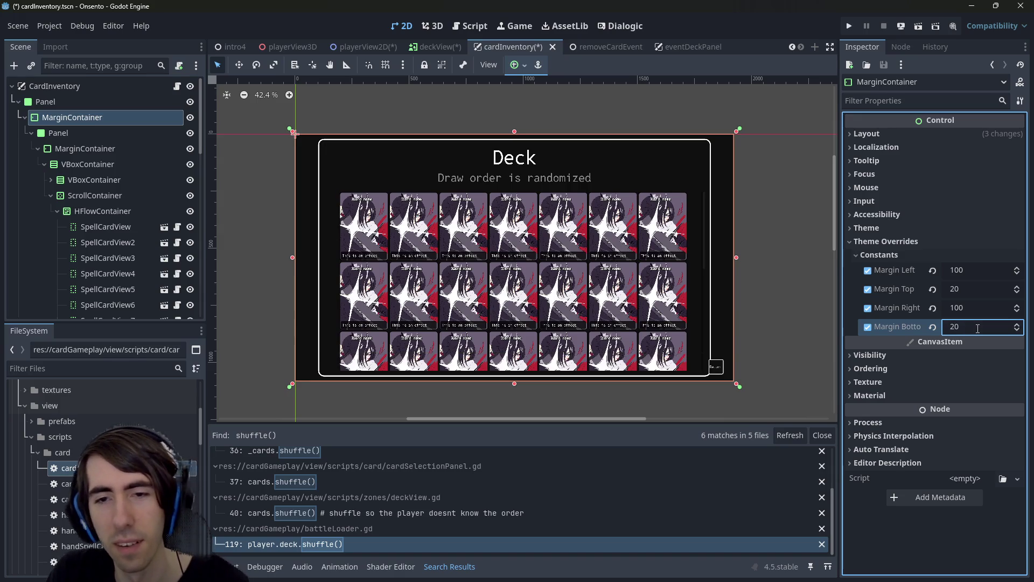
key("ctrl+z")
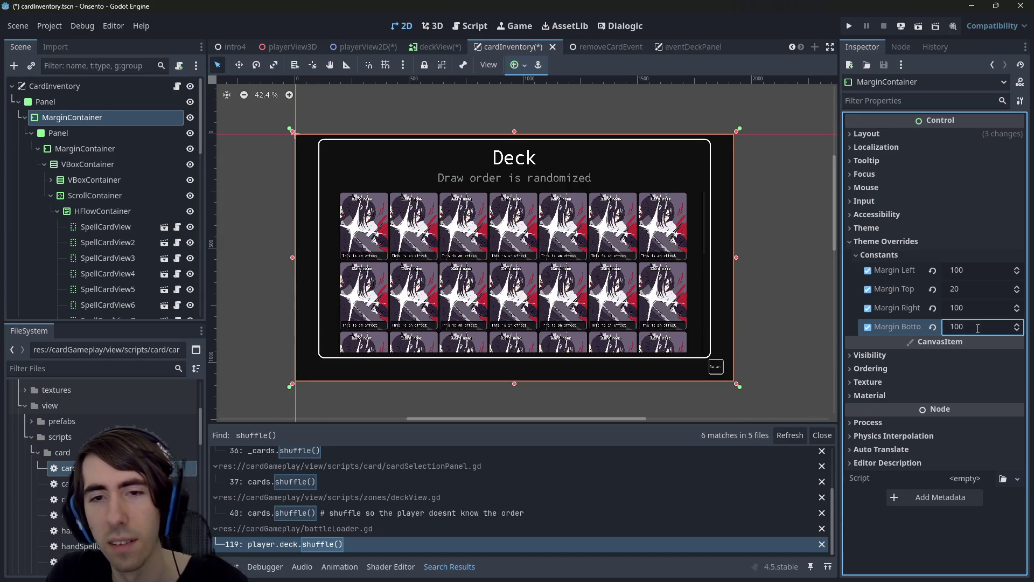
double_click(978, 327)
type("150")
key("Return")
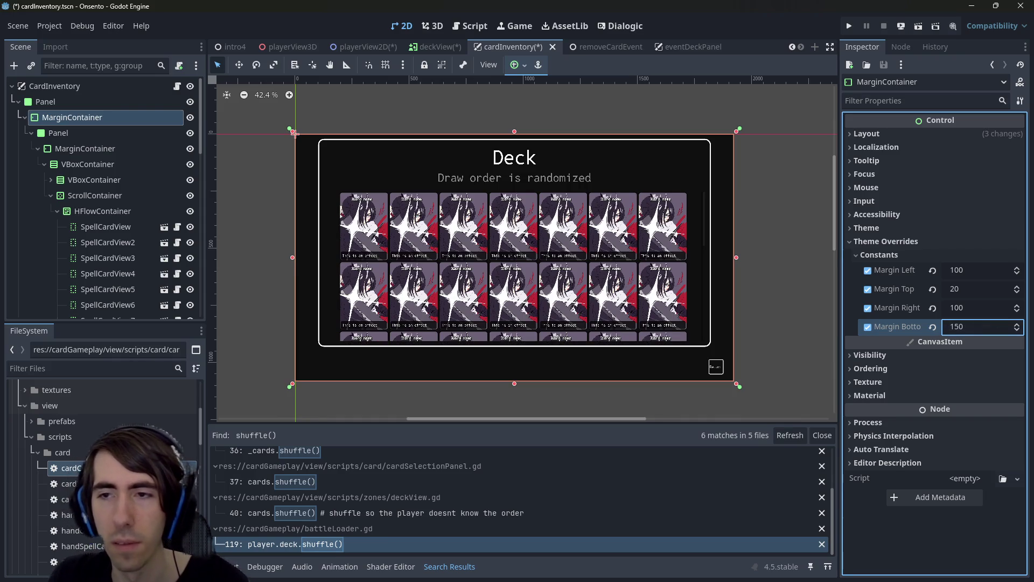
Revert a trial top margin of 150 back to 20 and save the cardInventory scene
left_click(962, 270)
key("Tab")
type("150")
key("Return")
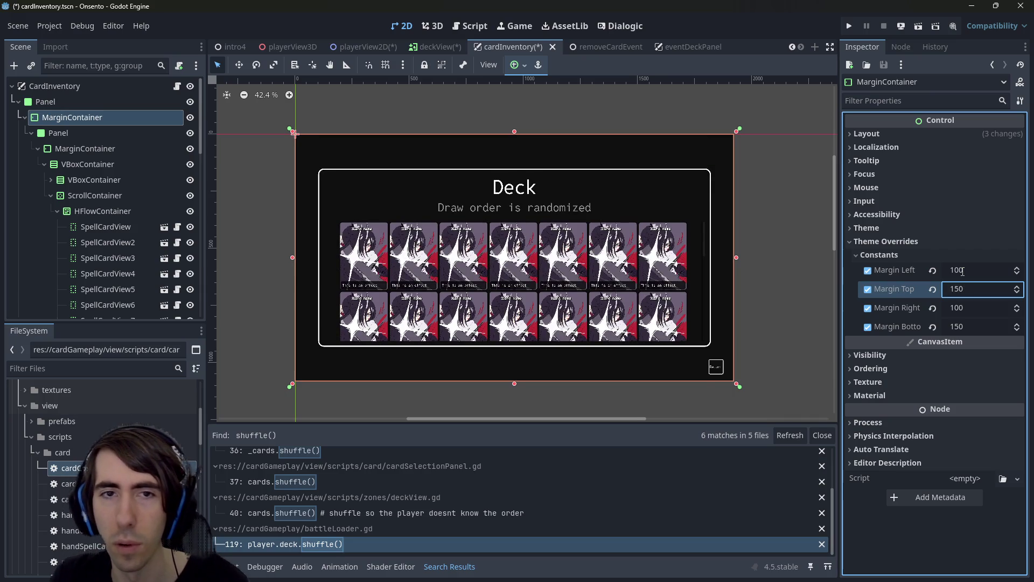
key("ctrl+z")
key("ctrl+s")
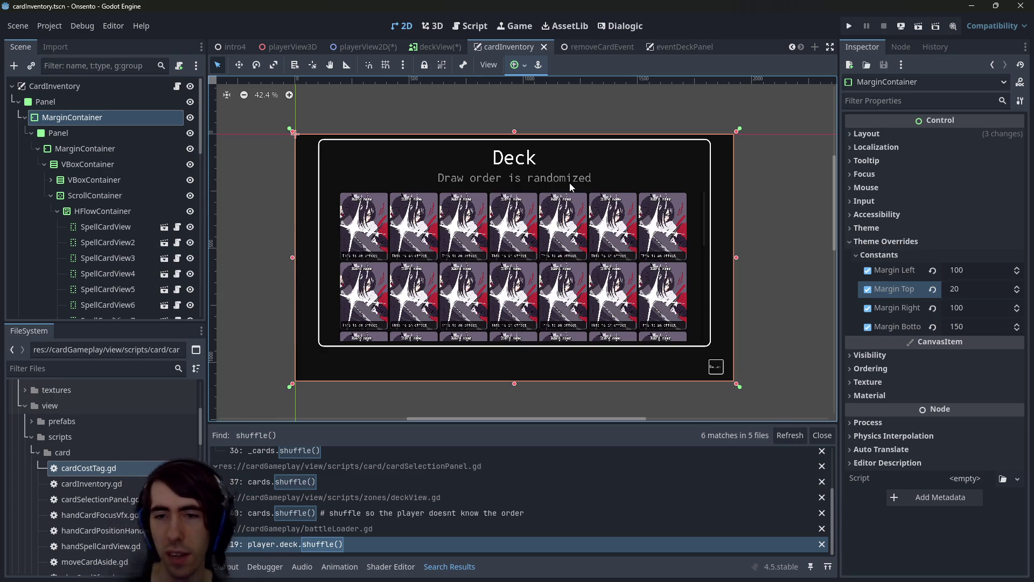
scroll(722, 364, "up", 5)
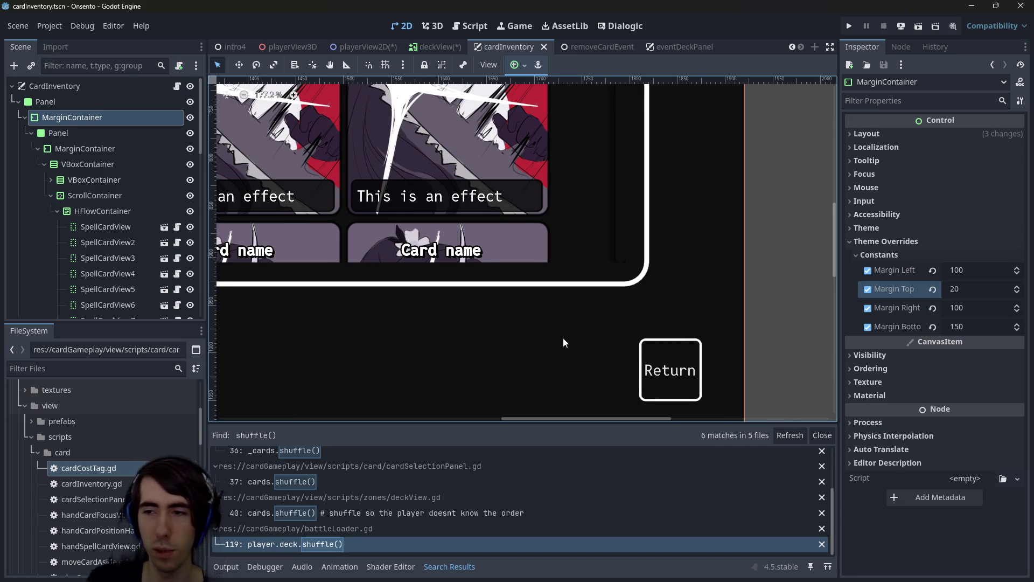
scroll(563, 337, "down", 4)
scroll(591, 307, "down", 3)
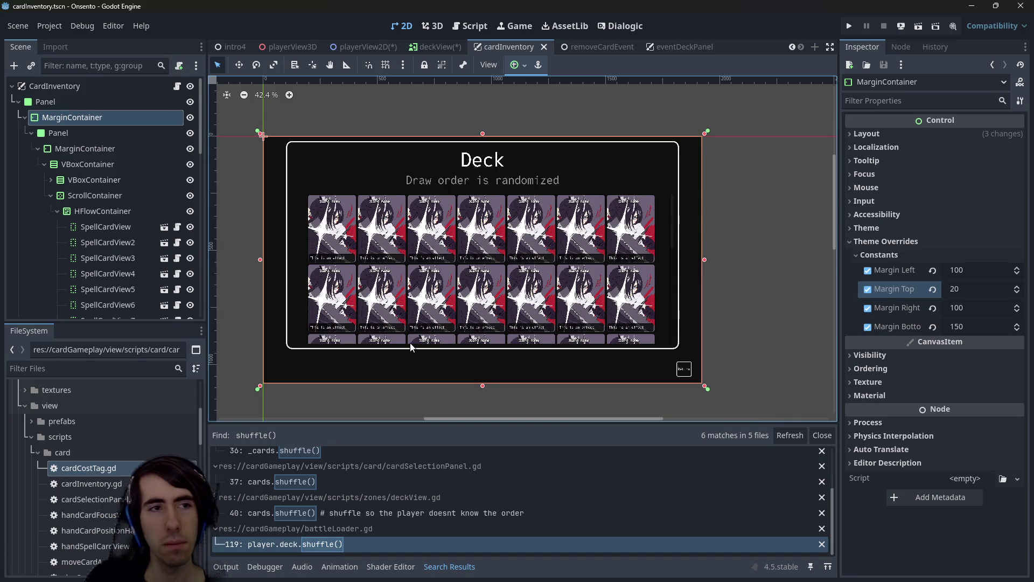
Expand the VBoxContainer and rename the first header label to Title_RichTextLabel
left_click(111, 176)
left_click(452, 175)
double_click(85, 196)
left_click(86, 195)
key("Escape")
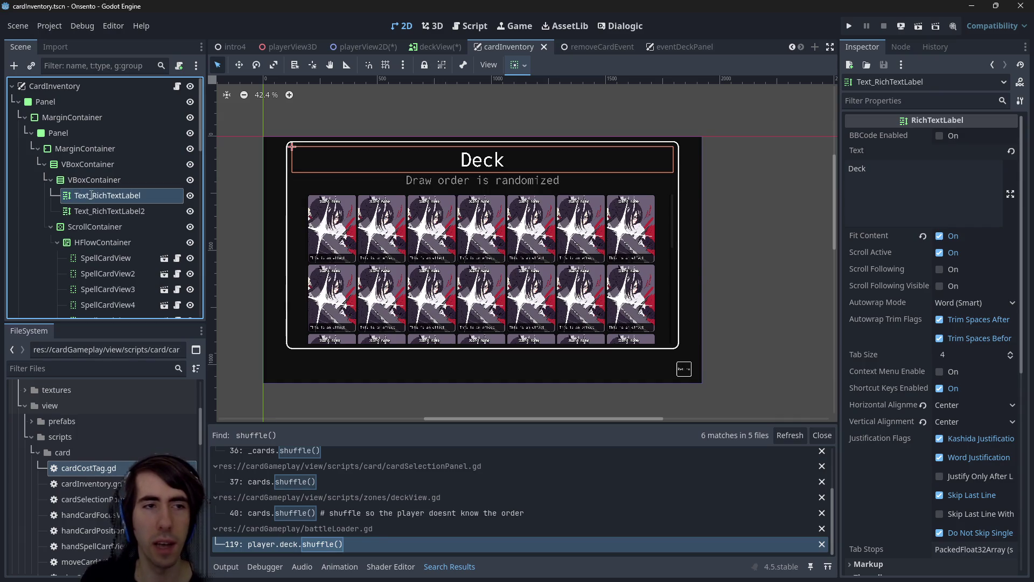
type("Title")
key("Return")
key("Down")
Rename the second label to Subtitle_RichTextLabel, dropping the trailing 2, and save the scene
key("F2")
type("Subtitle")
key("Return")
key("F2")
key("End")
key("BackSpace")
key("Return")
key("ctrl+s")
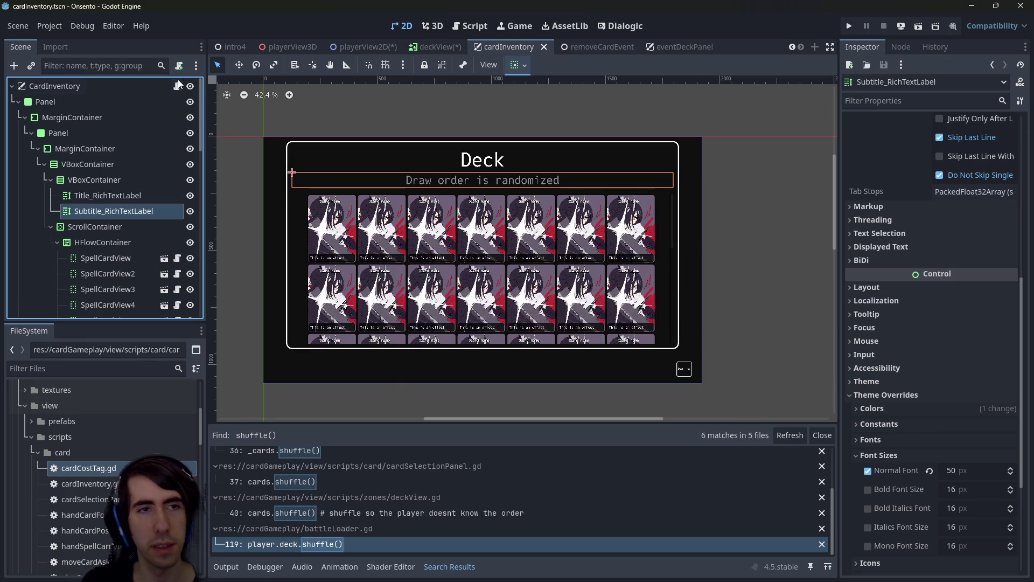
Open the cardInventory.gd script with the cursor on empty line 8
left_click(178, 86)
scroll(516, 188, "up", 1)
left_click(516, 187)
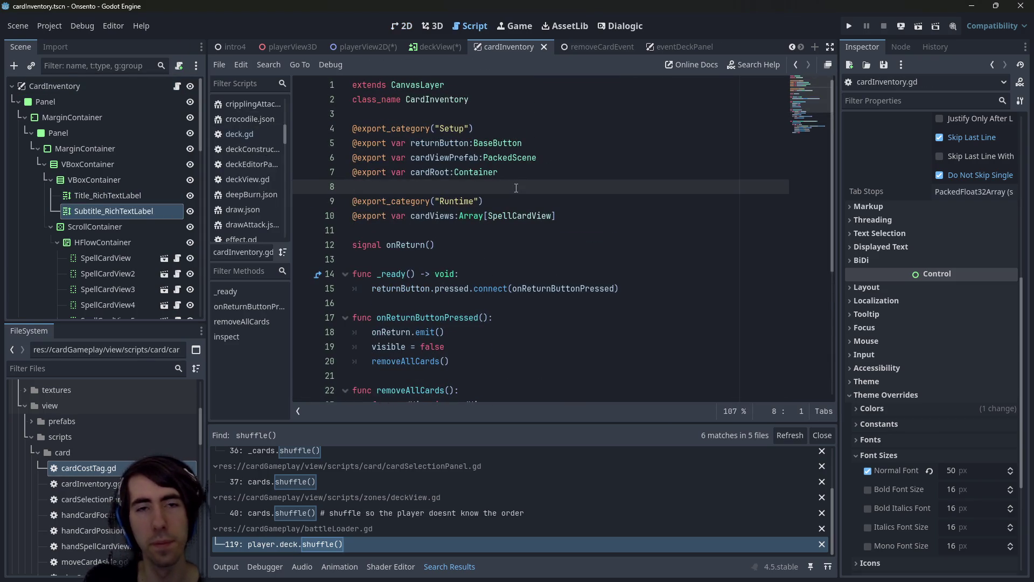
key("Return")
key("Return")
key("Up")
type("@export var tit")
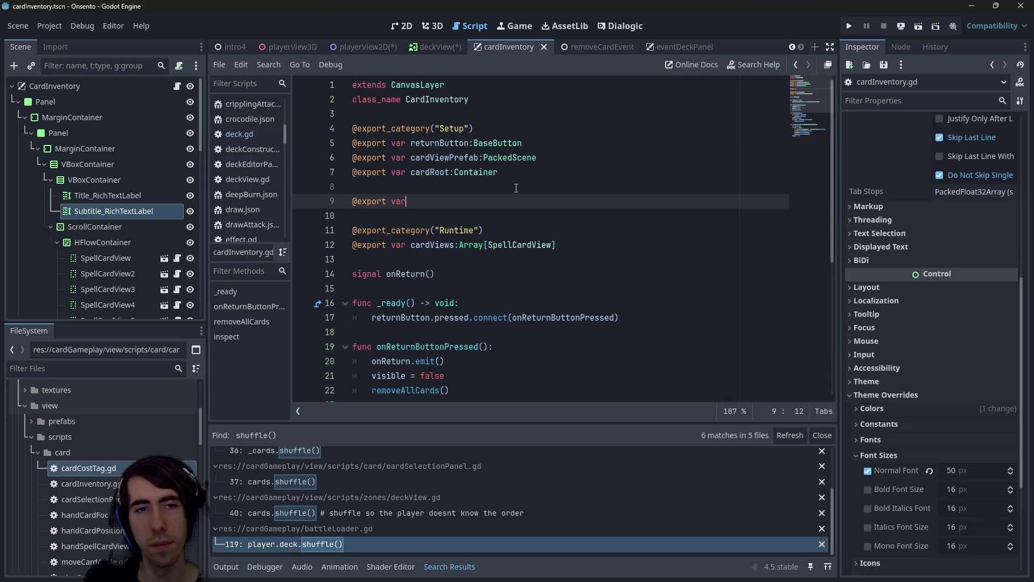
type("leL:RichT")
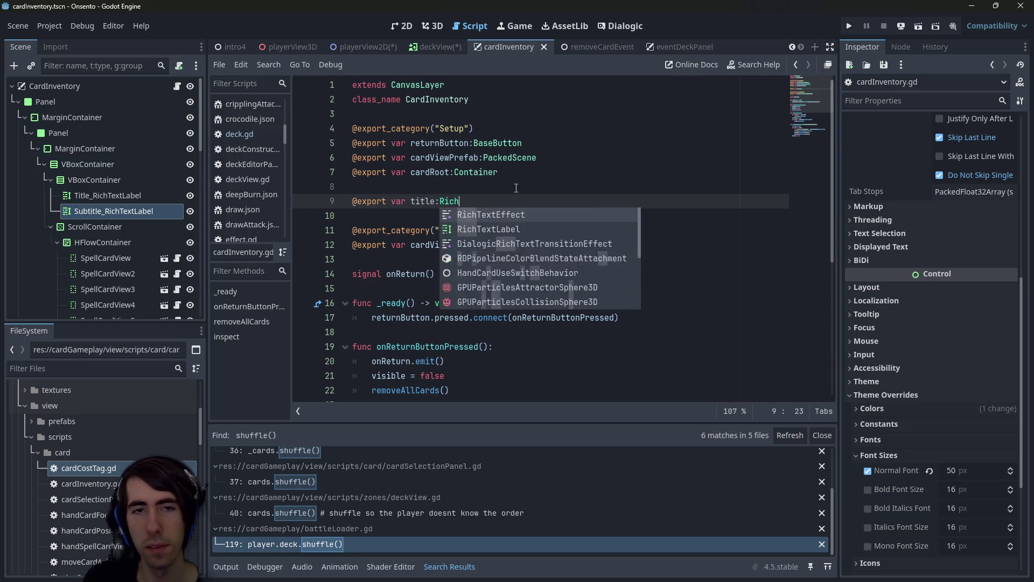
key("Return")
key("ctrl+Left")
key("ctrl+Left")
type("Label")
key("End")
key("ctrl+shift+Left")
key("ctrl+shift+Left")
key("ctrl+shift+Left")
key("ctrl+alt+Down")
key("ctrl+Right")
key("ctrl+Right")
key("ctrl+shift+Right")
type("subTitleLabel")
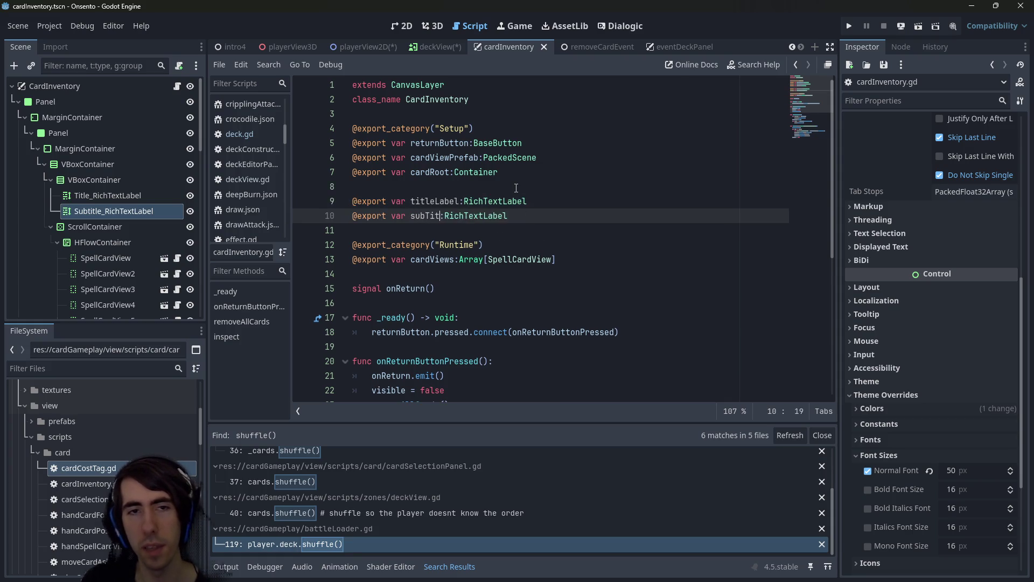
key("ctrl+s")
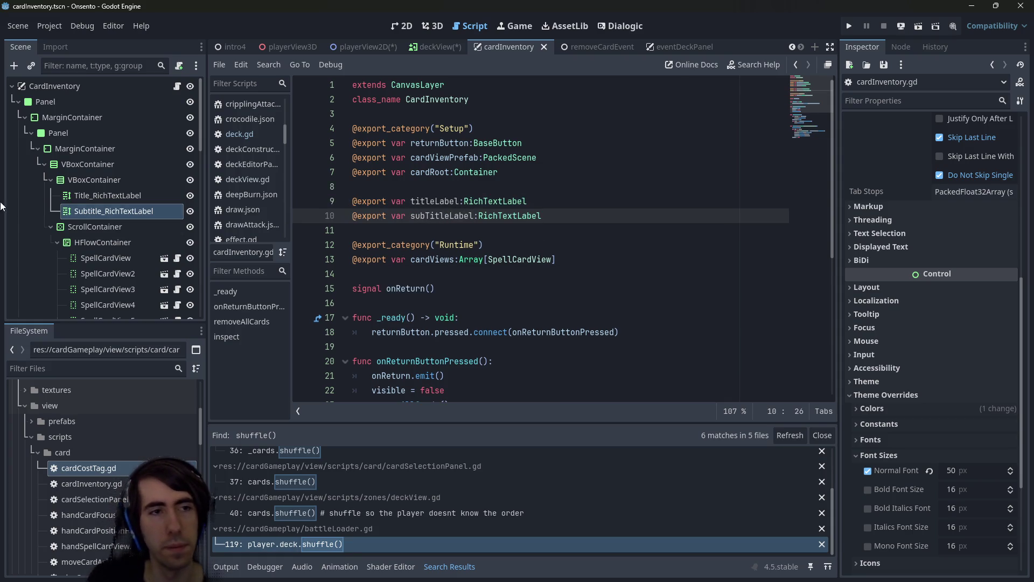
Assign Title_RichTextLabel and Subtitle_RichTextLabel to CardInventory's Title Label and Sub Title Label fields, and save
left_click(92, 227)
left_click(91, 242)
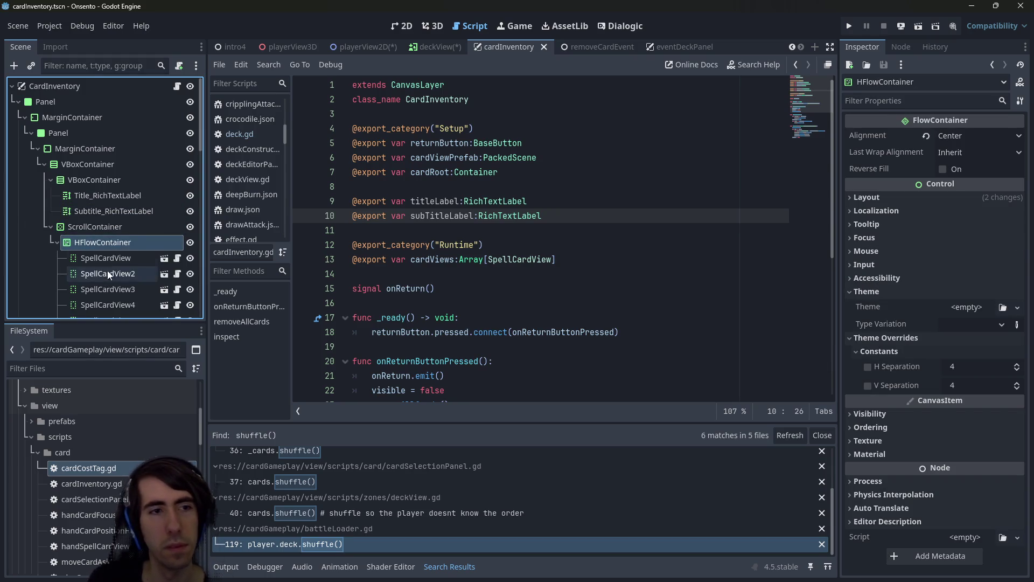
left_click(66, 88)
left_click(953, 216)
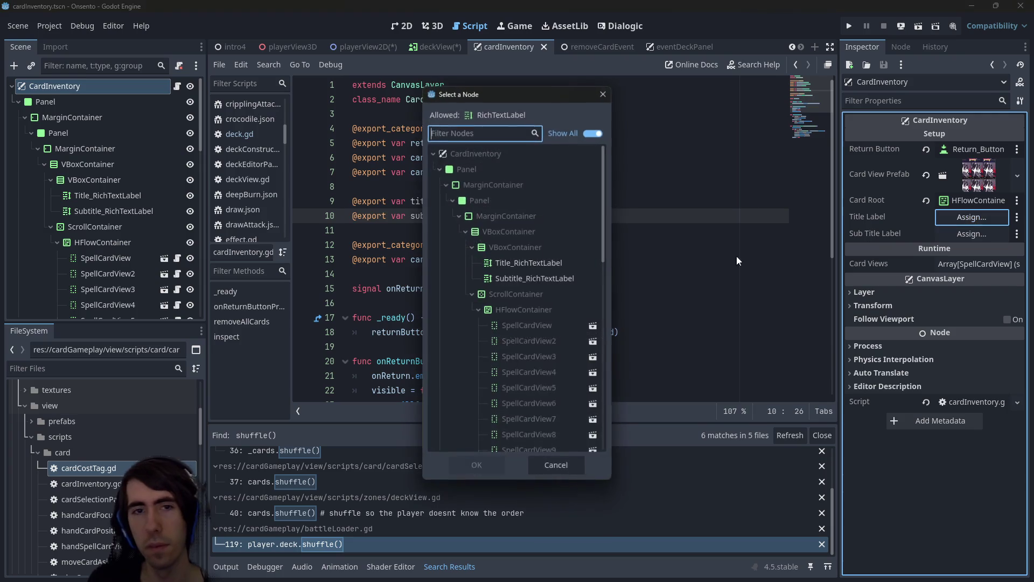
double_click(548, 280)
left_click(965, 234)
double_click(519, 280)
key("ctrl+s")
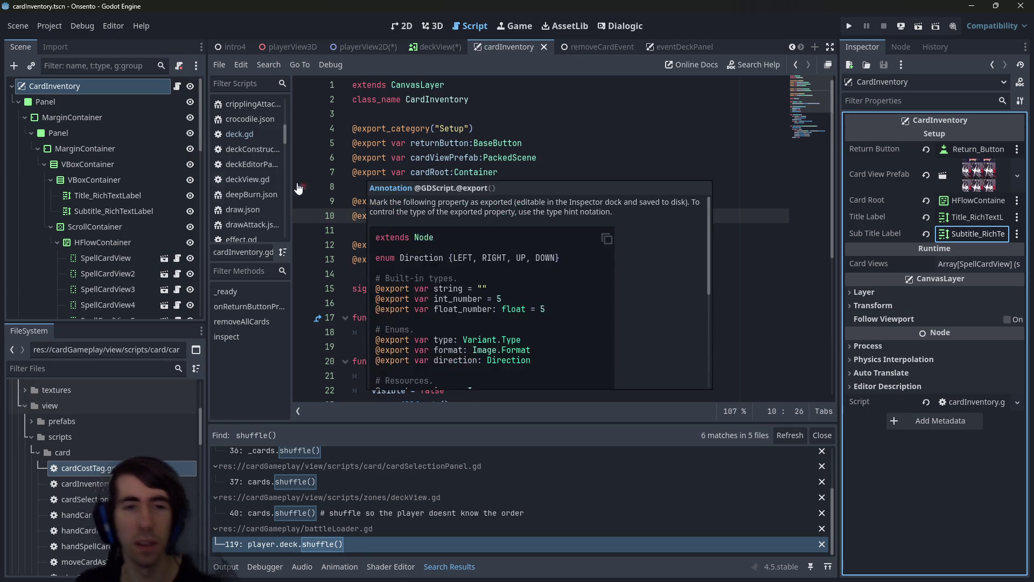
mouse_move(445, 84)
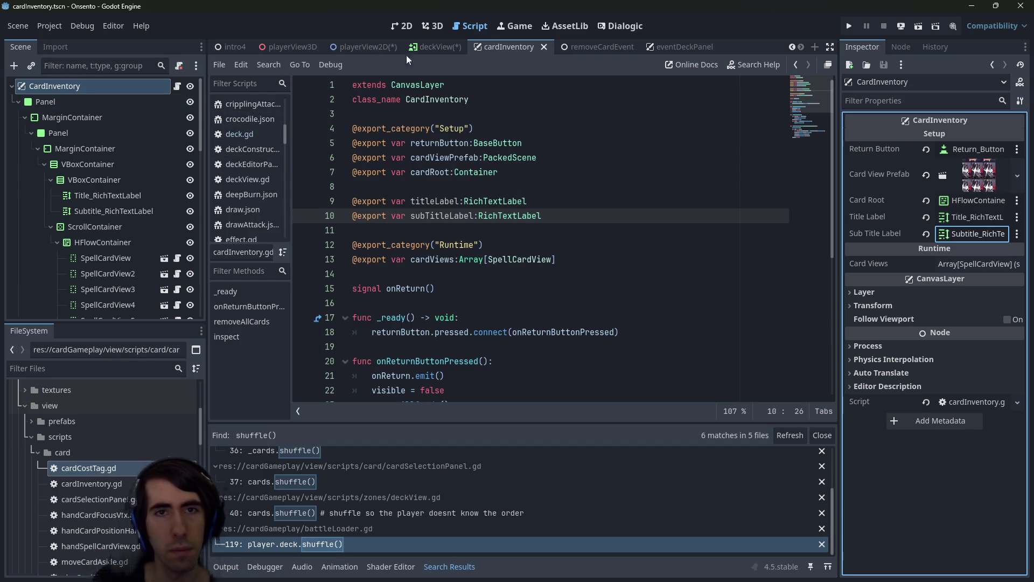
left_click(427, 54)
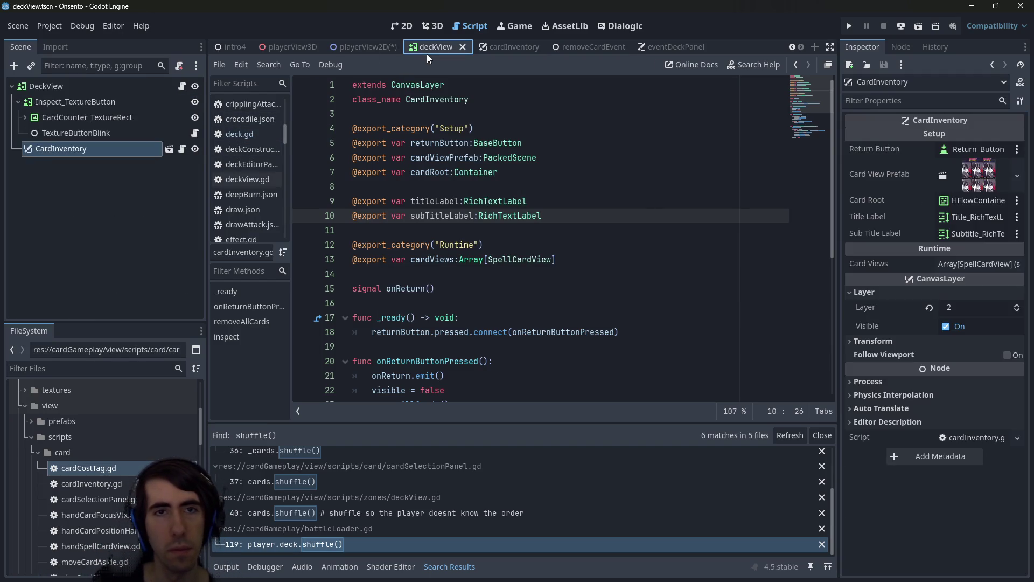
In deckView.gd, find cardInventory and start 'cardInventory.titleLabel =' after the shuffle call
left_click(183, 85)
scroll(351, 199, "up", 5)
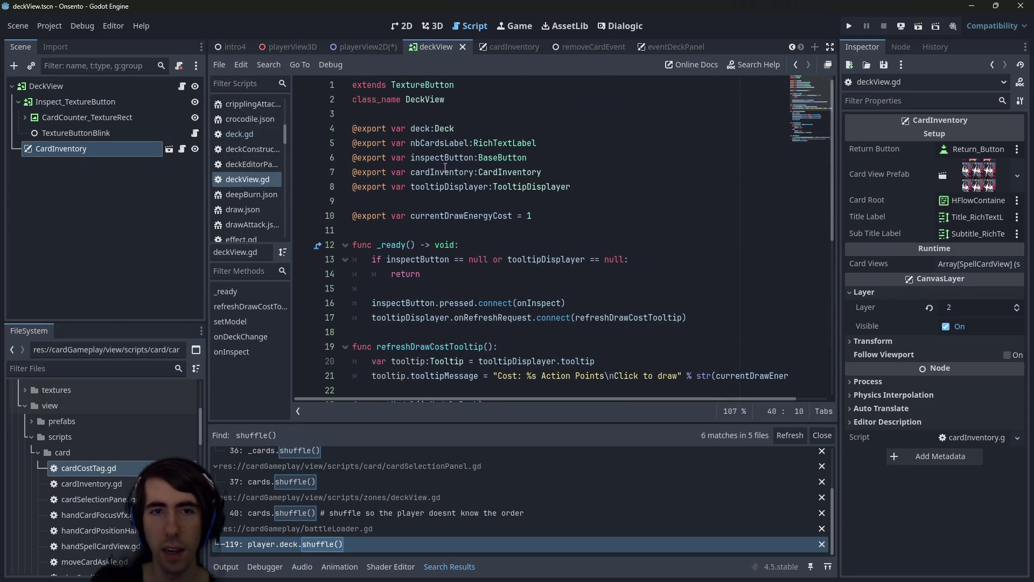
double_click(445, 171)
key("ctrl+f")
key("Return")
key("Return")
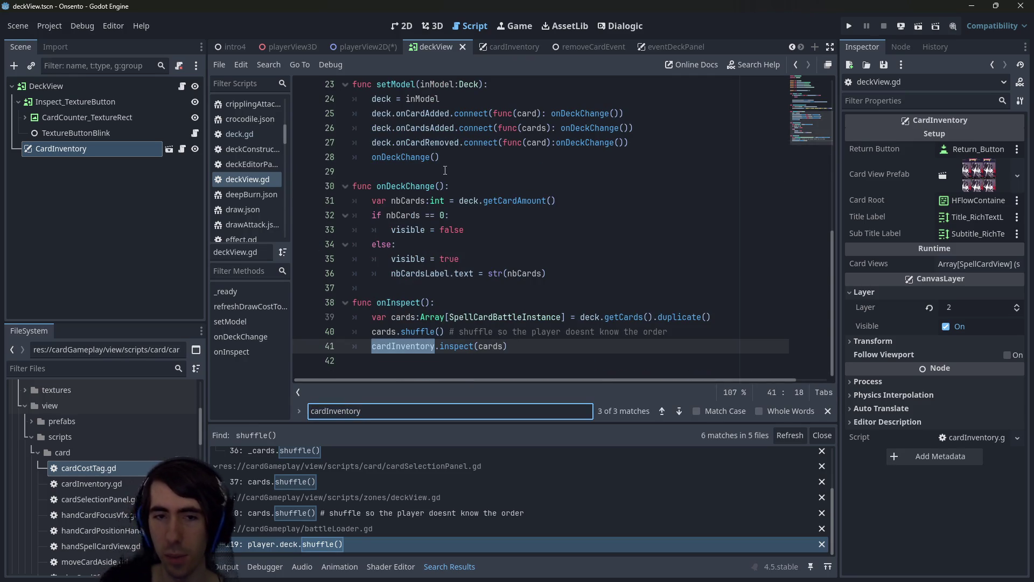
left_click(706, 333)
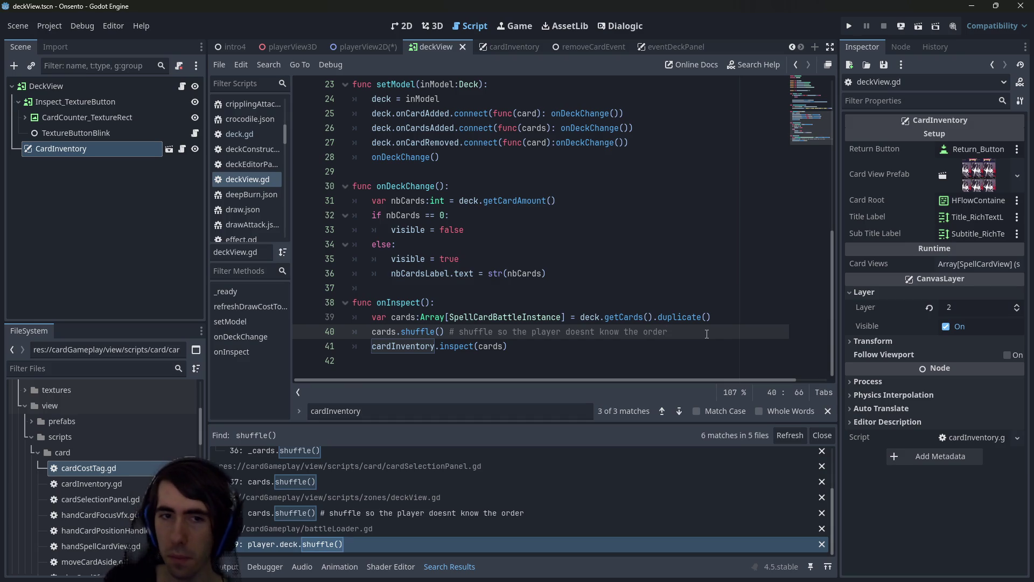
key("Return")
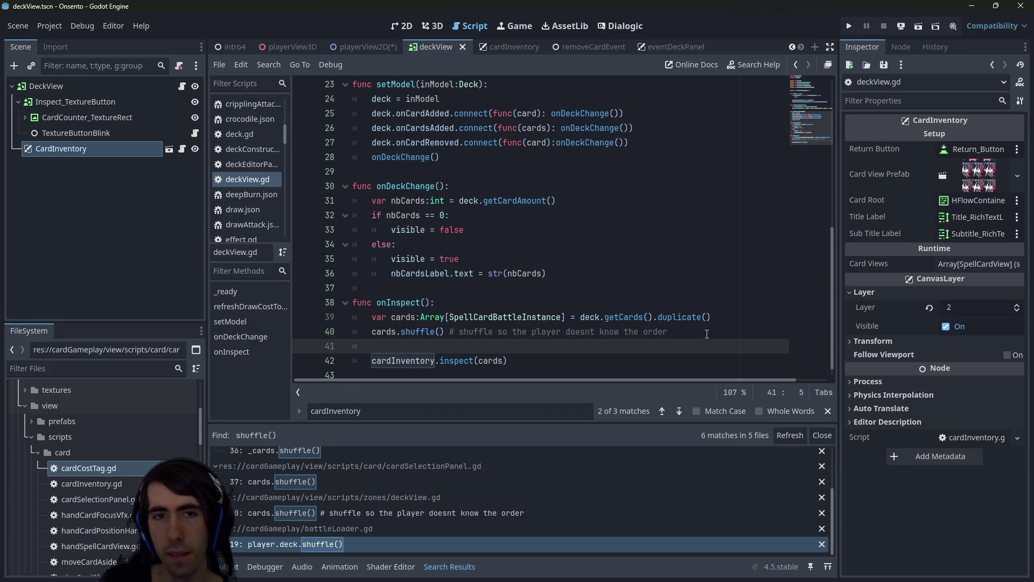
type("cardInventory.")
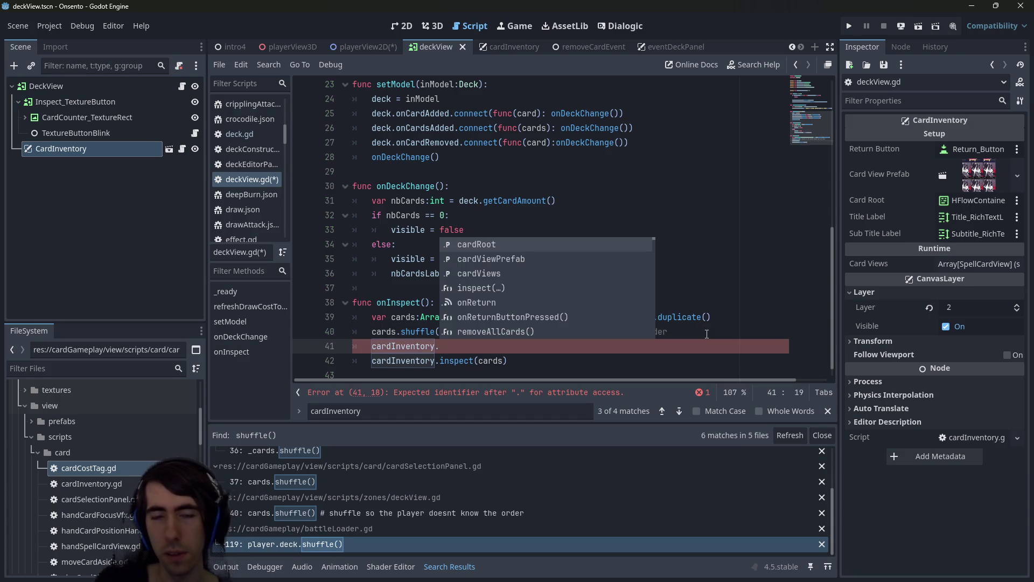
type("titleLabel =")
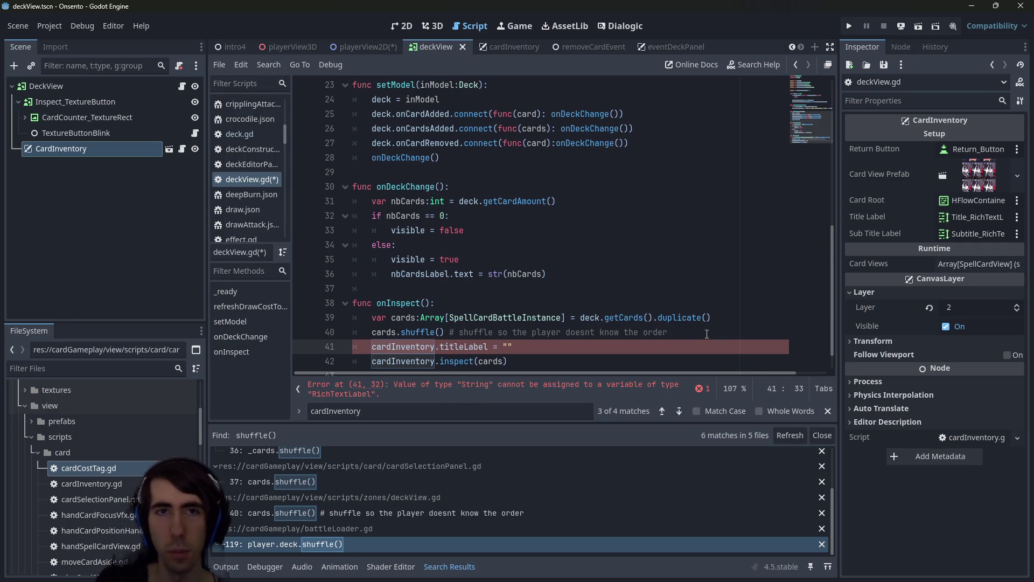
Switch to the eventDeckPanel scene to view its header label text
left_click(658, 47)
left_click(403, 26)
scroll(560, 205, "down", 2)
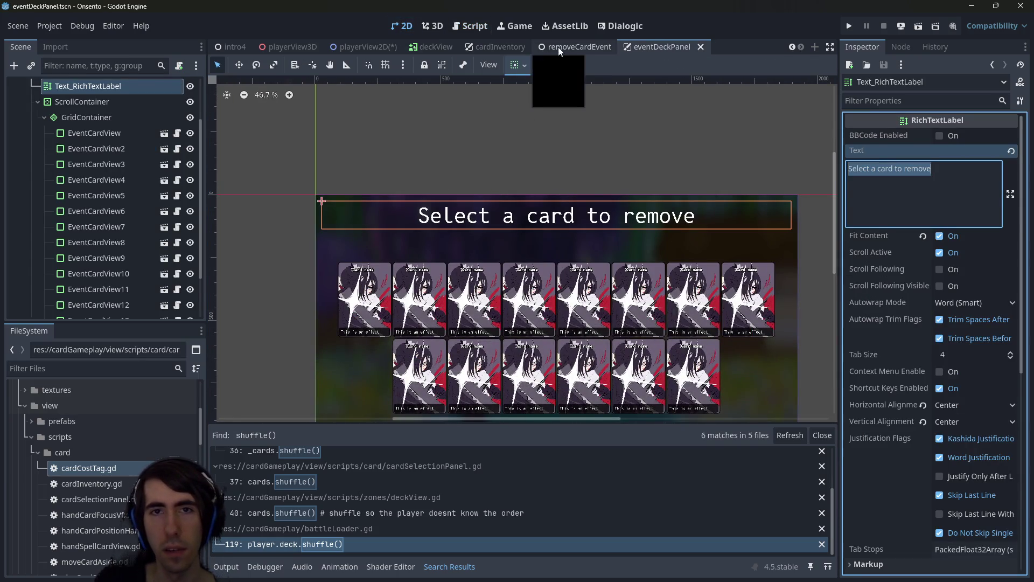
In cardInventory, check the header labels' text, including the subtitle 'Draw order is randomized'
left_click(489, 46)
left_click(376, 46)
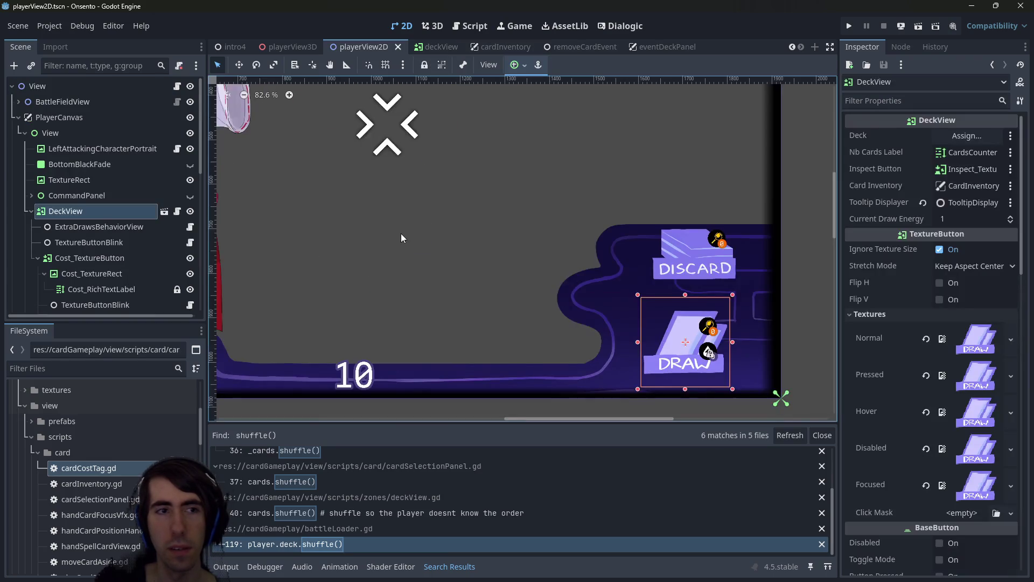
left_click(442, 47)
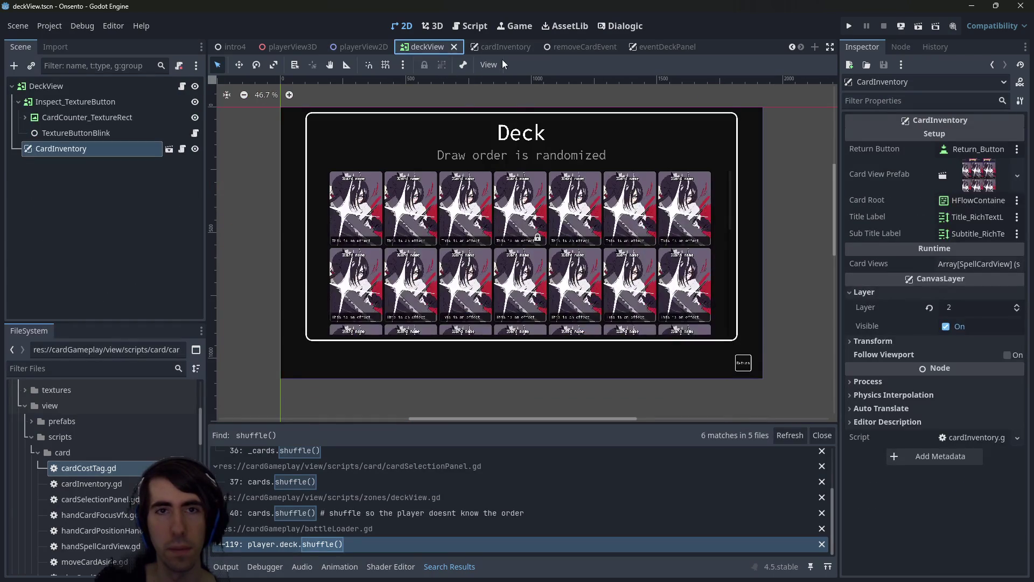
left_click(502, 46)
left_click(489, 159)
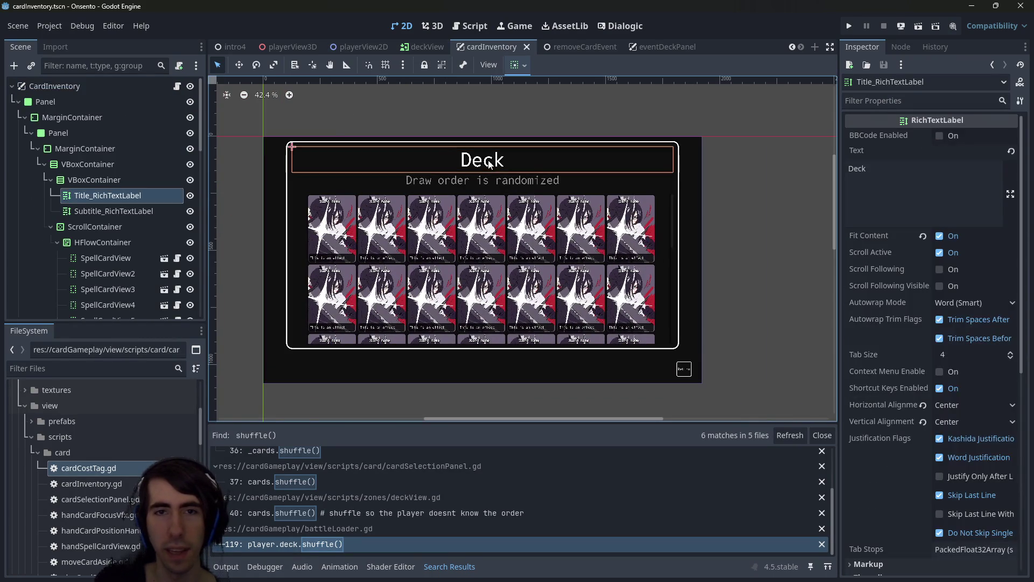
left_click(484, 179)
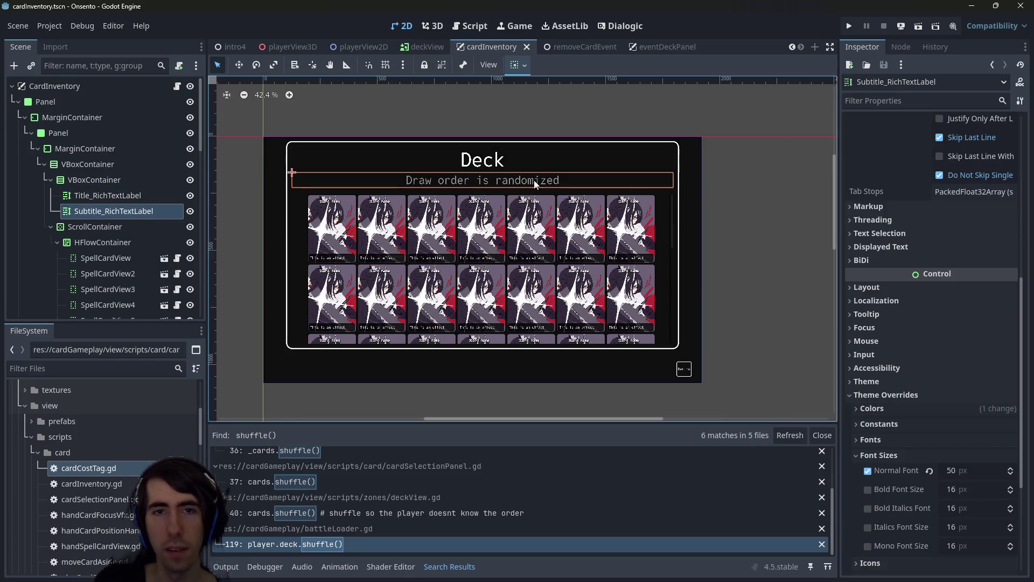
scroll(889, 178, "up", 10)
left_click(892, 187)
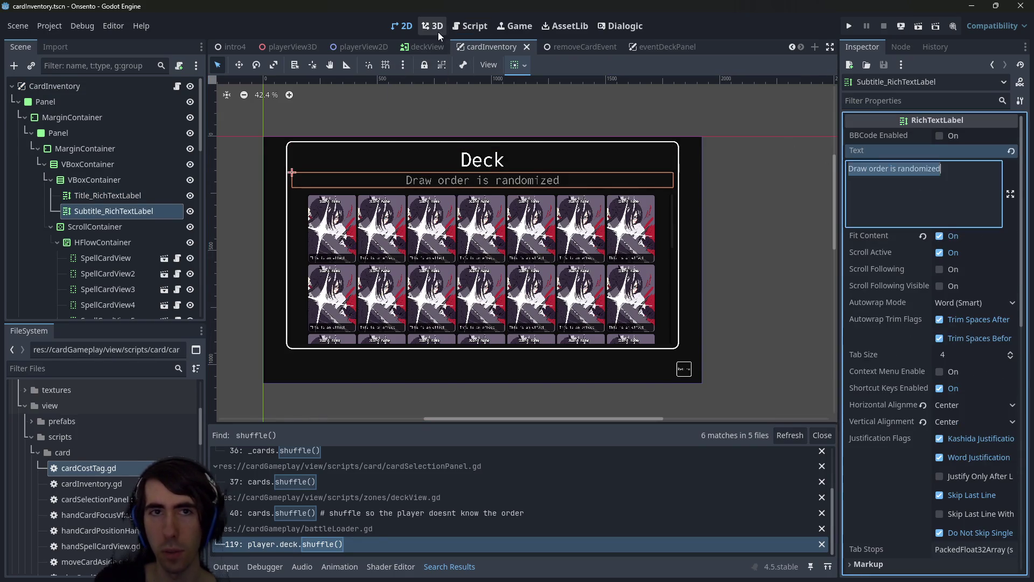
In deckView.gd, type the "Deck" title and paste the quoted "Draw order is randomized" below
left_click(469, 26)
type("Deck")
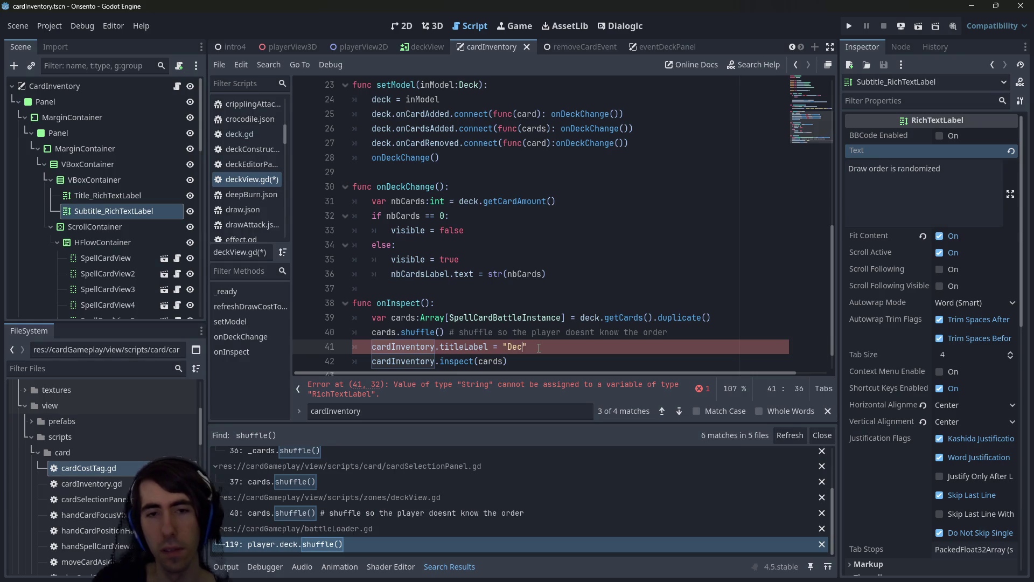
key("End")
key("Return")
type("Draw order is randomized")
key("shift+Home")
type("\"")
Make the second line a cardInventory.subTitleLabel assignment of the subtitle string, and save
key("Up")
key("shift+Home")
key("ctrl+c")
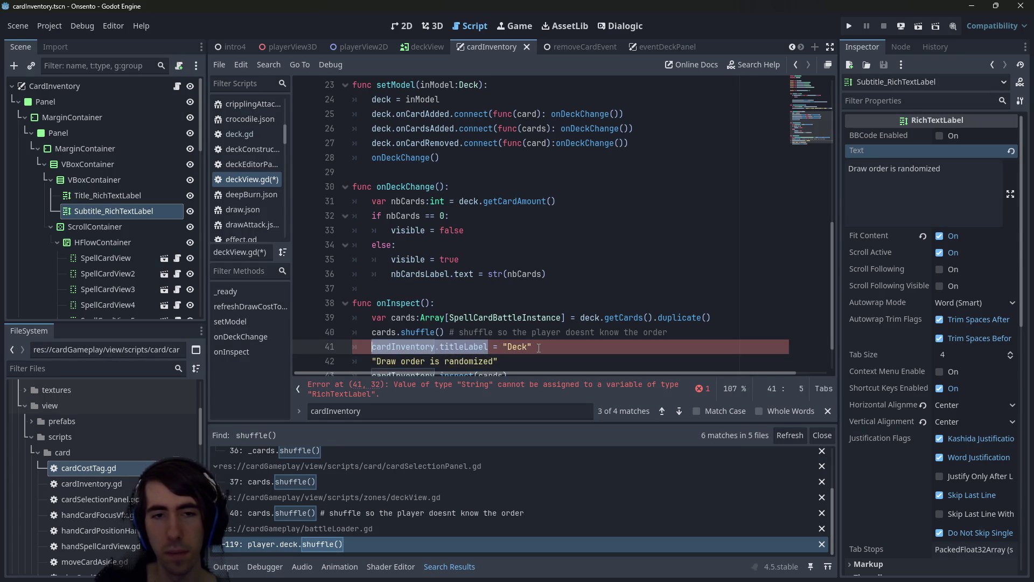
key("Down")
key("ctrl+v")
type("=")
key("ctrl+Left")
key("ctrl+Left")
type("sub")
key("Tab")
key("ctrl+s")
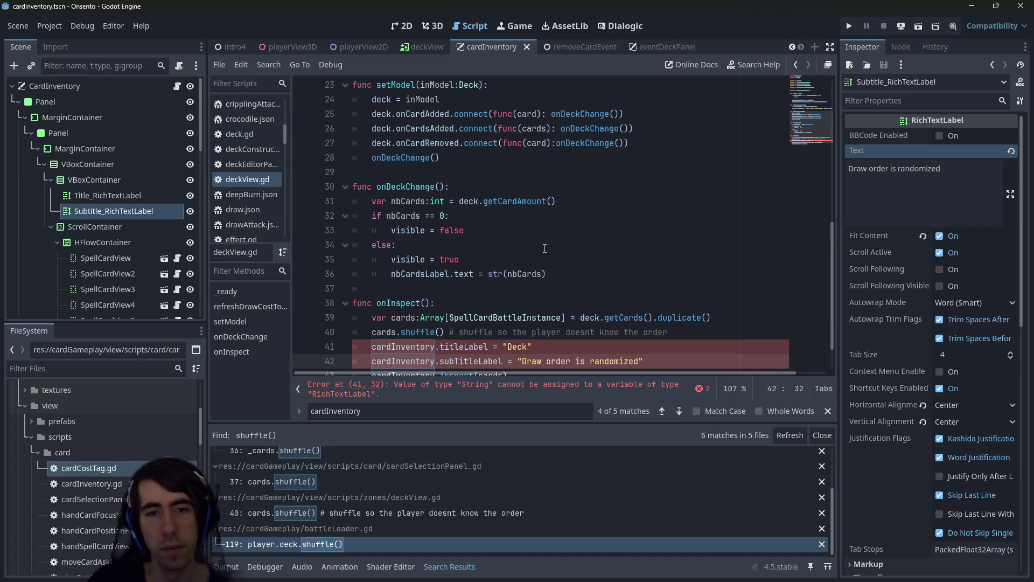
Fix the type errors by adding .text to both label assignments, and save
scroll(534, 372, "down", 1)
left_click(532, 388)
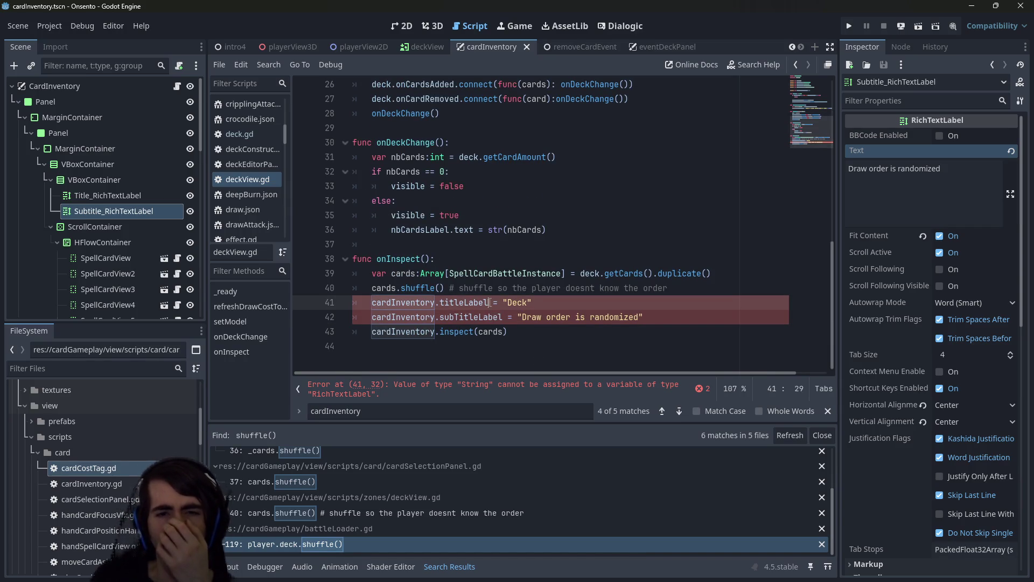
type(".tex")
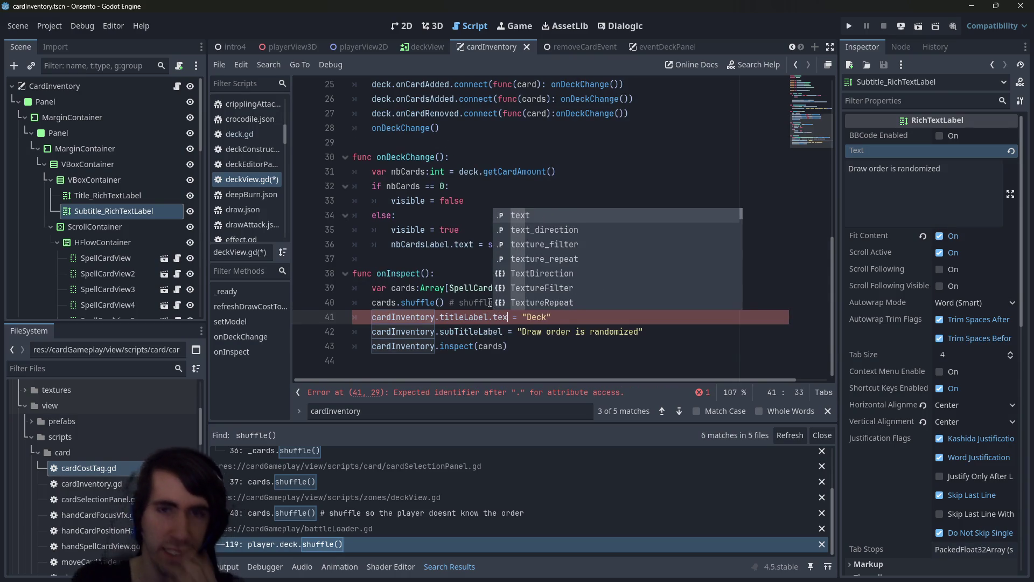
key("Return")
key("Down")
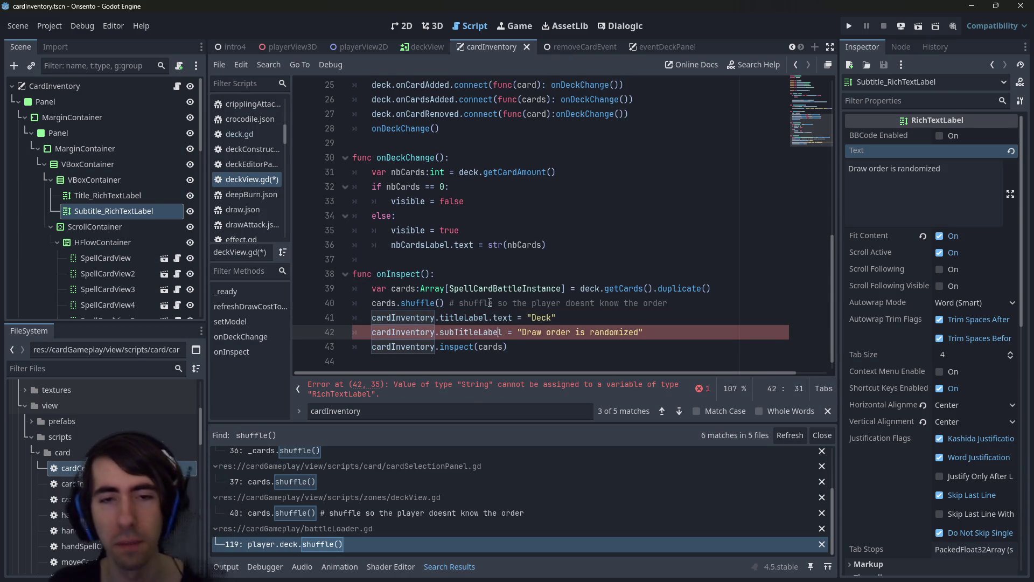
type(".te")
key("Return")
key("ctrl+s")
Select the two new label assignment lines
left_click(490, 303)
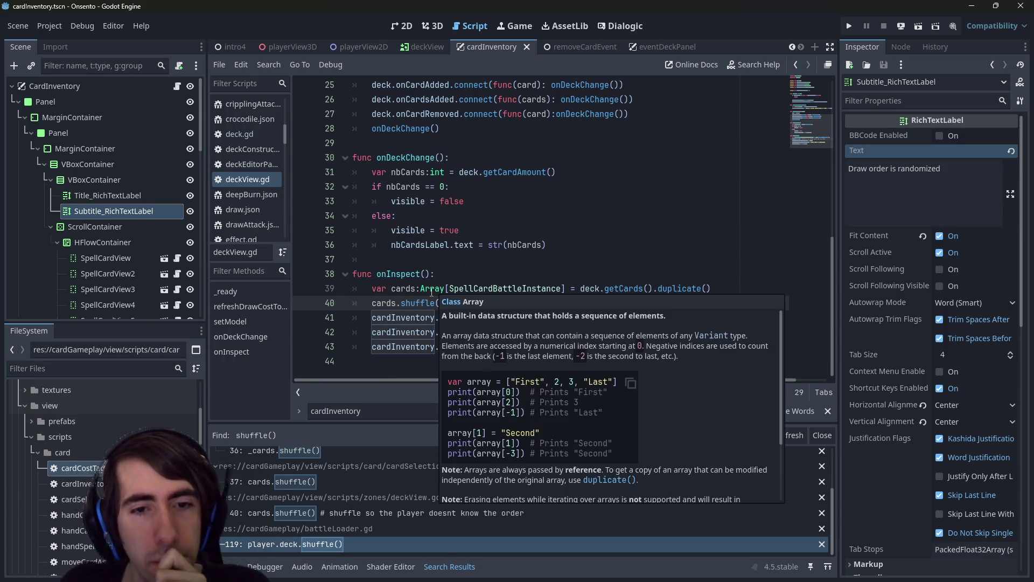
left_click_drag(668, 332, 275, 317)
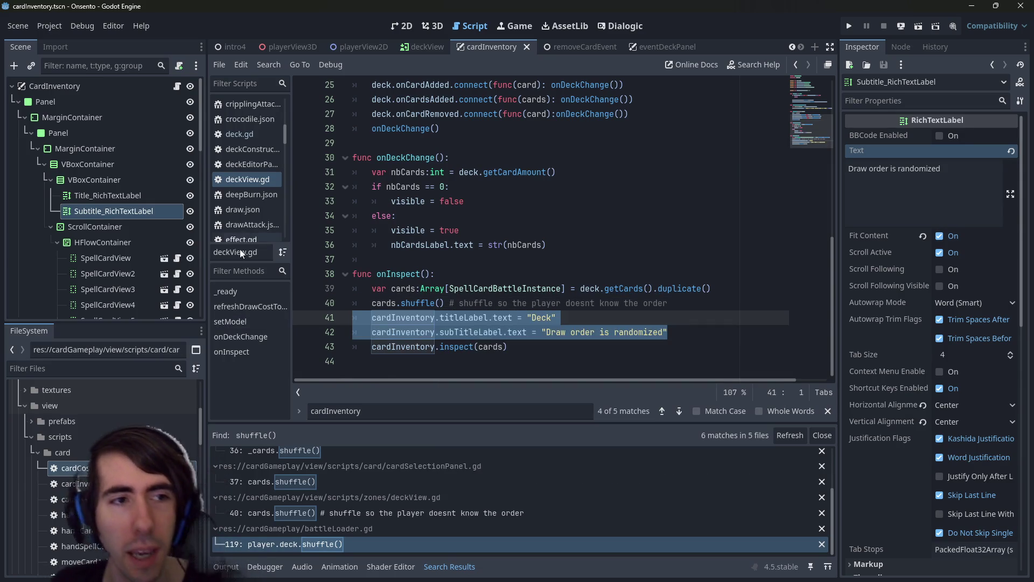
key("shift+alt+o")
Open the discardPileView scene and its attached script
type("discardpile")
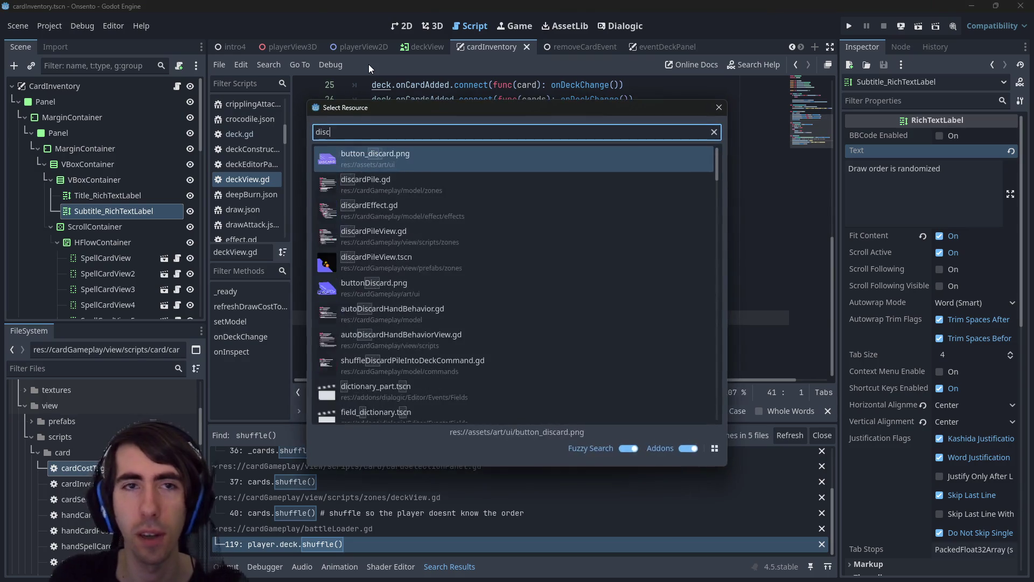
key("Down")
key("Down")
key("Return")
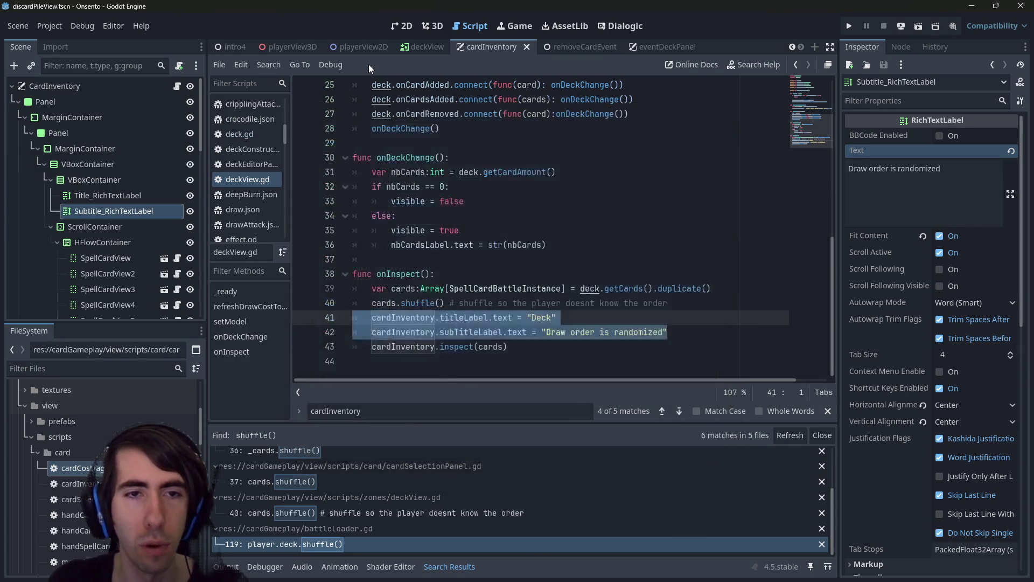
left_click(404, 30)
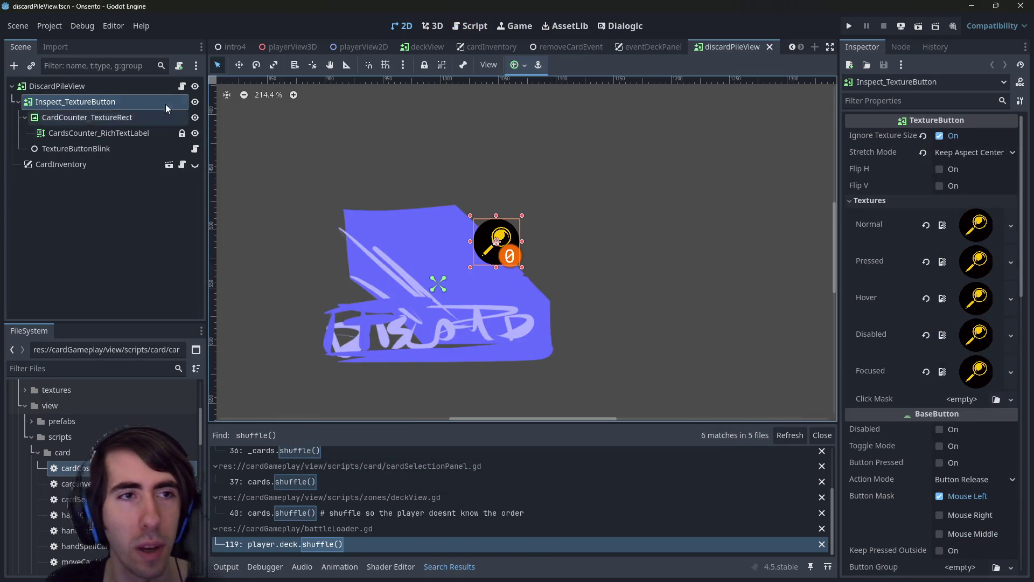
left_click(181, 86)
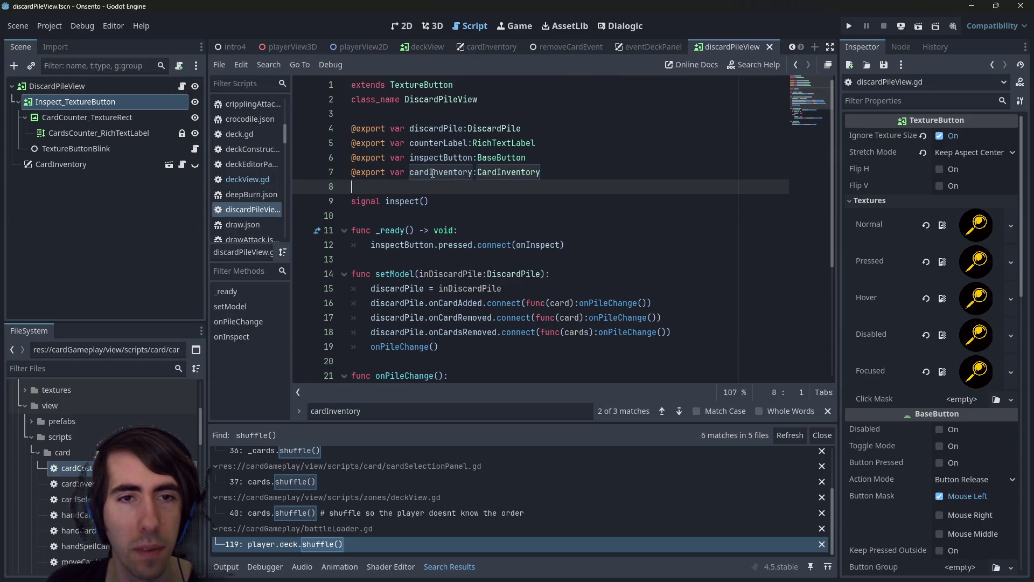
Paste the title and subtitle lines into onInspect and change the title text to 'Discard Pile'
double_click(432, 173)
scroll(447, 243, "down", 4)
left_click(462, 330)
key("Return")
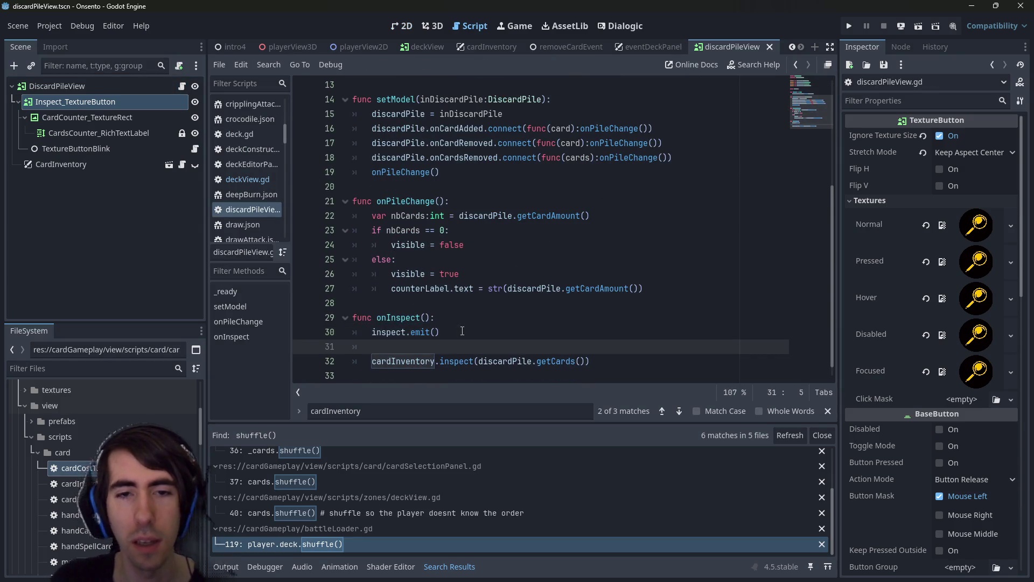
key("ctrl+v")
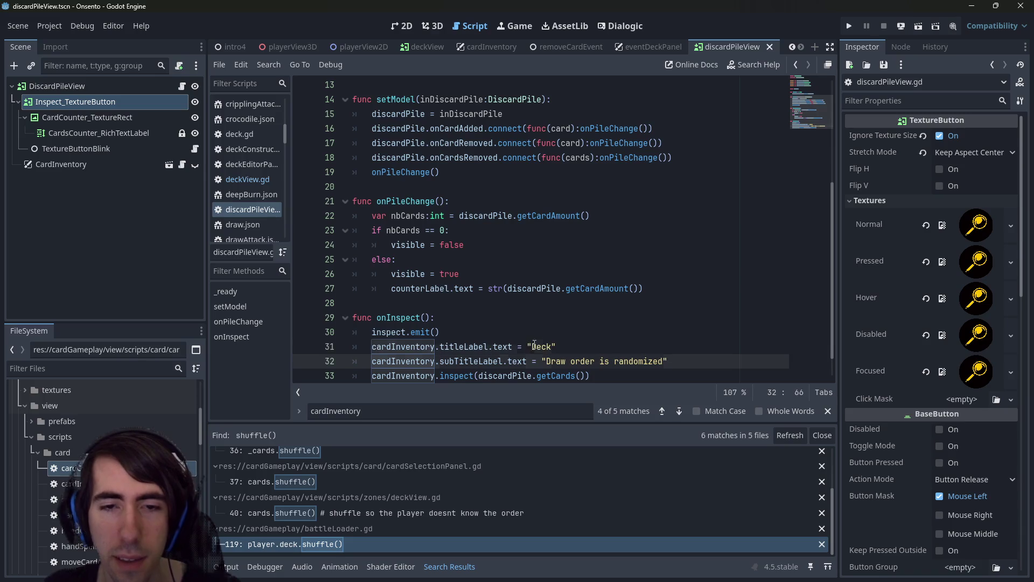
double_click(534, 346)
type("Discard")
type(" Pile")
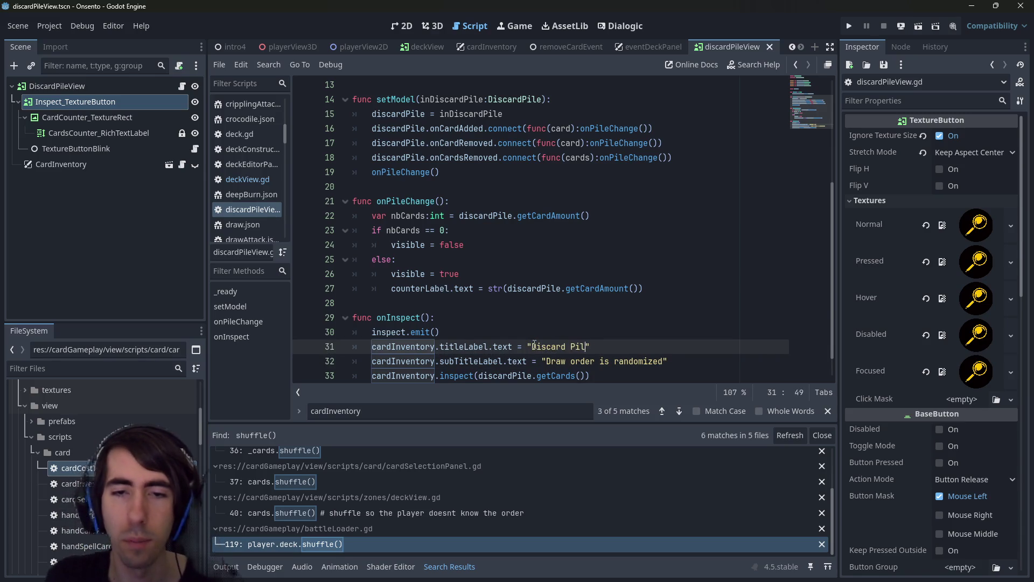
Replace the subtitle line with a visible = false assignment and save
key("Down")
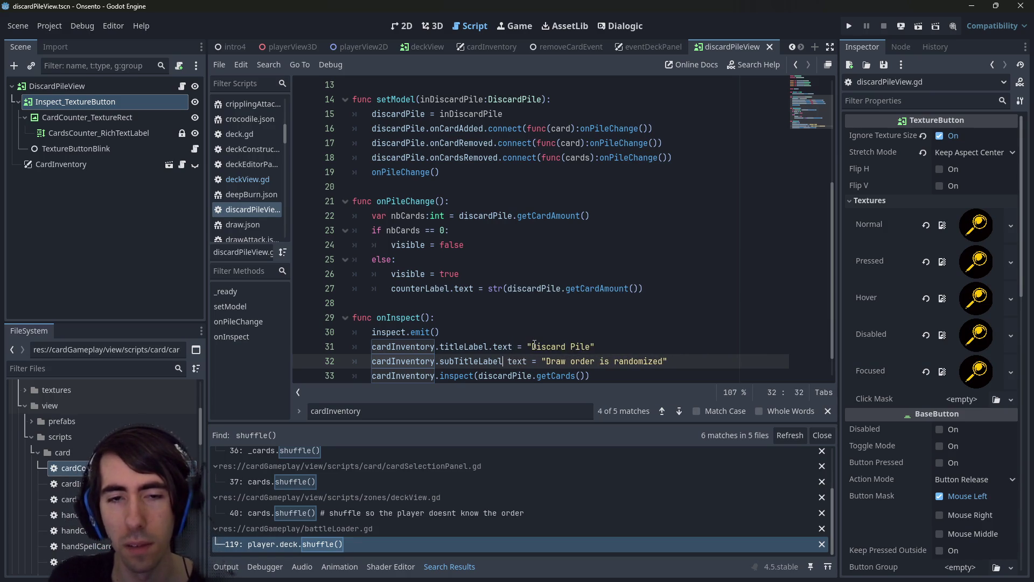
type("visible = fal")
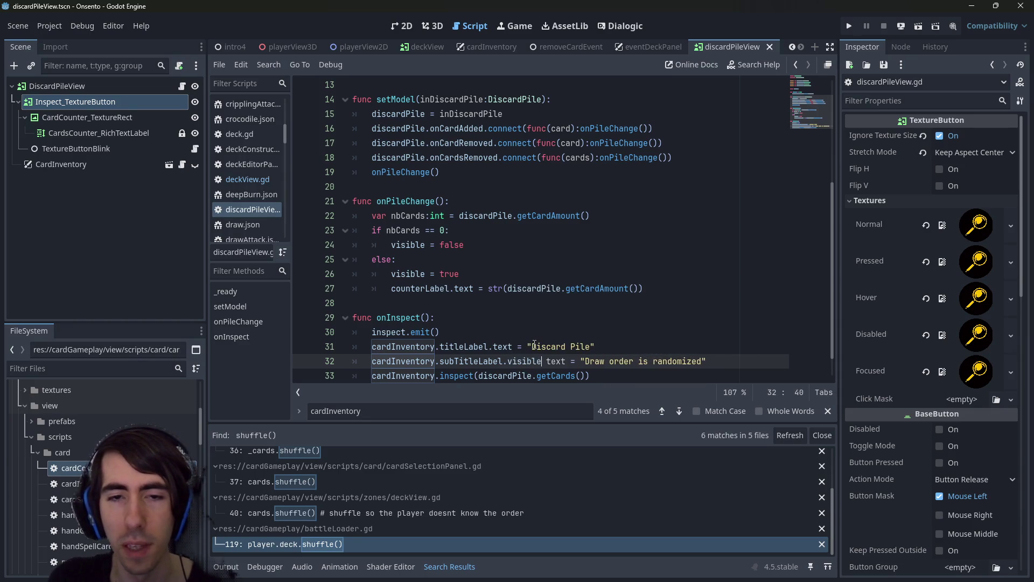
type("se")
key("ctrl+shift+Right")
key("ctrl+shift+Right")
key("ctrl+shift+Right")
key("BackSpace")
key("ctrl+s")
Duplicate the visibility line so titleLabel.visible is also set to false
scroll(533, 344, "down", 1)
left_click(534, 346)
key("End")
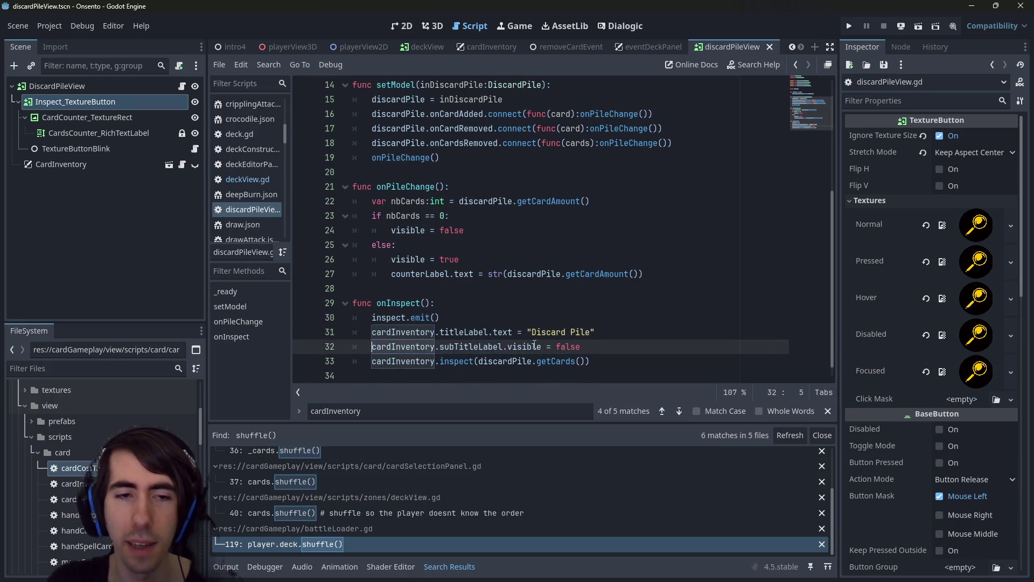
key("ctrl+alt+Down")
key("Up")
key("ctrl+Left")
key("ctrl+Left")
key("ctrl+Left")
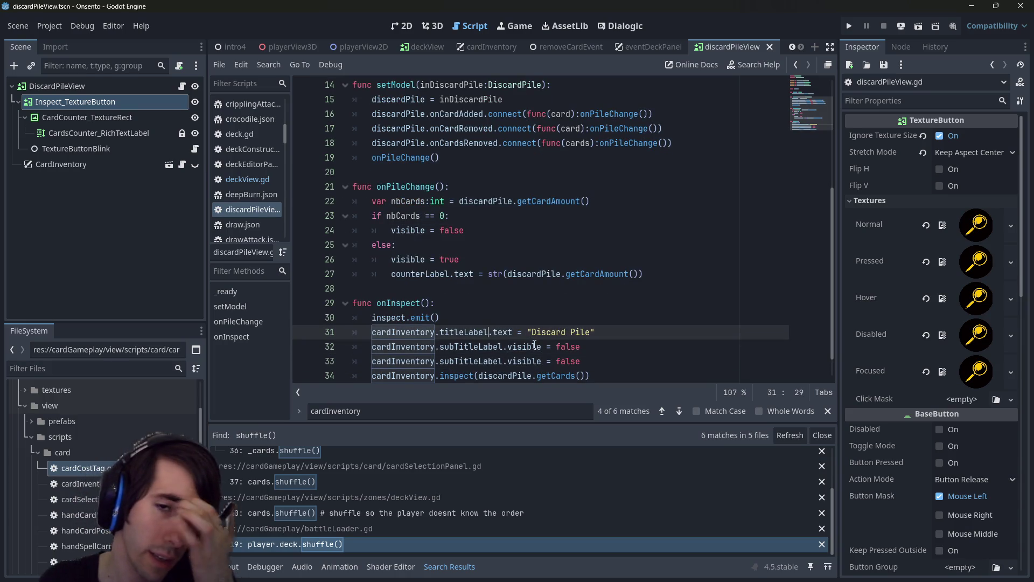
key("ctrl+d")
key("Down")
key("ctrl+d")
type("title")
key("Return")
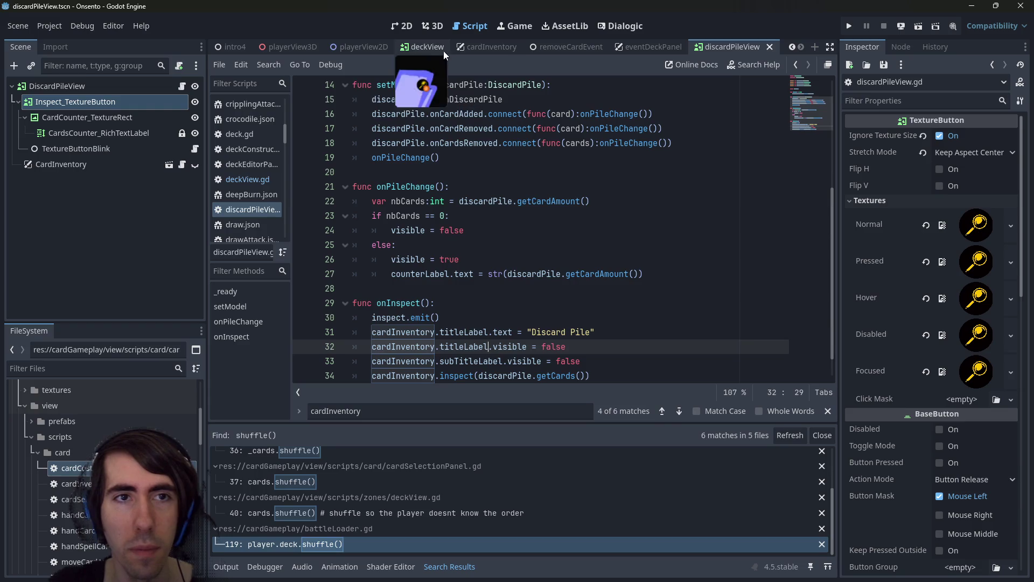
left_click(471, 51)
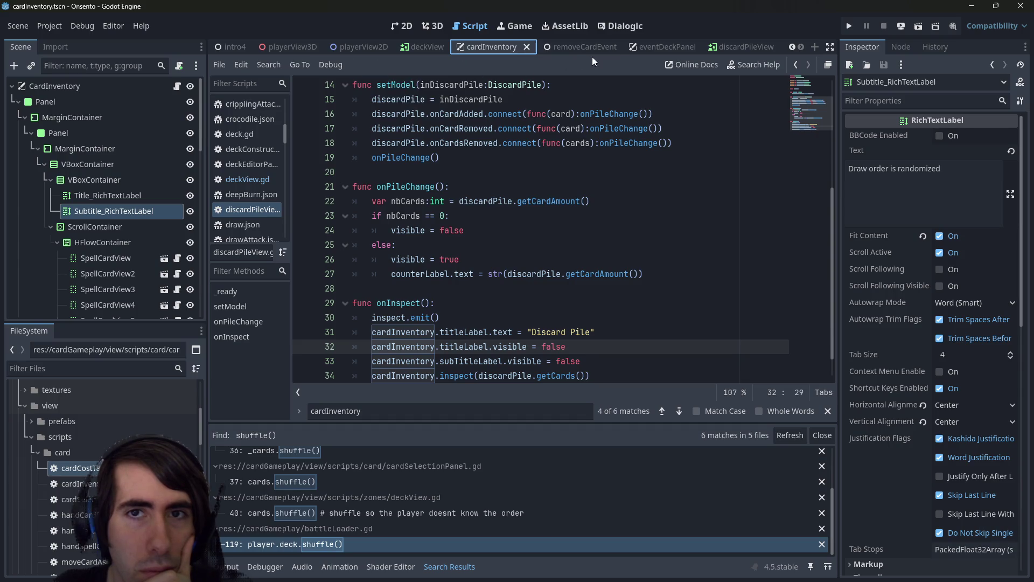
In deckView.gd, add two cardInventory.titleLabel.visible = true lines below the subtitle line
left_click(247, 180)
left_click(577, 325)
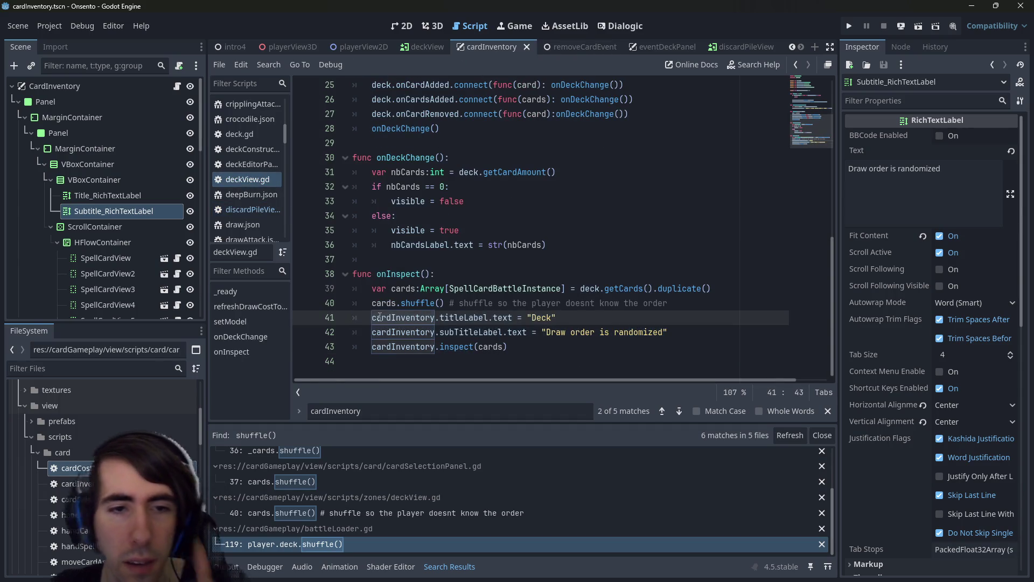
left_click_drag(372, 318, 489, 319)
key("ctrl+c")
left_click(694, 330)
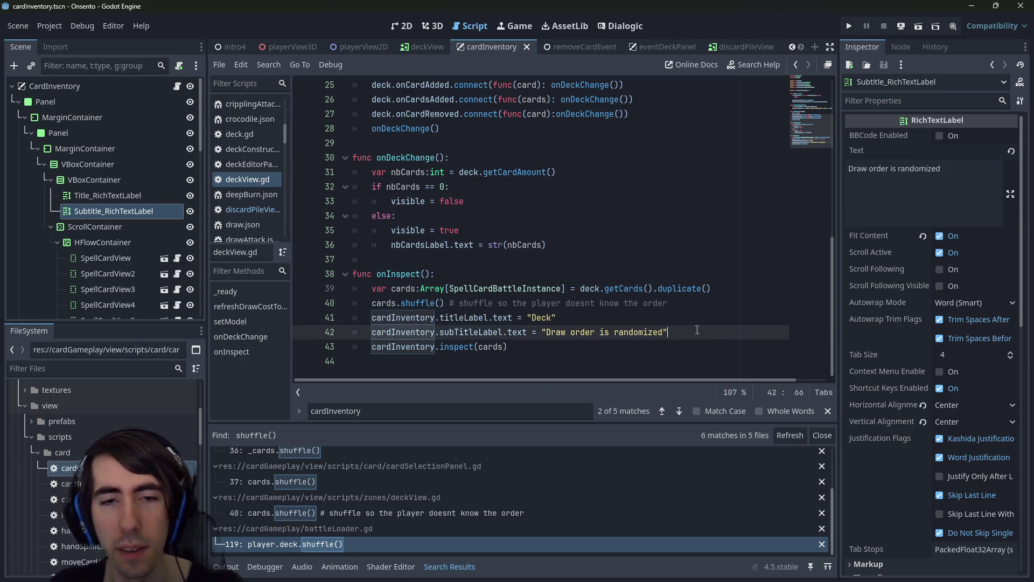
key("Return")
key("ctrl+v")
type(".visible = ")
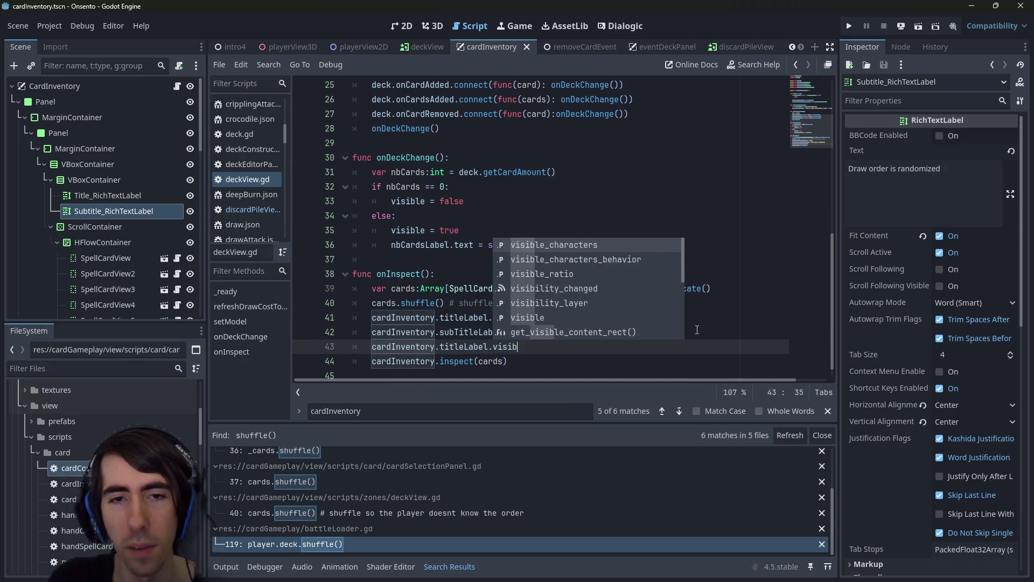
type("true")
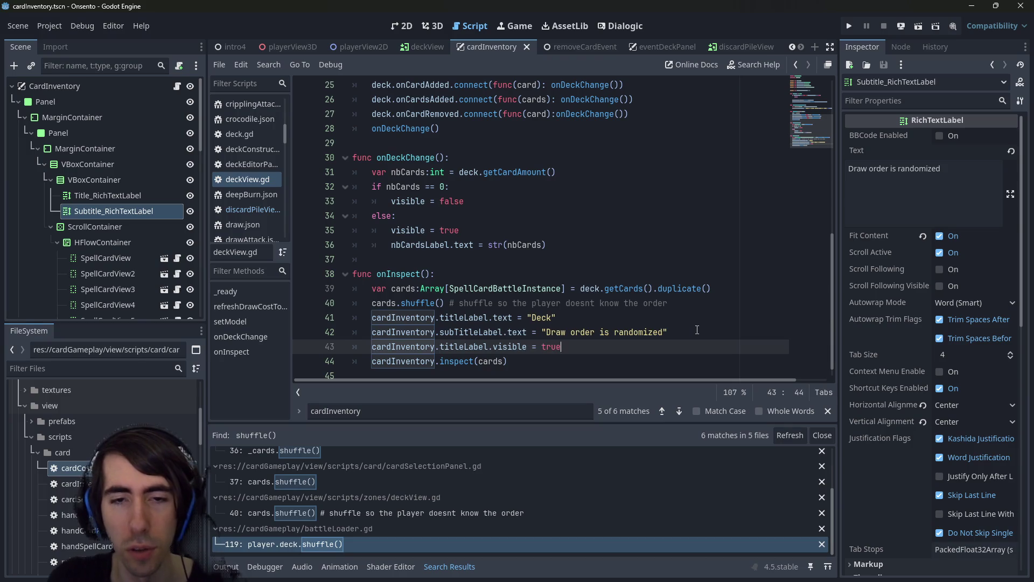
key("ctrl+shift+Left")
key("ctrl+shift+Left")
key("ctrl+shift+Left")
key("ctrl+c")
key("End")
key("Return")
key("ctrl+v")
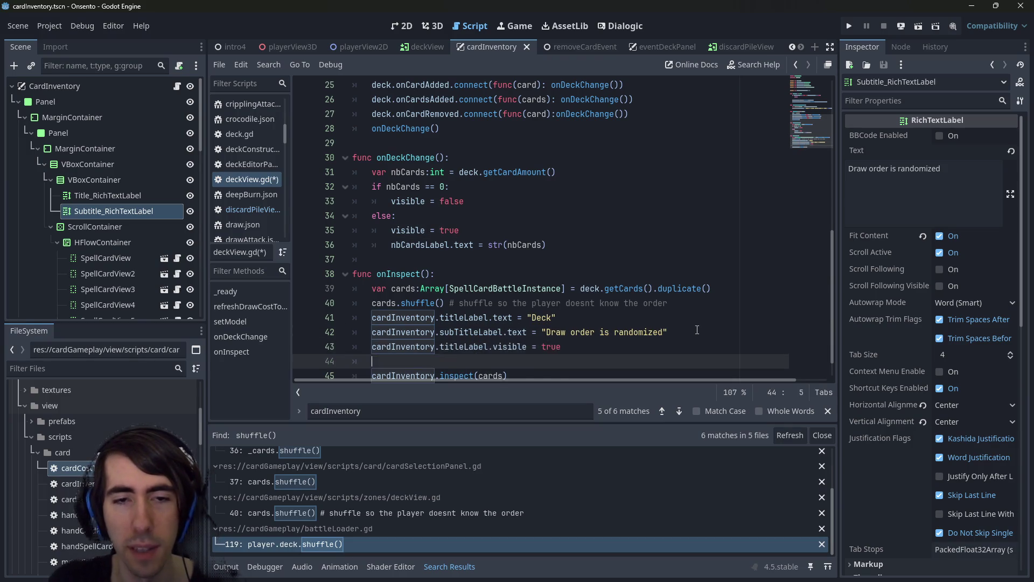
Reorder the lines and change line 44 to subTitleLabel so the subtitle shows
key("Up")
key("Up")
key("alt+Down")
key("ctrl+Left")
key("Down")
type("sub")
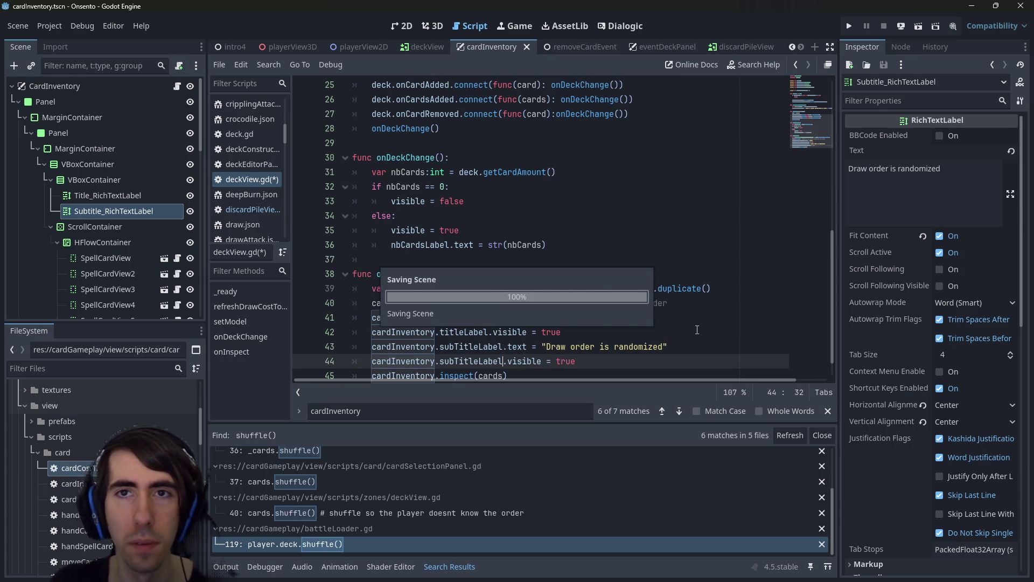
key("Tab")
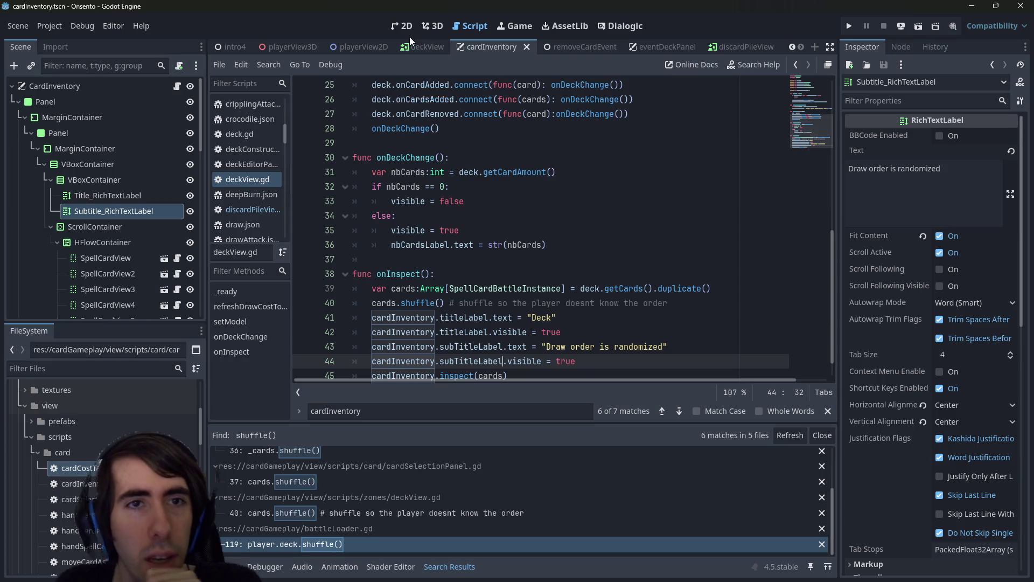
left_click(633, 206)
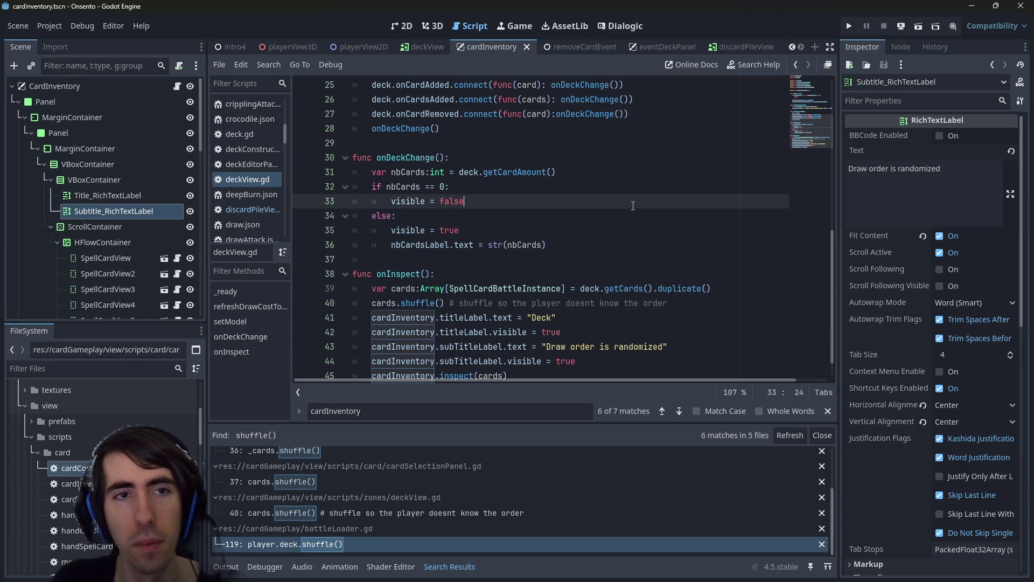
Quick-open the playerView2D scene
key("alt+shift+o")
type("playerview")
key("Down")
key("Down")
key("Up")
key("Return")
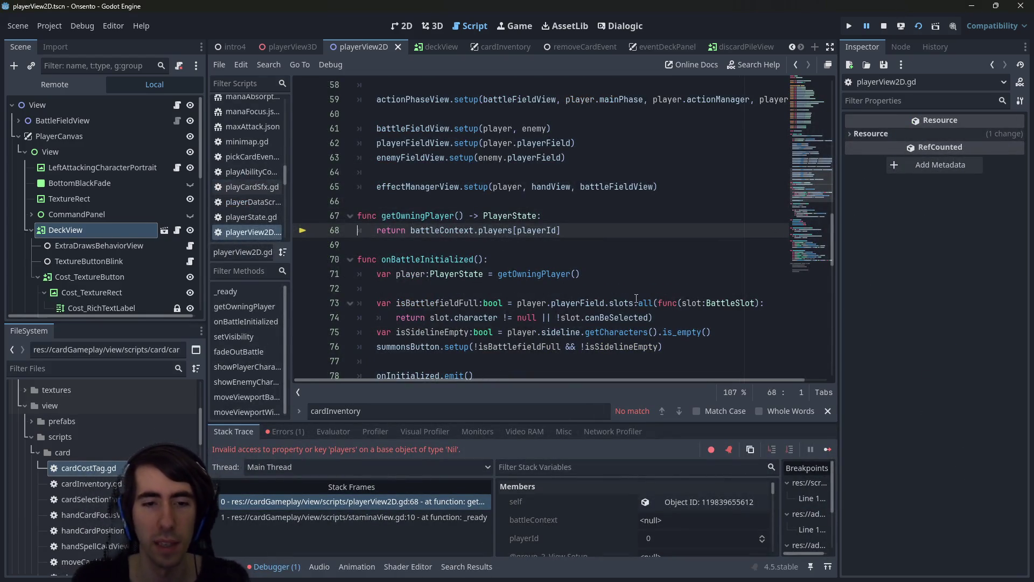
Stop the debug session and quick-open the miniboss1 scene via a 'miniboss' search
left_click(882, 27)
left_click(616, 172)
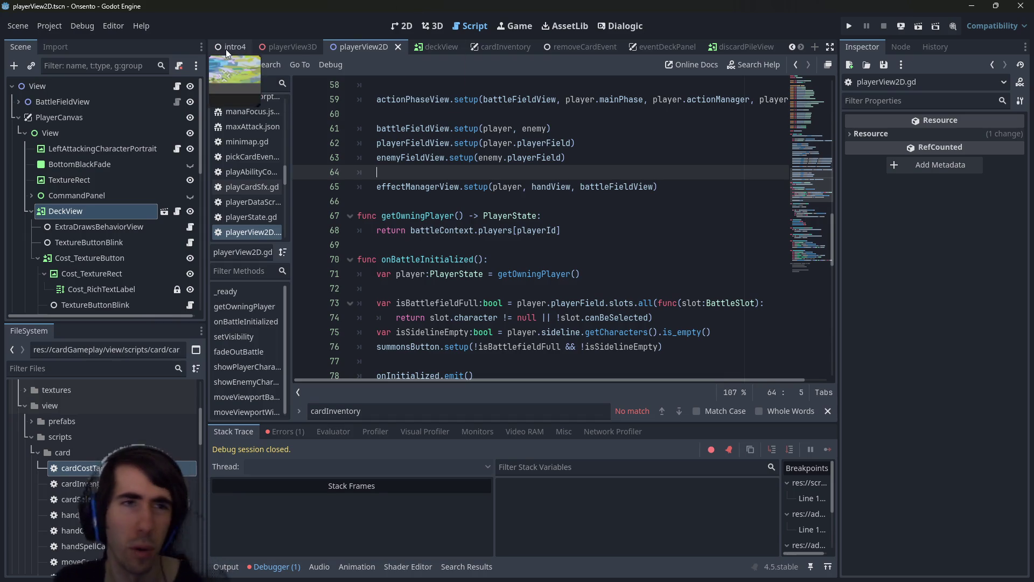
key("shift+alt+o")
type("miniboss")
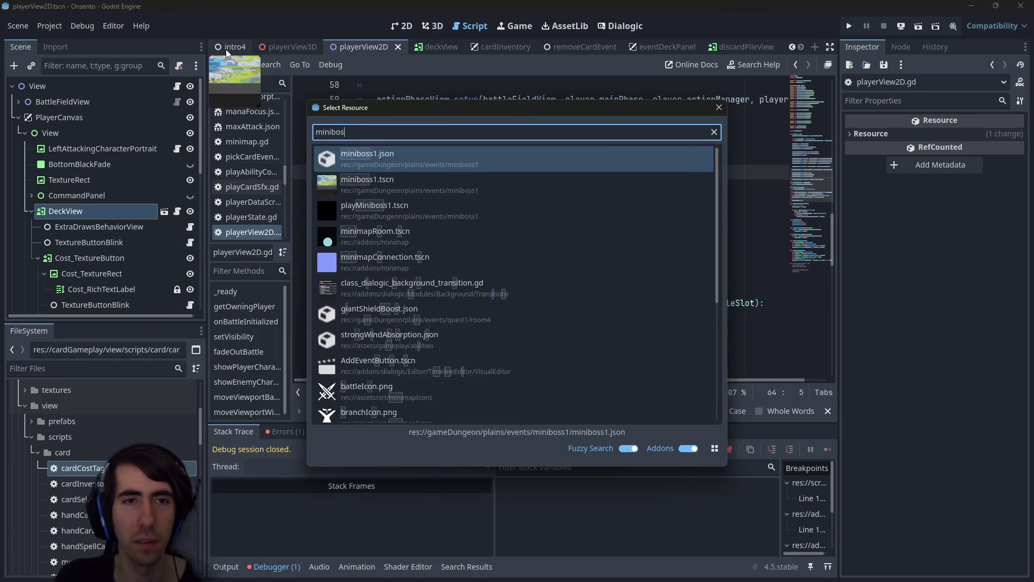
key("Return")
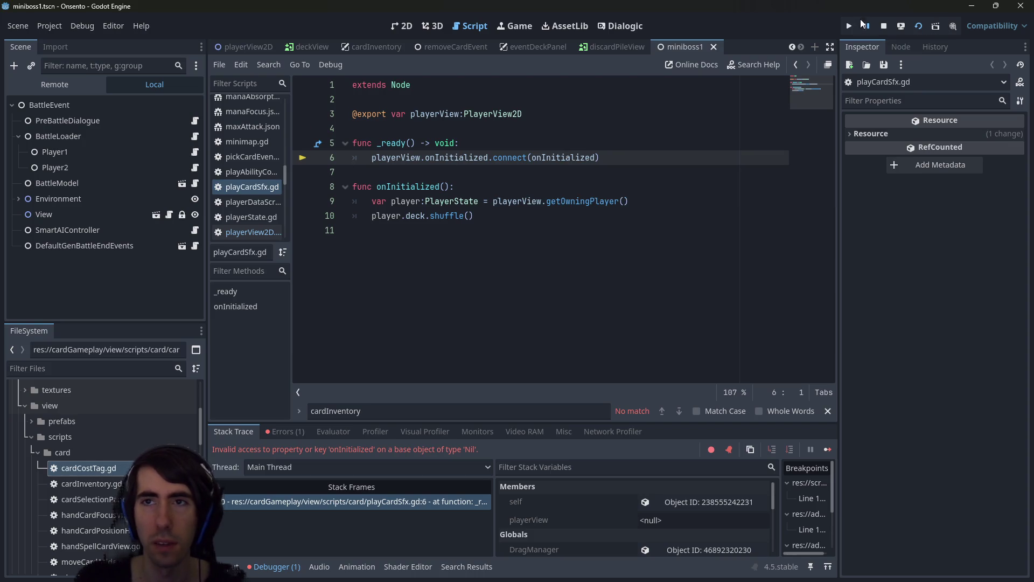
Stop the game, set PlayCardSfx's Player View to the View node in playerView2D, and save
left_click(883, 26)
left_click(155, 196)
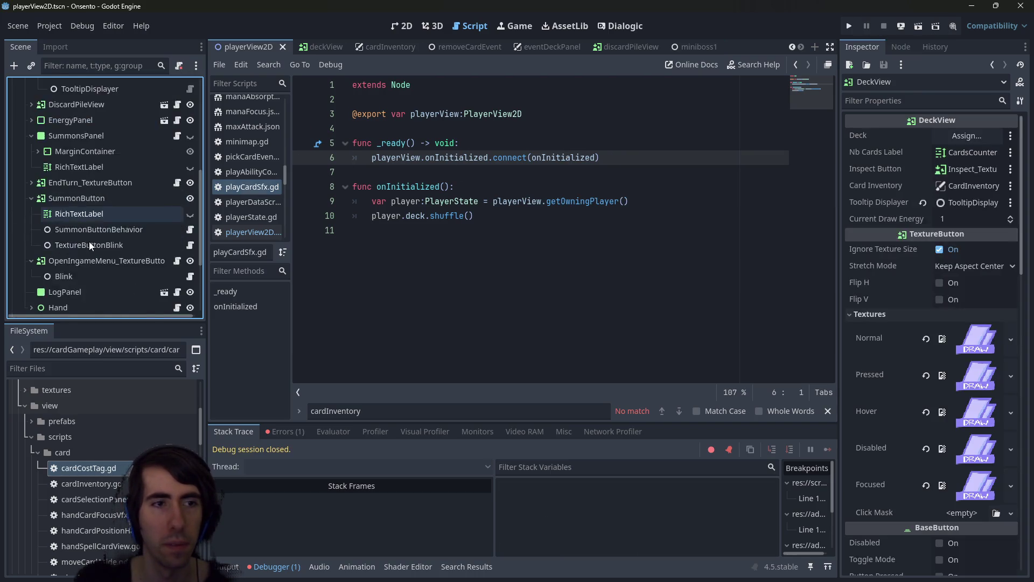
scroll(97, 264, "down", 4)
left_click(104, 288)
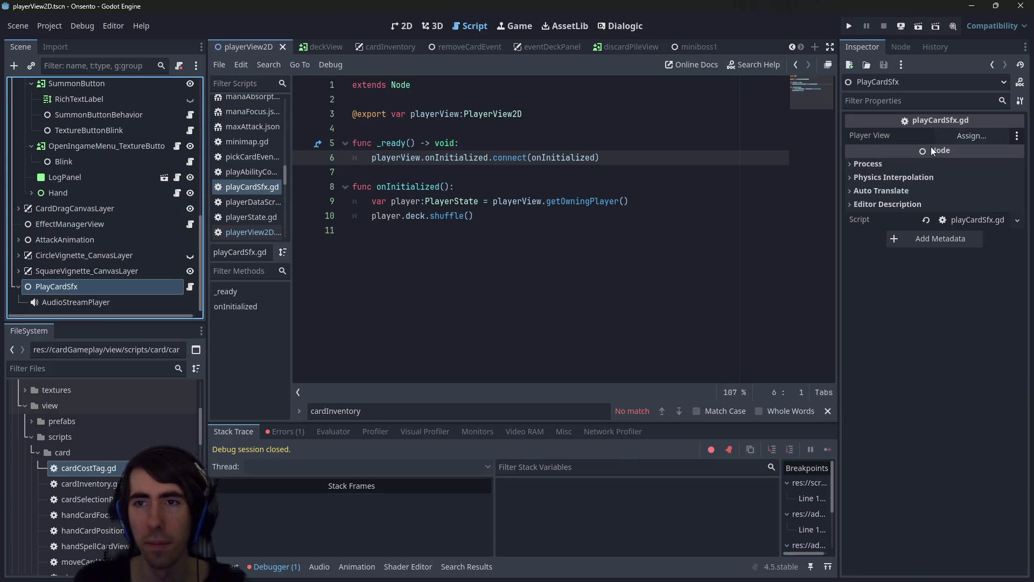
left_click(971, 135)
double_click(463, 155)
key("ctrl+s")
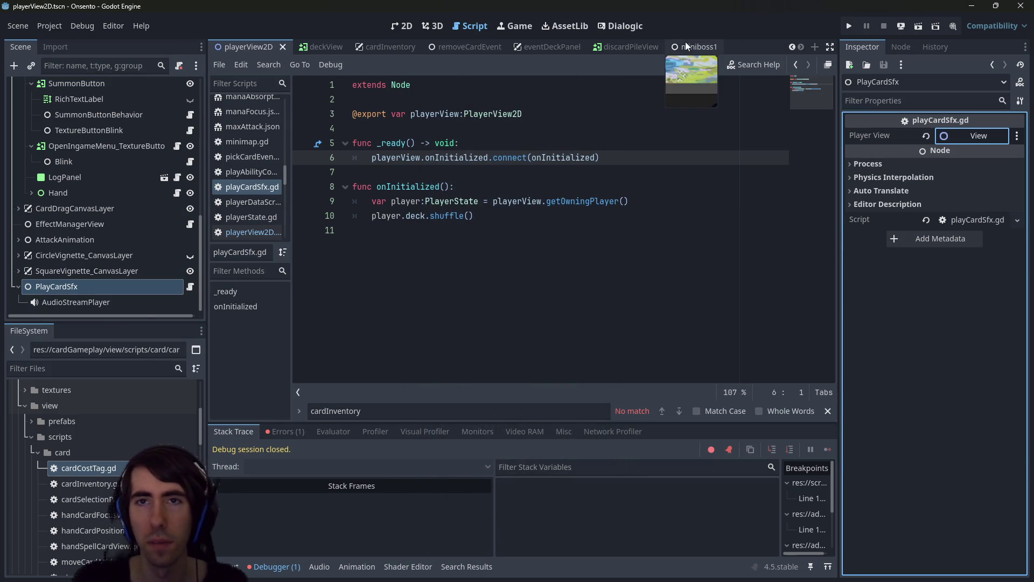
Run miniboss1 to the battle screen, then minimize the game window
left_click(687, 47)
left_click(921, 27)
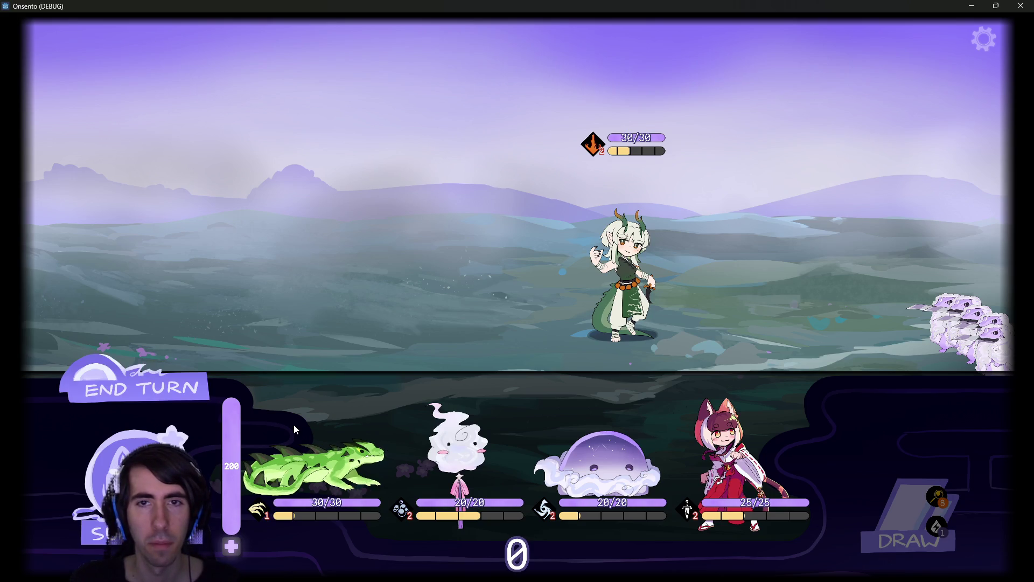
left_click(972, 6)
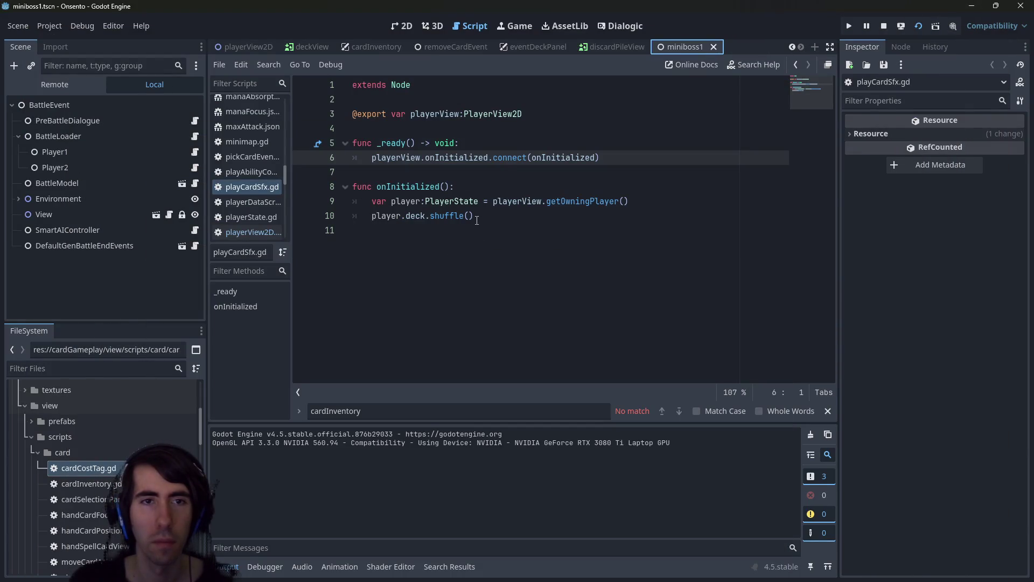
double_click(435, 210)
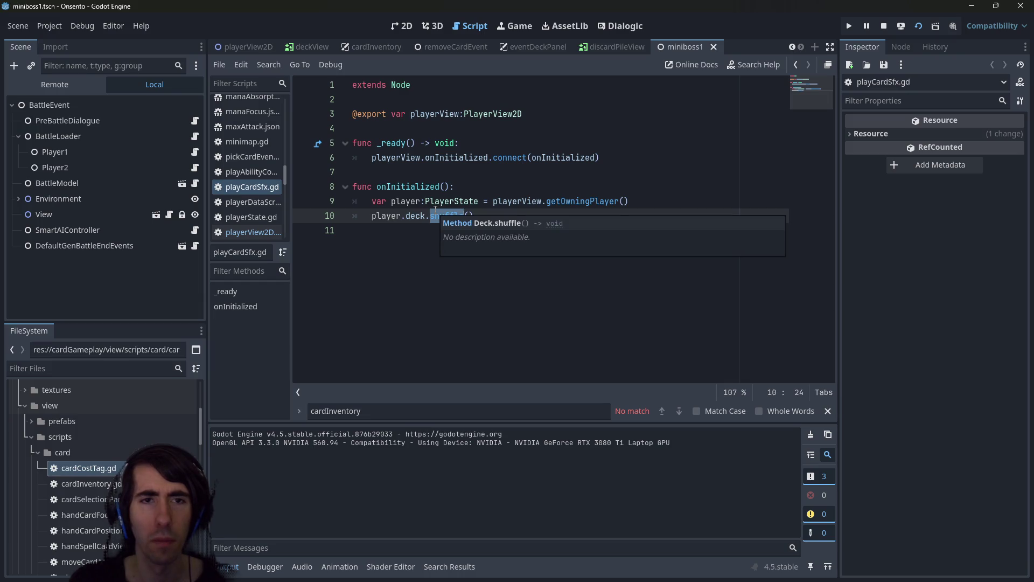
Replace shuffle() on line 10 with onShuffled.connect()
key("End")
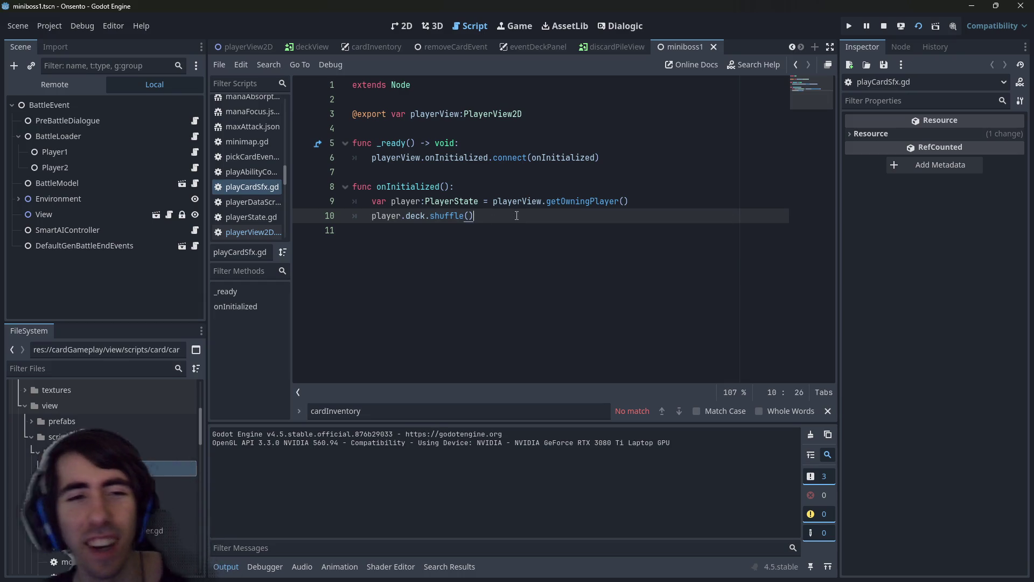
double_click(444, 216)
key("BackSpace")
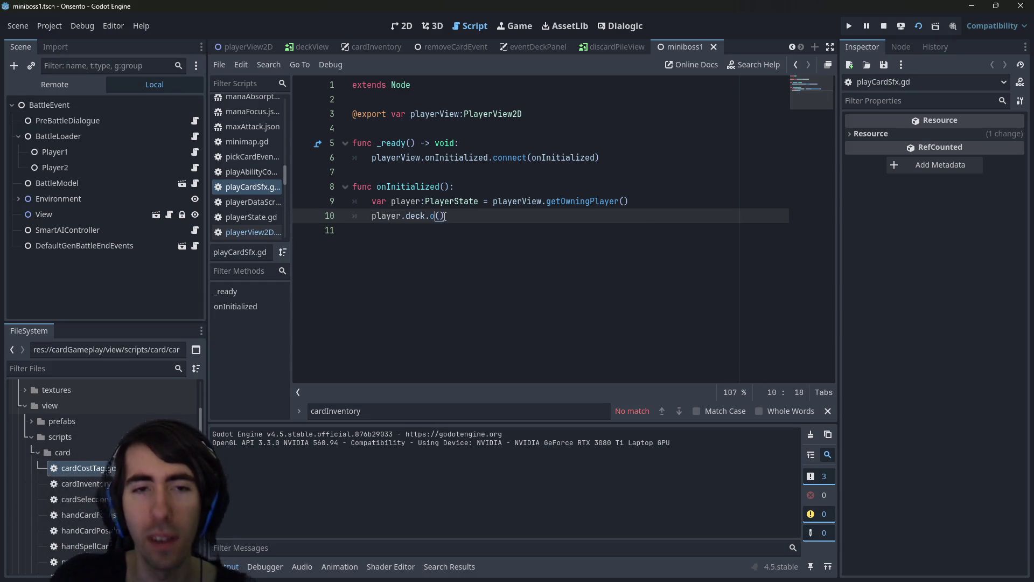
type("onsh")
key("Return")
key("BackSpace")
key("BackSpace")
type(".emi")
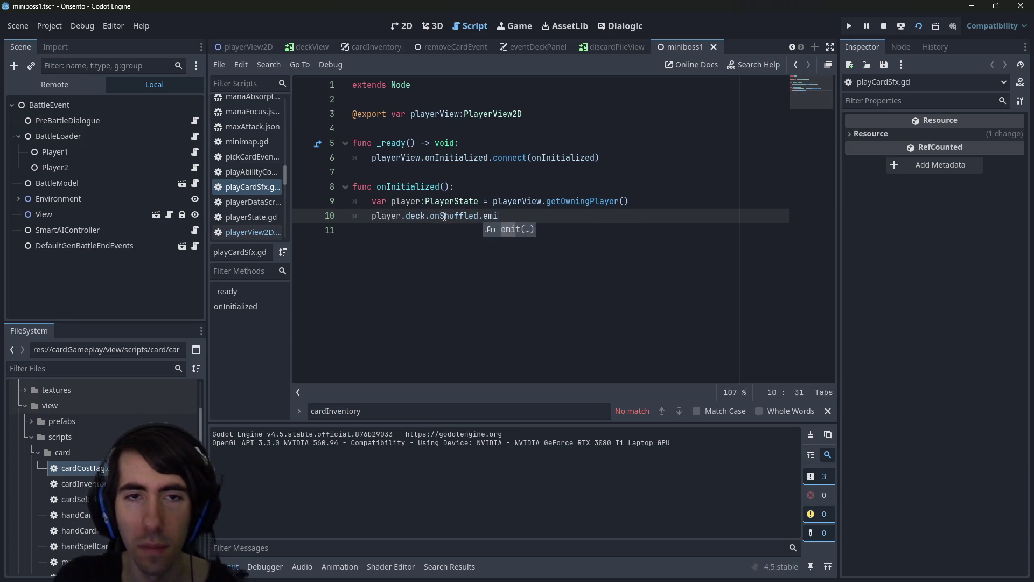
key("BackSpace")
key("BackSpace")
key("BackSpace")
type("connect(")
key("Return")
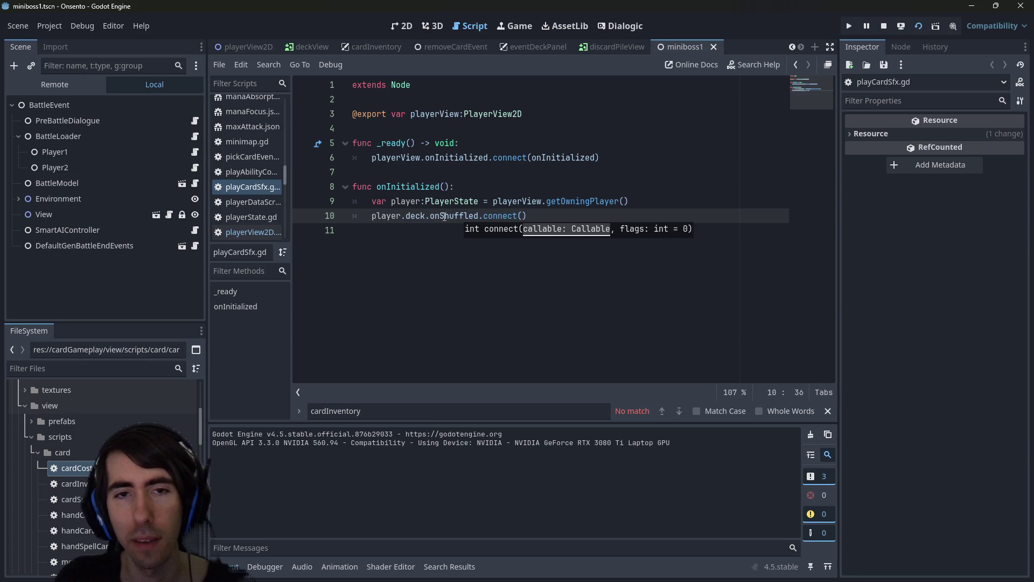
Add a new func onDeckShuffled(): declaration below line 10
key("End")
key("Return")
key("Return")
key("BackSpace")
key("Up")
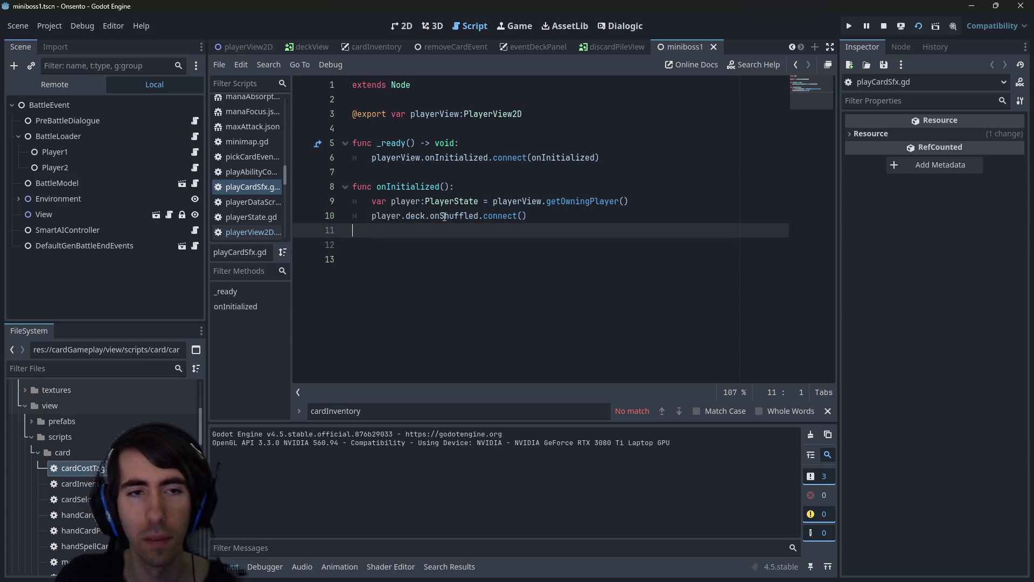
key("Return")
type("func onDeckShuffled():")
key("Return")
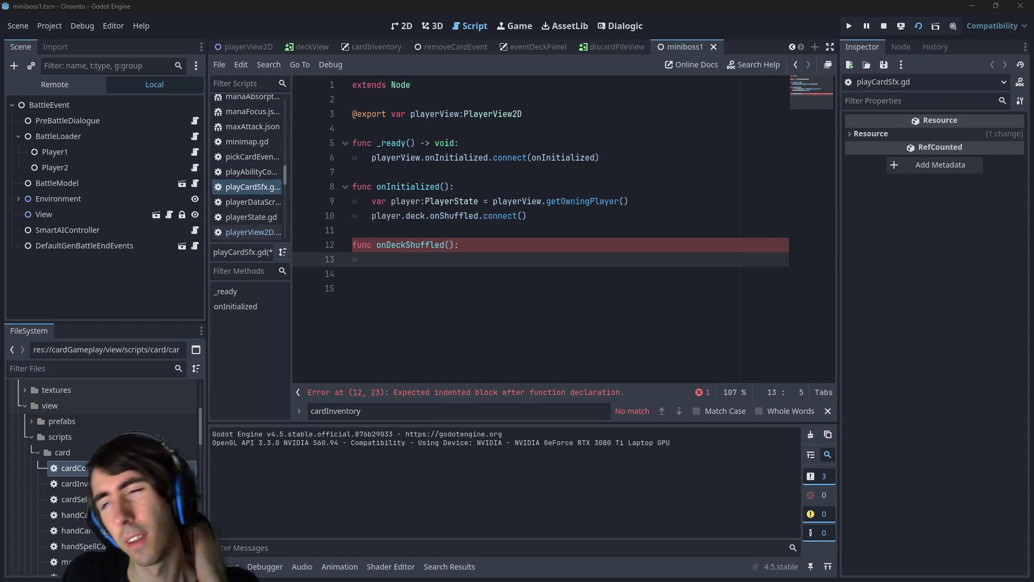
key("alt+Tab")
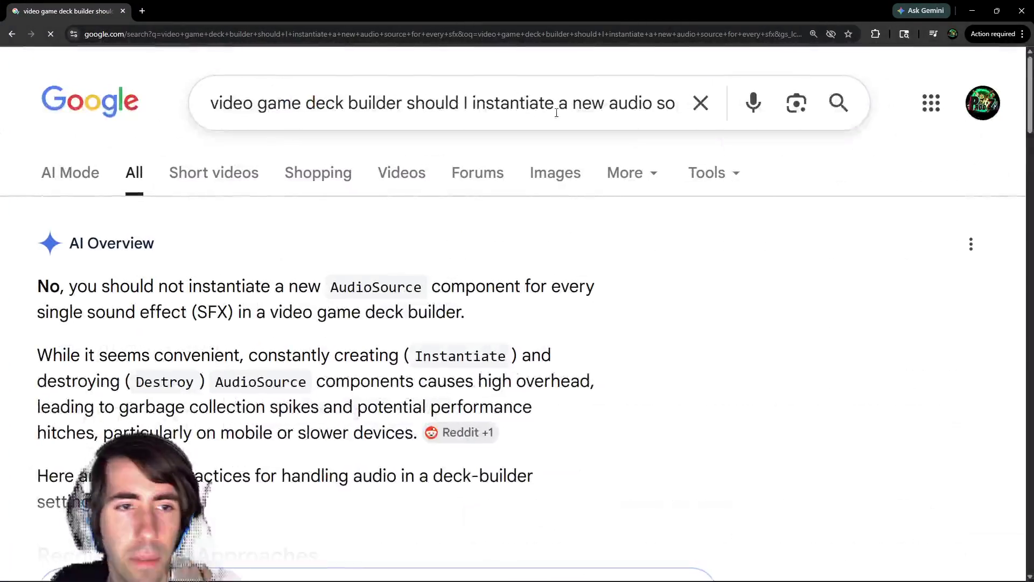
Zoom the results page to 150% and read the expanded AI Overview on per-SFX audio sources
scroll(388, 259, "down", 1)
scroll(389, 260, "down", 1)
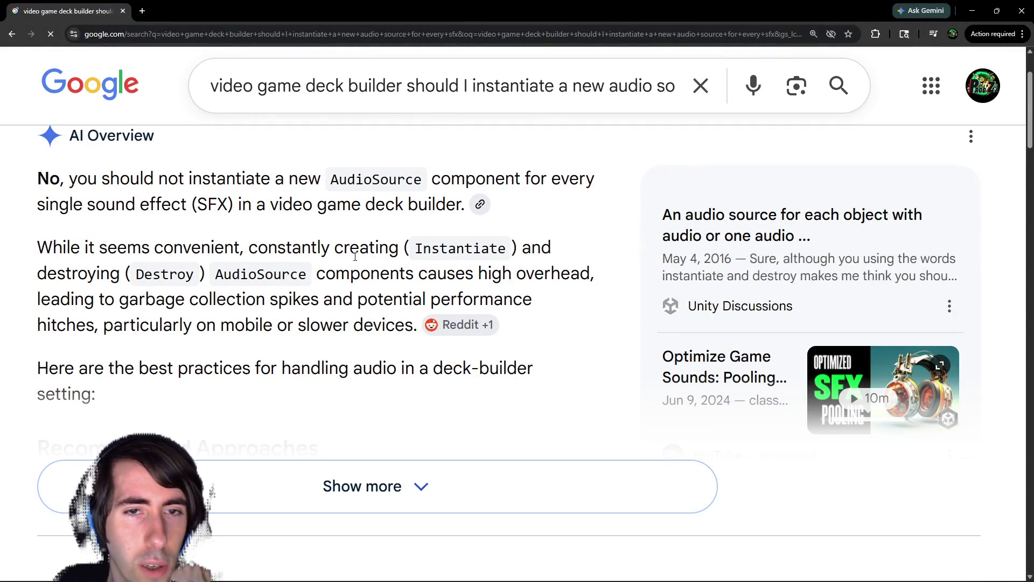
scroll(351, 261, "down", 1)
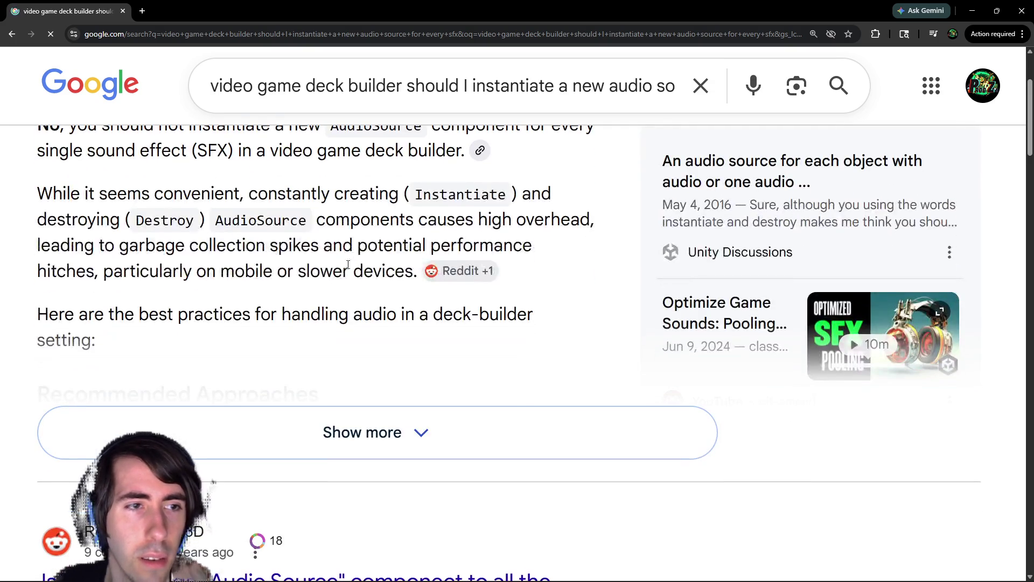
key("ctrl+minus")
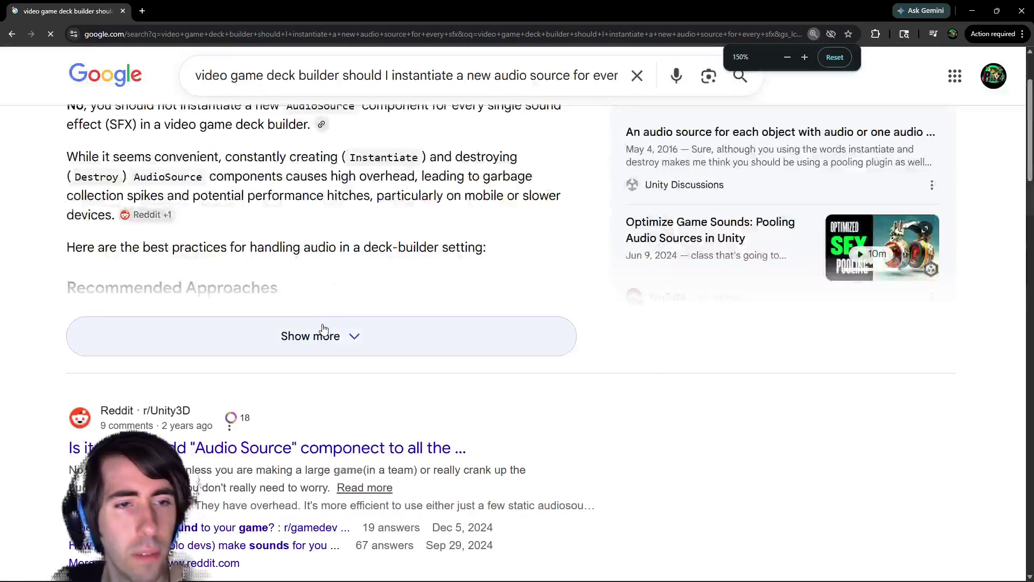
left_click(323, 334)
scroll(339, 318, "down", 1)
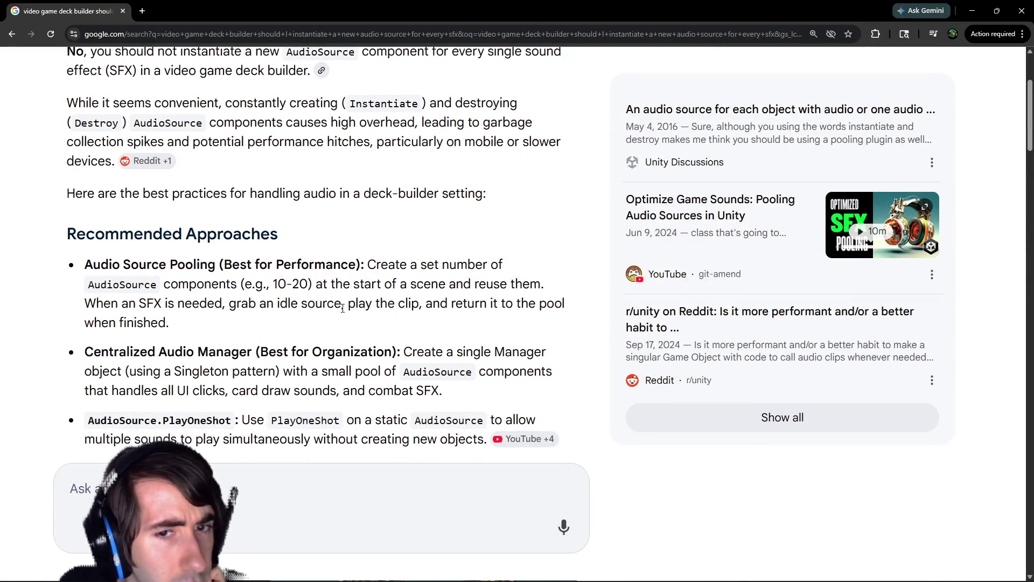
scroll(344, 307, "down", 3)
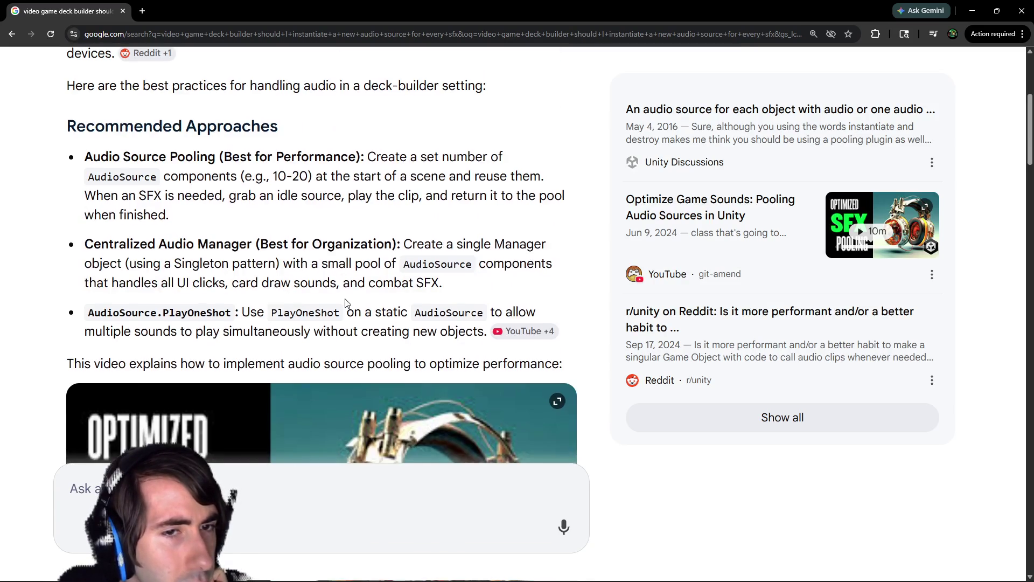
scroll(345, 298, "down", 5)
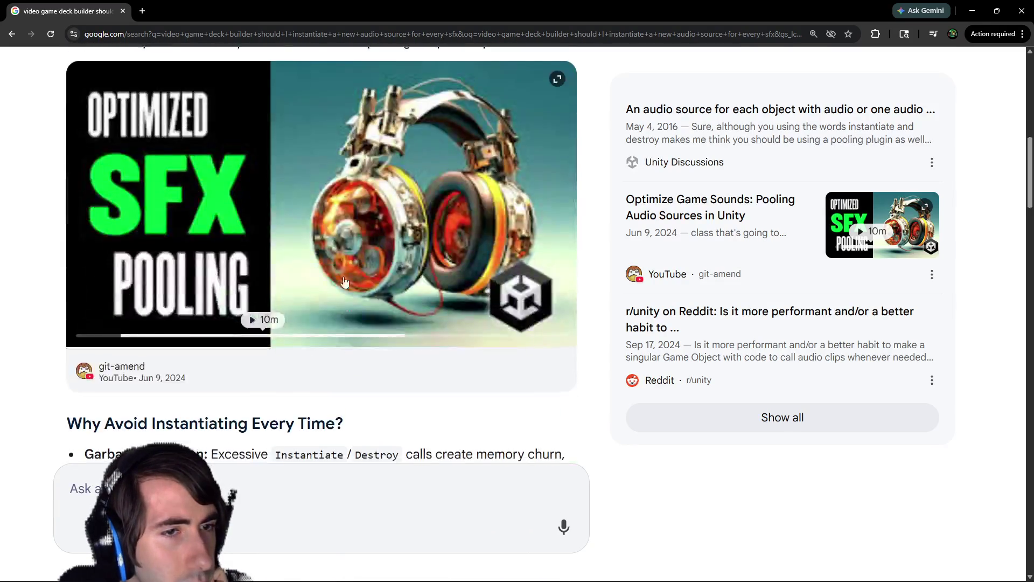
scroll(344, 298, "up", 10)
left_click(241, 78)
Revise the search to a Godot query, replacing 'video game' and dropping 'deck builder'
left_click_drag(265, 76, 195, 75)
type("g")
type("t")
key("ctrl+shift+Right")
key("ctrl+shift+Right")
key("Delete")
key("Return")
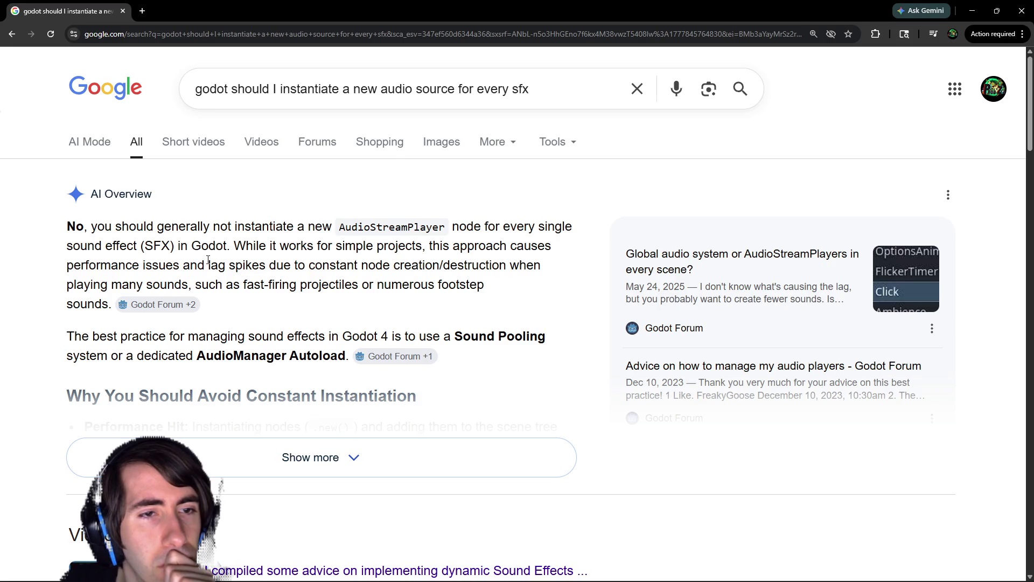
Expand and read the AI Overview on pooling SFX players, then minimize Chrome
scroll(208, 259, "down", 1)
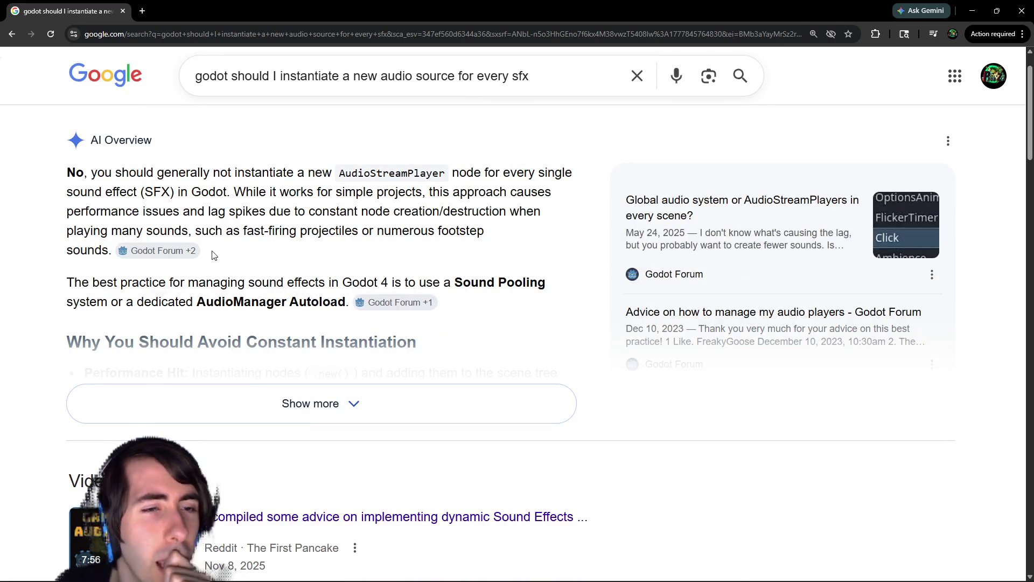
scroll(284, 259, "down", 1)
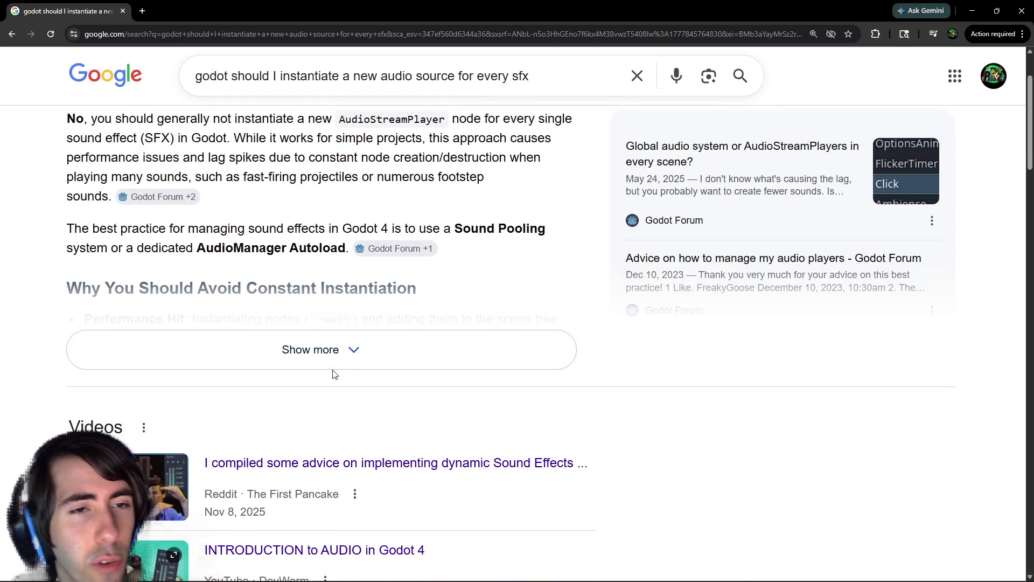
scroll(330, 362, "down", 3)
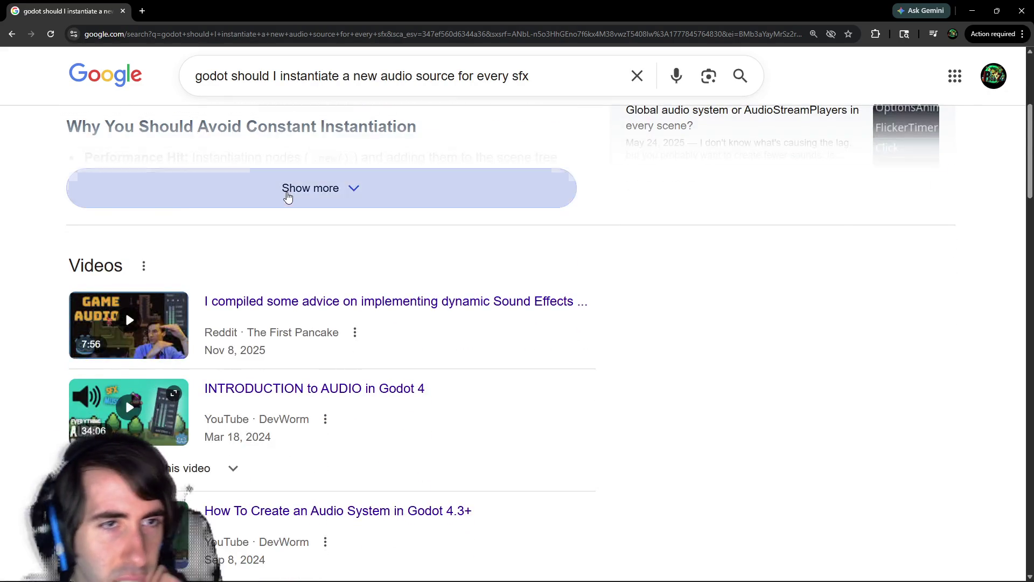
left_click(286, 194)
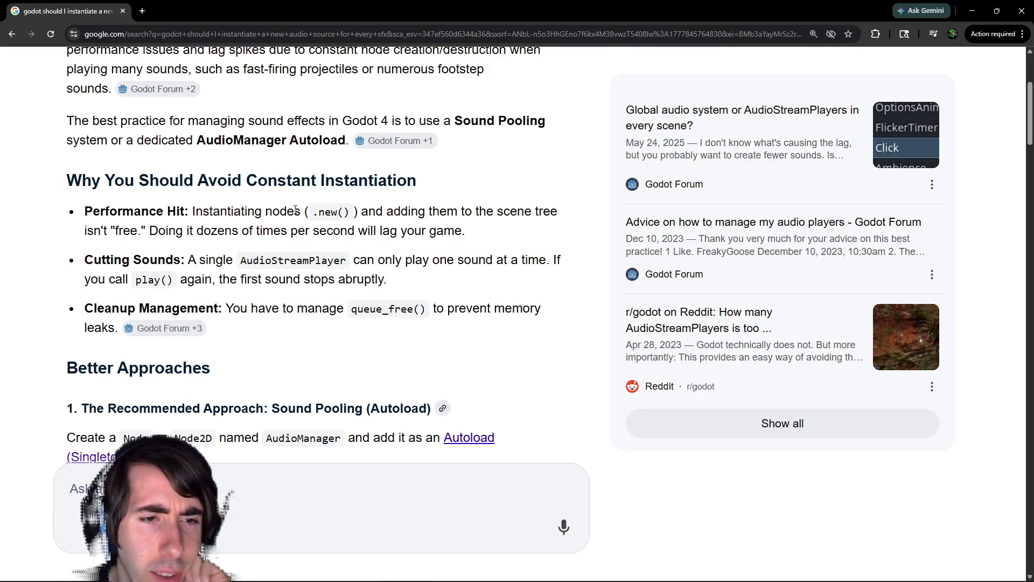
scroll(295, 211, "down", 3)
scroll(295, 214, "down", 3)
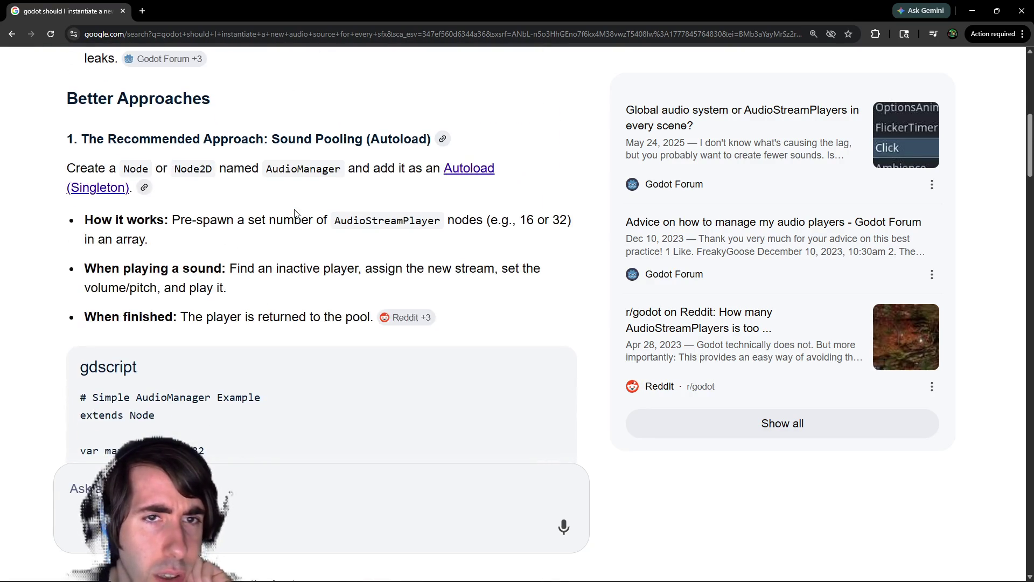
scroll(296, 213, "down", 5)
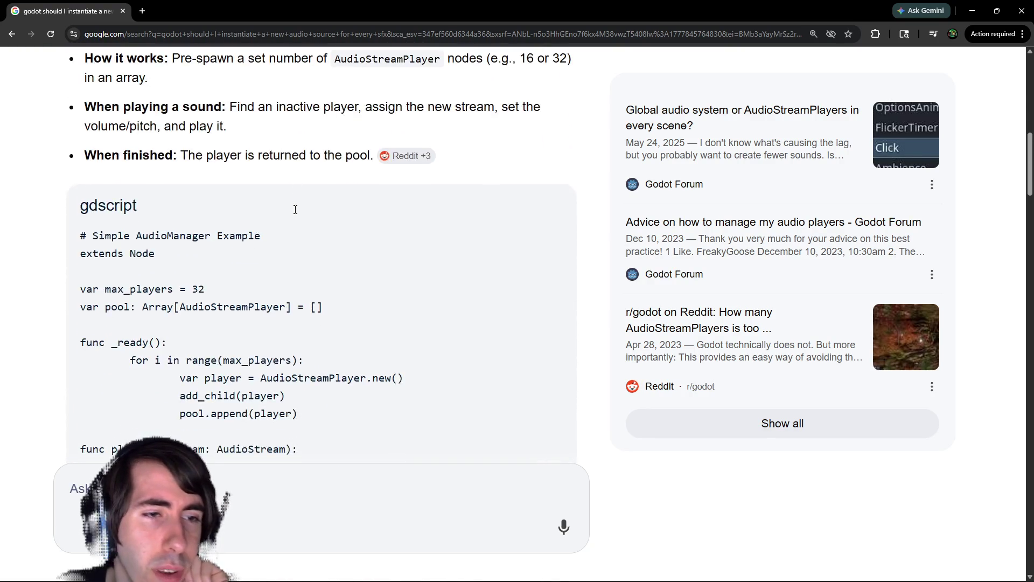
scroll(295, 211, "down", 2)
scroll(295, 212, "up", 1)
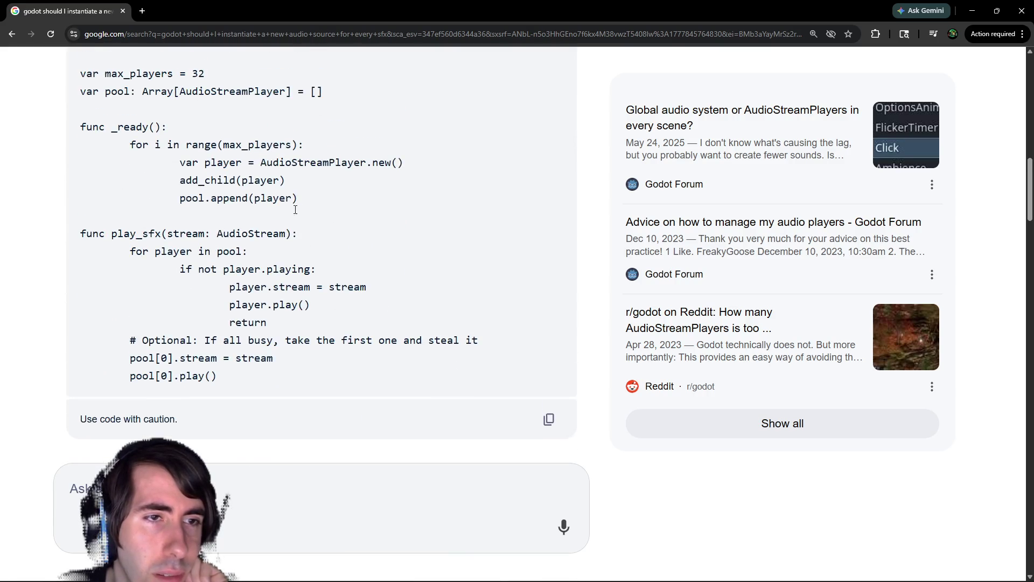
scroll(295, 213, "up", 1)
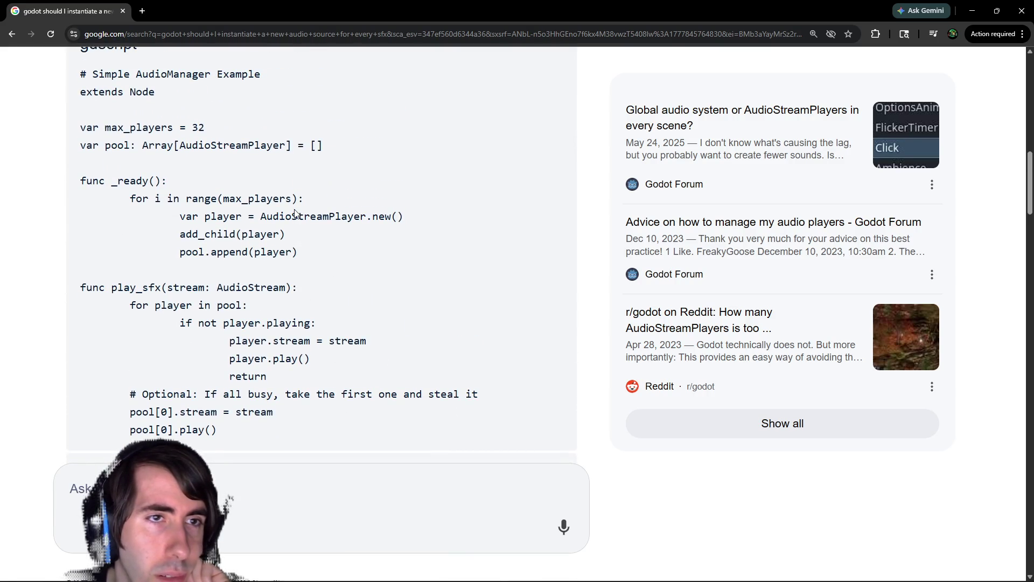
scroll(295, 212, "up", 4)
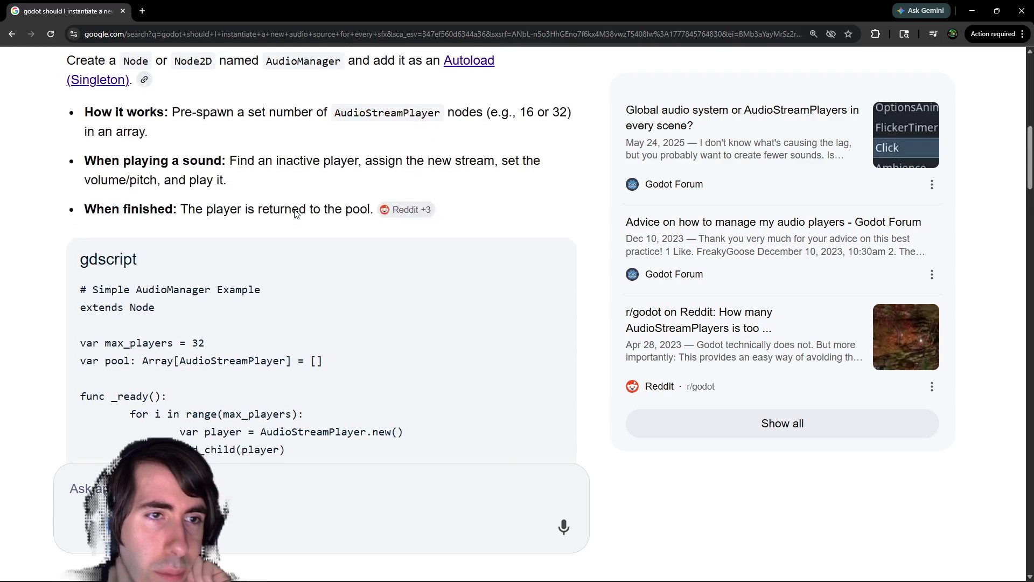
scroll(293, 211, "down", 9)
scroll(293, 212, "down", 1)
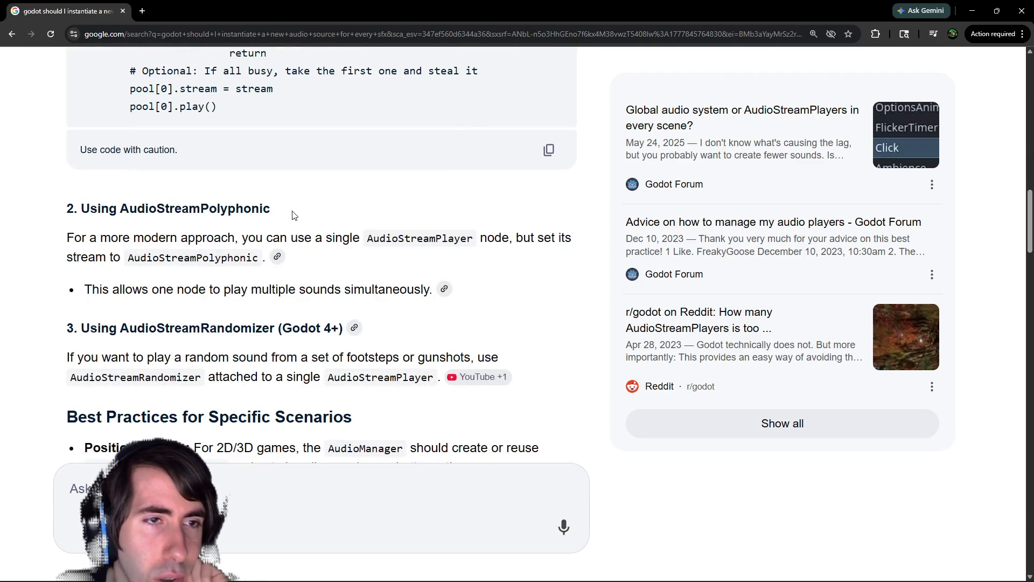
scroll(293, 215, "down", 2)
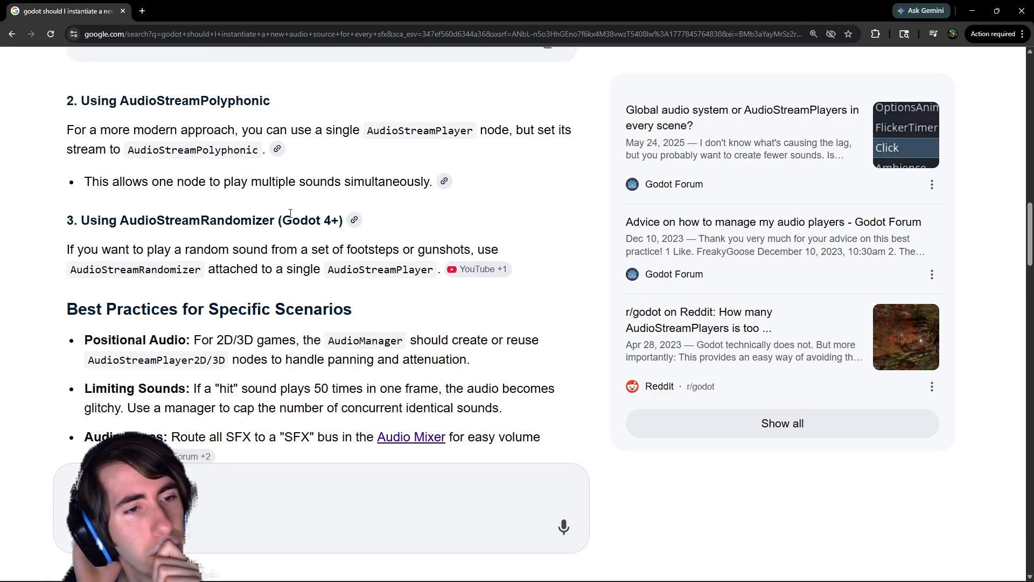
scroll(81, 220, "down", 2)
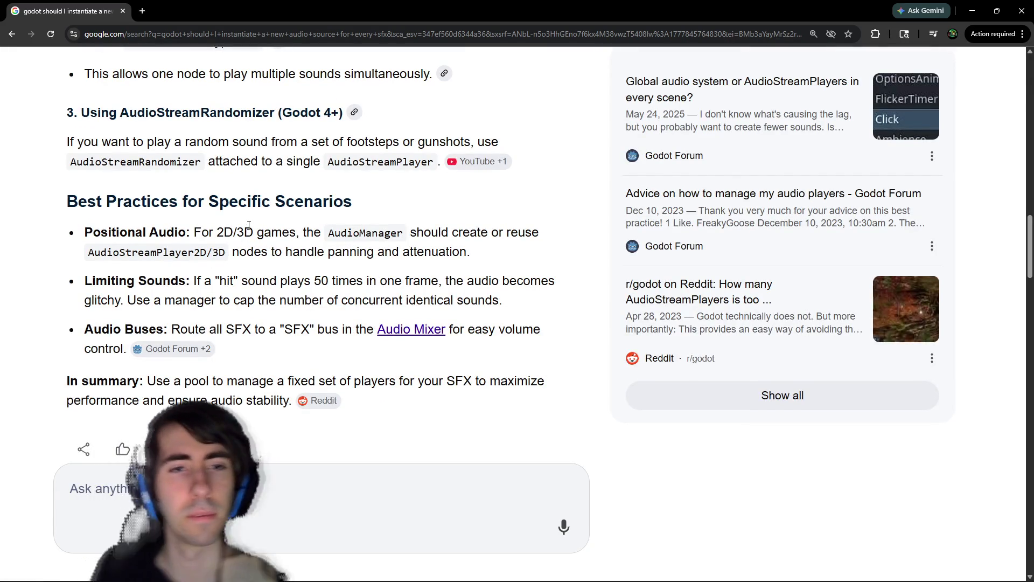
scroll(349, 269, "down", 15)
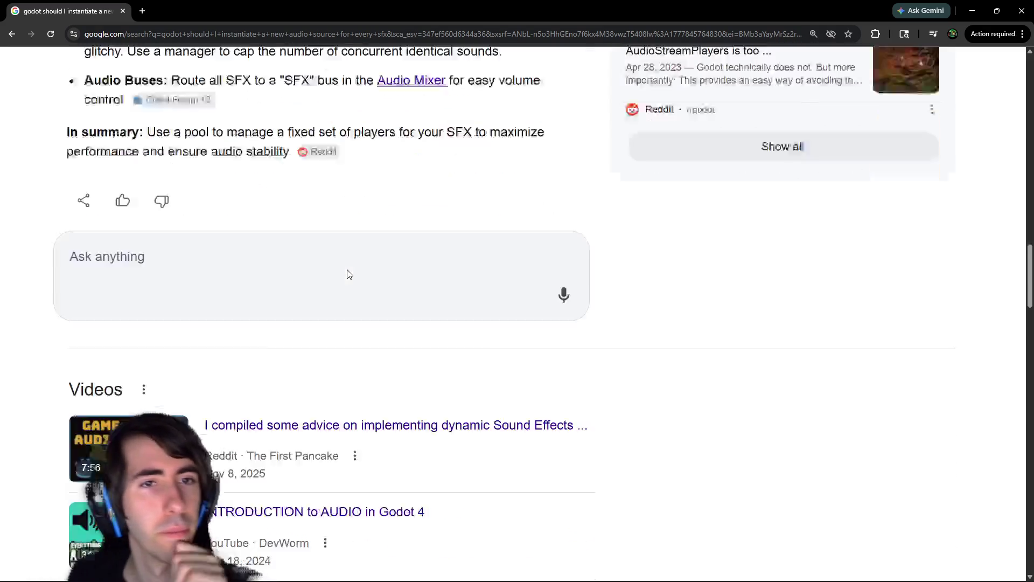
scroll(320, 295, "down", 1)
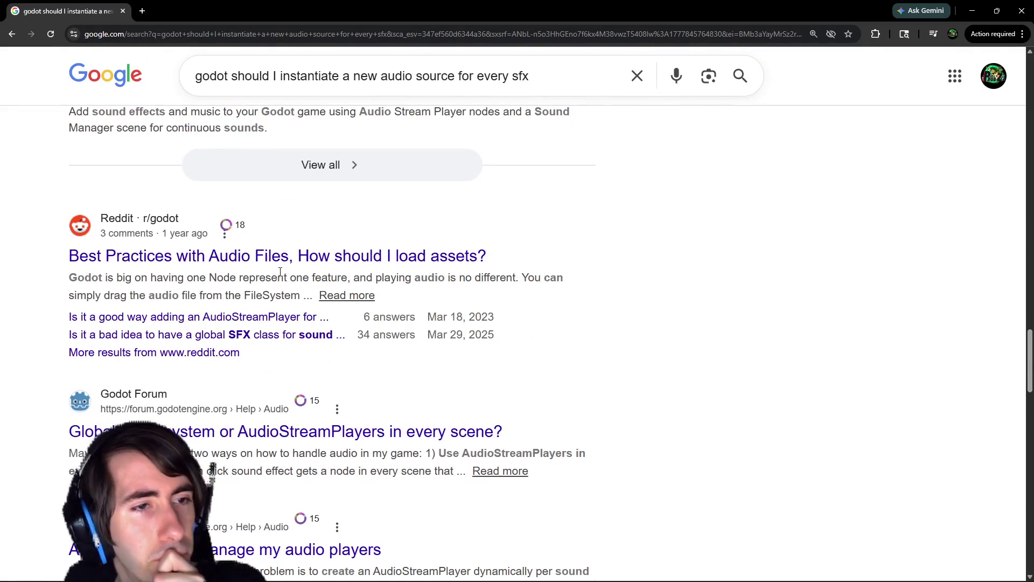
left_click(995, 9)
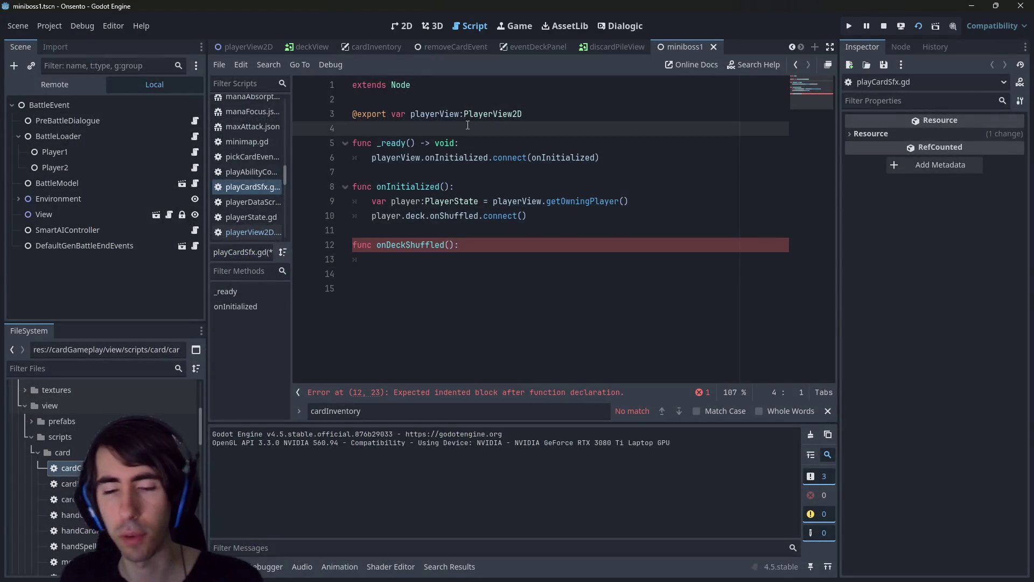
key("Return")
key("Return")
key("Up")
type("@")
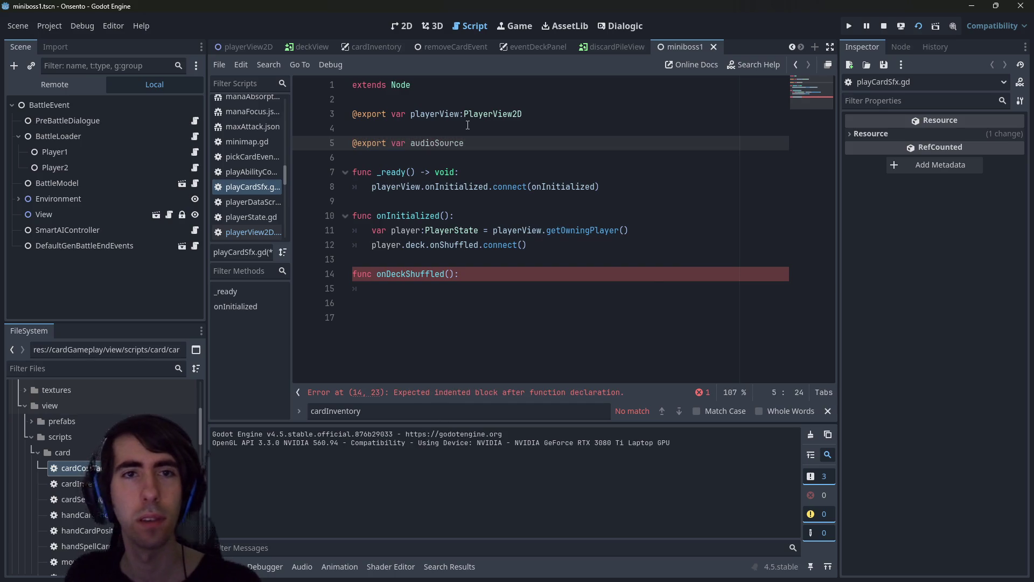
key("ctrl+s")
left_click(233, 48)
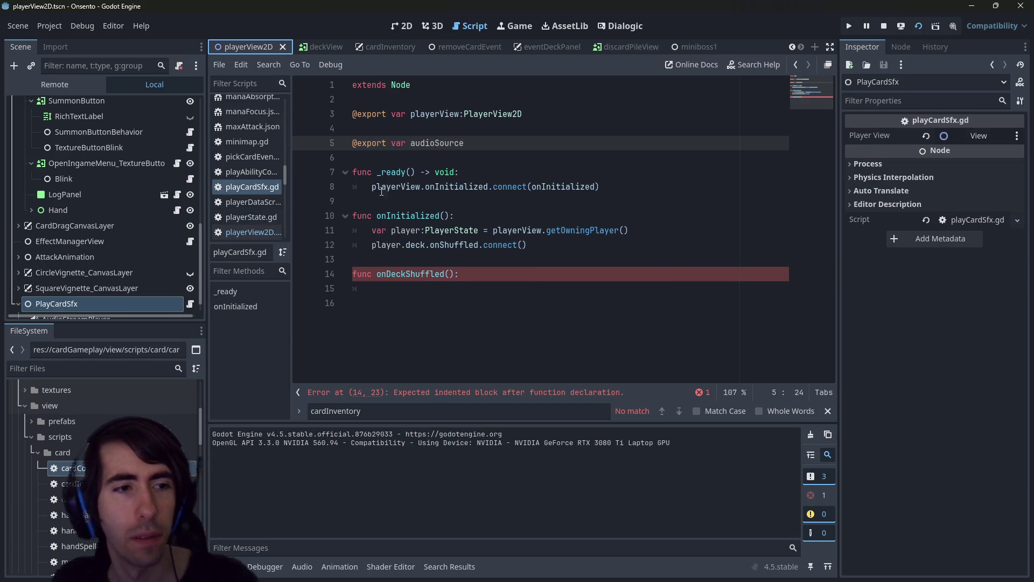
scroll(92, 264, "down", 1)
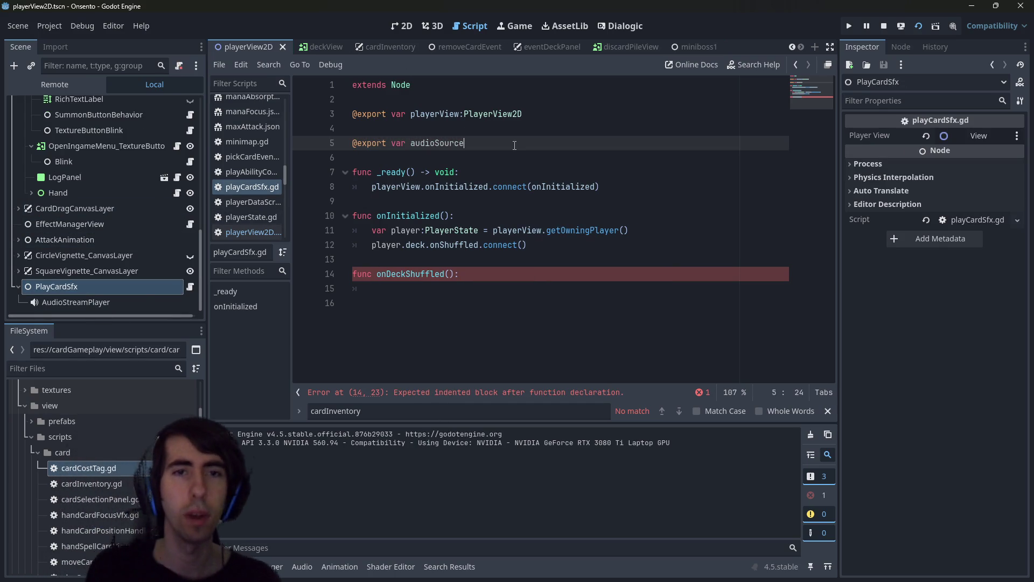
key("ctrl+BackSpace")
type("audioPlayer:A")
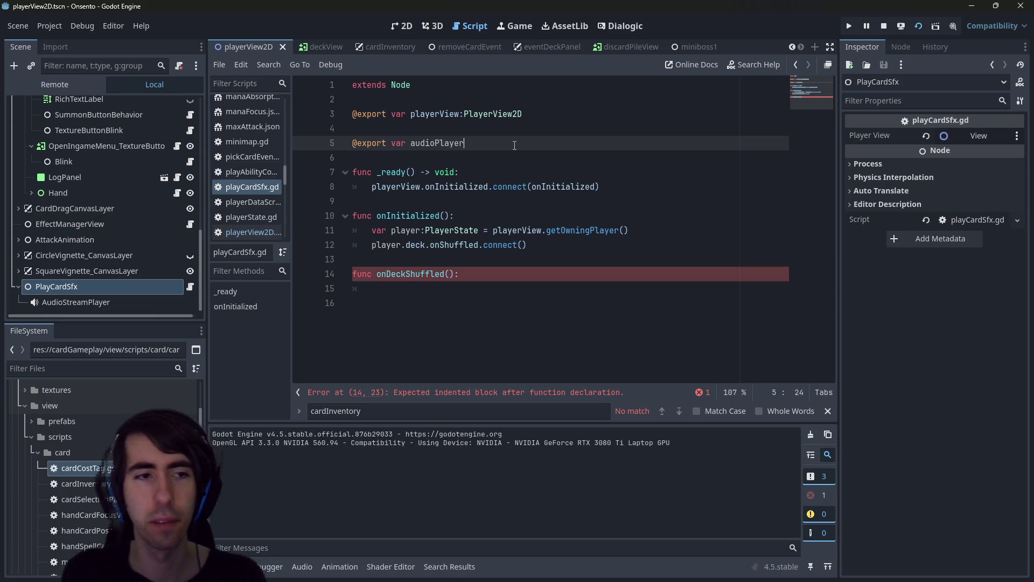
type("udioStreamPl")
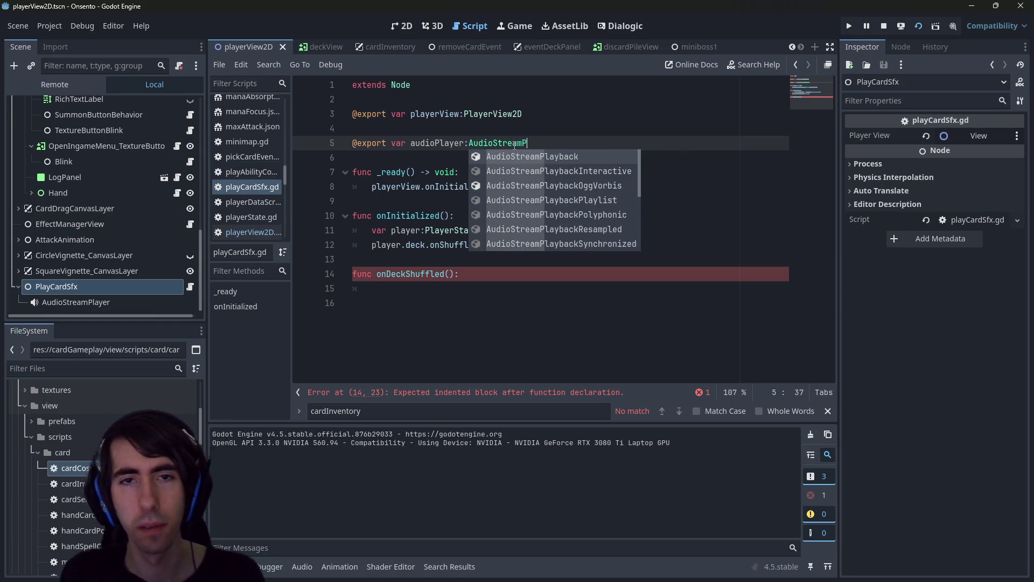
type("aye")
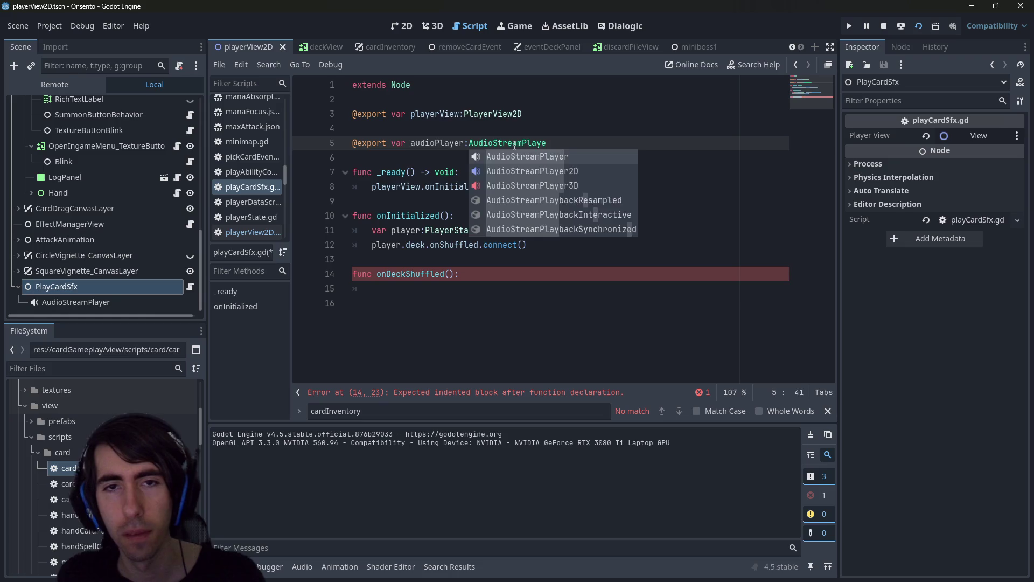
key("Return")
key("ctrl+s")
Make onDeckShuffled call audioPlayer.play()
double_click(432, 143)
key("ctrl+c")
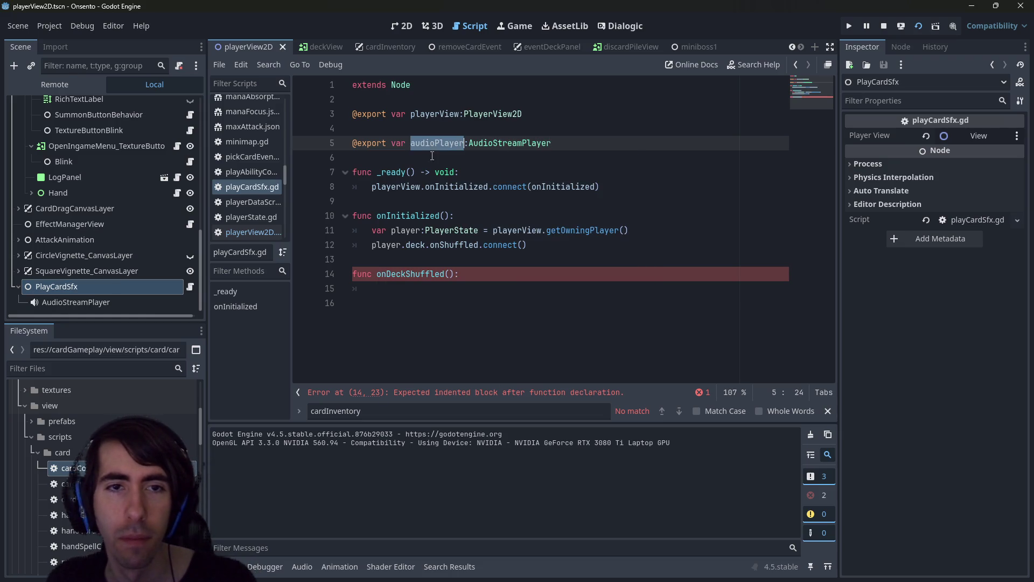
left_click(469, 291)
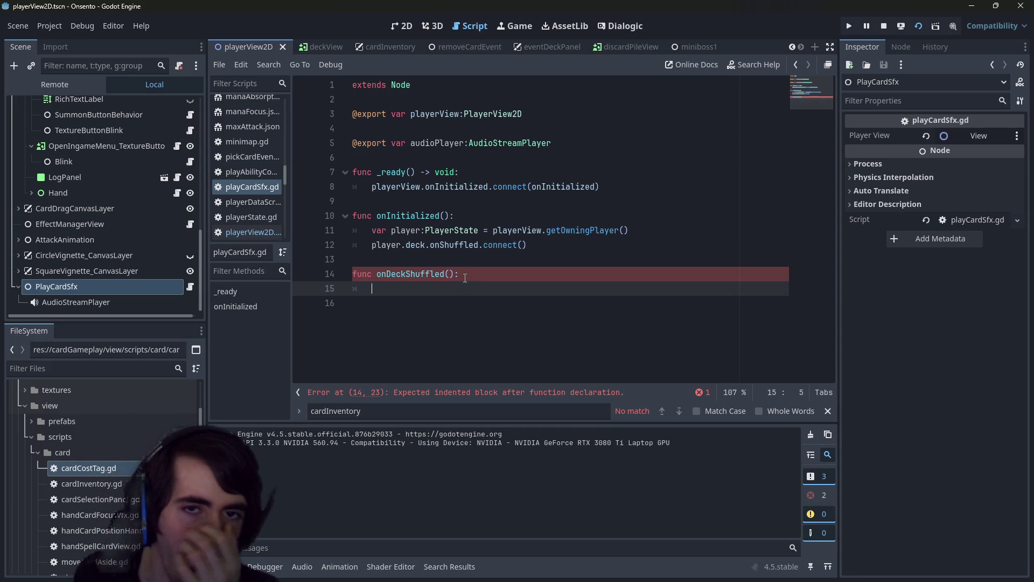
key("ctrl+v")
type("/")
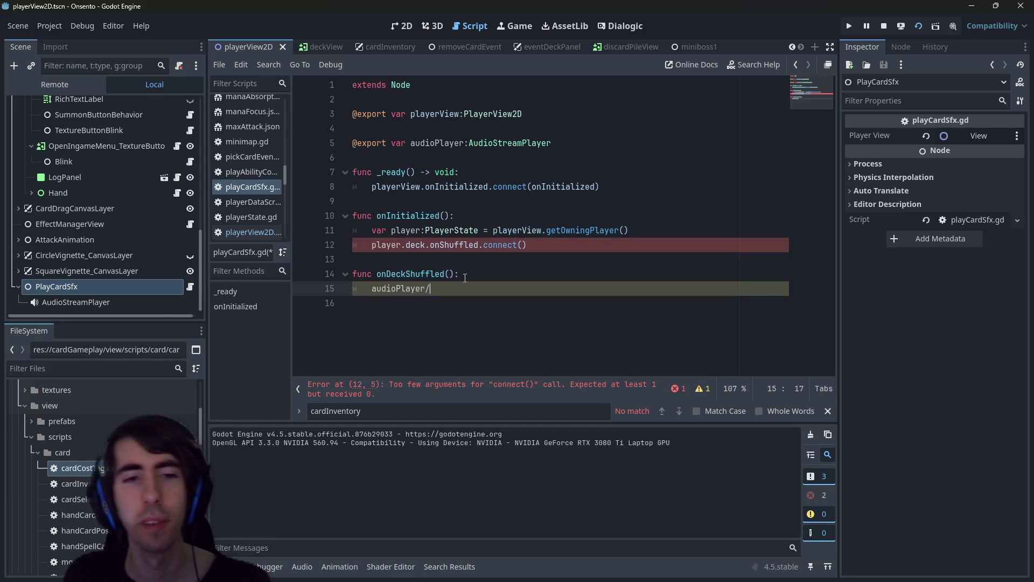
type("play")
key("Return")
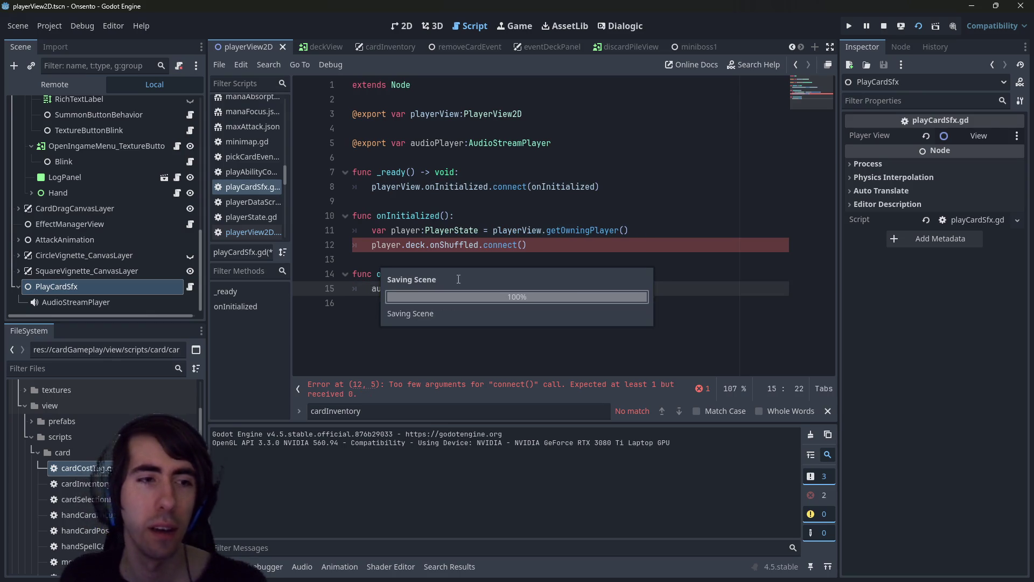
left_click(95, 303)
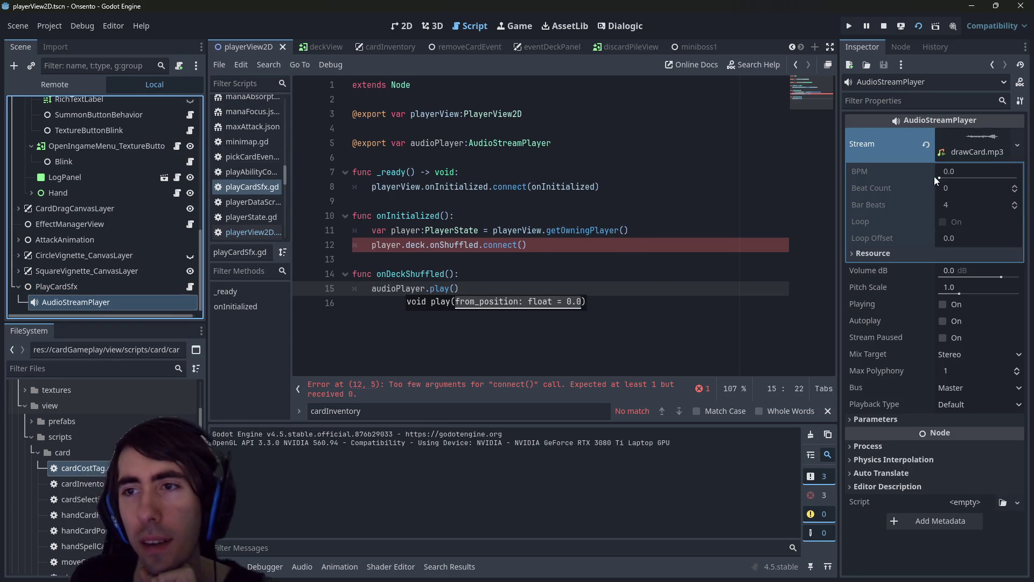
Set the AudioStreamPlayer's Stream to deckShuffle.mp3 via Quick Load
left_click_drag(838, 163, 830, 162)
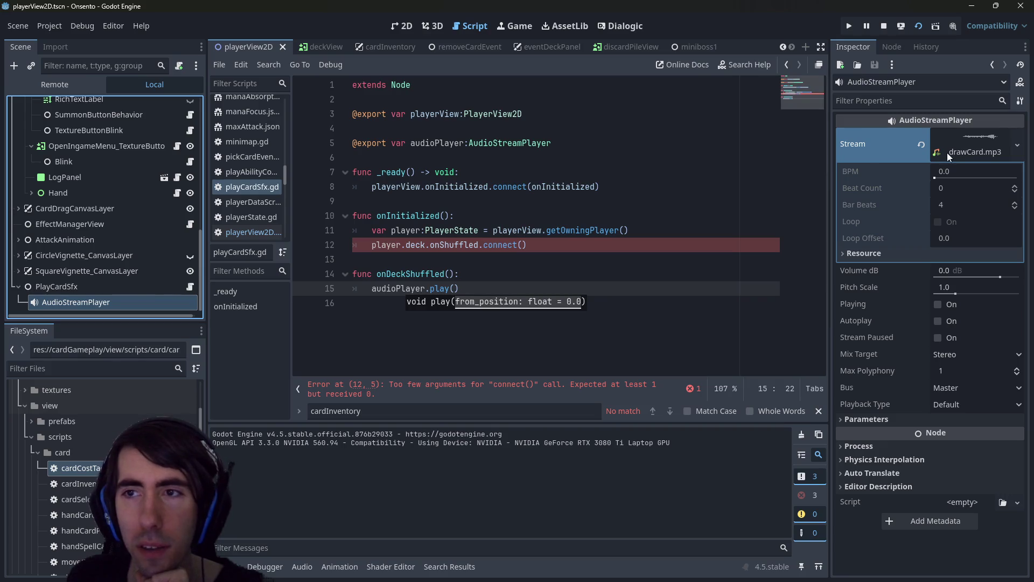
left_click(1017, 145)
left_click(944, 355)
type("deck")
key("Return")
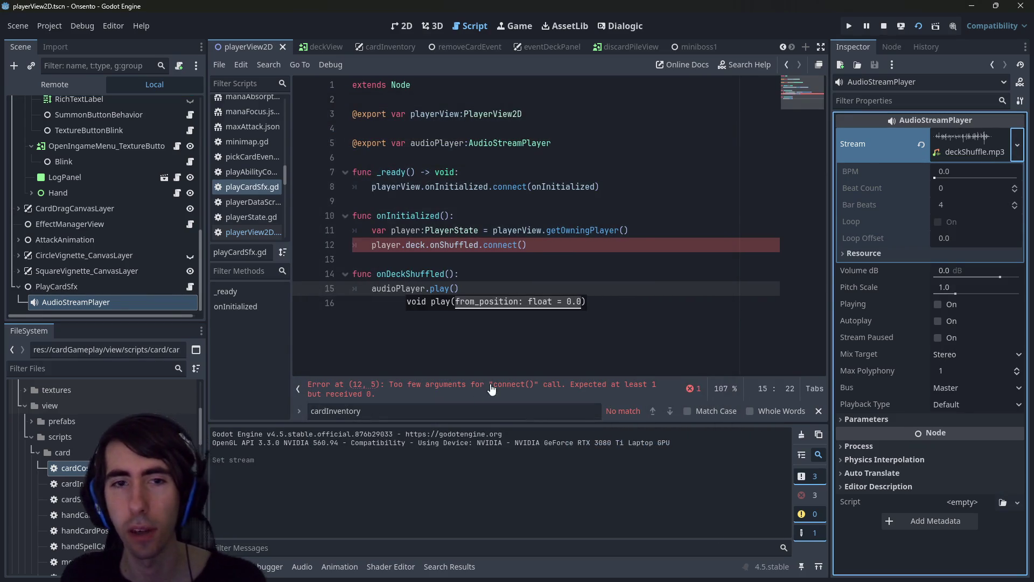
Paste onDeckShuffled into the connect() call on line 12, save, and restart the run
double_click(398, 288)
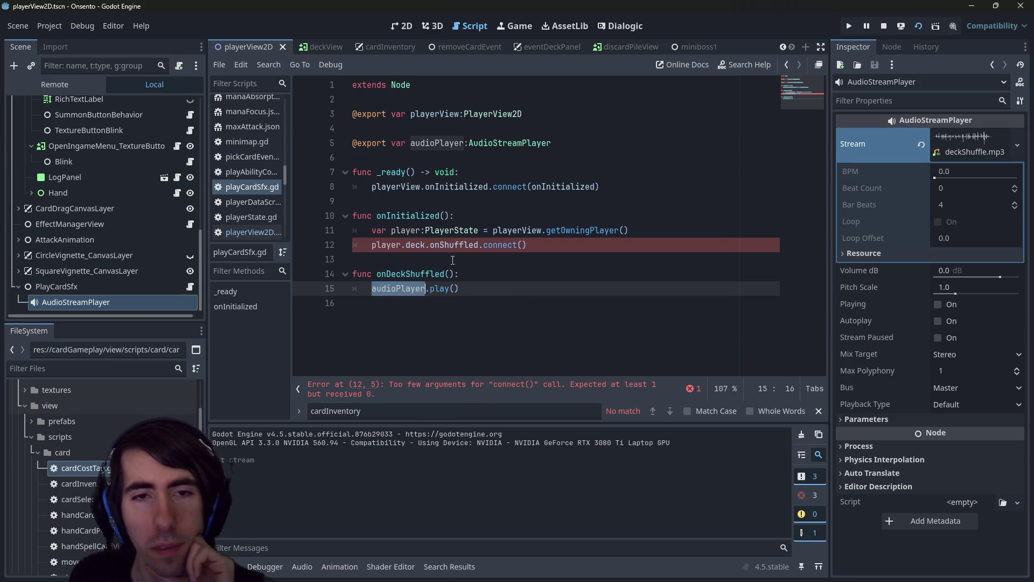
double_click(415, 274)
key("ctrl+c")
left_click(521, 244)
key("ctrl+v")
key("ctrl+s")
left_click(883, 27)
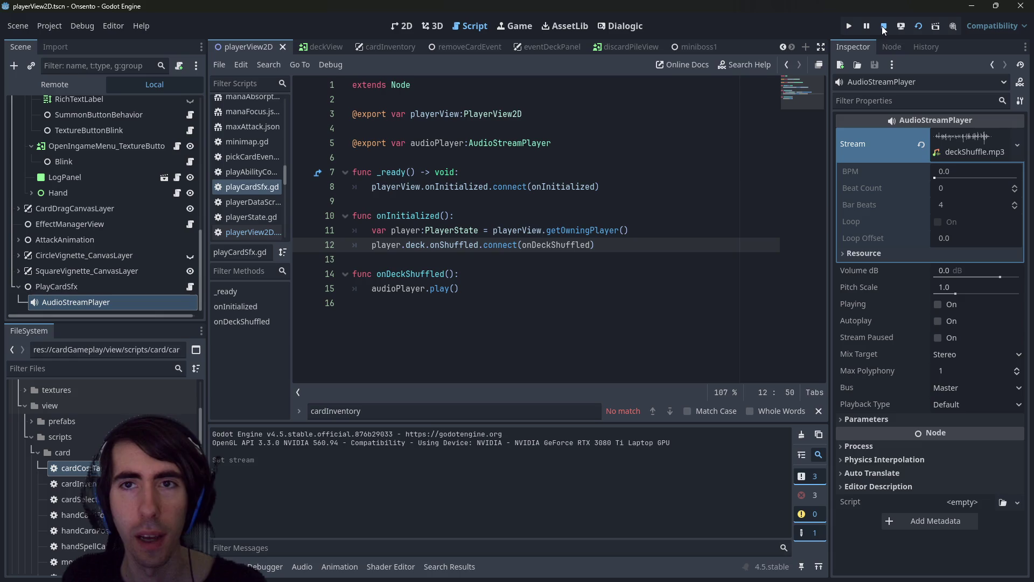
left_click(697, 48)
Run the scene, deploy the green lizard, draw cards and play a Burning Ground card
left_click(918, 25)
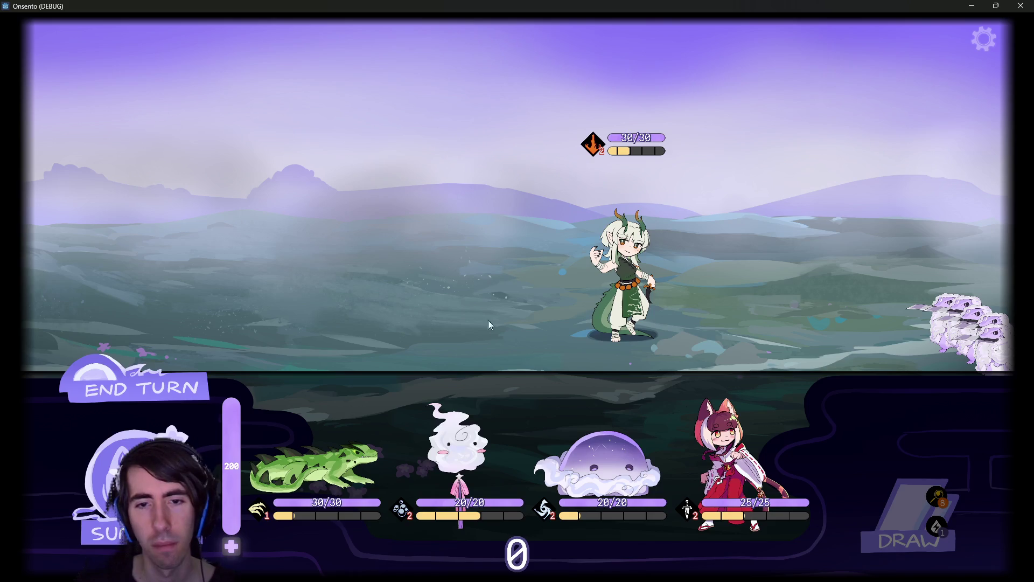
left_click(360, 437)
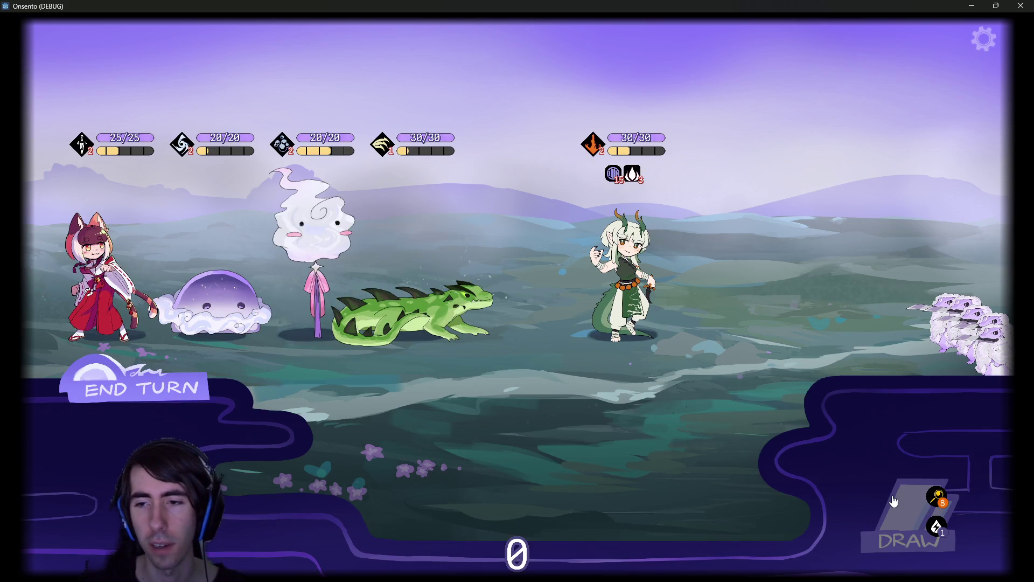
left_click(893, 501)
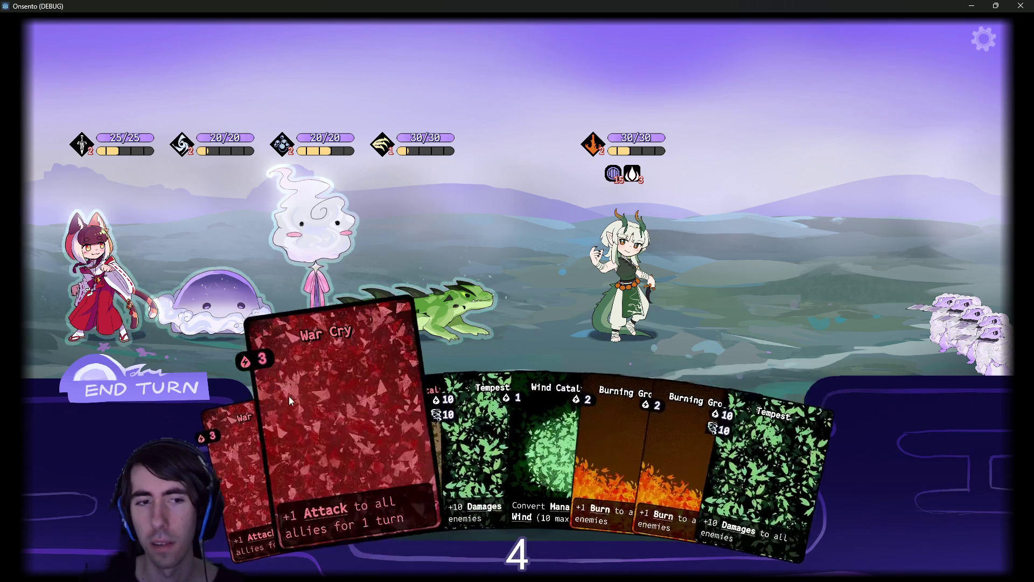
left_click(613, 457)
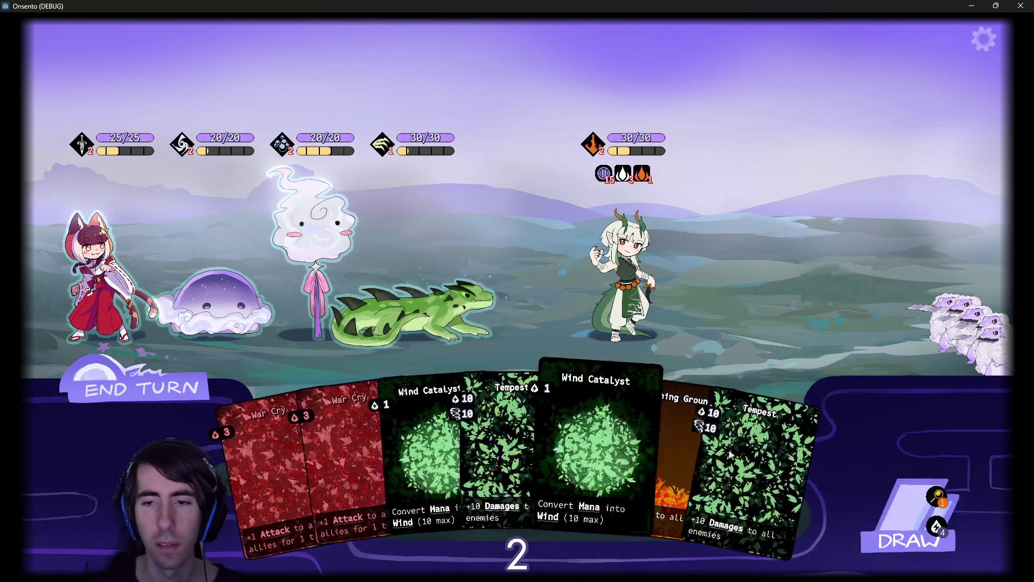
Play the second Burning Ground card, end the turn past the warning, and hide the game
left_click(971, 6)
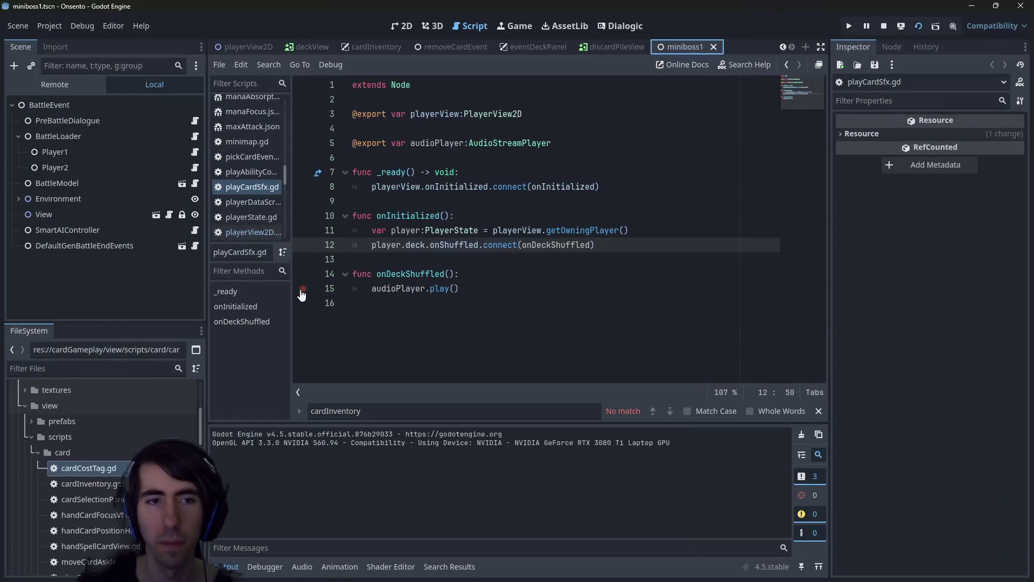
key("alt+Tab")
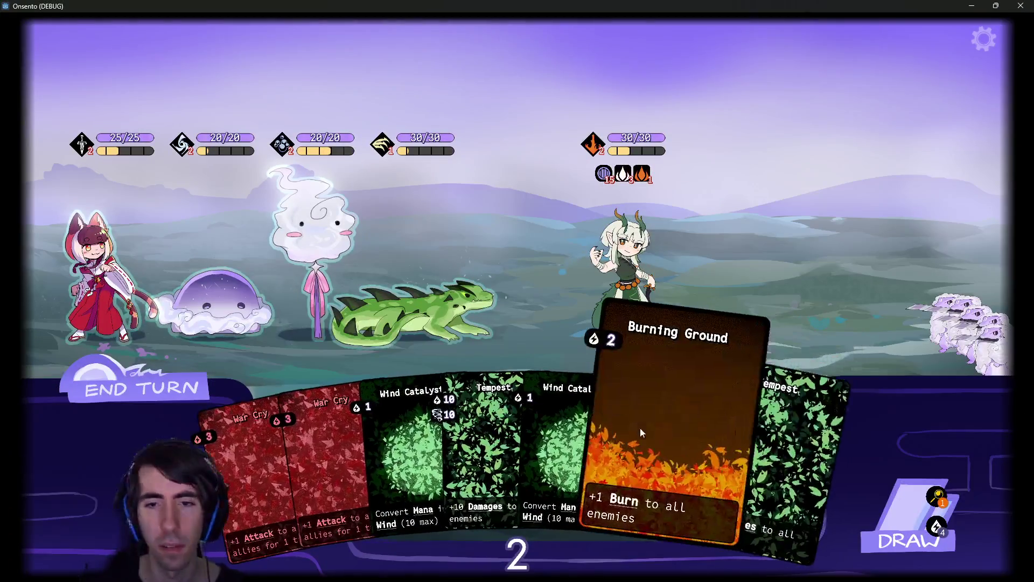
left_click(625, 423)
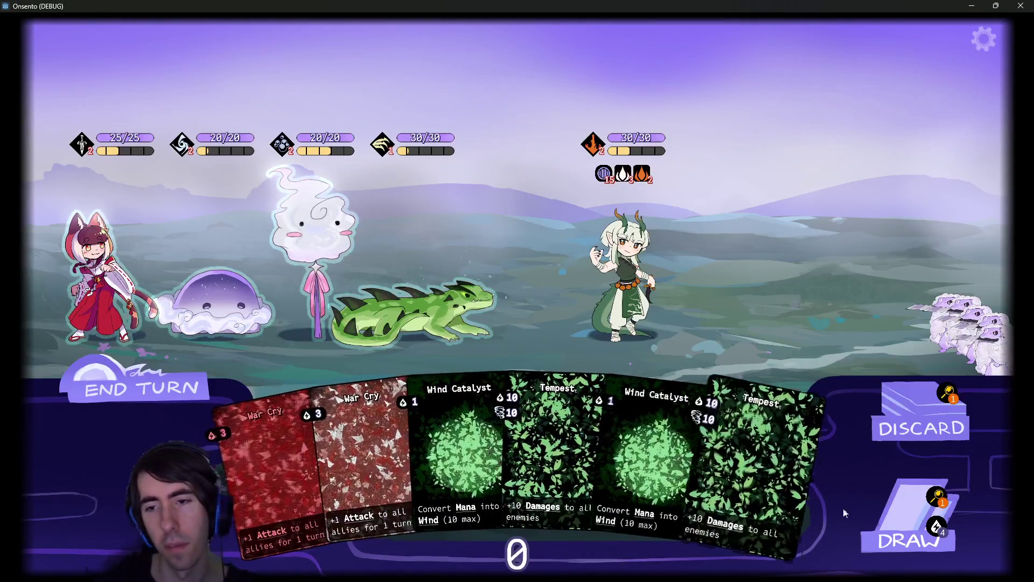
left_click(137, 388)
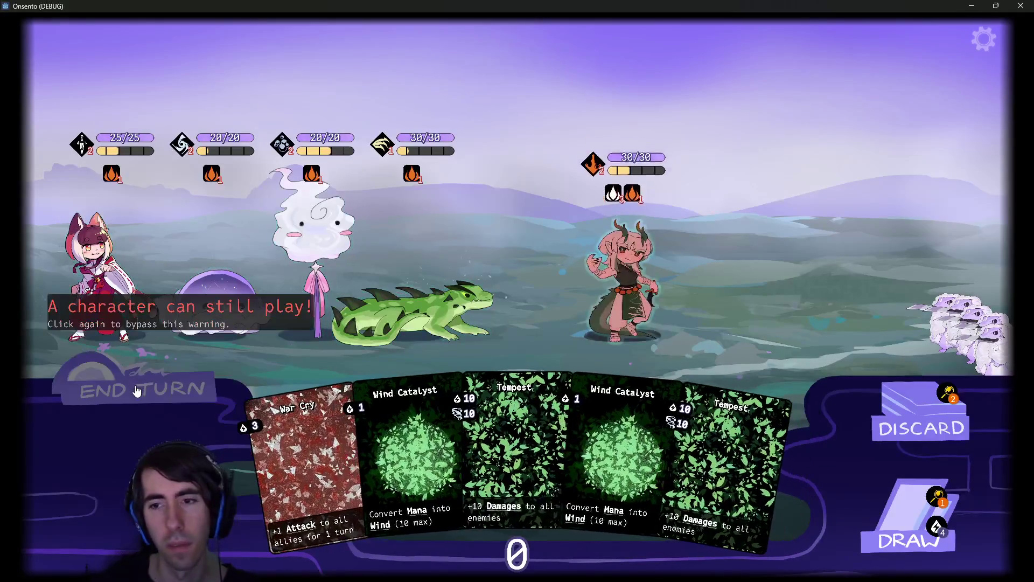
left_click(137, 389)
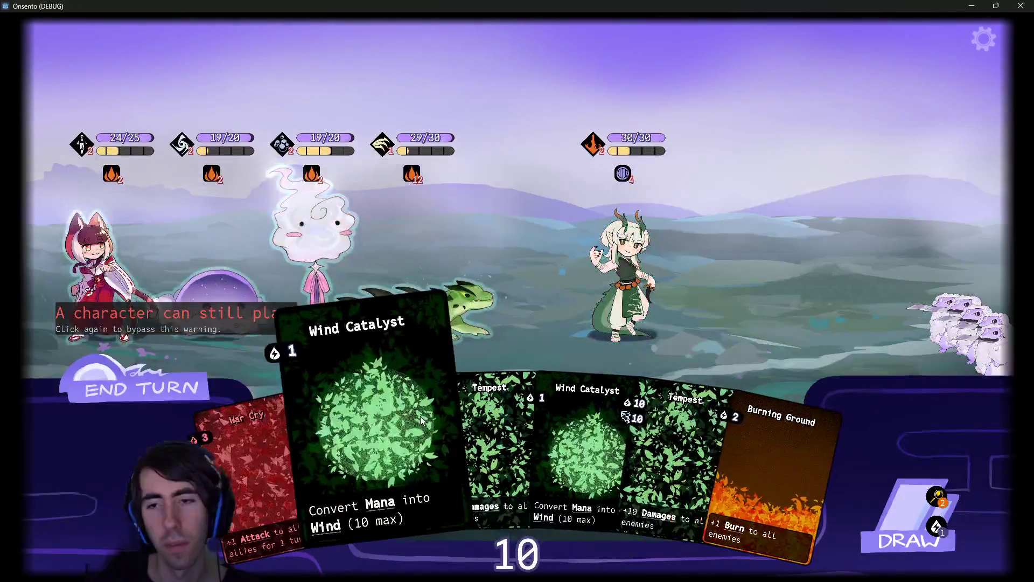
left_click(972, 5)
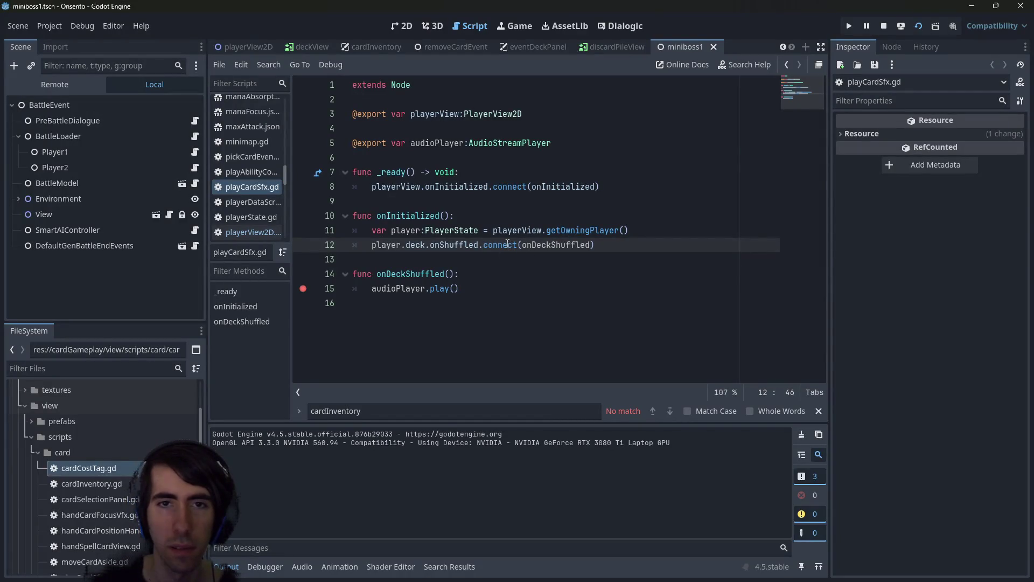
Jump to the onShuffled declaration in deck.gd and search it for isEmpty
left_click(461, 243)
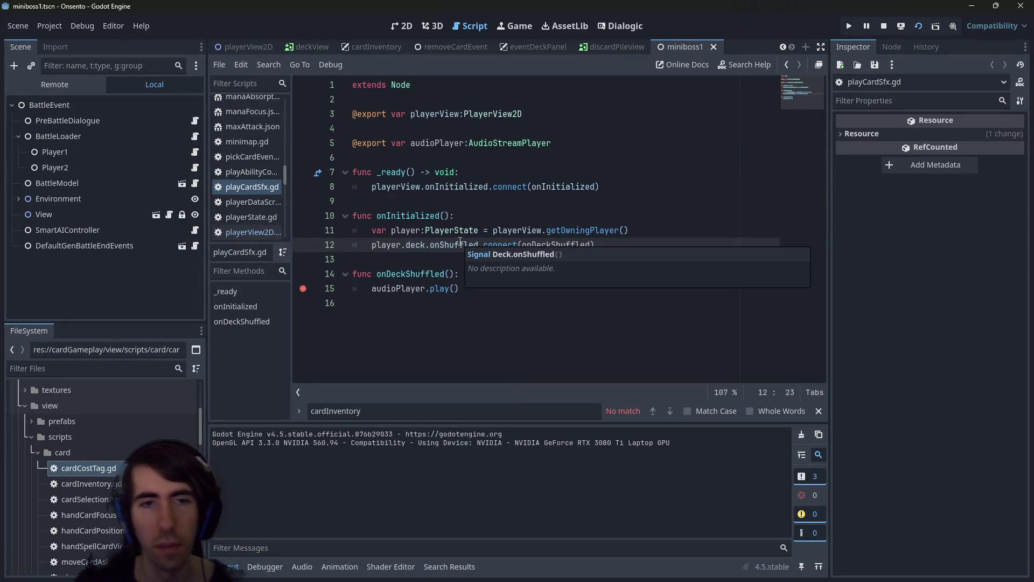
left_click(460, 243, "ctrl")
double_click(409, 200)
key("ctrl+f")
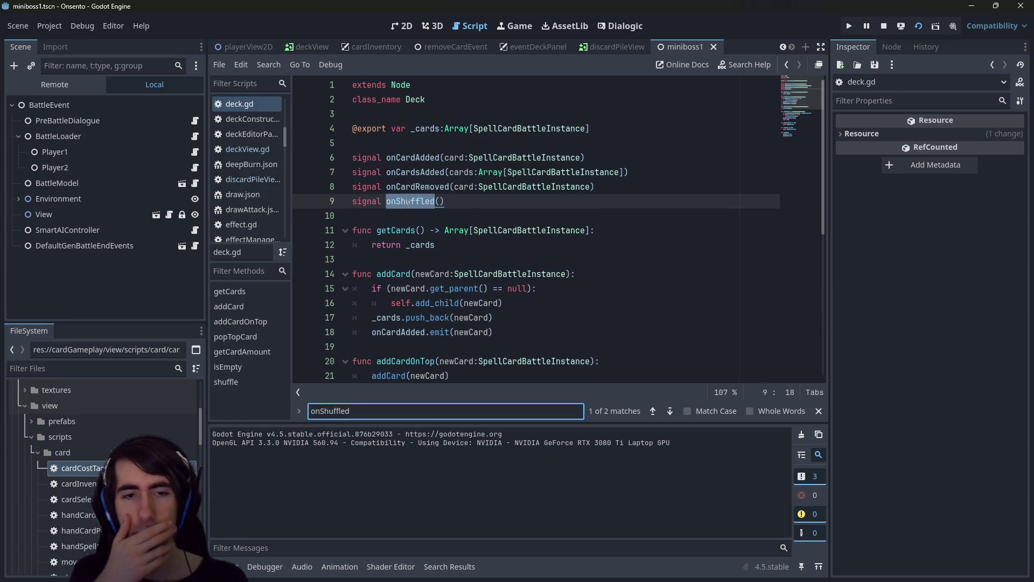
scroll(395, 226, "down", 6)
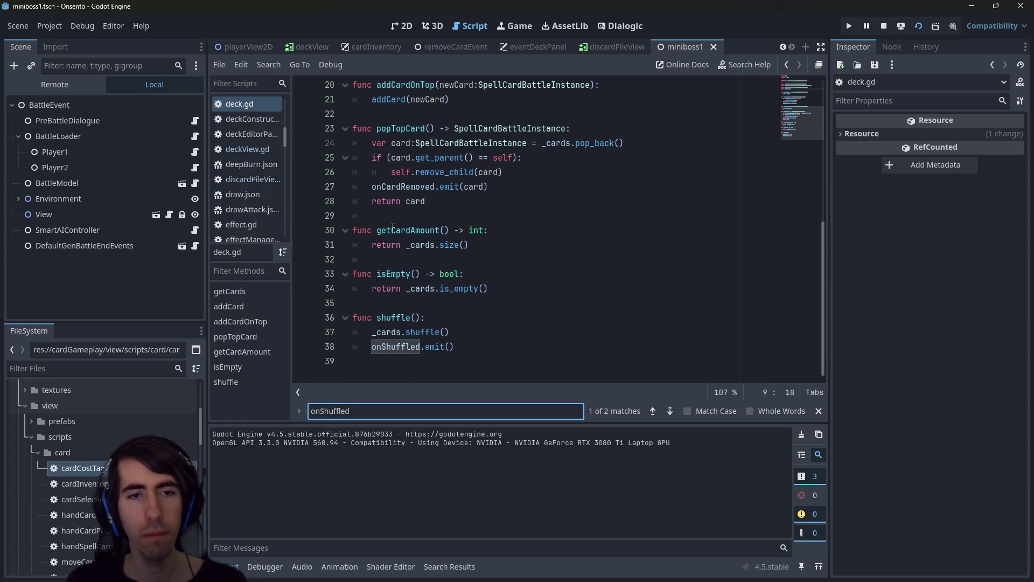
left_click(553, 230)
key("ctrl+f")
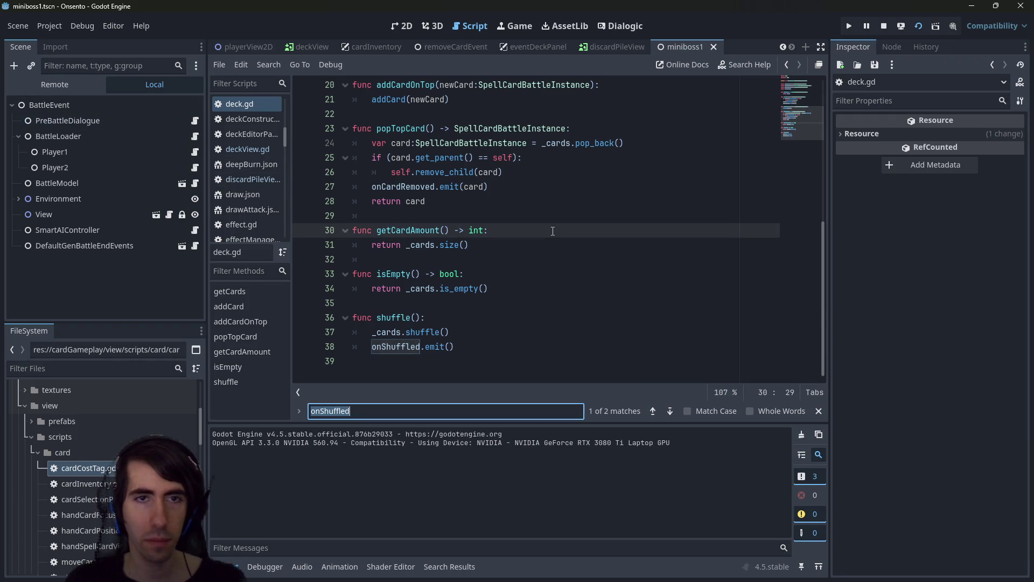
type("empty")
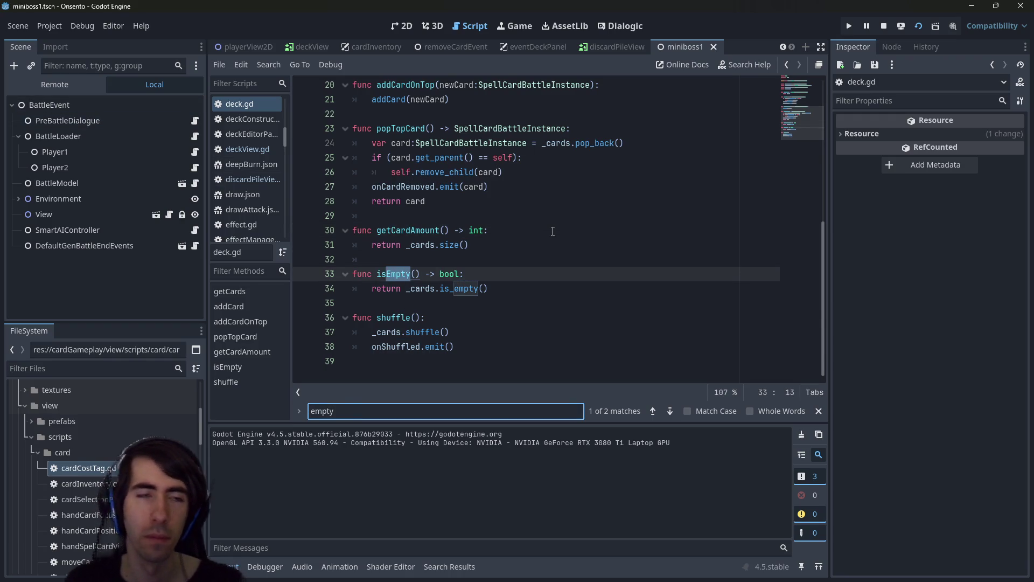
scroll(552, 230, "up", 6)
scroll(553, 231, "down", 5)
type("isEmpty")
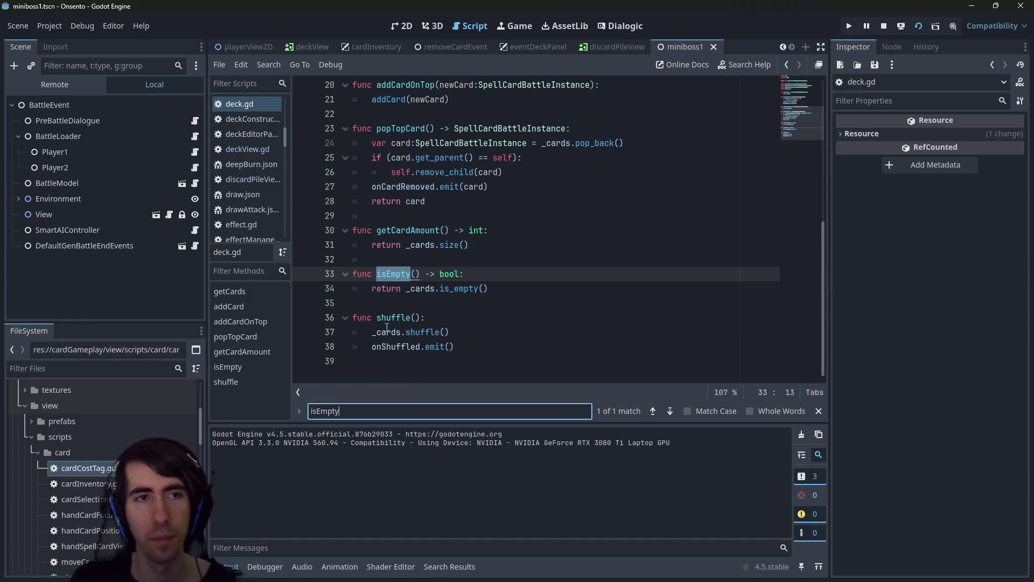
Quick Open playerState.gd and place the caret on DrawCardCommand in tryDraw
key("shift+alt+o")
type("playersta")
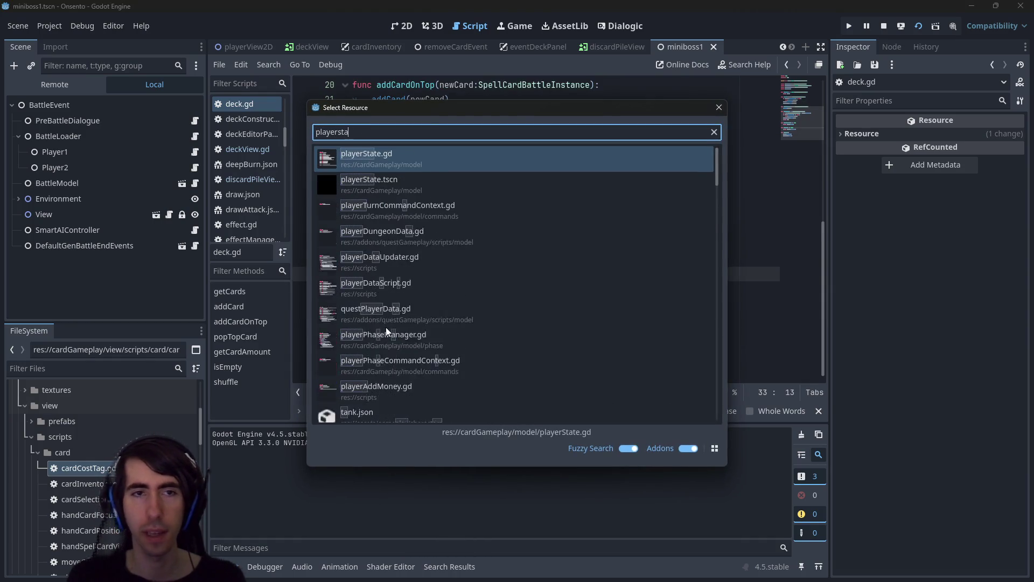
key("Return")
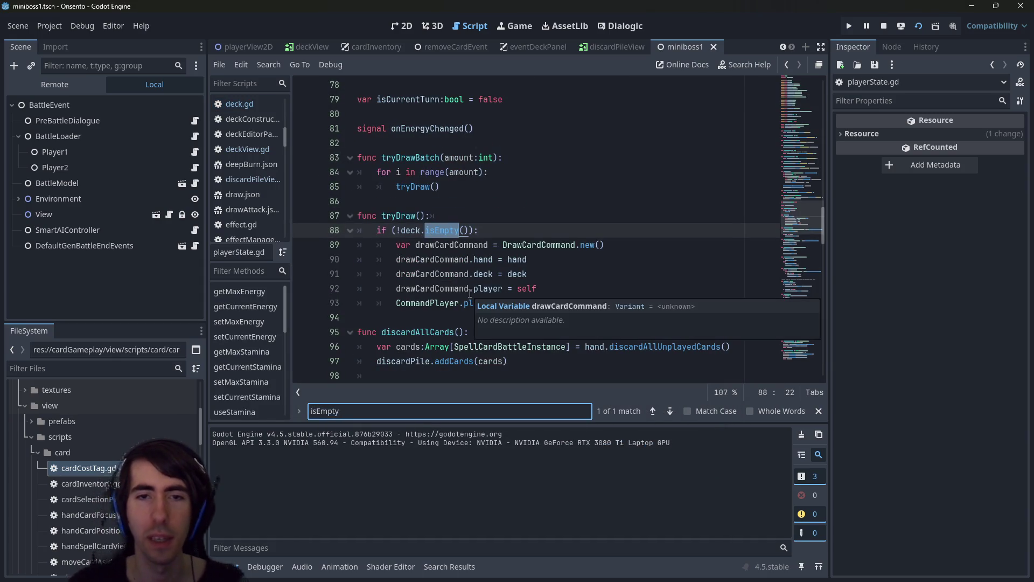
left_click(522, 244)
Inspect DrawCardCommand's execute and the popTopCard definition in deck.gd
left_click(522, 244, "ctrl")
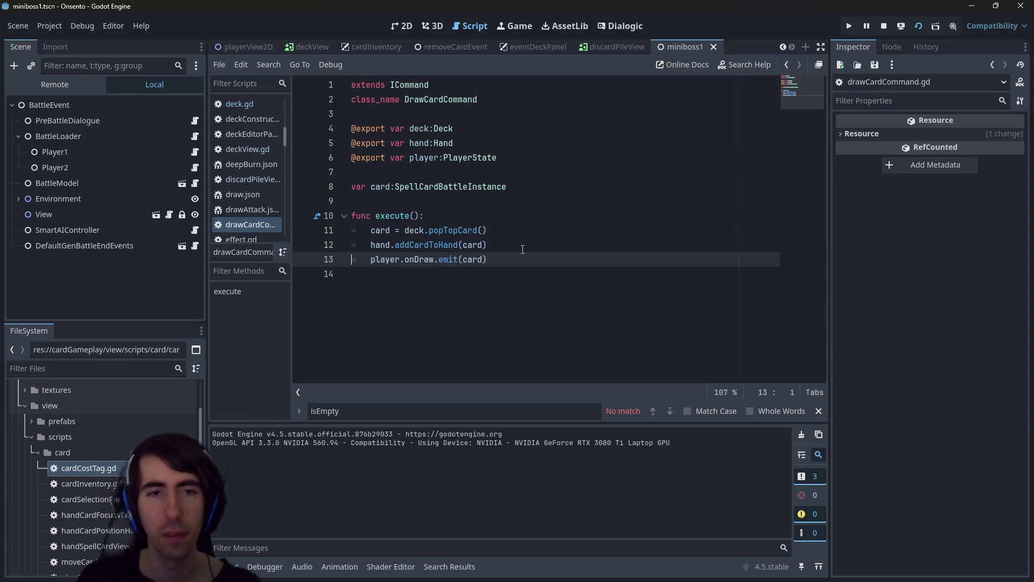
left_click(512, 248)
left_click(431, 231)
double_click(425, 246)
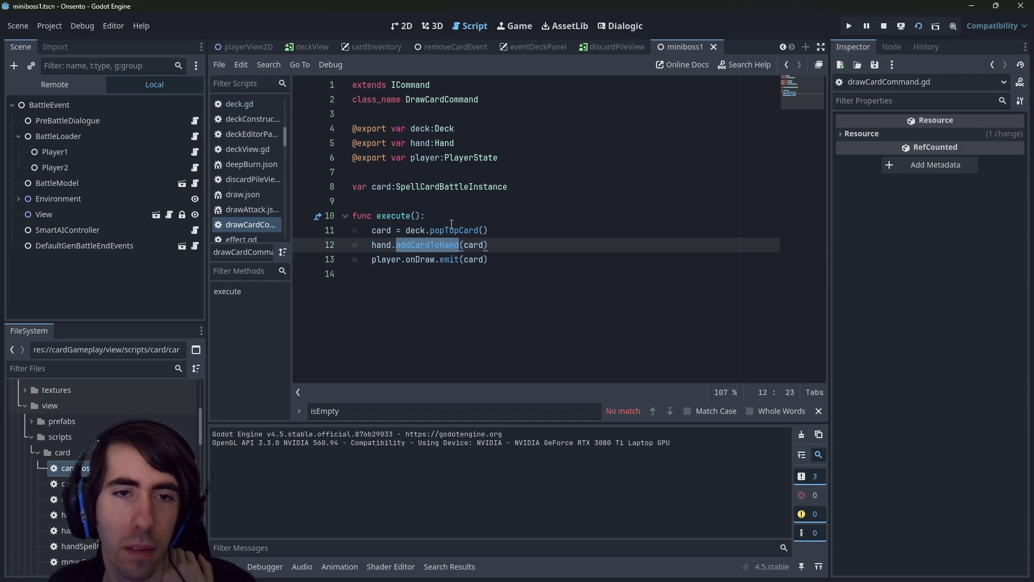
left_click(451, 225)
left_click(464, 230, "ctrl")
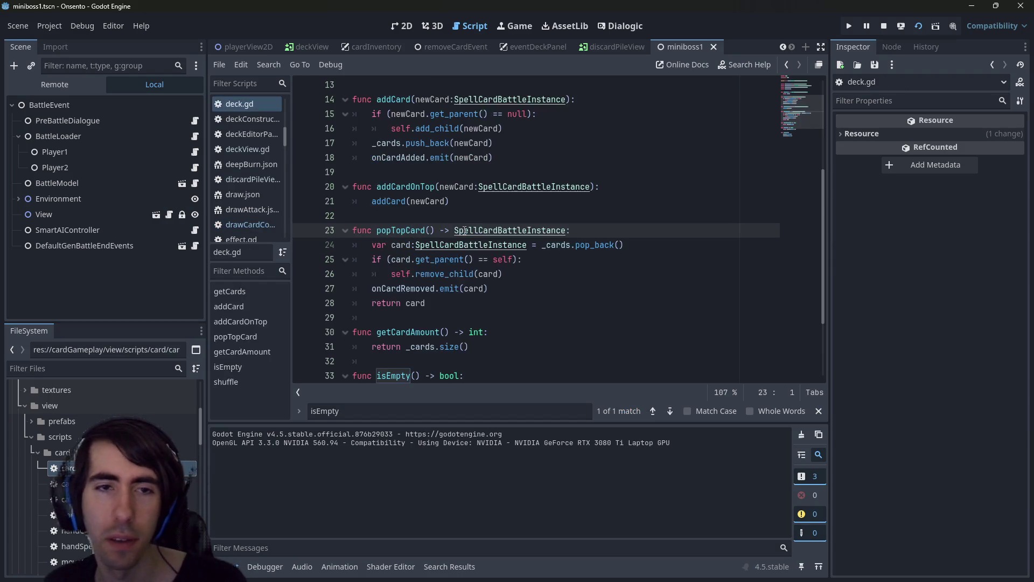
mouse_move(511, 280)
left_mouse_down()
mouse_move(463, 289)
mouse_move(372, 245)
left_mouse_up()
left_click(439, 276)
double_click(440, 276)
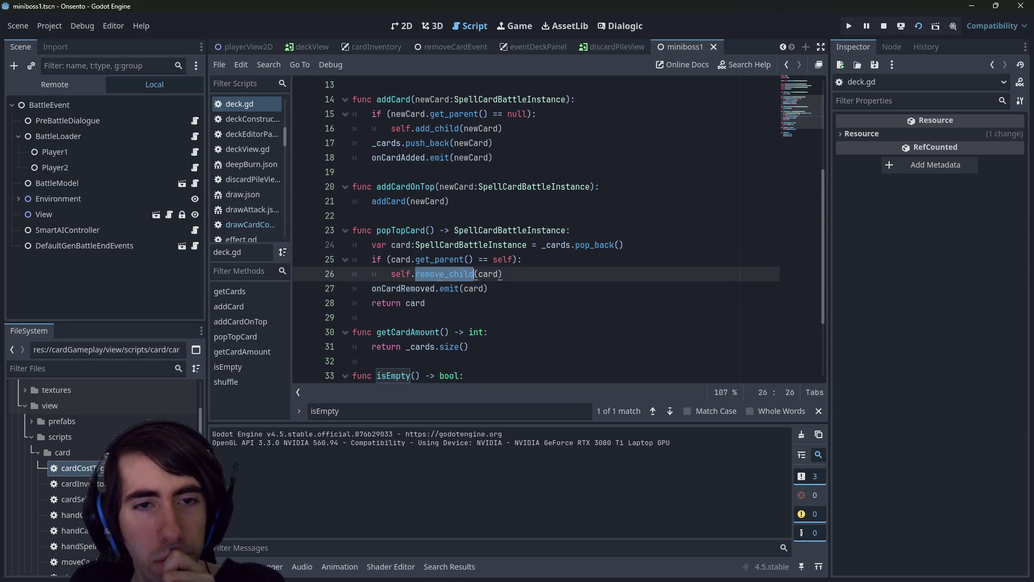
scroll(440, 276, "down", 1)
left_click(474, 230)
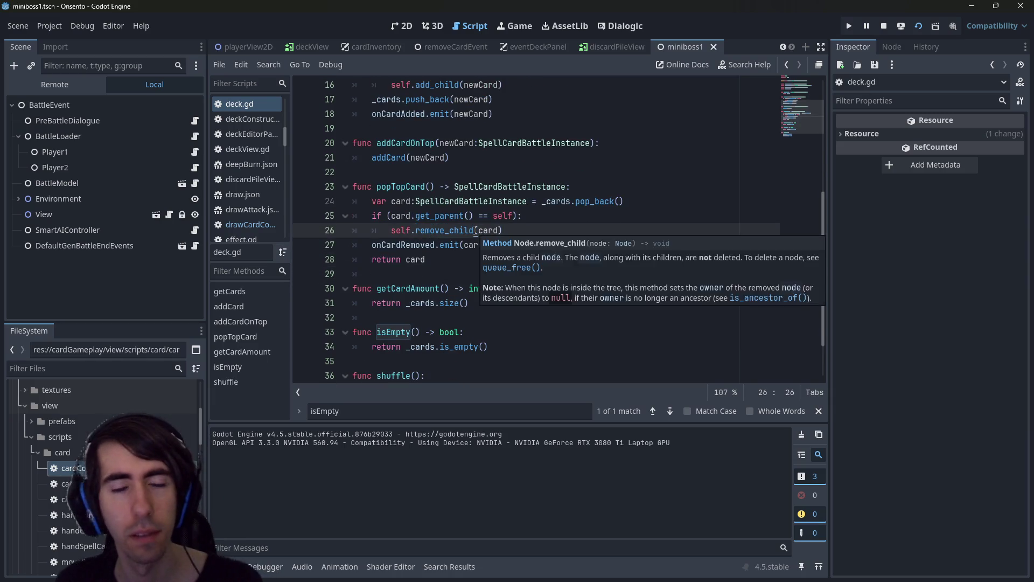
scroll(475, 230, "down", 1)
Return to tryDraw in playerState.gd and search the script for 'draw'
key("Up")
key("Up")
key("Up")
key("Home")
key("alt+Left")
key("alt+Left")
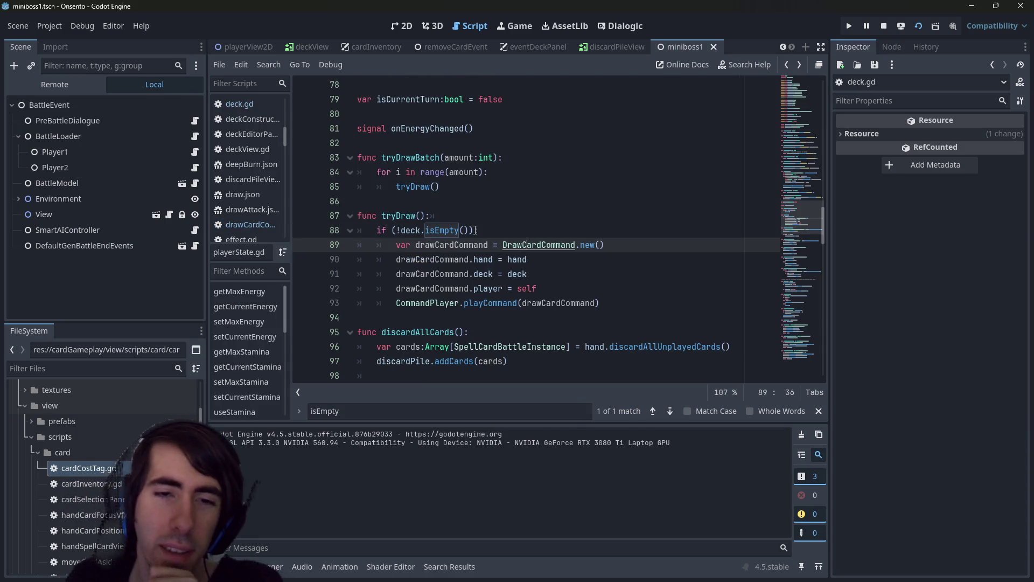
left_click(521, 303)
scroll(518, 299, "up", 5)
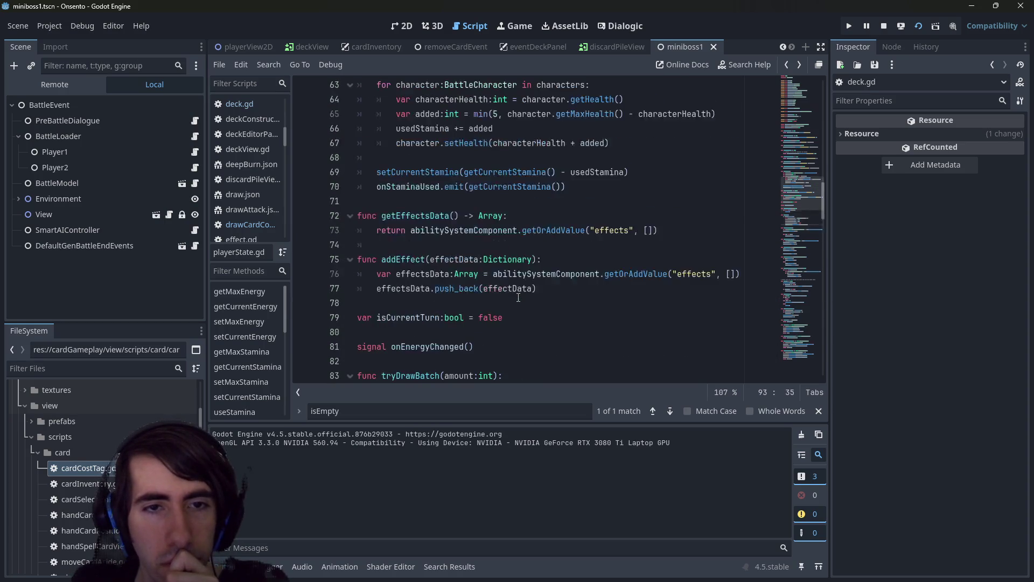
scroll(518, 297, "down", 10)
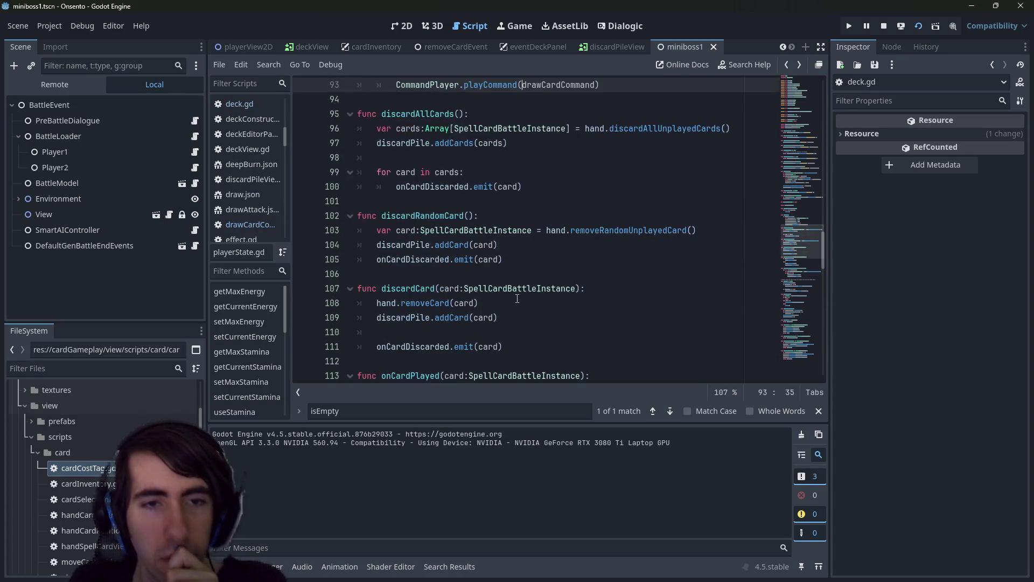
key("ctrl+f")
type("shuffle")
key("ctrl+a")
type("draw")
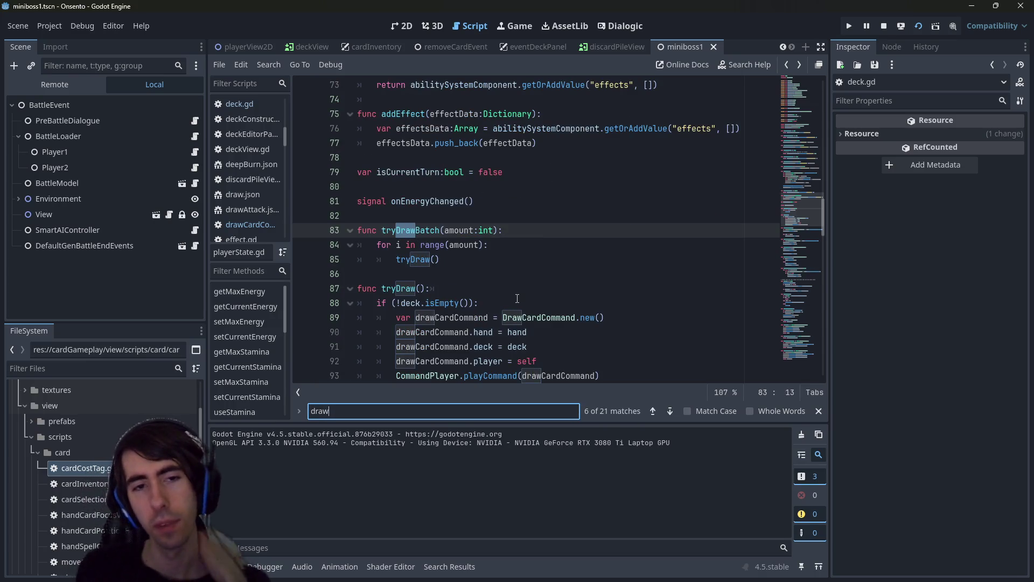
scroll(435, 270, "down", 3)
Reopen DrawCardCommand and jump from its onDraw emit to the signal's declaration
left_click(528, 188)
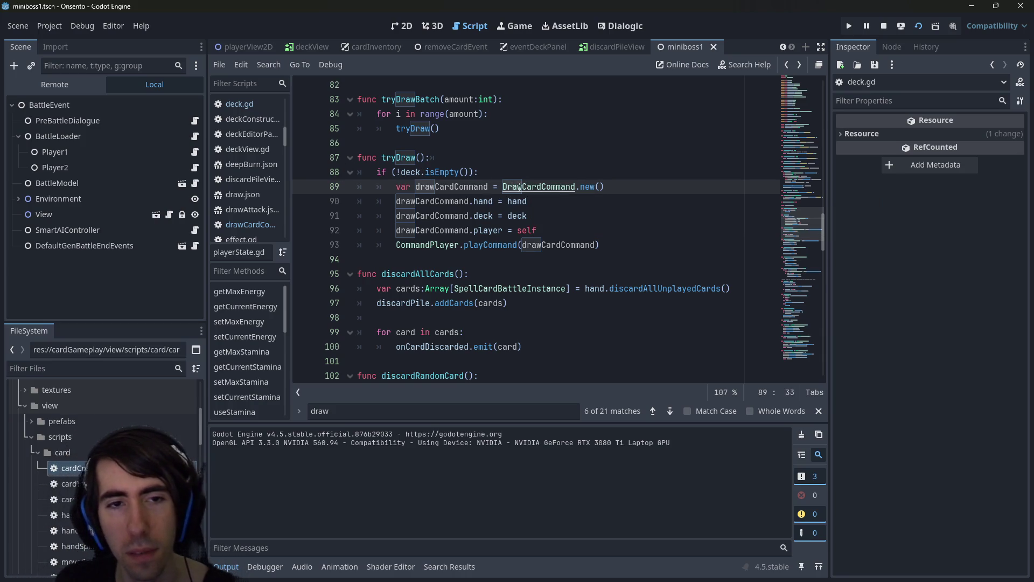
left_click(512, 187, "ctrl")
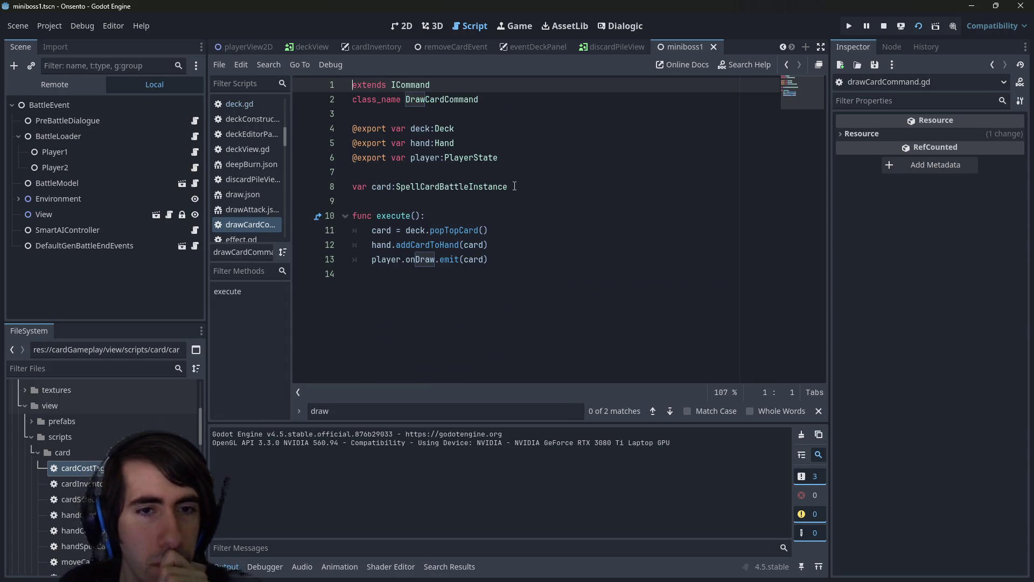
double_click(463, 231)
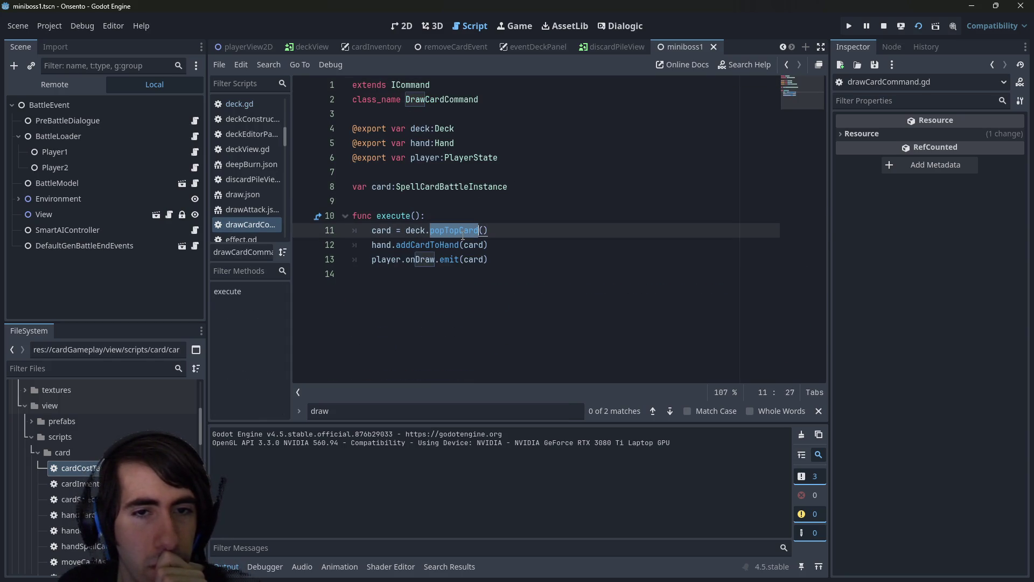
double_click(428, 246)
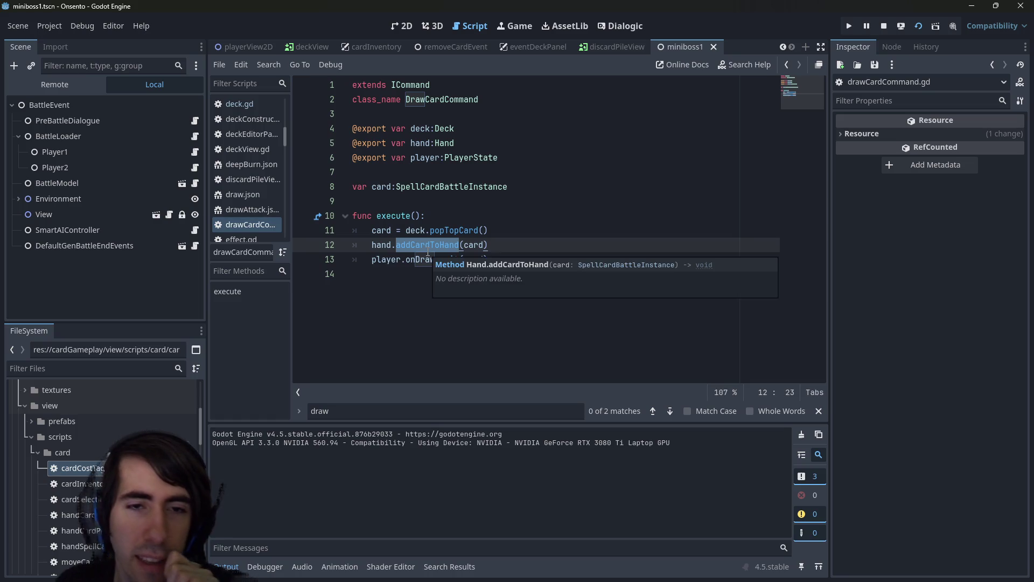
left_click(420, 260)
double_click(420, 259)
left_click(420, 259)
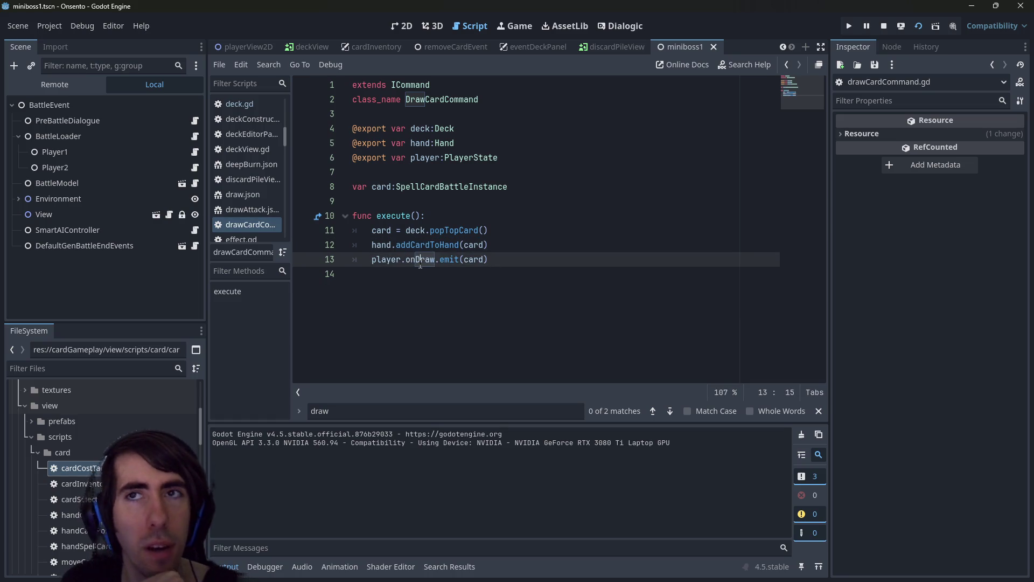
left_click(420, 261, "ctrl")
double_click(404, 231)
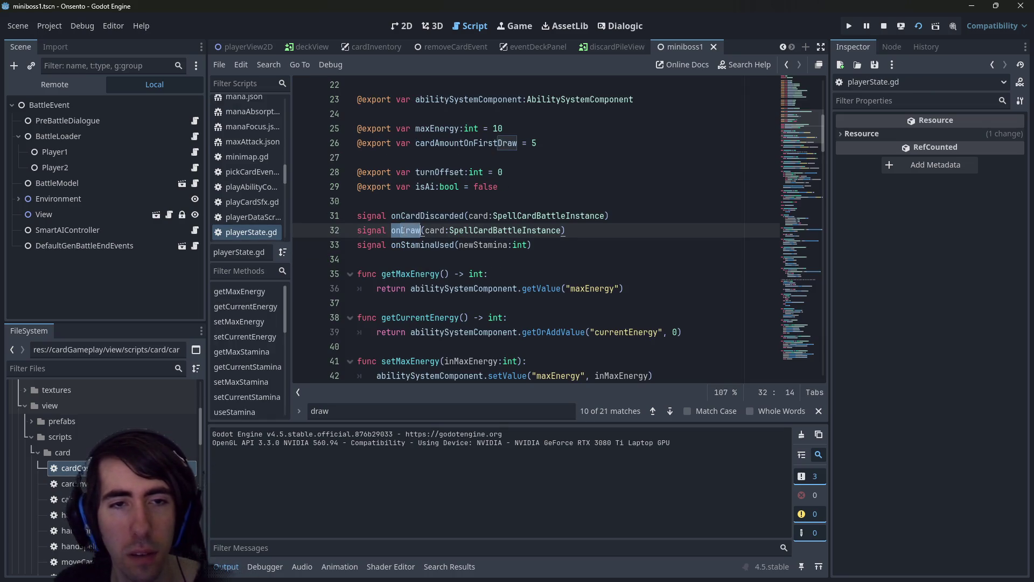
Search playerState.gd for onDraw, then step through every tryDraw match to onDrawPhase
key("ctrl+f")
key("Return")
key("Return")
key("Return")
key("Return")
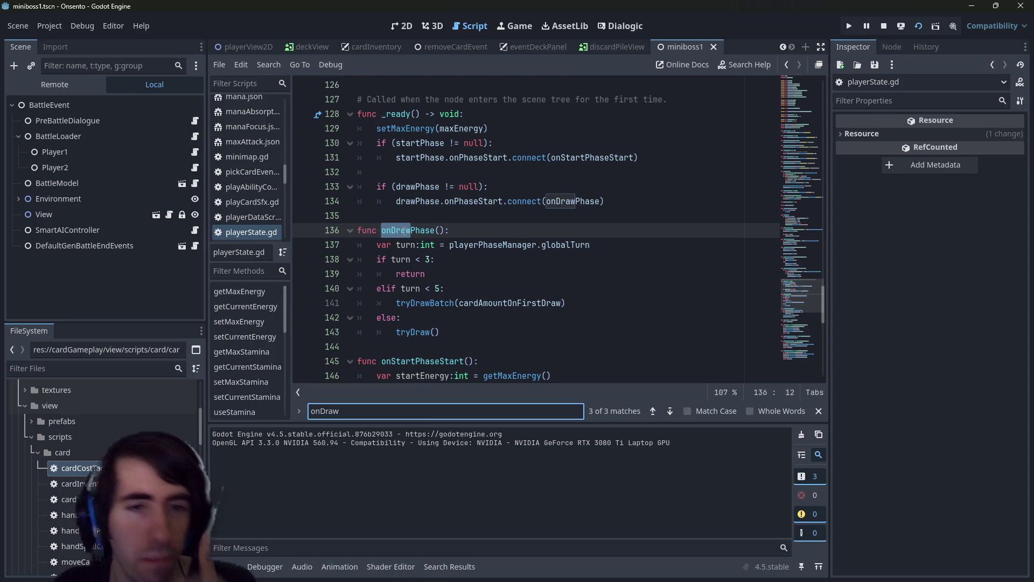
key("ctrl+a")
type("tr")
type("raw")
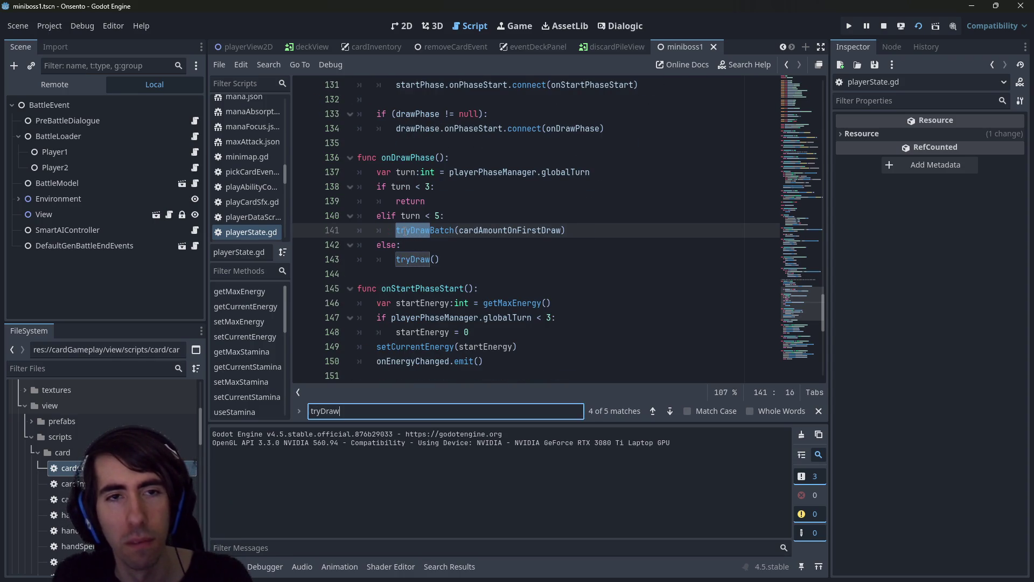
key("Return")
key("Return")
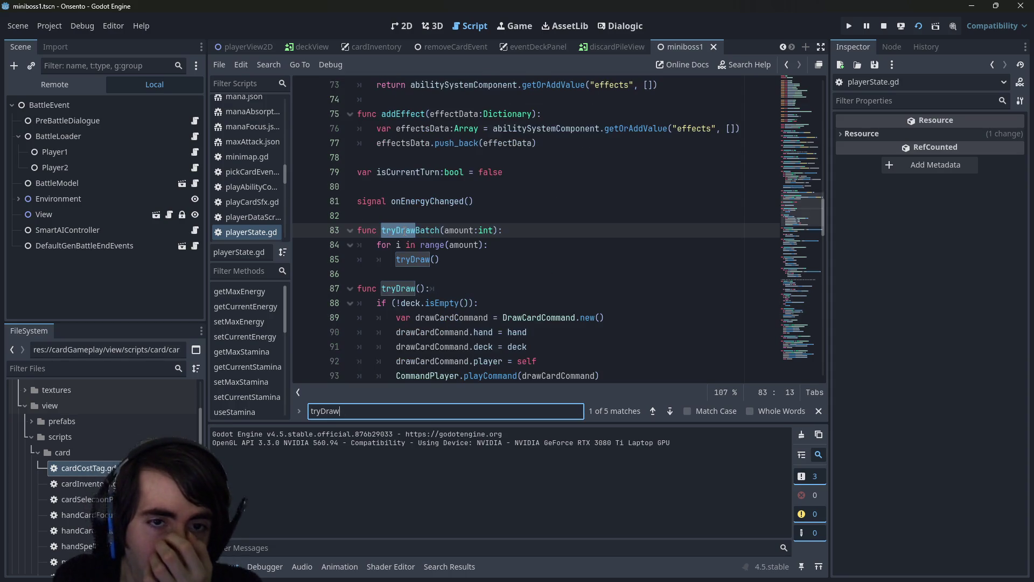
key("Return")
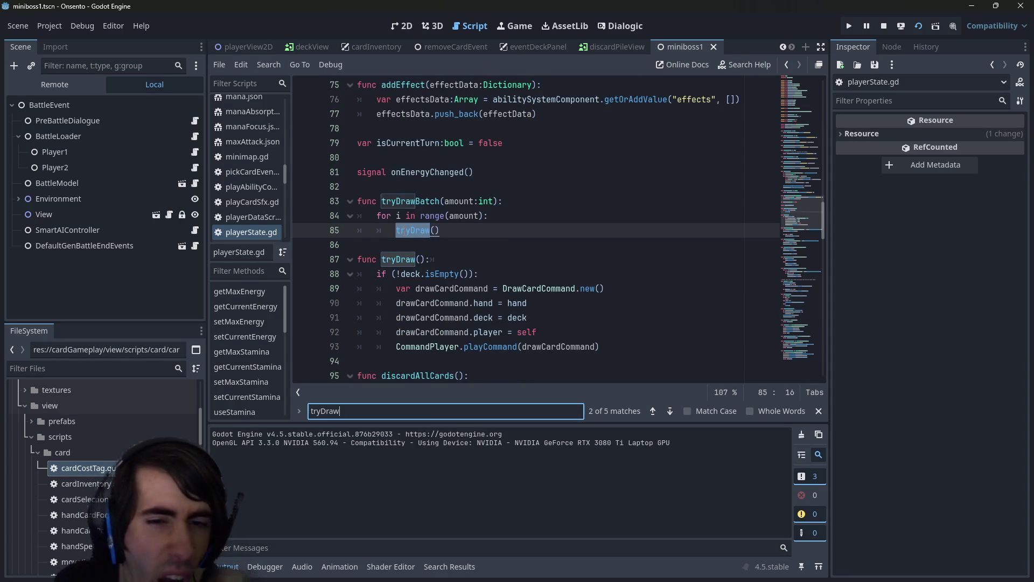
key("Return")
key("Return")
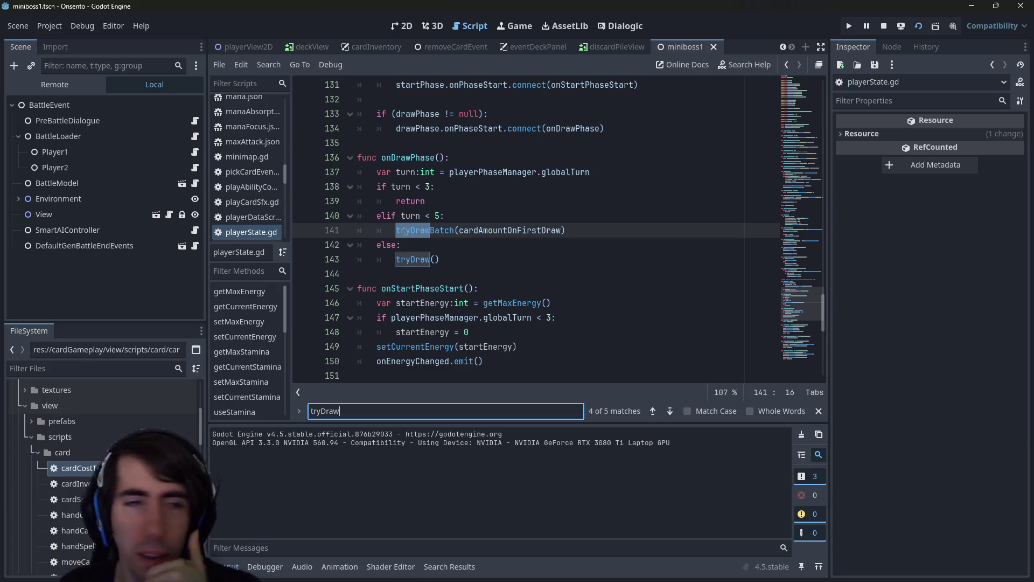
left_click(372, 198)
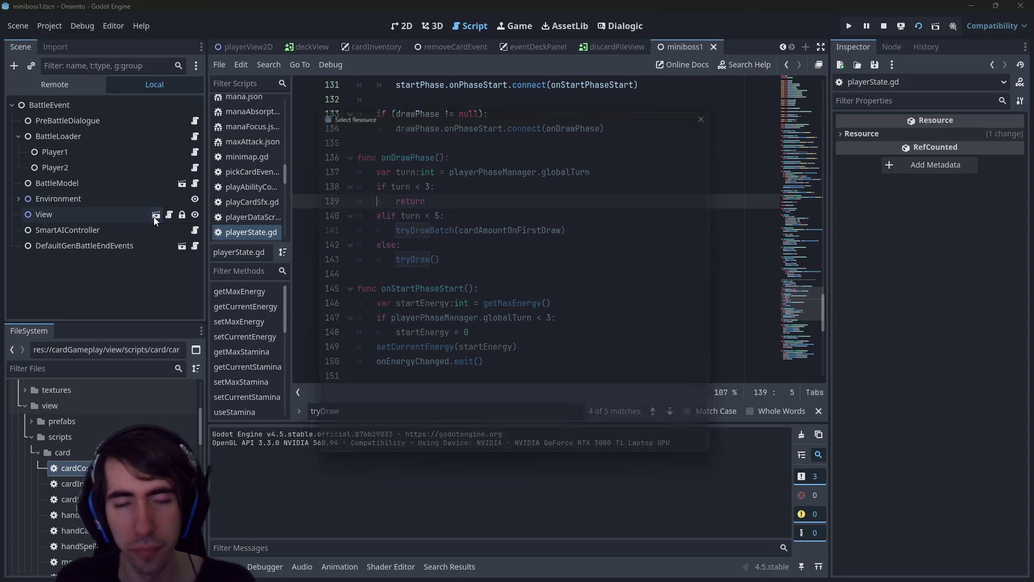
key("shift+alt+o")
Open discardPile.gd and scroll through it, noting removeCard on line 28
type("discardpile")
key("Return")
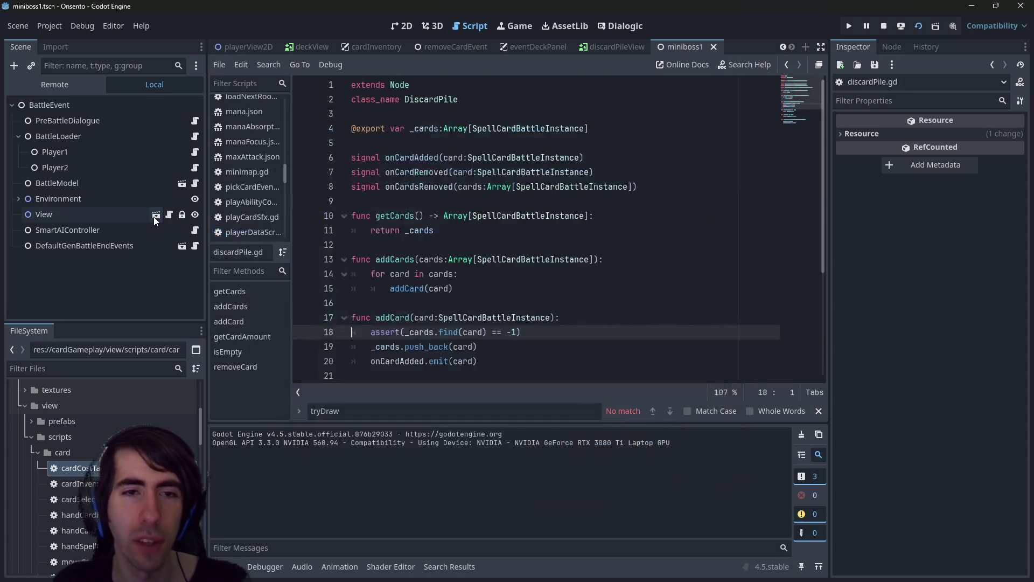
scroll(389, 275, "down", 4)
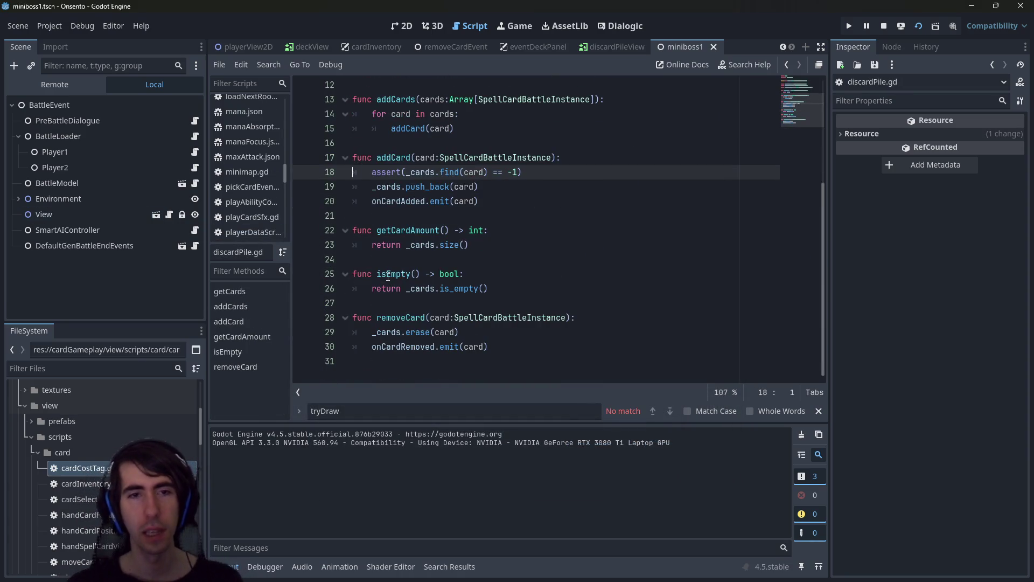
double_click(396, 317)
scroll(392, 294, "up", 4)
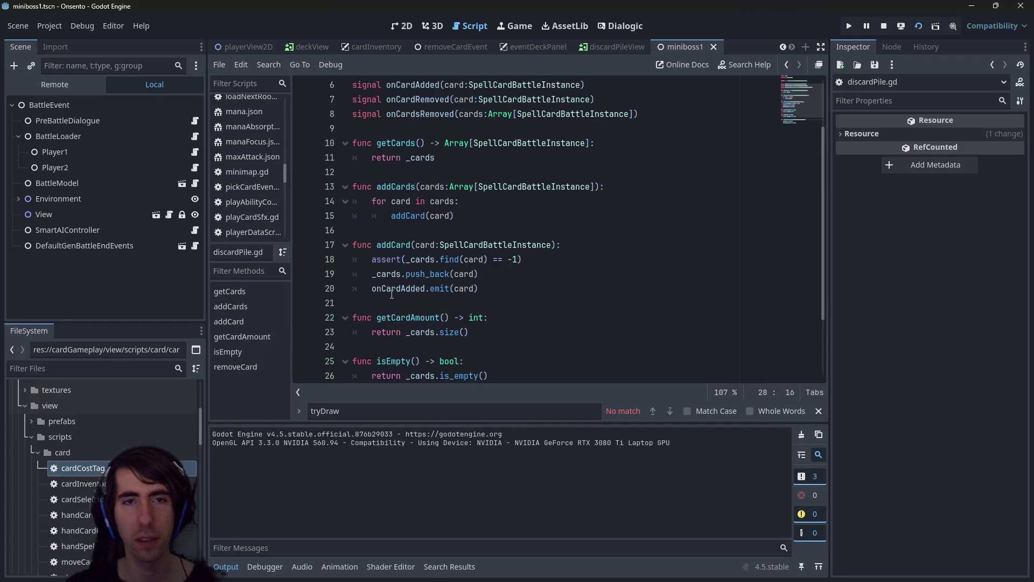
scroll(416, 220, "down", 2)
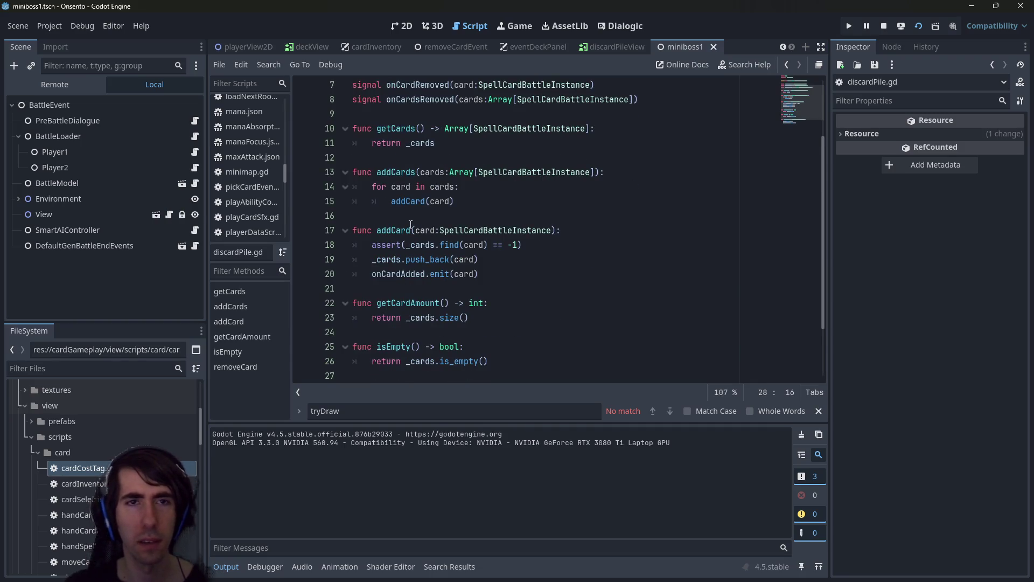
scroll(410, 224, "down", 1)
Go back to playerState.gd and search it for removeCard
key("alt+Left")
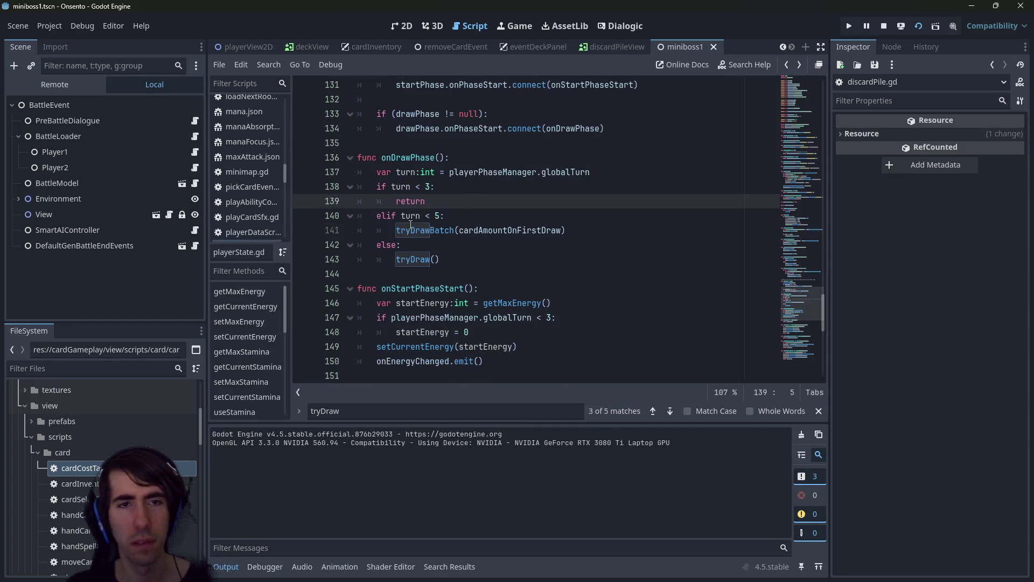
key("ctrl+f")
type("removeCard")
key("Return")
key("Return")
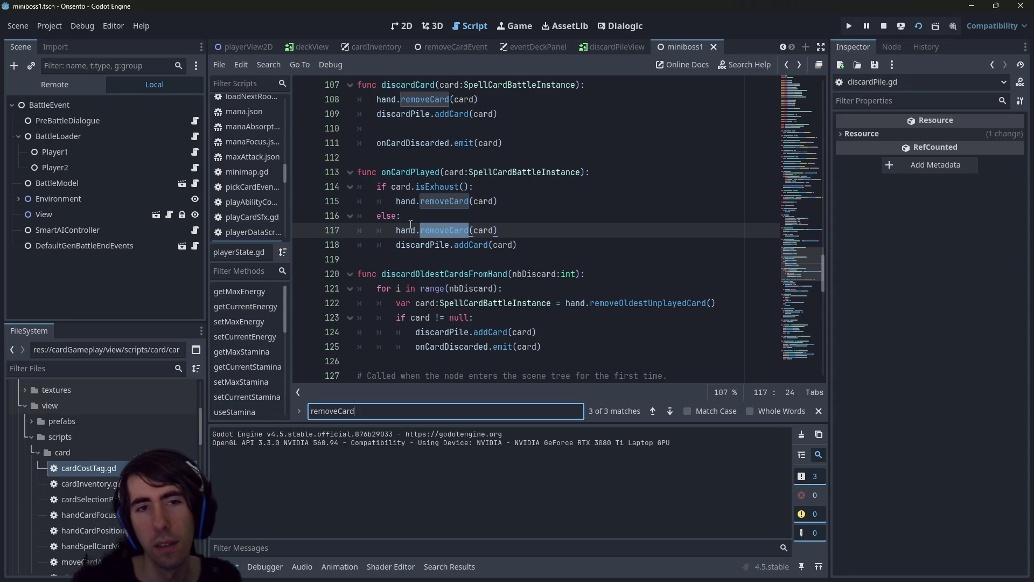
Cycle through the removeCard matches and return to the code at line 114
key("Return")
key("Return")
key("Return")
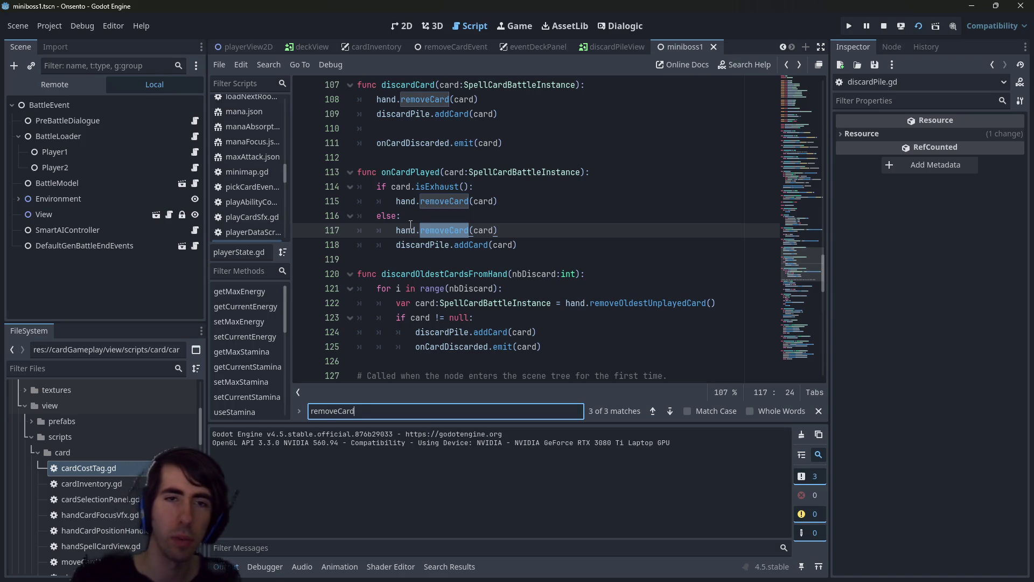
key("shift+Return")
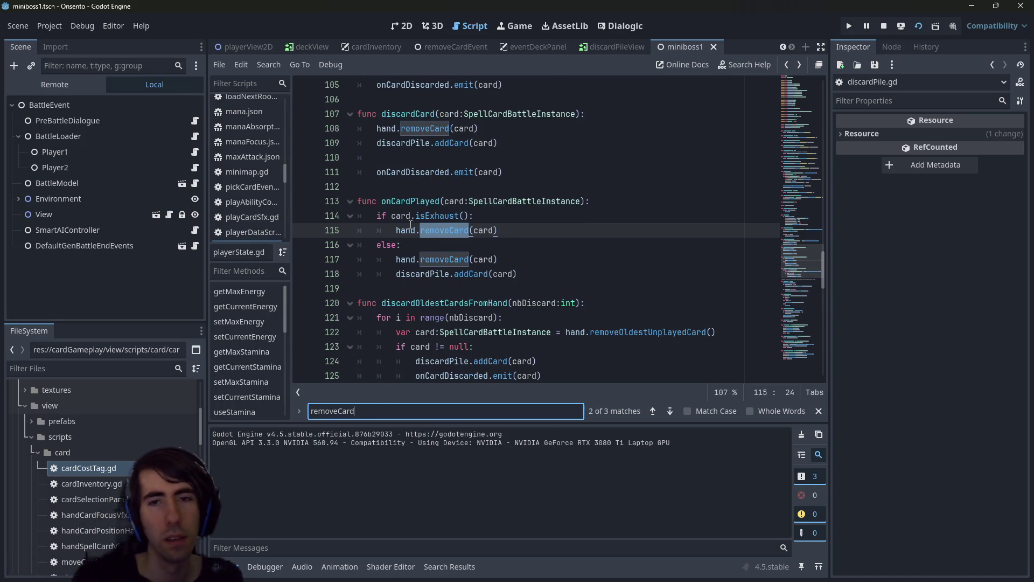
key("shift+Return")
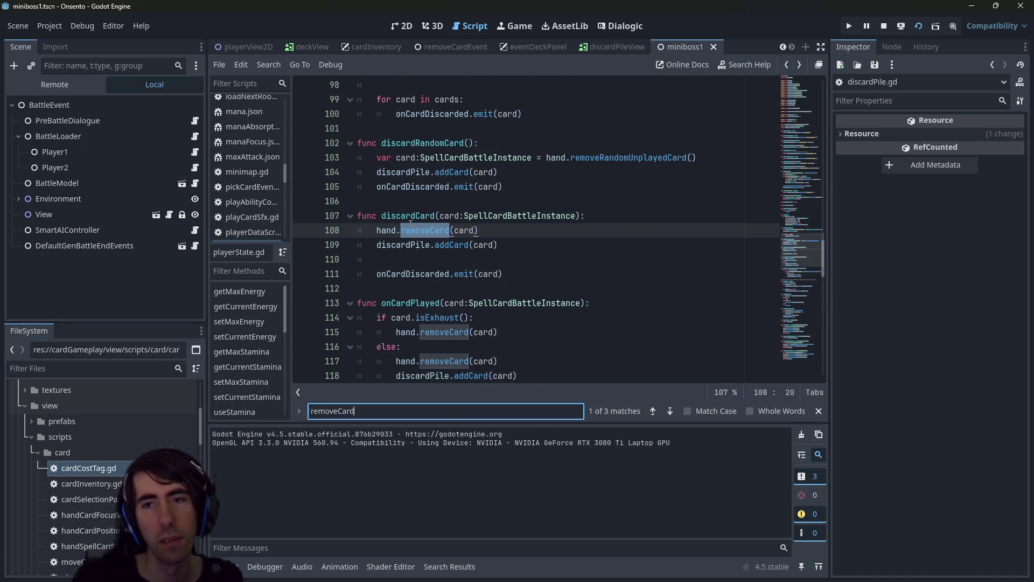
key("Return")
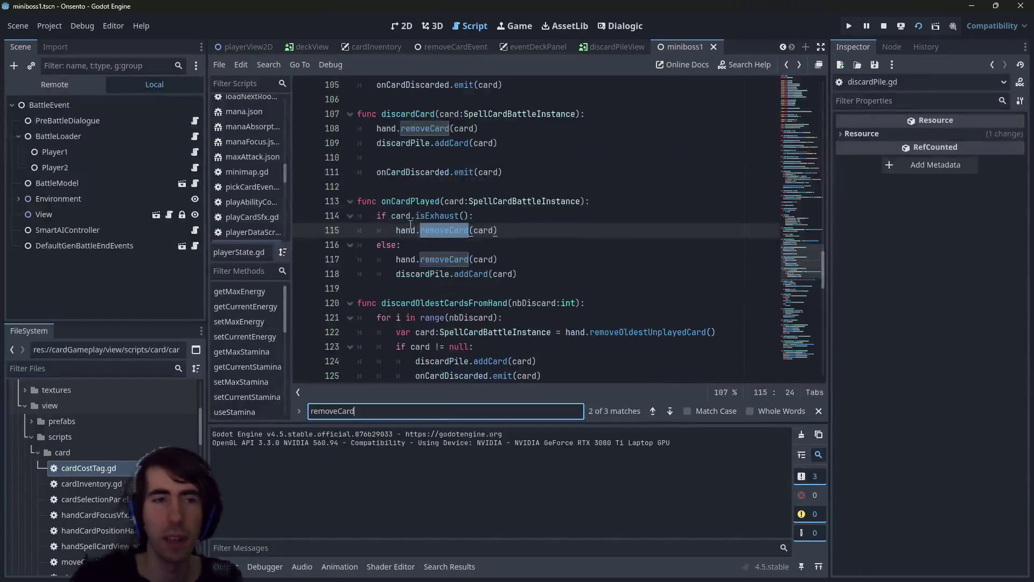
scroll(279, 202, "down", 4)
scroll(279, 203, "up", 1)
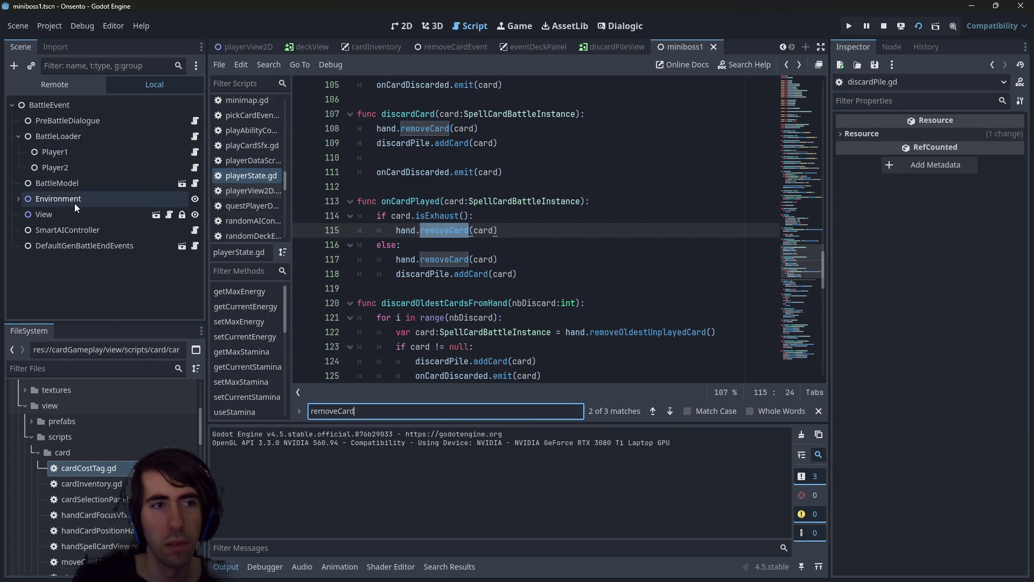
left_click(493, 218)
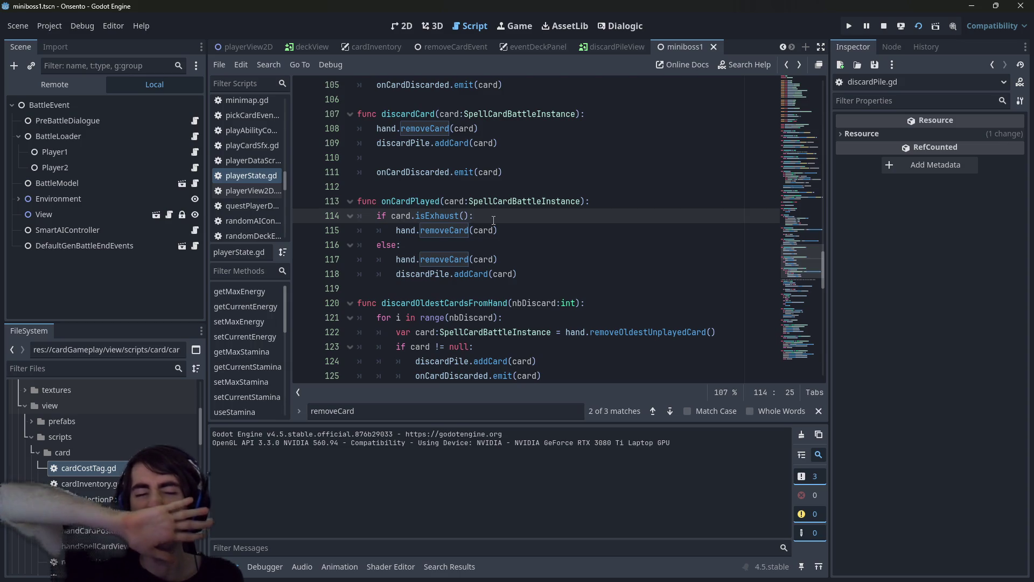
Open the BattleModel and player state scenes and show RefillDeckBehavior's script
left_click(183, 184)
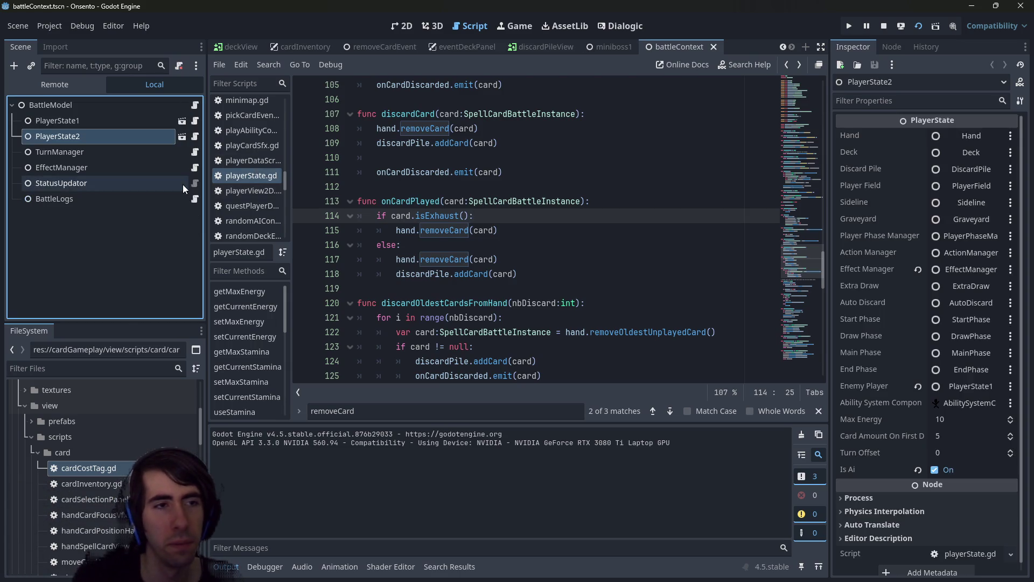
left_click(180, 124)
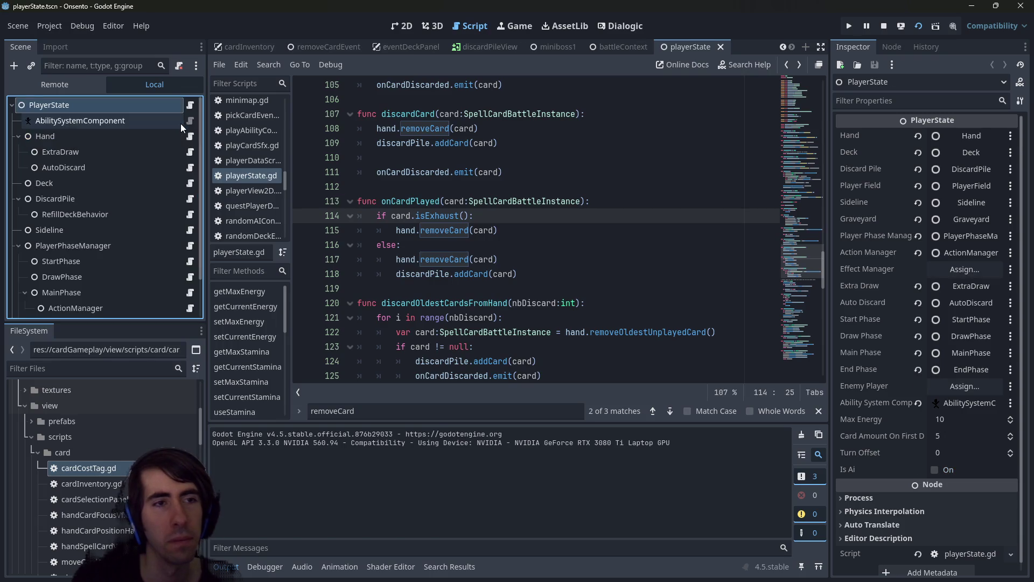
left_click(85, 215)
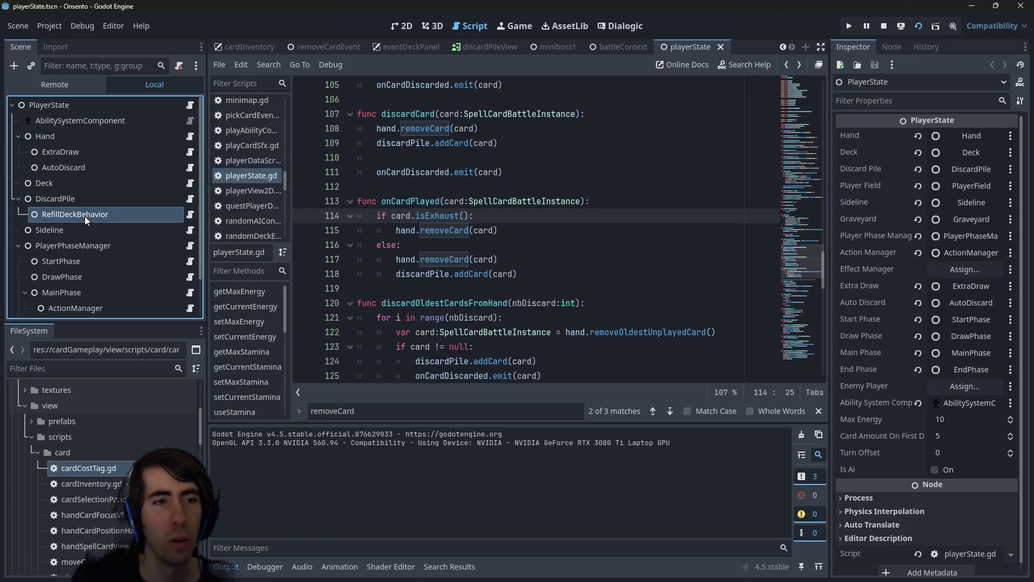
left_click(189, 215)
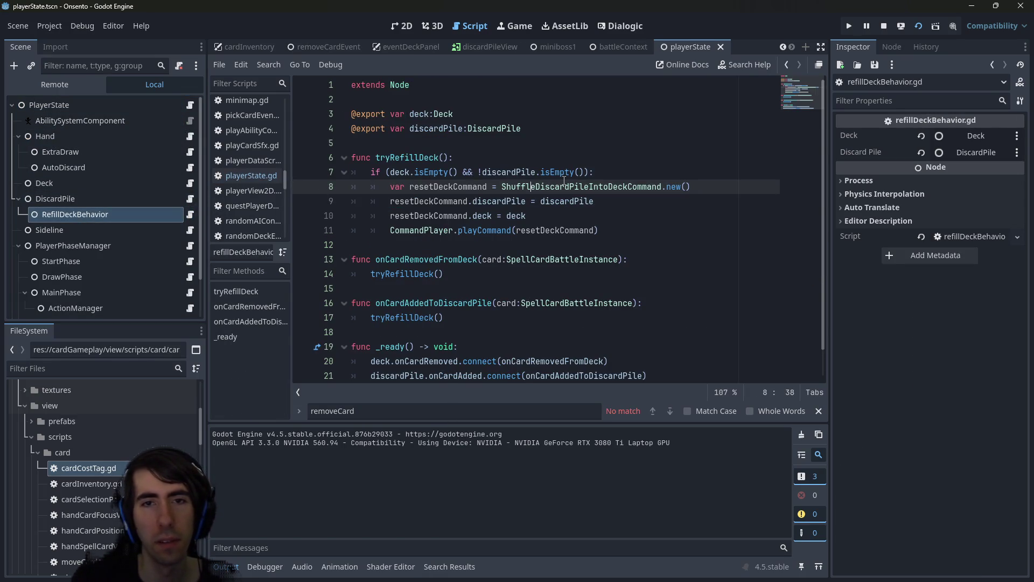
Open the ShuffleDiscardPileIntoDeckCommand definition and inspect its onCardsAdded arguments
double_click(538, 186)
scroll(538, 186, "down", 1)
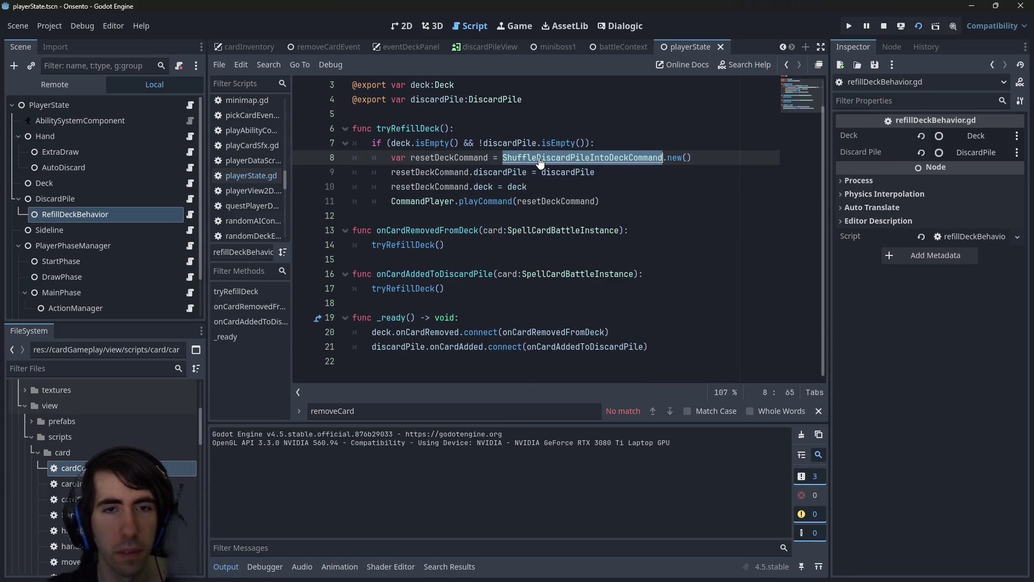
left_click(538, 158, "ctrl")
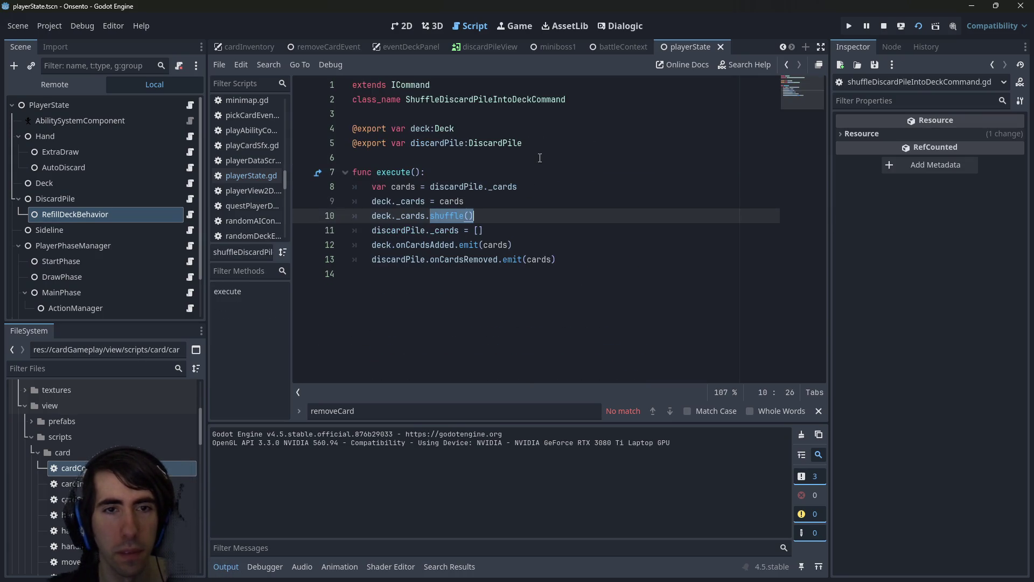
double_click(435, 244)
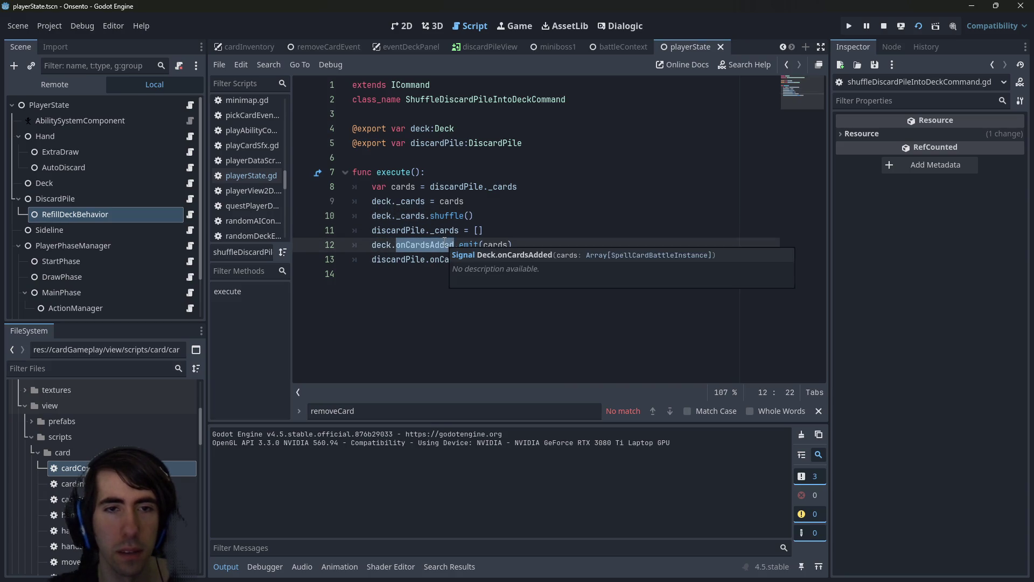
double_click(495, 243)
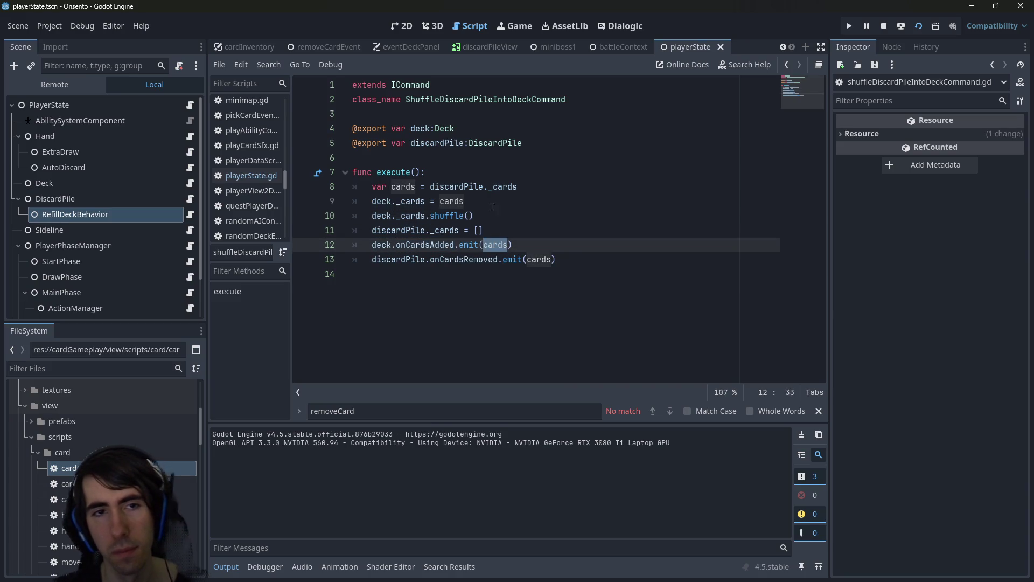
Change line 10 to call deck.shuffle() instead of deck._cards.shuffle(), save, and stop the game
double_click(411, 215)
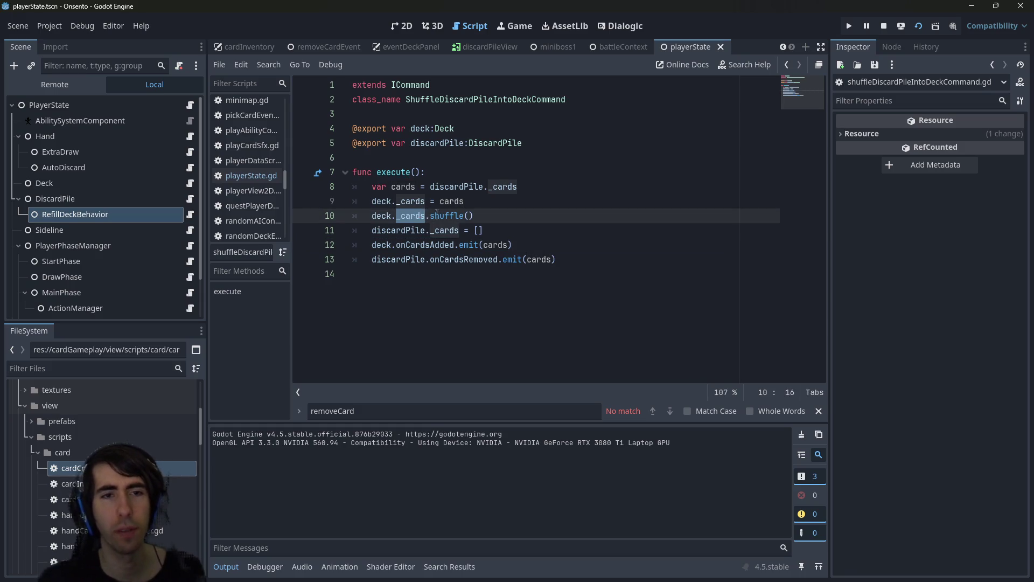
key("BackSpace")
key("BackSpace")
key("ctrl+s")
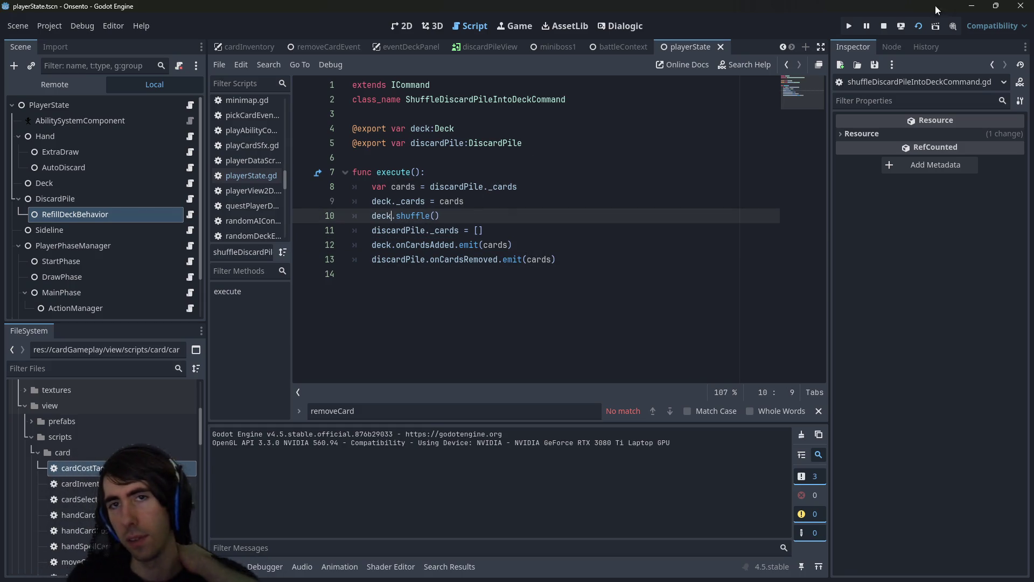
left_click(883, 27)
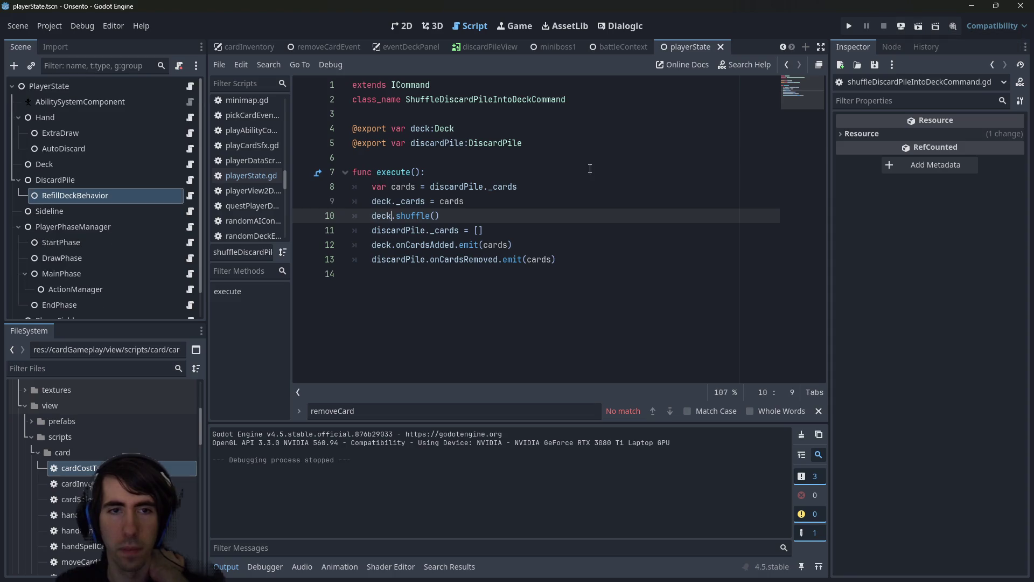
left_click(571, 185)
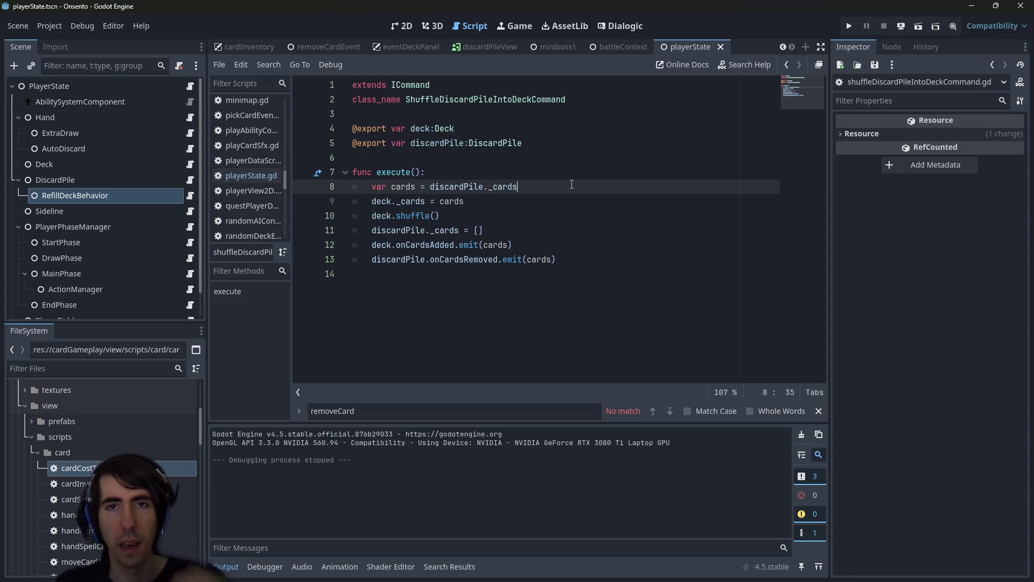
Run the miniboss1 scene and deploy the lizard, ghost and jellyfish
left_click(554, 47)
left_click(920, 27)
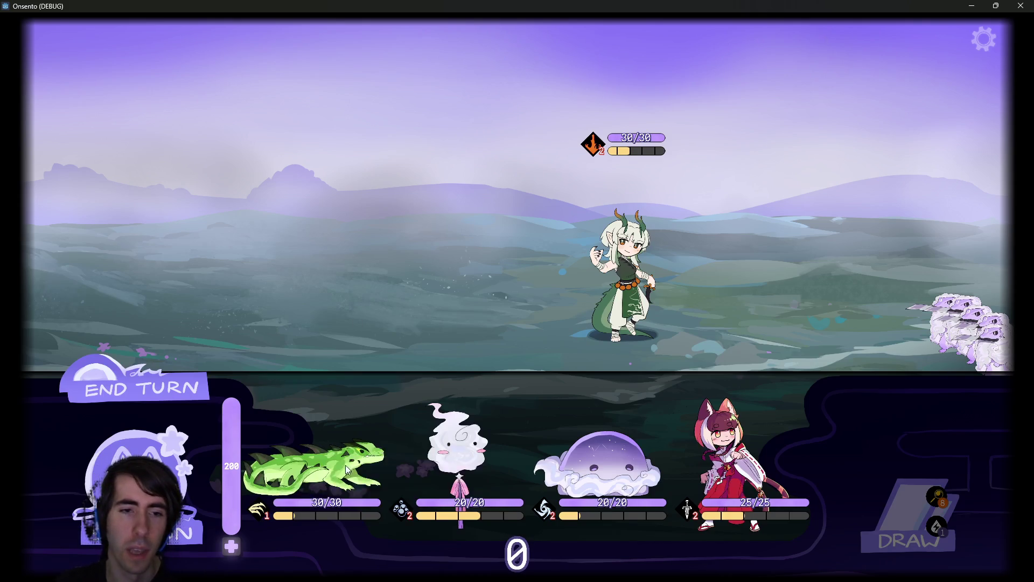
left_click_drag(315, 466, 415, 306)
left_click_drag(458, 453, 324, 277)
left_click_drag(455, 463, 210, 302)
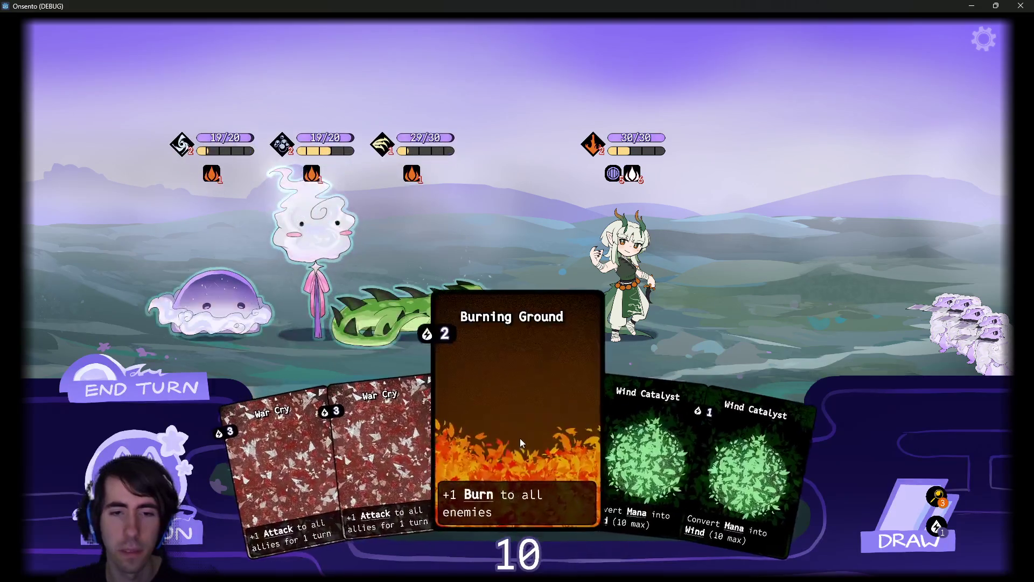
Play Burning Ground and War Cry, draw two cards, and end the turn past the warning
left_click(519, 438)
left_click(398, 442)
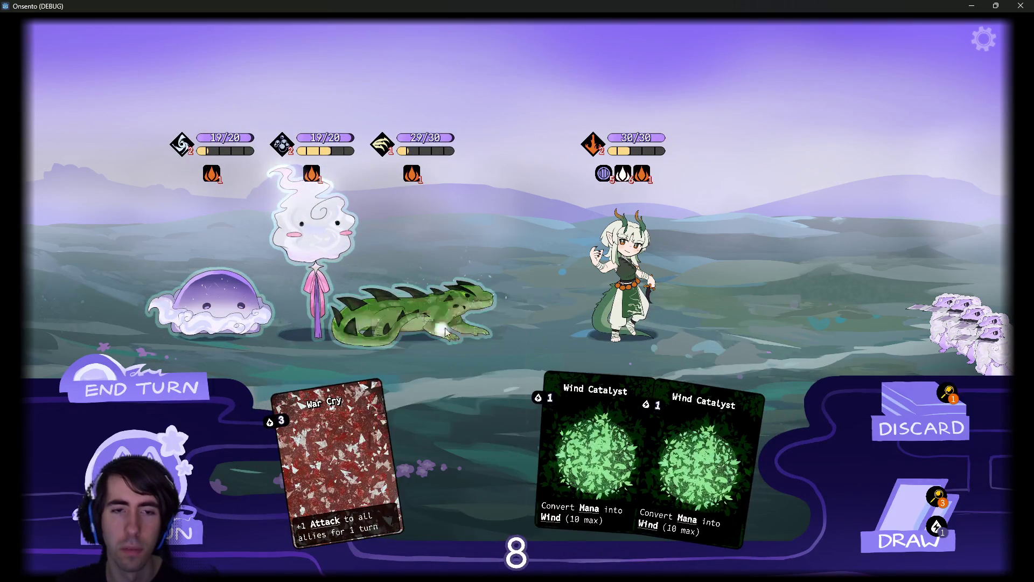
left_click(877, 508)
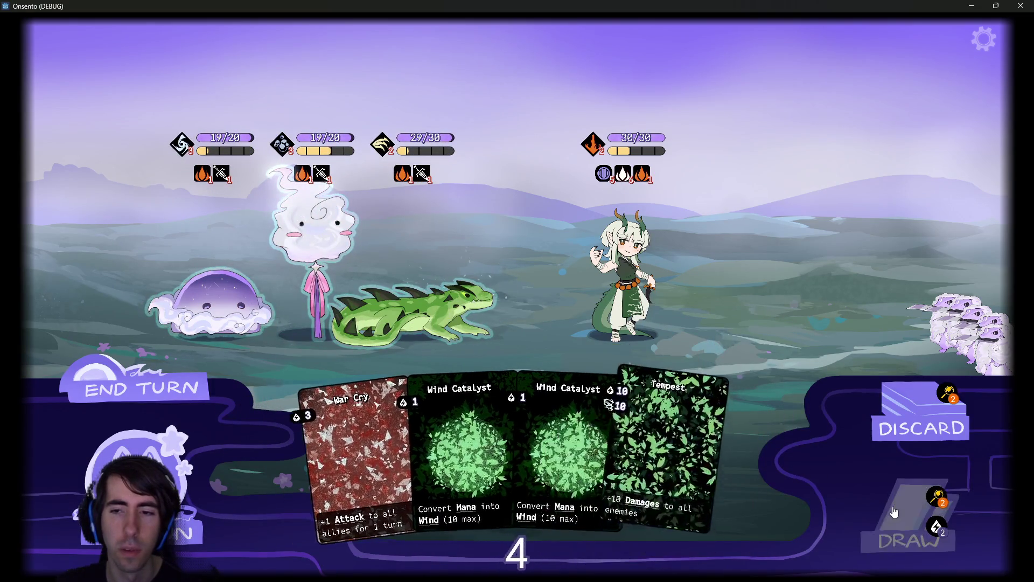
left_click(886, 514)
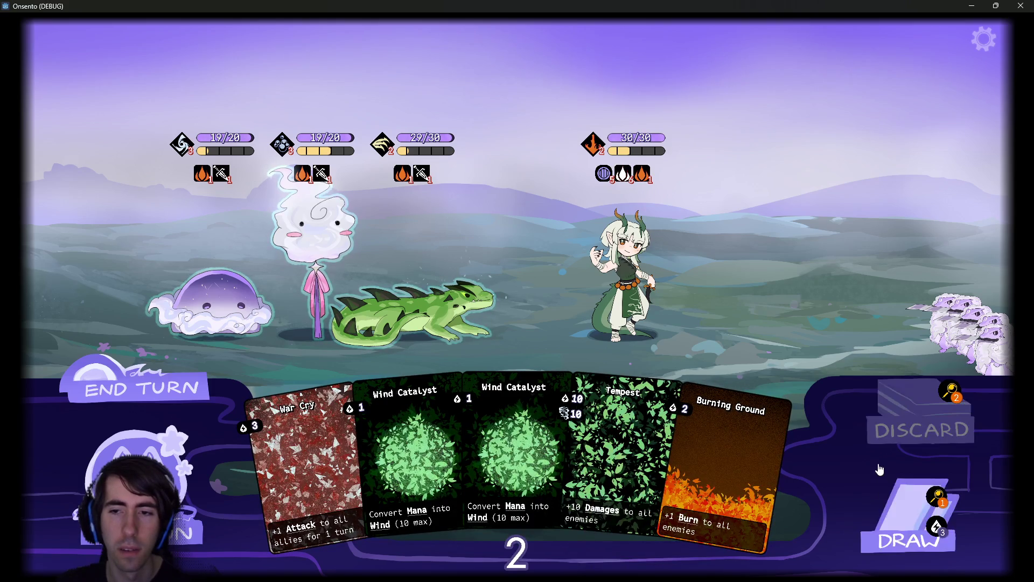
left_click(130, 403)
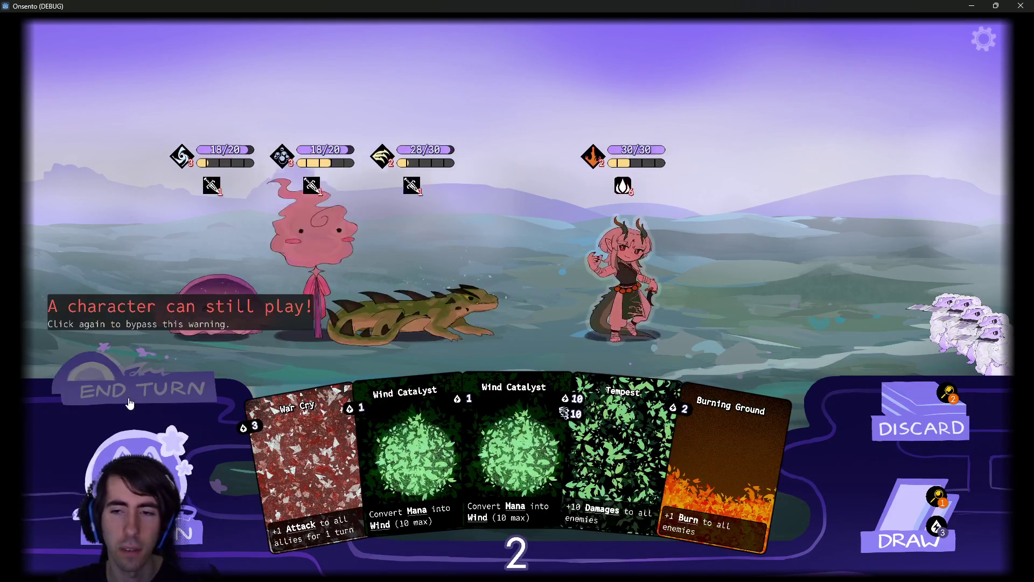
left_click(130, 403)
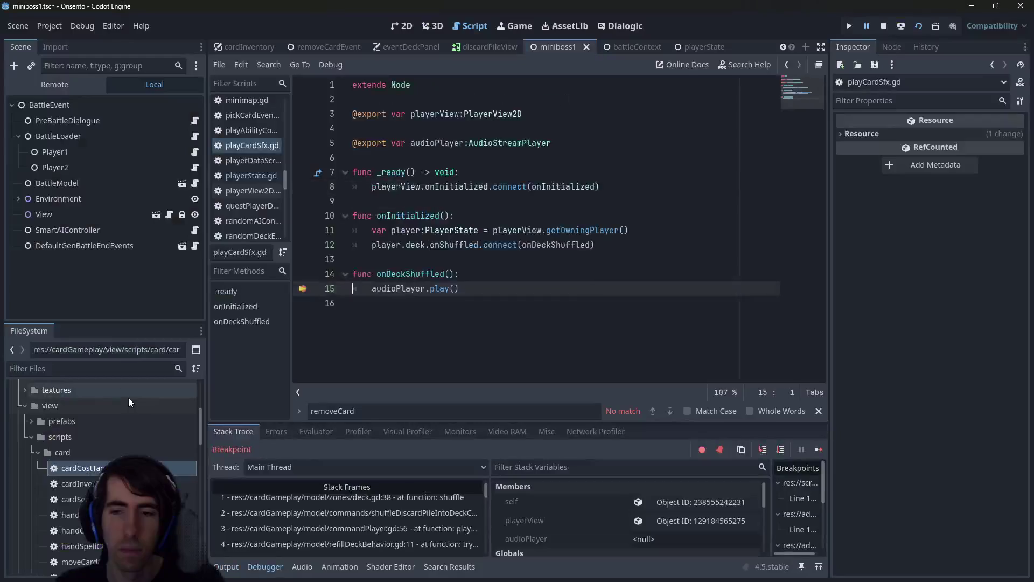
Resume past the line 15 breakpoint and stop the failed run
left_click(819, 448)
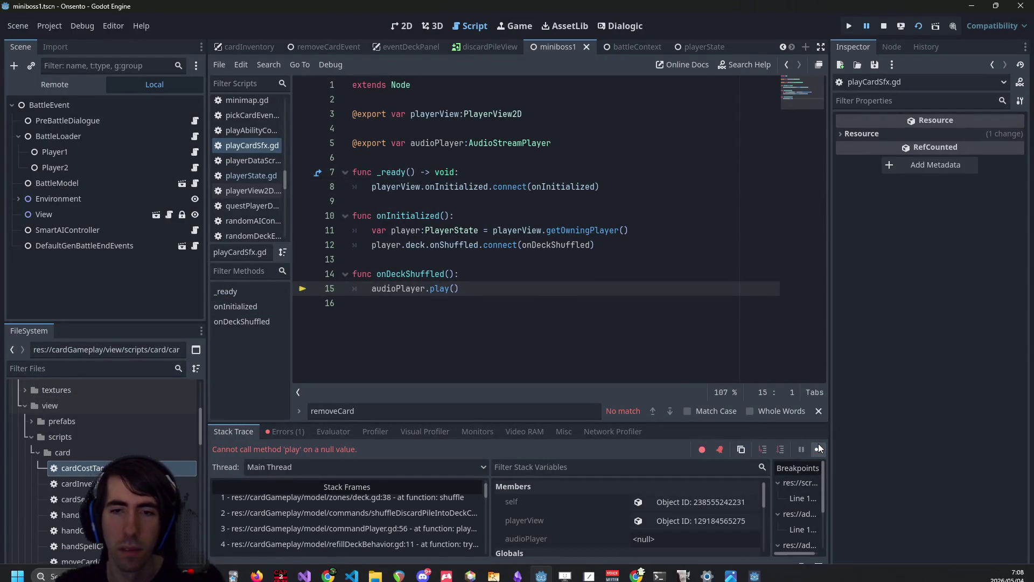
left_click(419, 289)
left_click(882, 25)
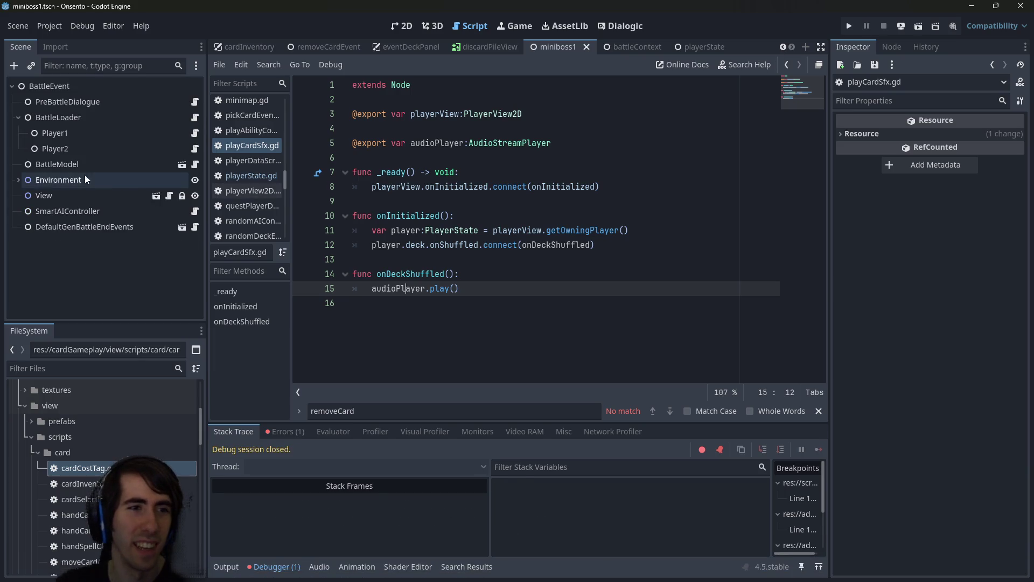
In playerView2D, assign AudioStreamPlayer to PlayCardSfx's Audio Player slot
left_click(156, 196)
left_click(93, 290)
mouse_move(92, 305)
left_mouse_down()
mouse_move(910, 66)
mouse_move(969, 153)
left_mouse_up()
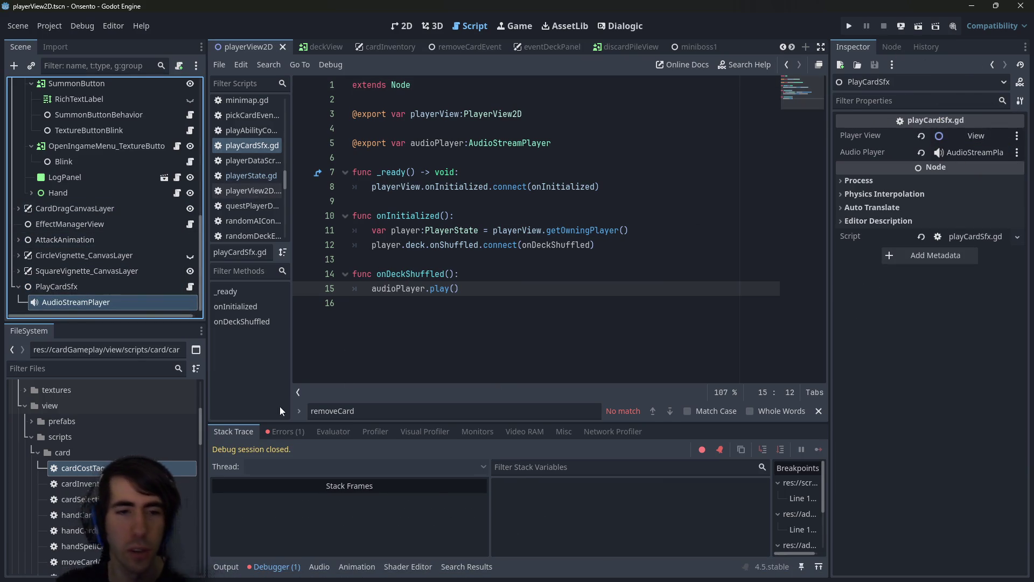
left_click(285, 431)
left_click(127, 293)
left_click(124, 300)
left_click(124, 299)
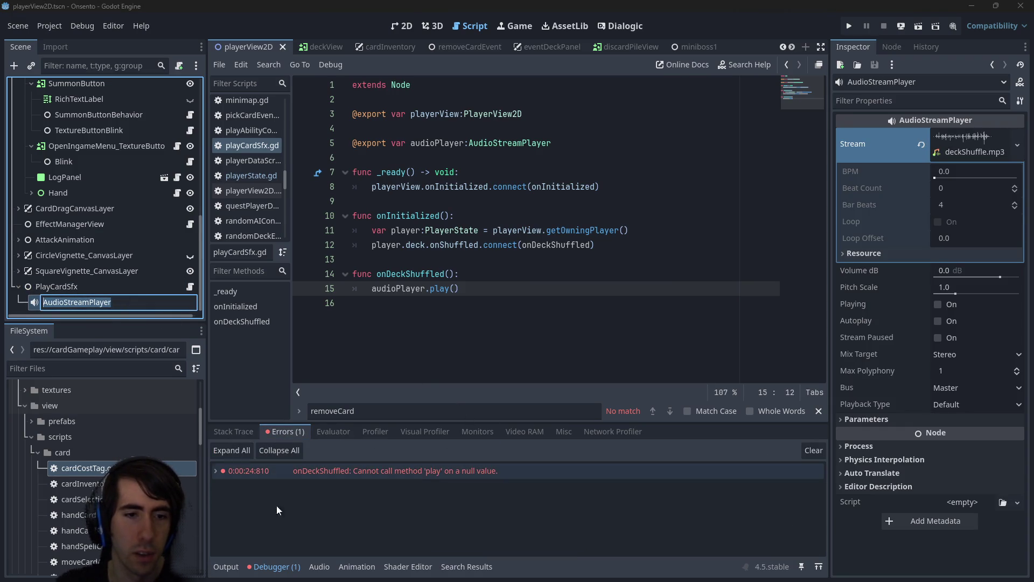
Add a new bus in the Audio bus layout and name it Sfx
left_click(318, 567)
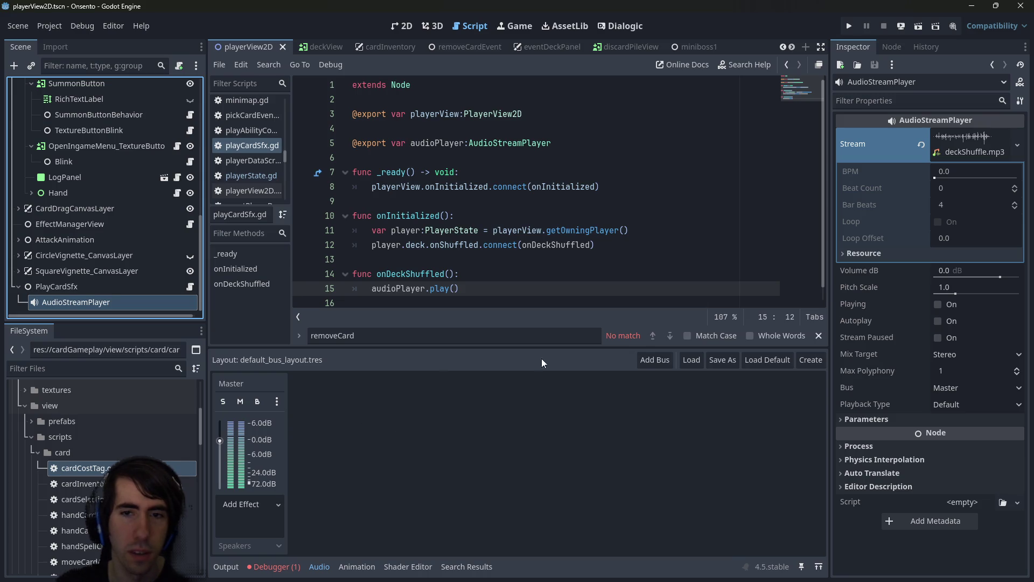
left_click(658, 361)
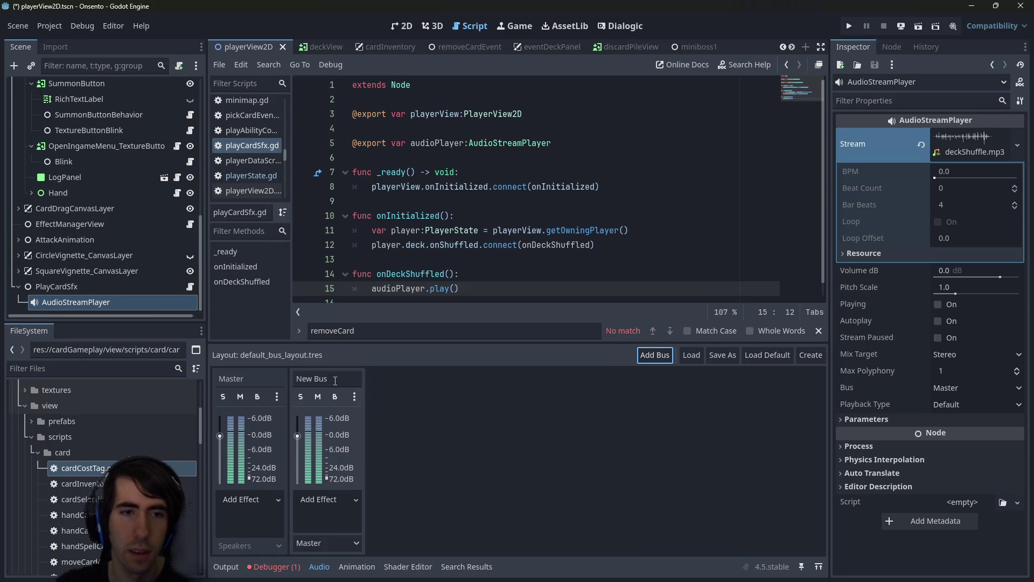
double_click(312, 378)
type("Sfx")
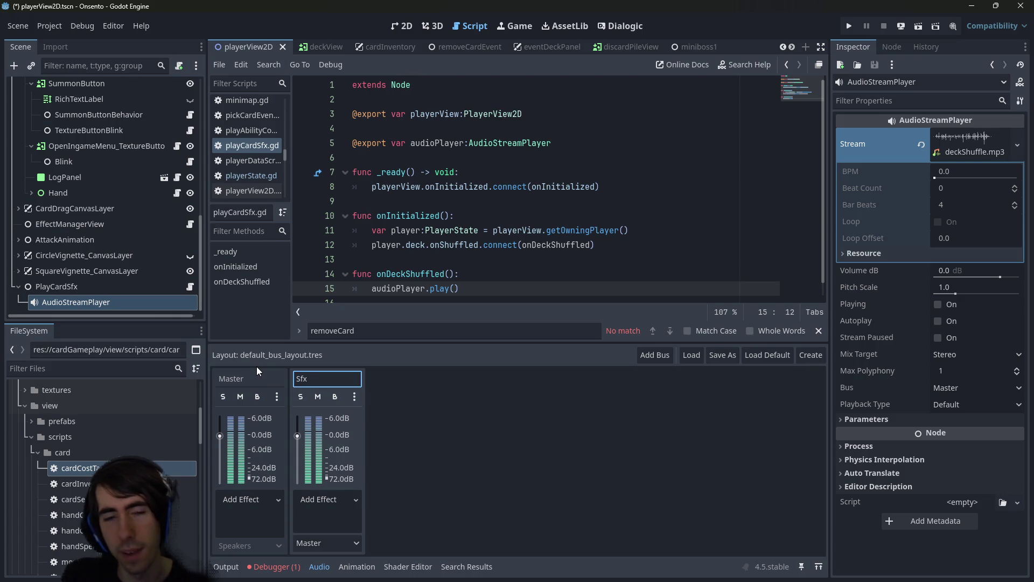
key("Return")
Leave the Sfx bus without effects, reselect AudioStreamPlayer, and show the debugger's error list again
left_click(348, 499)
left_click(410, 480)
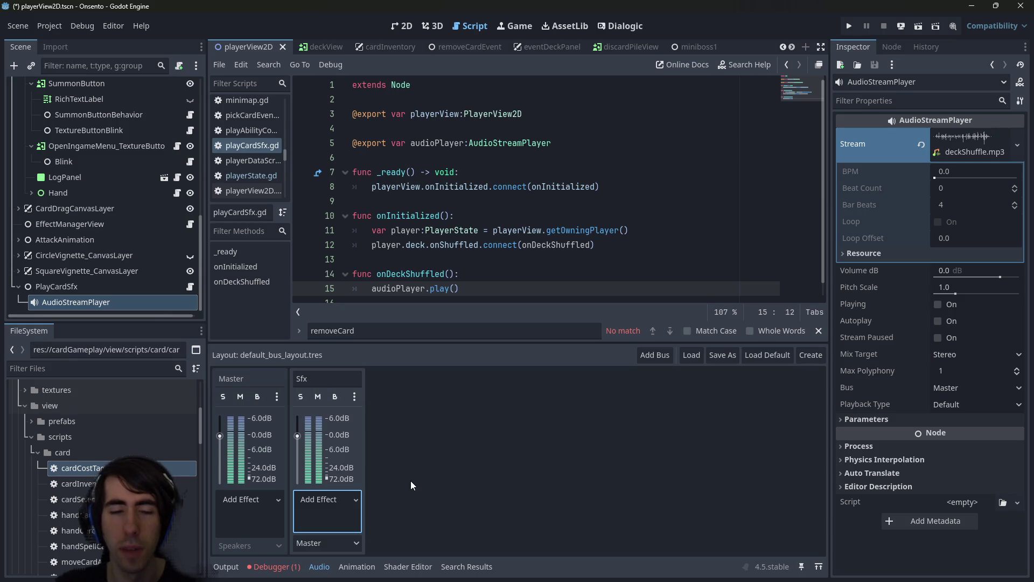
left_click(336, 504)
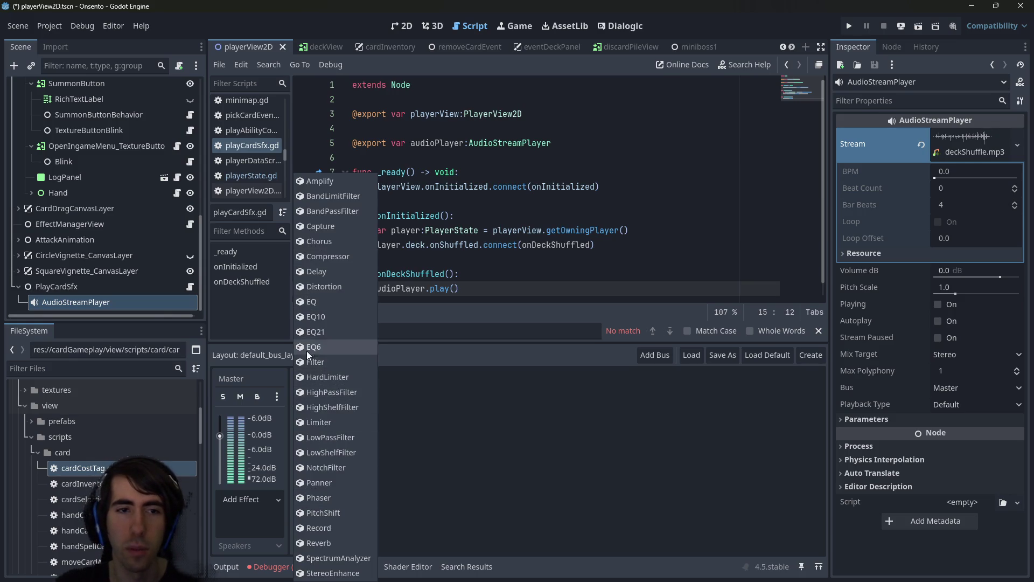
left_click(426, 499)
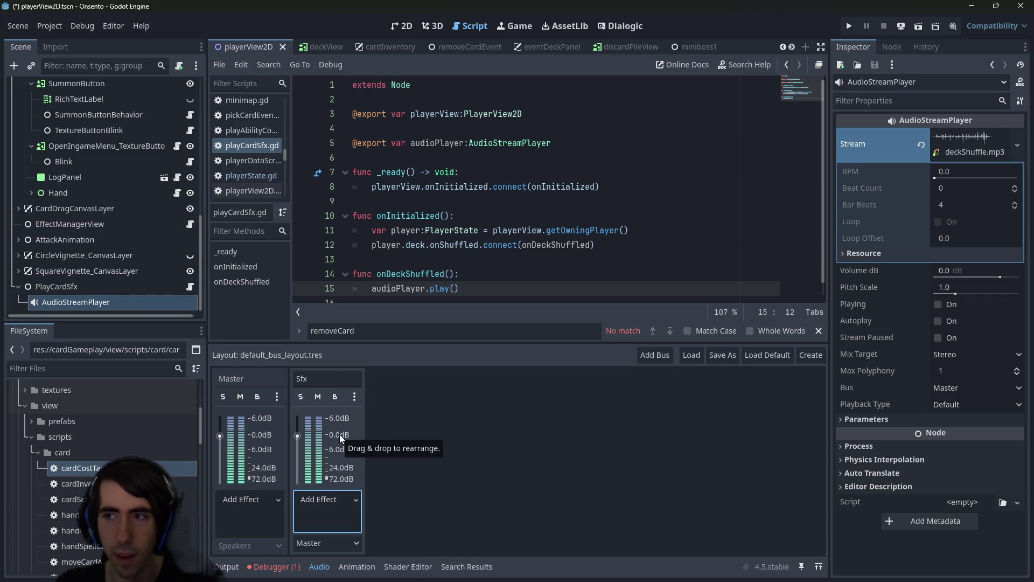
left_click(86, 299)
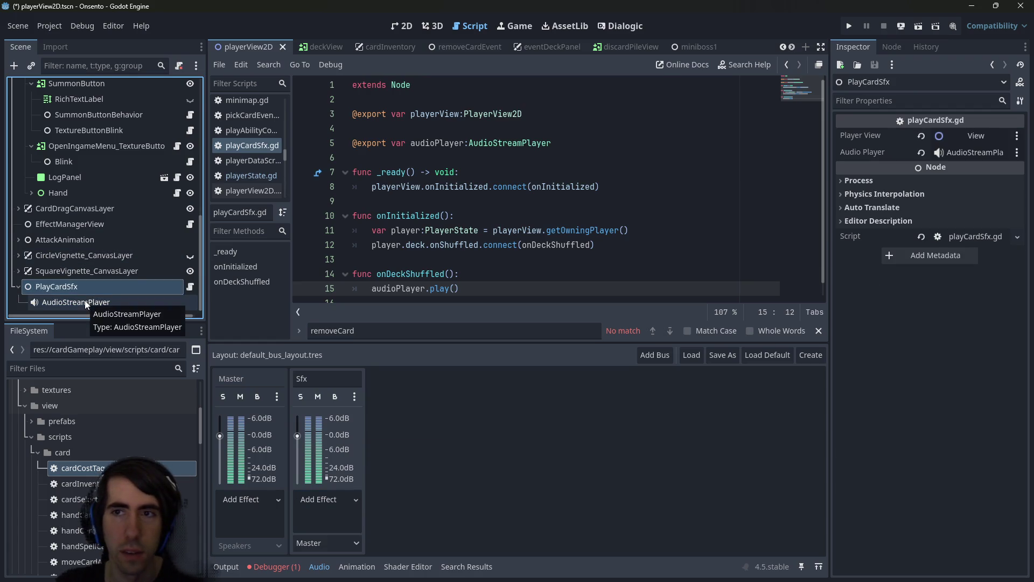
left_click(277, 566)
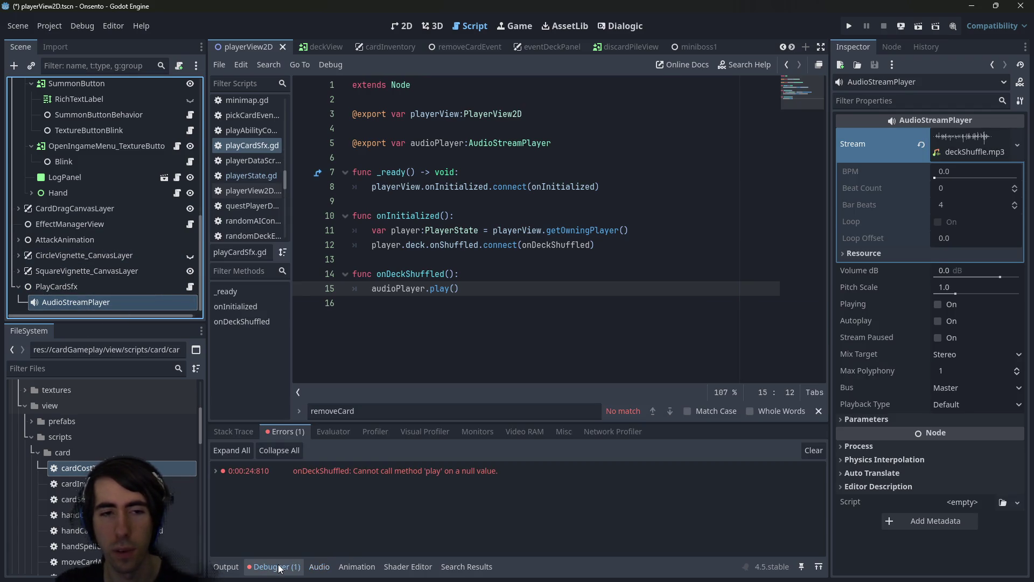
Set the AudioStreamPlayer's Bus to Sfx, save the scene, and run the project to test
key("ctrl+s")
left_click(127, 289)
left_click(119, 303)
left_click(966, 156)
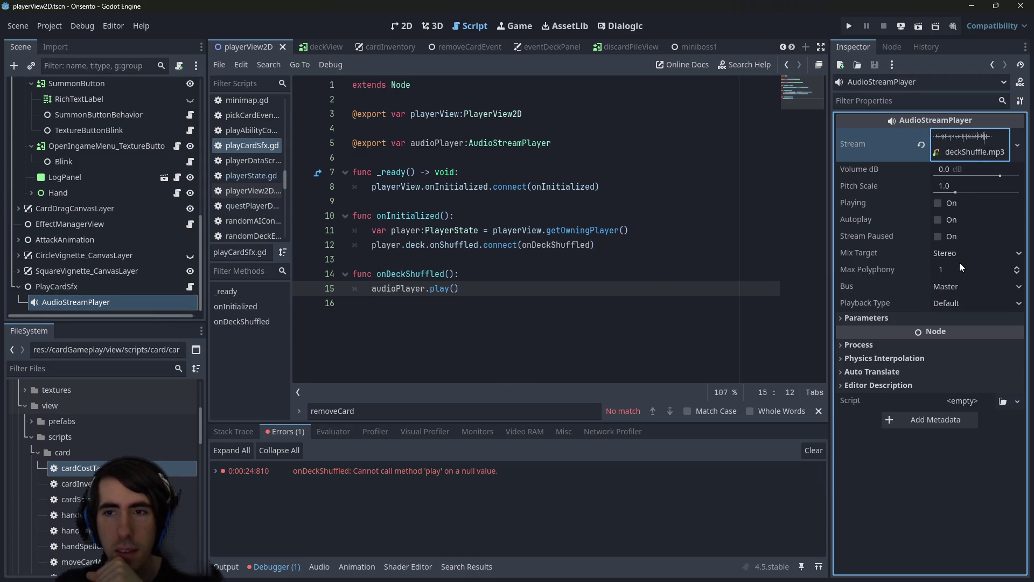
left_click(964, 287)
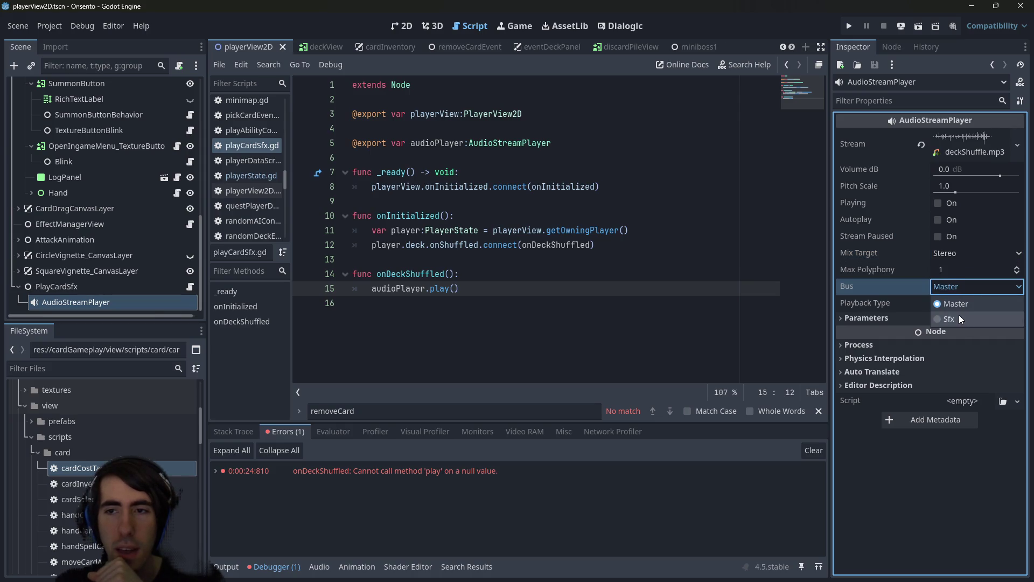
left_click(959, 317)
key("ctrl+s")
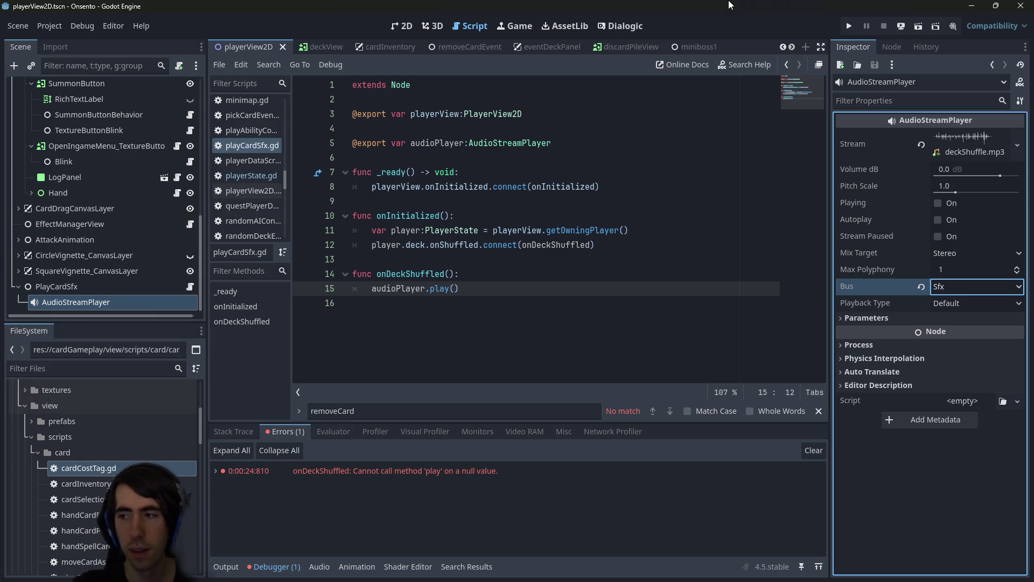
key("F5")
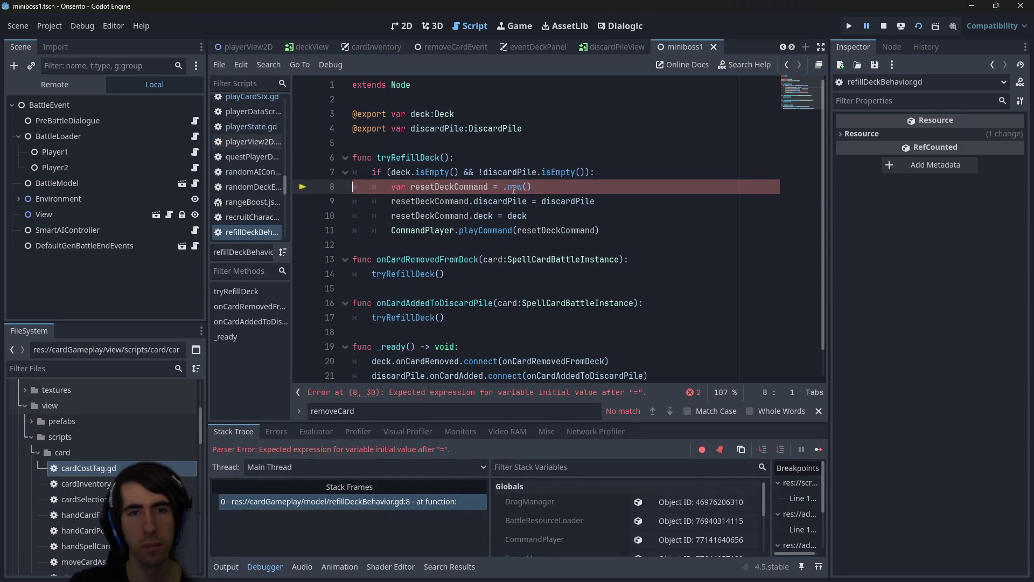
Restore ShuffleDiscardPileIntoDeckCommand.new() on line 8, stop the game, and rerun the current scene
type("ShuffleDiscardPileIntoDeckCommand")
key("F5")
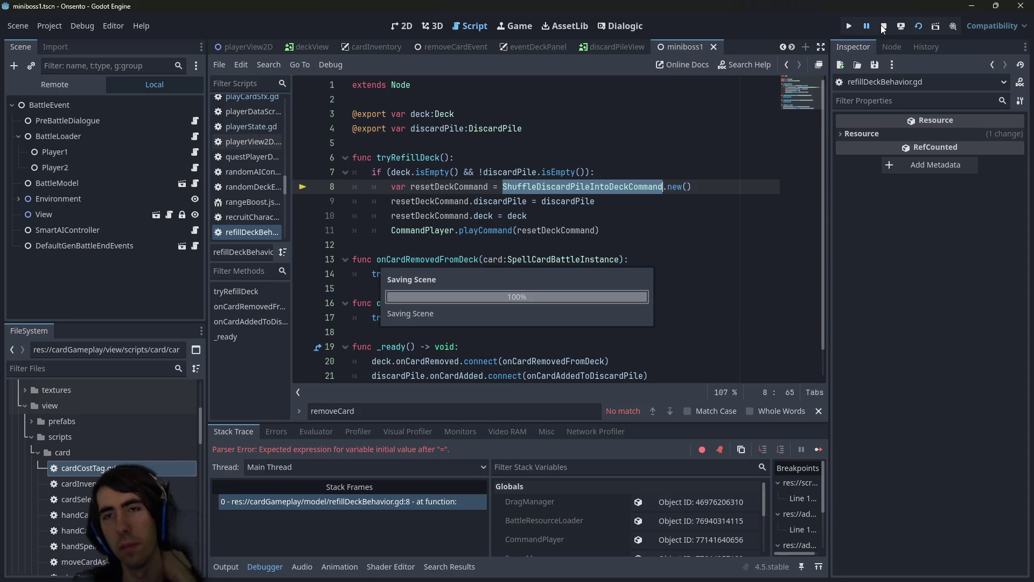
left_click(767, 138)
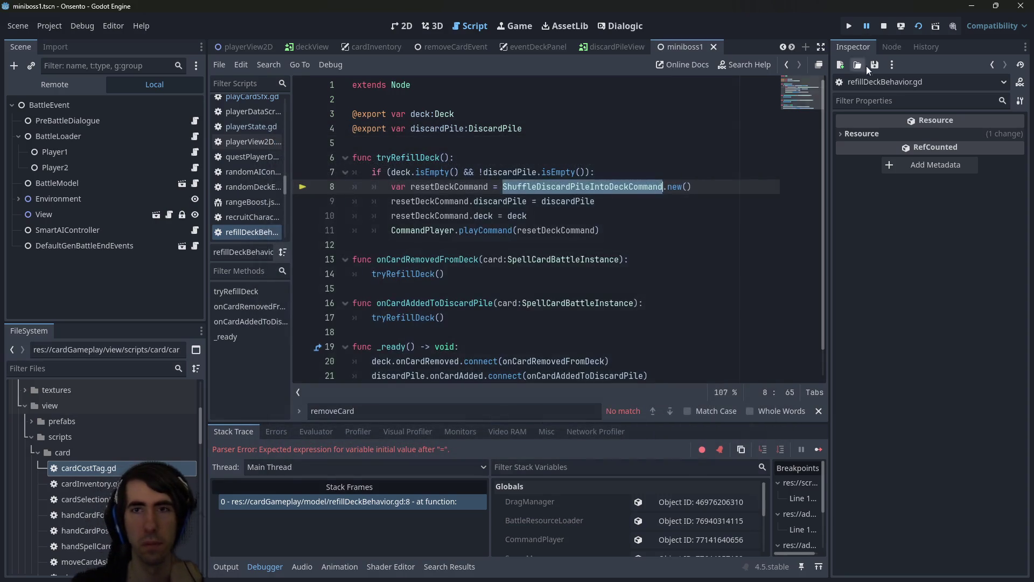
left_click(884, 26)
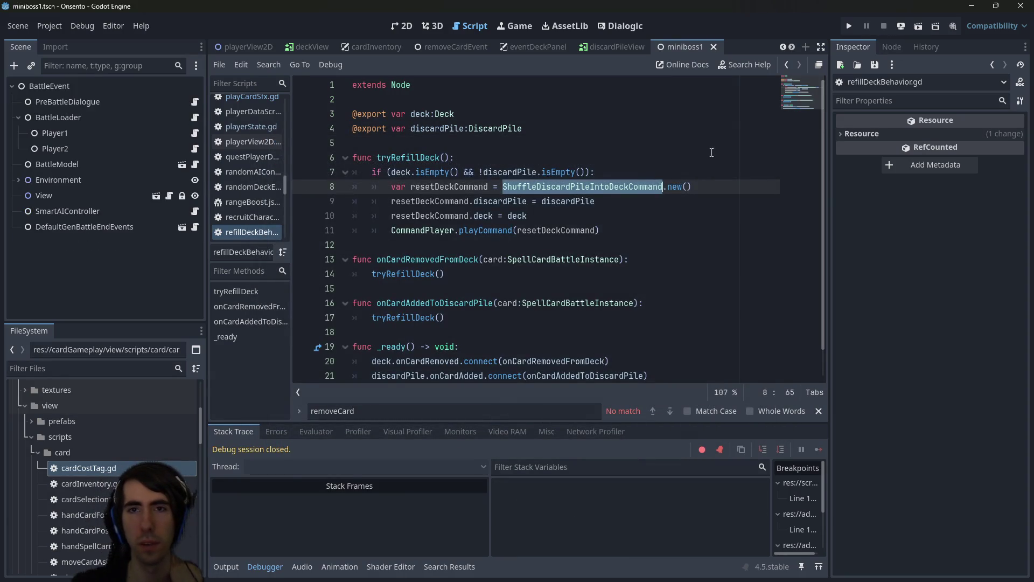
left_click(915, 30)
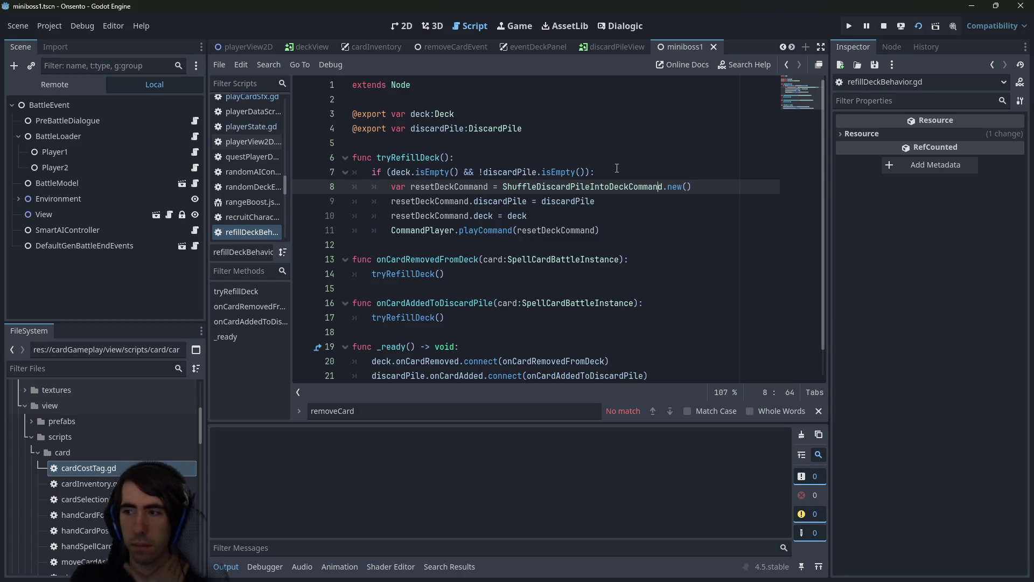
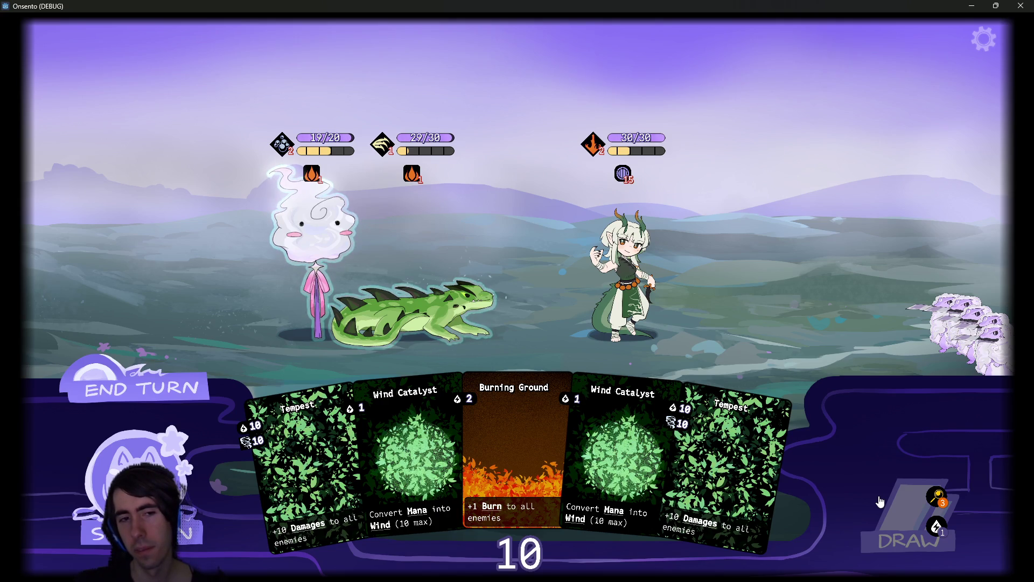
Draw cards, then play Wind Catalyst, Burning Ground and another Wind Catalyst
left_click(883, 497)
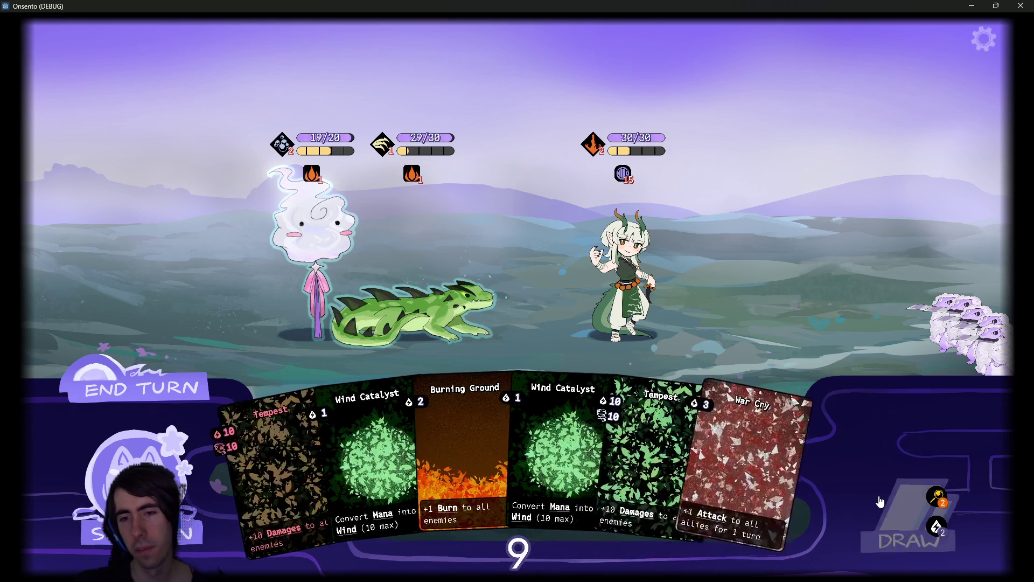
left_click_drag(585, 450, 357, 233)
left_click_drag(447, 442, 512, 330)
left_click_drag(449, 420, 420, 302)
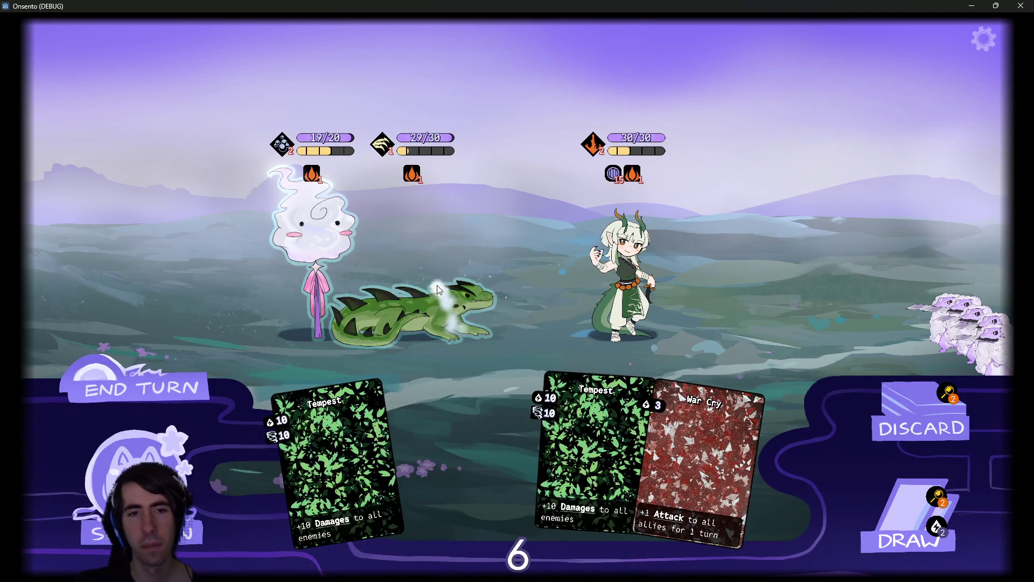
left_click(873, 525)
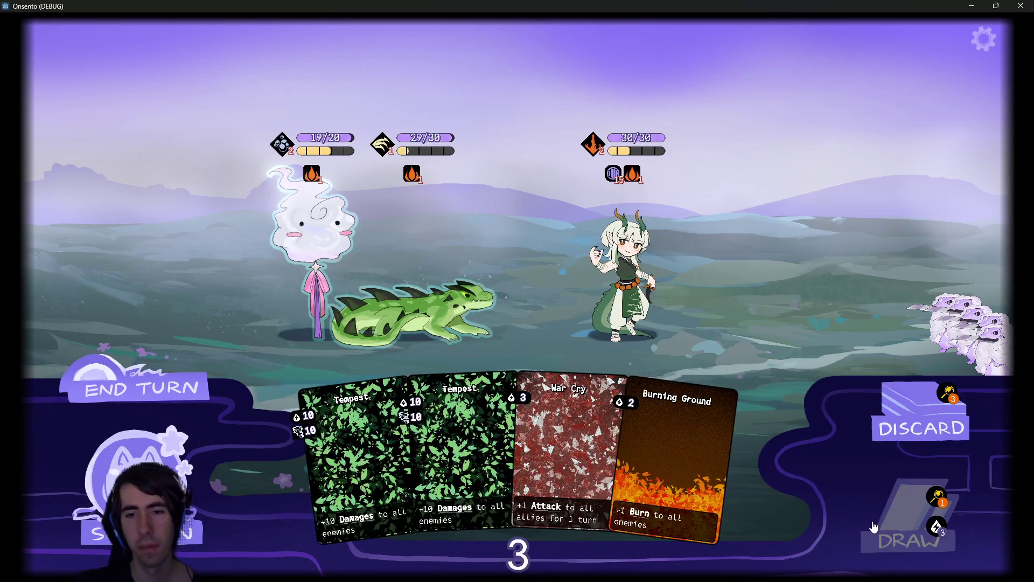
left_click(874, 525)
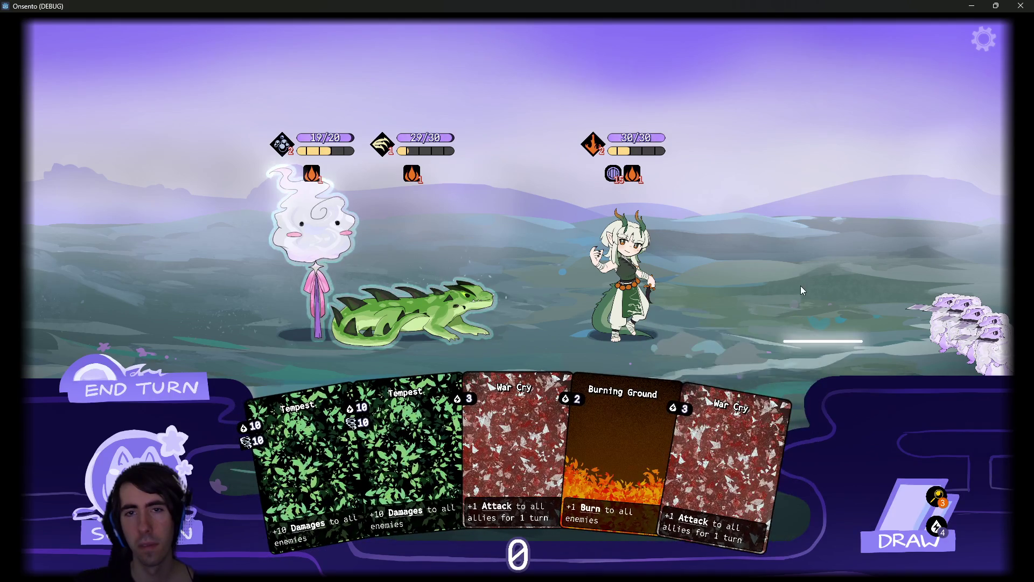
End the turn despite the warning, then play Burning Ground and Wind Catalyst
mouse_move(614, 441)
left_mouse_down()
mouse_move(443, 229)
mouse_move(447, 237)
left_mouse_up()
key("space")
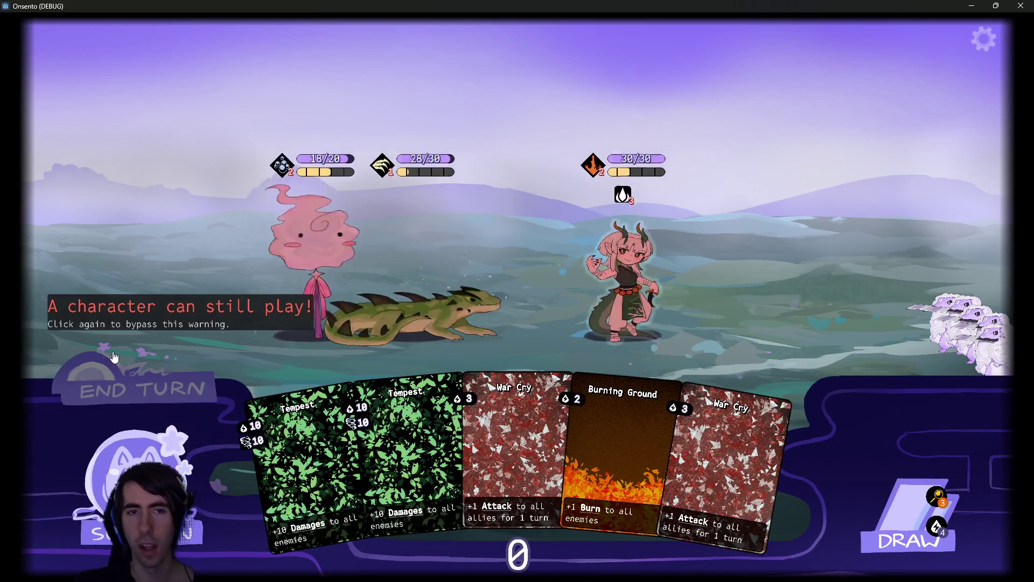
key("space")
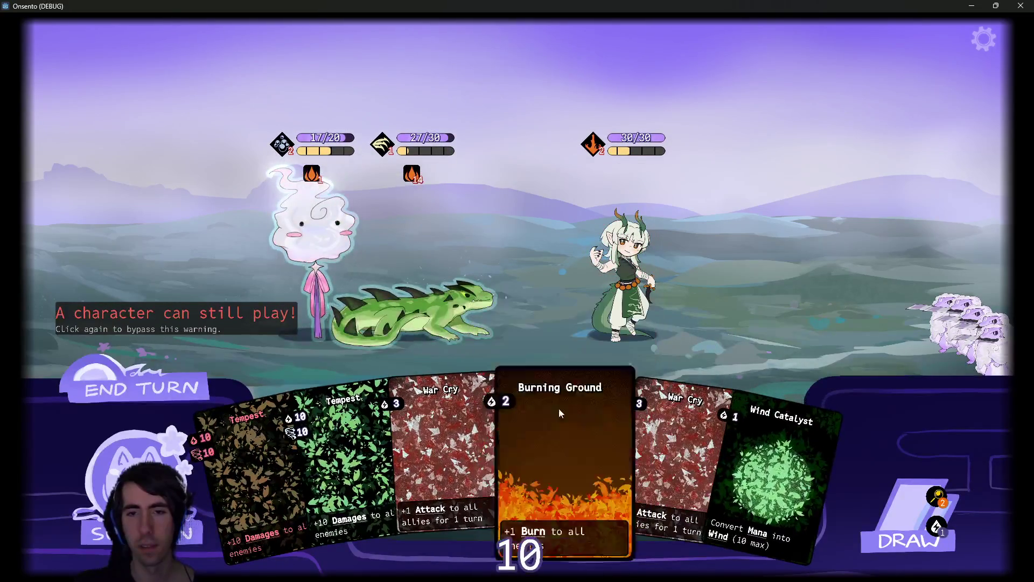
left_click(536, 446)
left_click(796, 474)
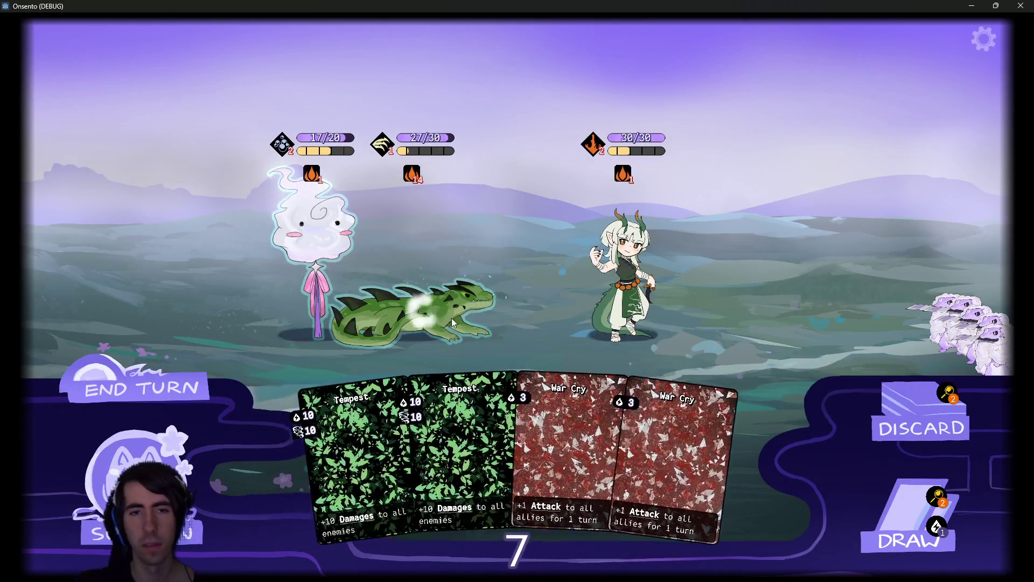
Draw and play another Wind Catalyst, draw a Burning Ground, then close the game
left_click(895, 525)
left_click(722, 506)
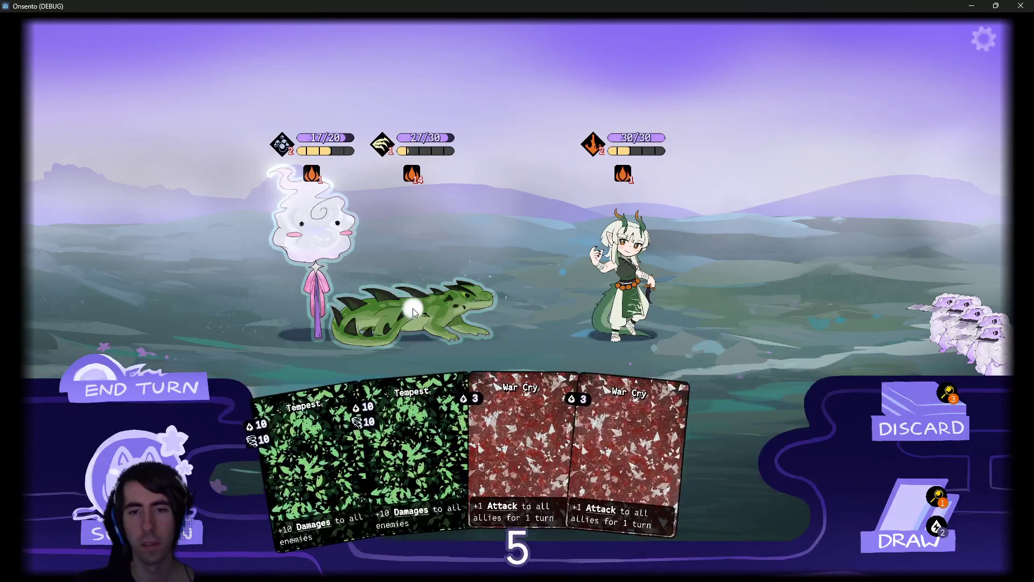
left_click(890, 515)
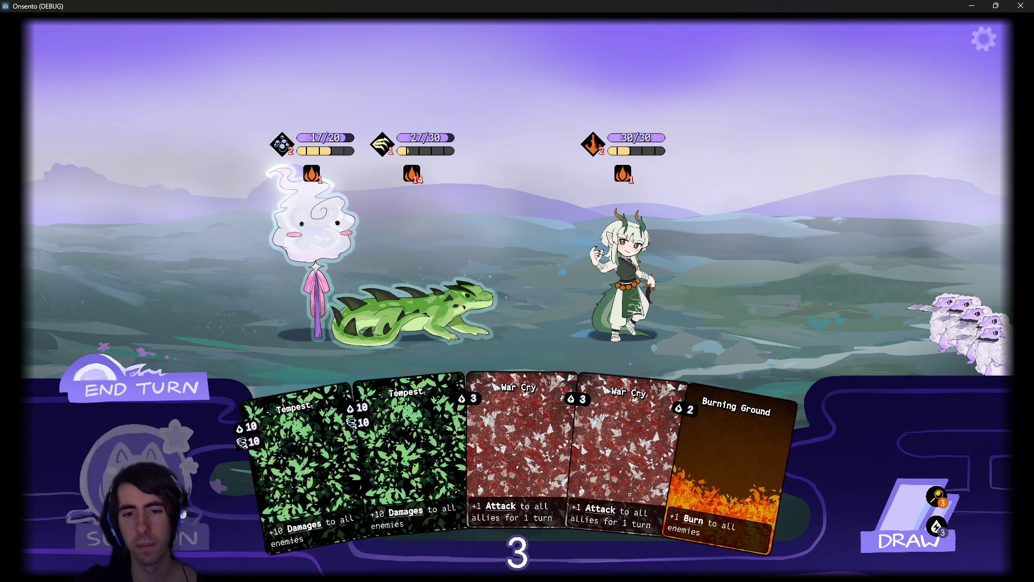
left_click(1017, 5)
left_click(116, 218)
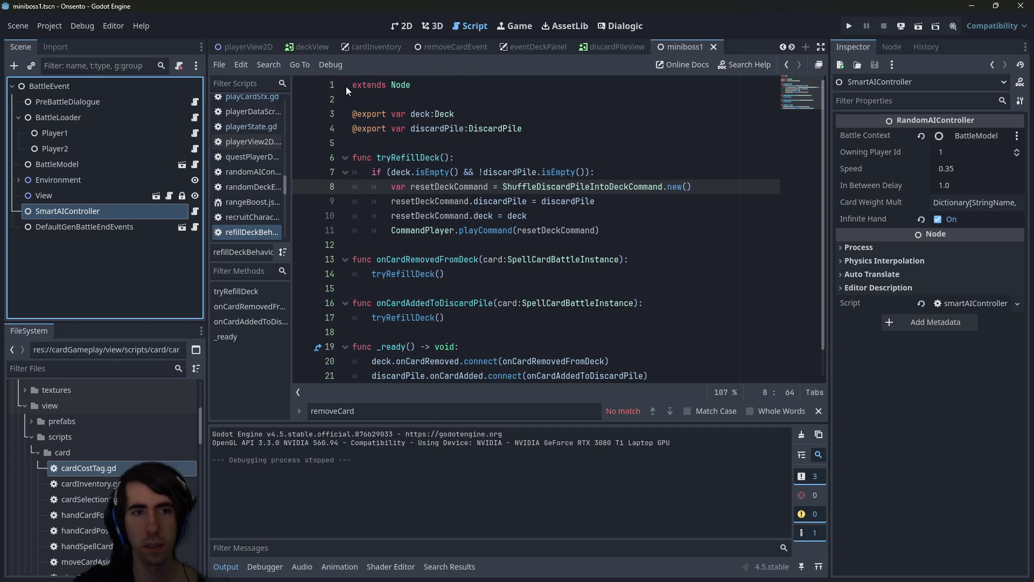
Open the playerView2D scene and inspect the PlayCardSfx node's script variables
scroll(538, 47, "down", 2)
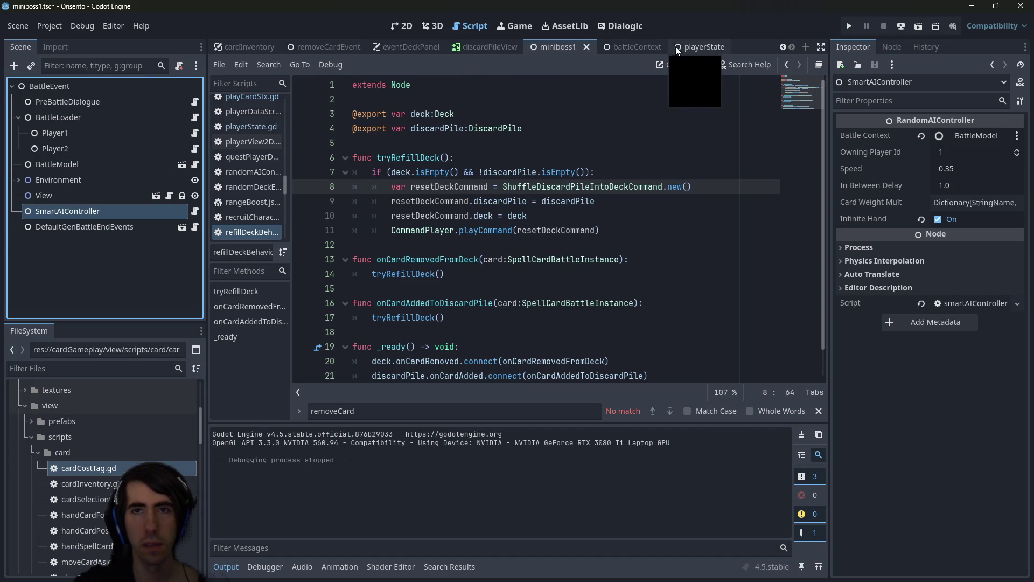
scroll(367, 48, "up", 5)
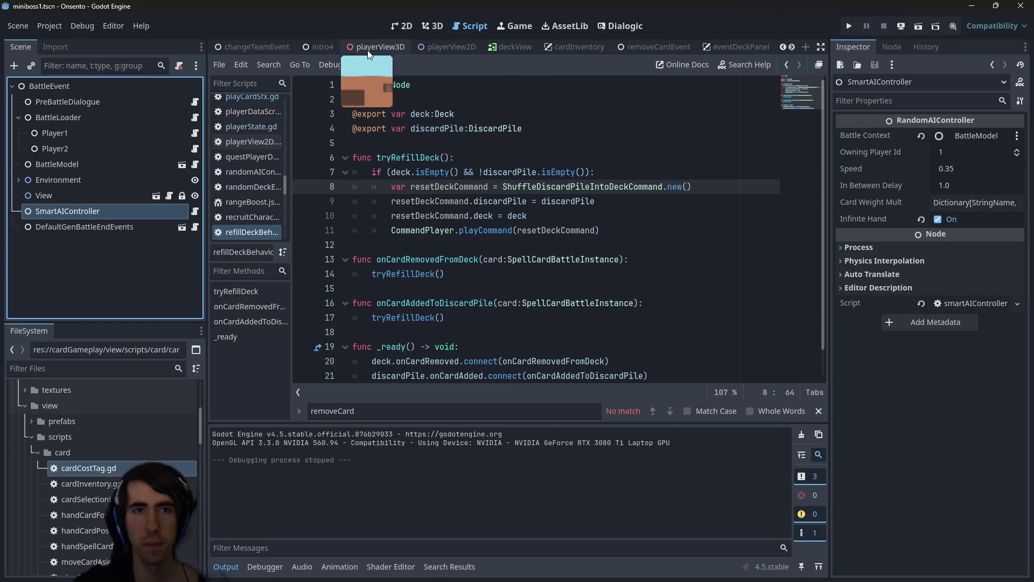
left_click(461, 50)
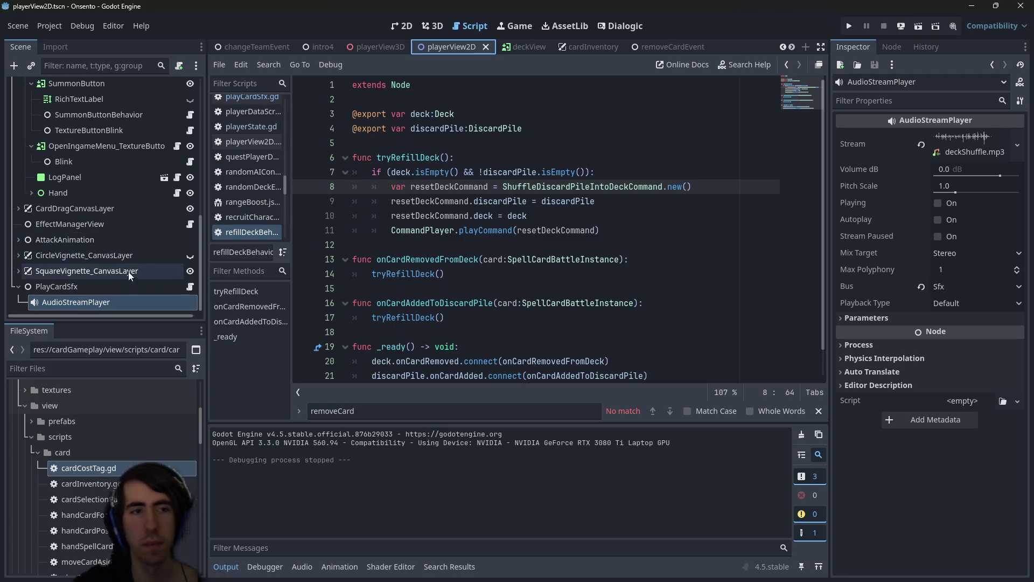
left_click(111, 286)
double_click(436, 129)
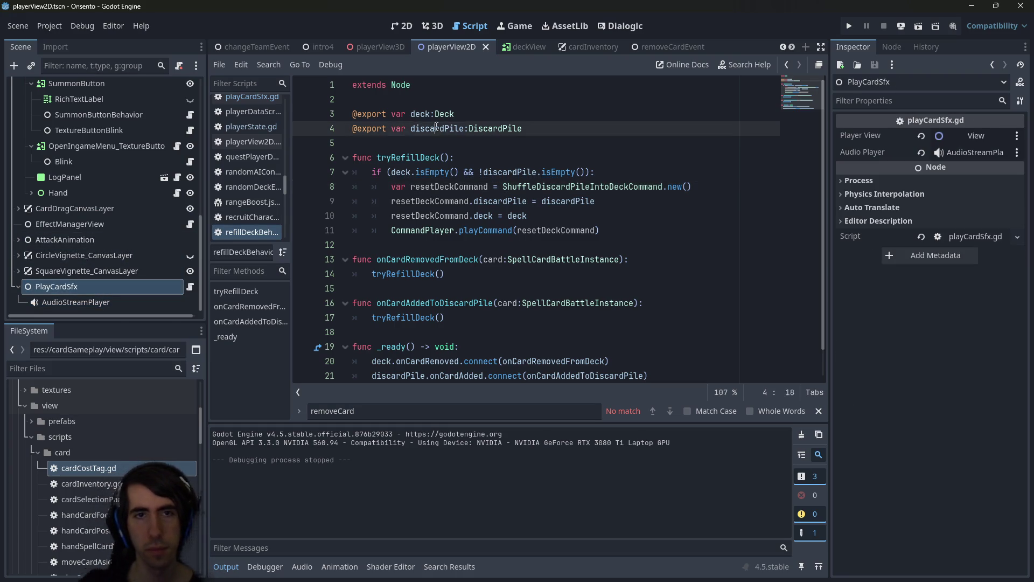
double_click(420, 113)
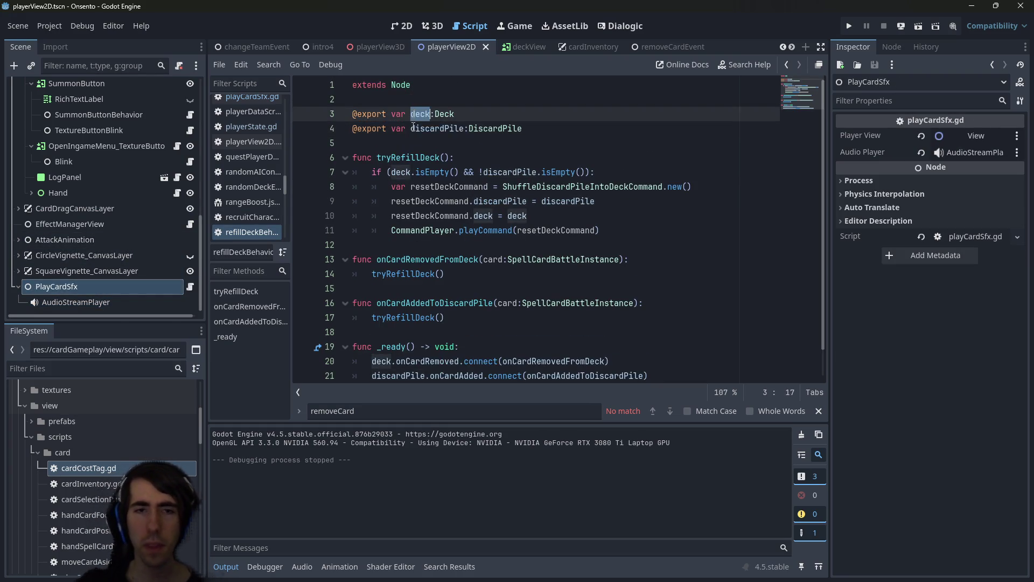
scroll(478, 365, "down", 2)
left_click(470, 304)
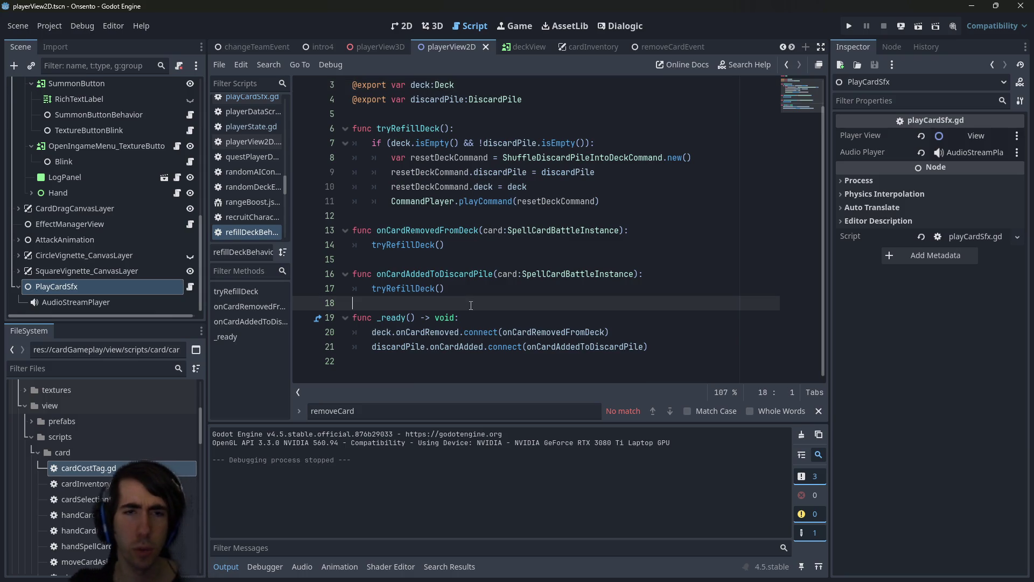
left_click(132, 303)
Add func onCardDraw() calling audioPlayer.play() to playCardSfx.gd and save it
left_click(189, 286)
left_click(493, 304)
key("Return")
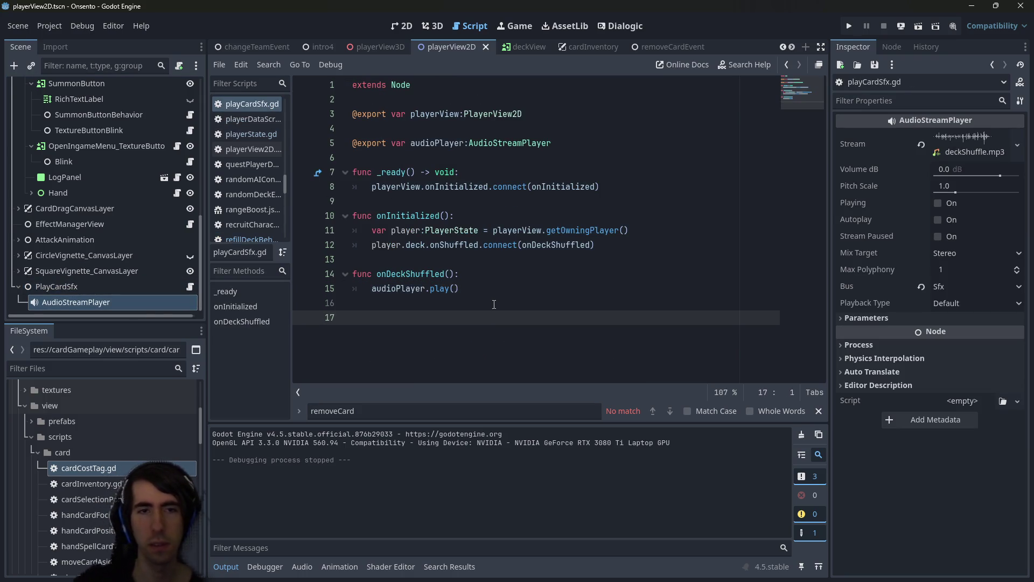
type("nc onCardDraw")
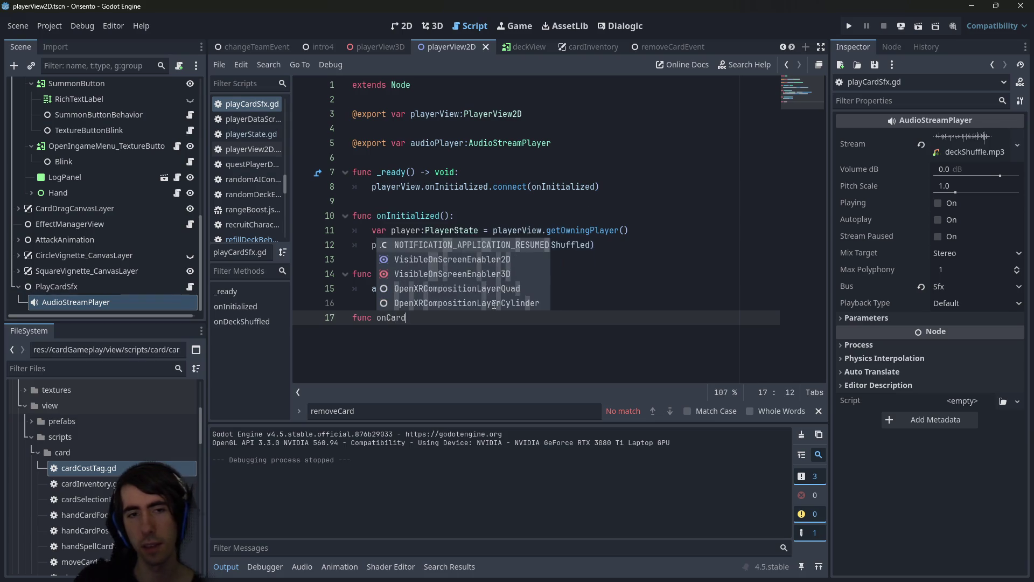
type("(")
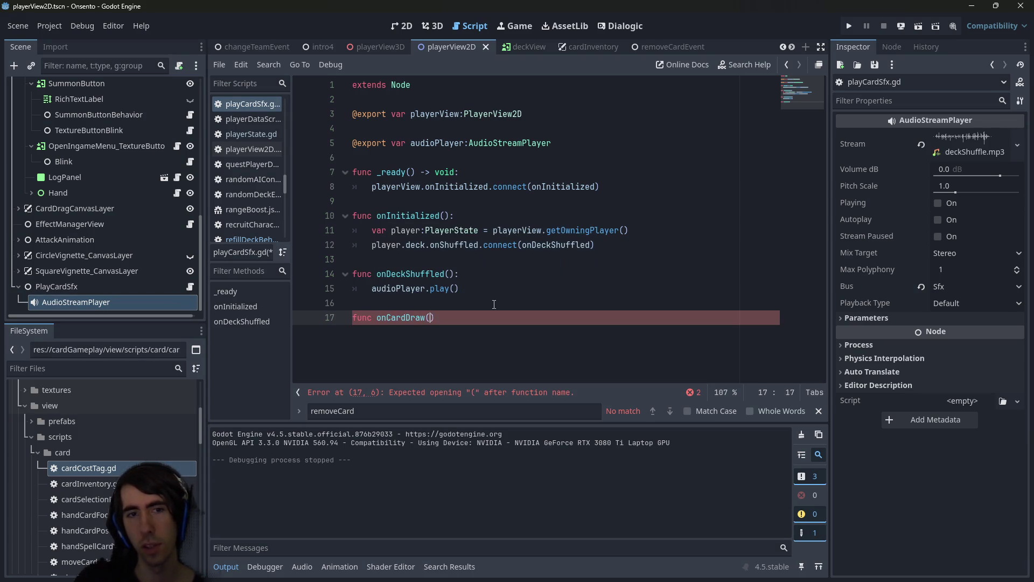
key("Return")
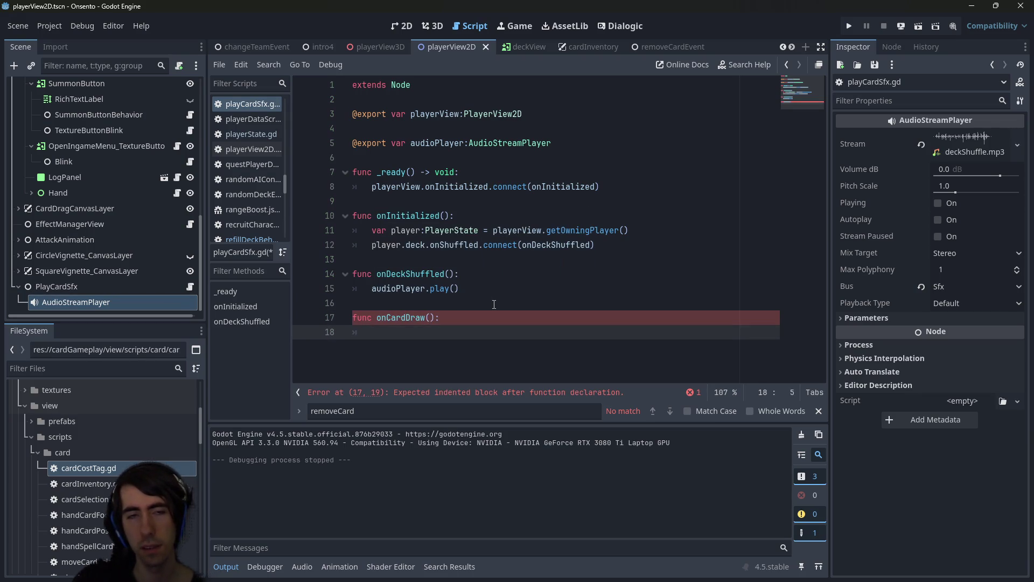
key("Up")
key("Up")
key("Up")
key("shift+End")
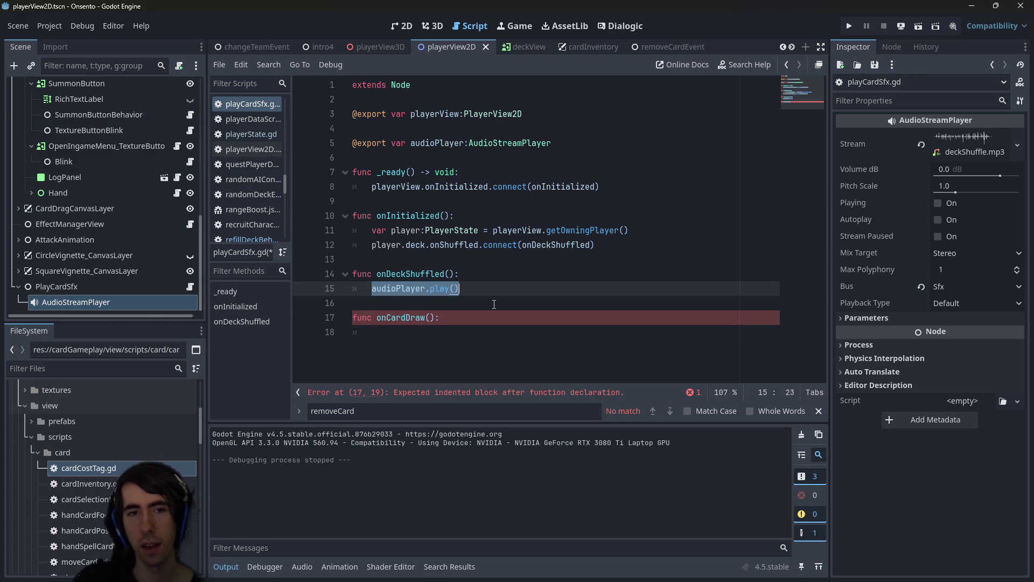
key("Down")
key("Down")
key("Down")
key("ctrl+s")
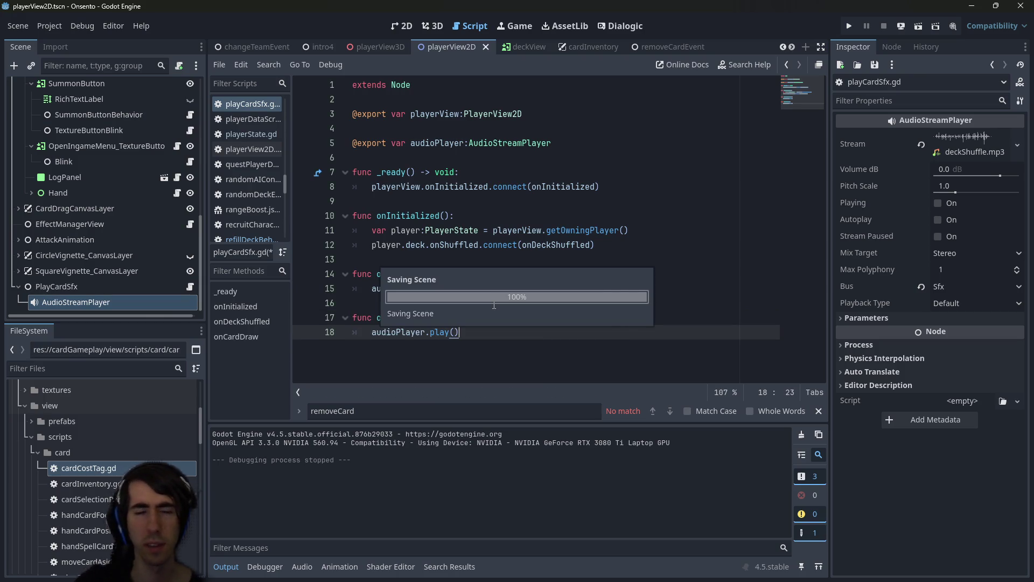
left_click(105, 290)
Duplicate the AudioStreamPlayer, name the two players CardDraw and DeckShuffle, and save
left_click(101, 304)
key("ctrl+d")
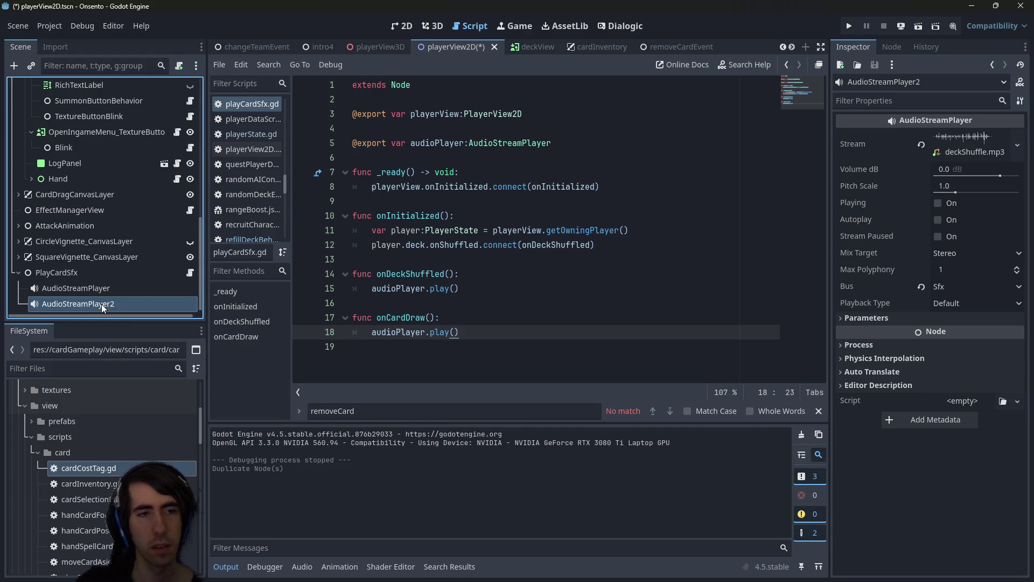
double_click(101, 304)
type("CardDraw")
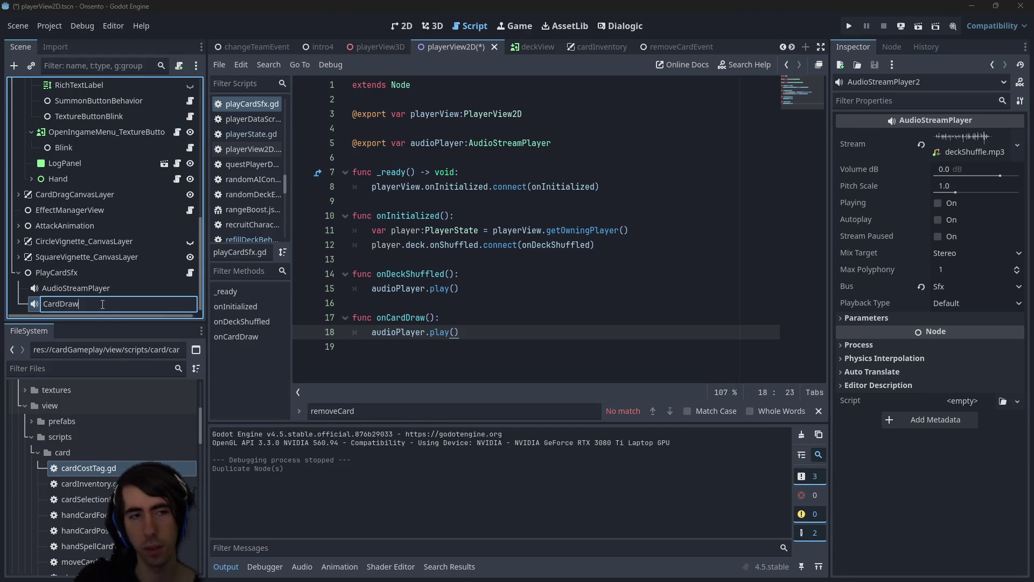
key("Return")
key("Up")
key("F2")
type("DeckShuffle")
key("Return")
key("ctrl+s")
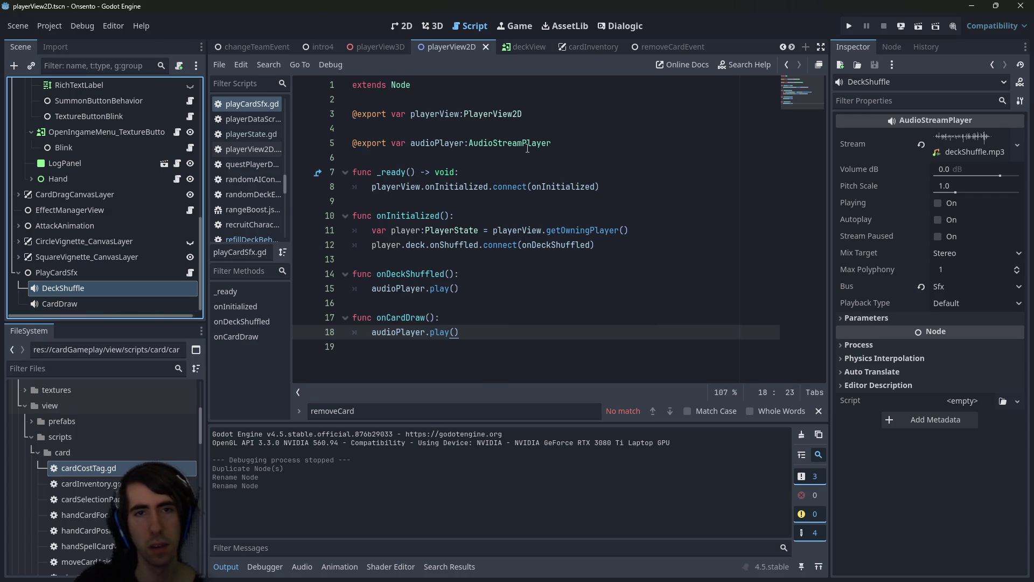
Turn the audioPlayer export into deckShufflePlayer and cardDrawPlayer exports
left_click_drag(554, 144, 310, 139)
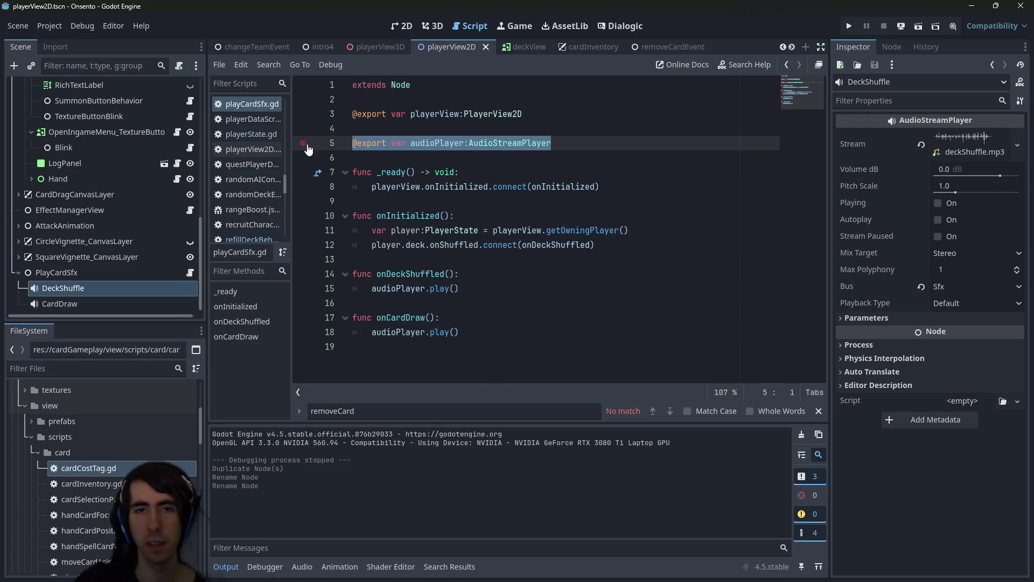
key("ctrl+shift+d")
type("deckShuffle")
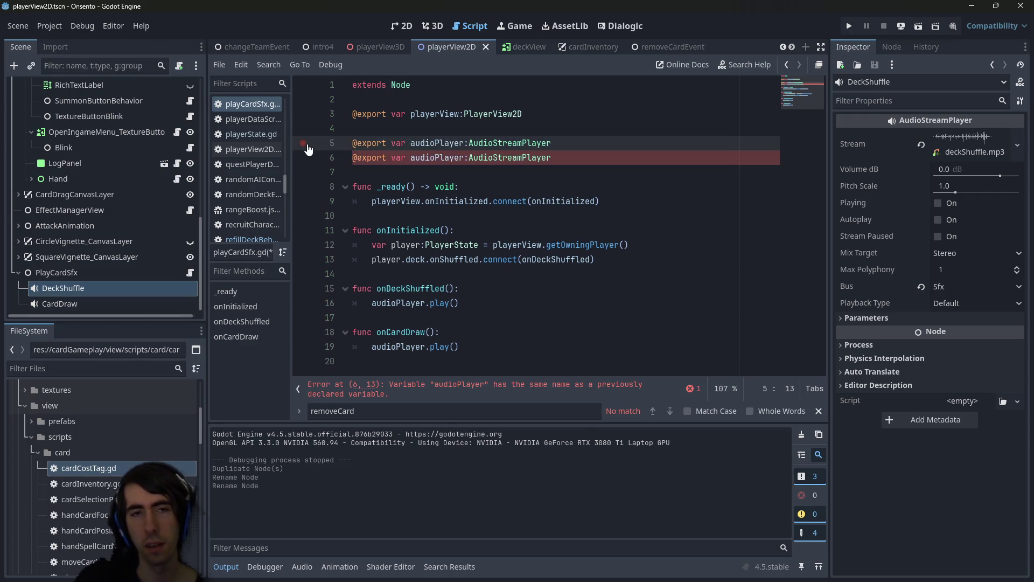
key("Delete")
key("Delete")
key("Delete")
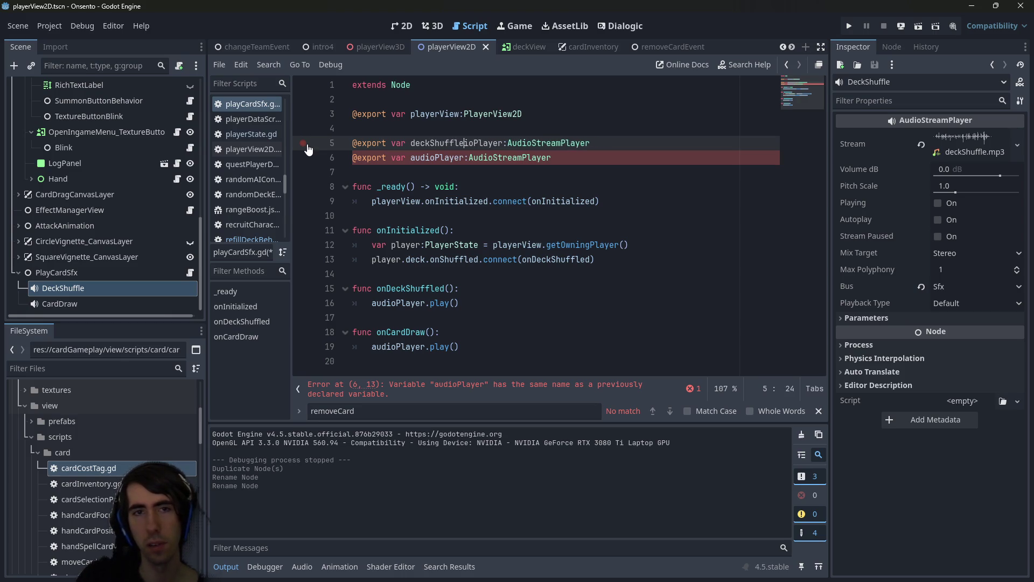
key("Down")
key("ctrl+BackSpace")
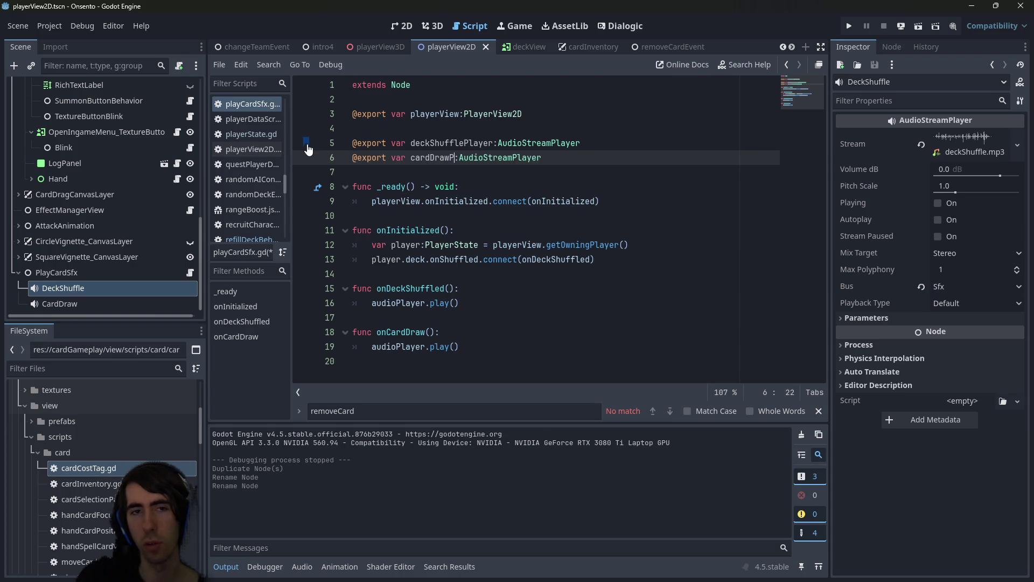
Quick Load drawCard.mp3 as the CardDraw node's stream
left_click(123, 300)
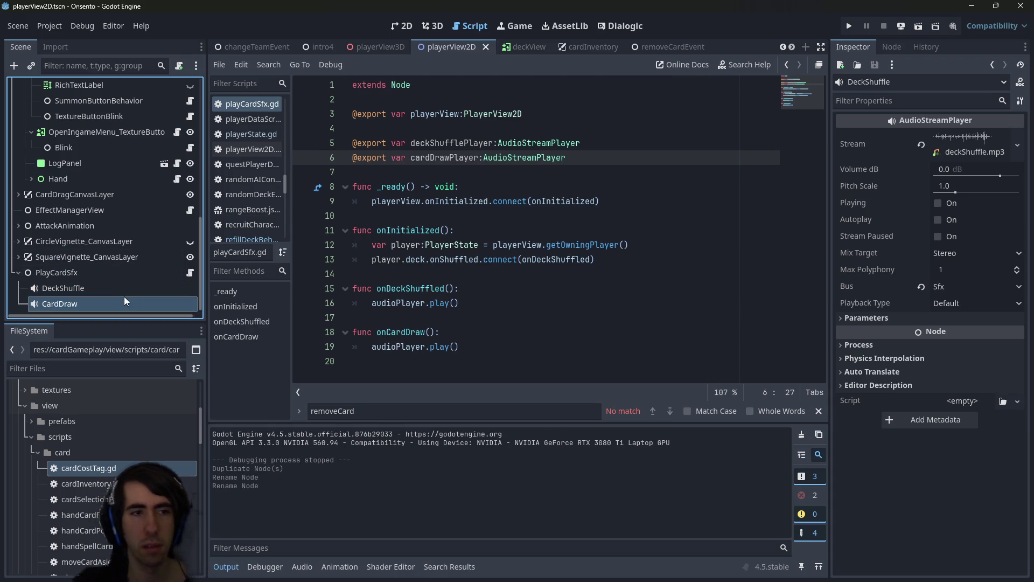
left_click(76, 298)
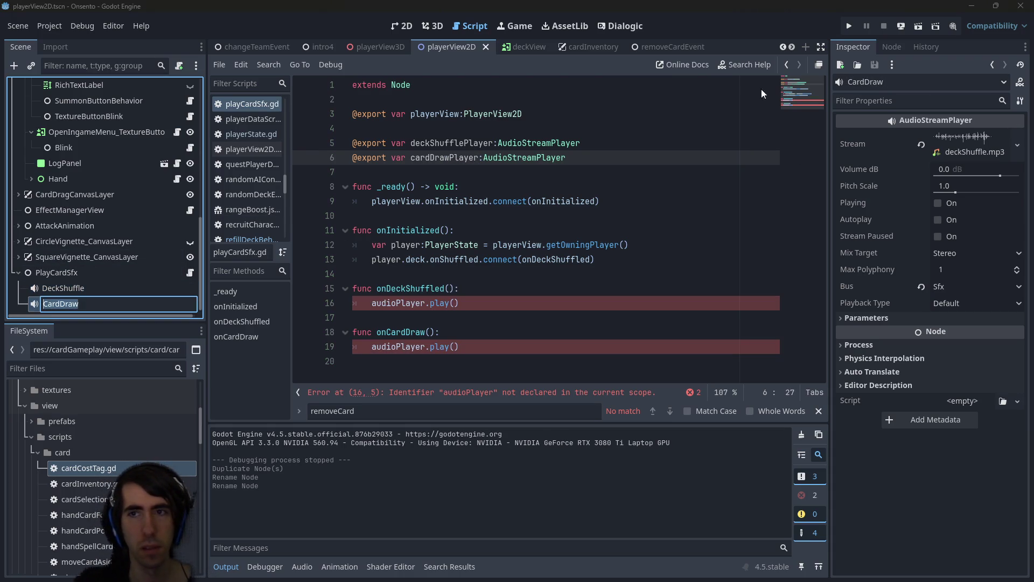
key("Return")
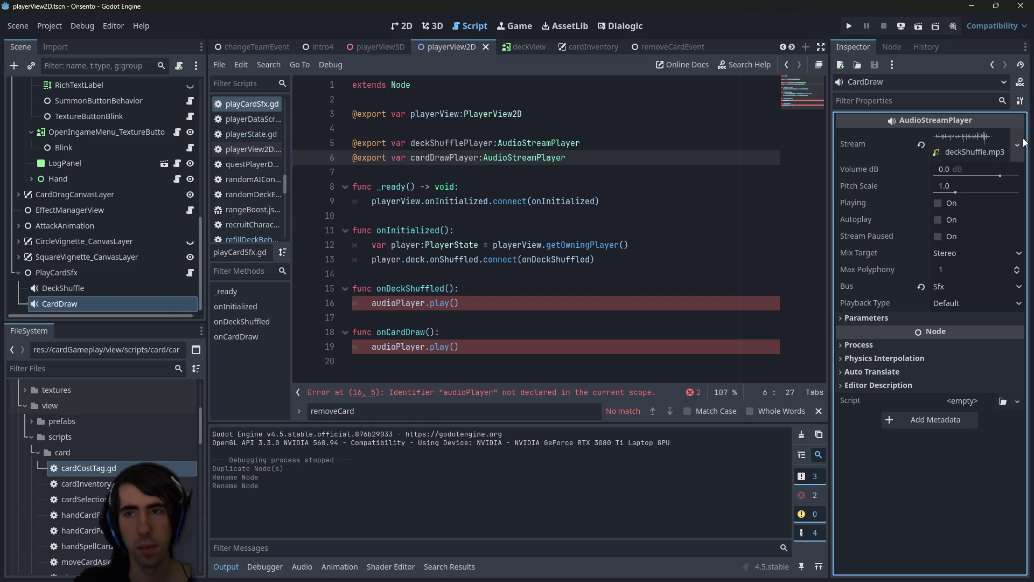
left_click(1017, 144)
left_click(964, 355)
type("card")
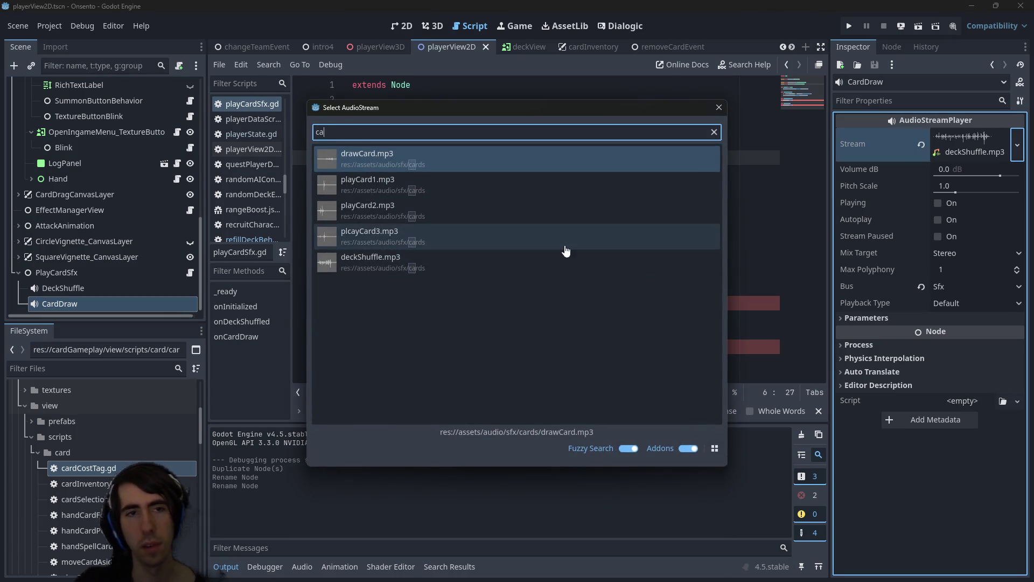
key("Return")
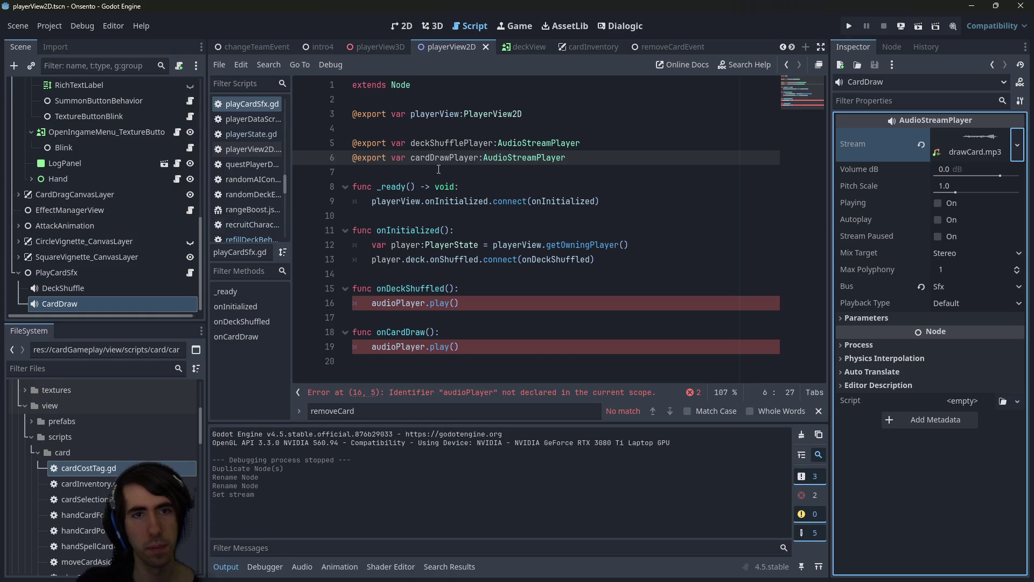
Make the draw and shuffle handlers play cardDrawPlayer and deckShufflePlayer, and save
double_click(433, 157)
key("ctrl+c")
double_click(397, 346)
key("ctrl+v")
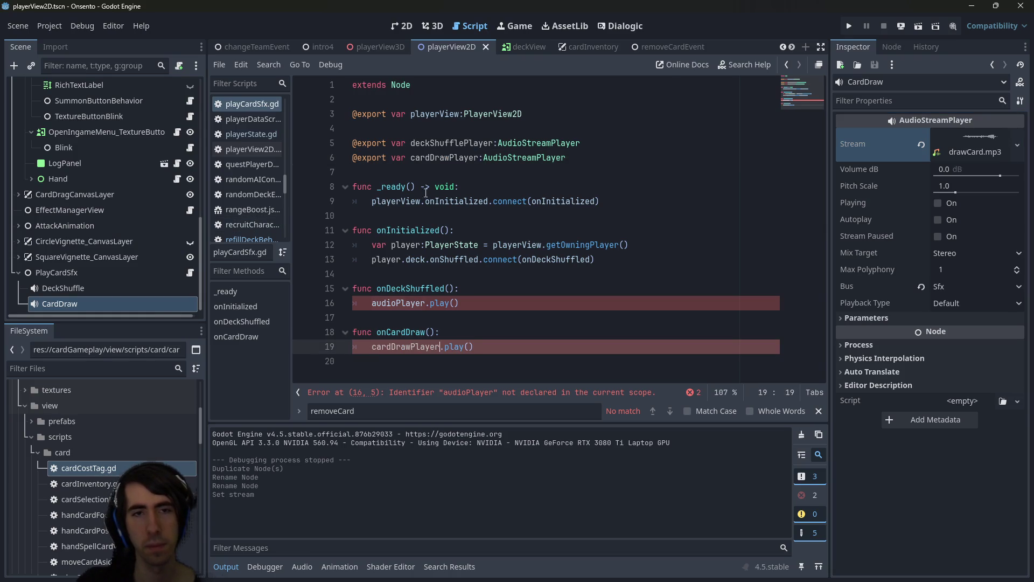
double_click(451, 143)
key("ctrl+c")
double_click(397, 302)
key("ctrl+v")
key("ctrl+s")
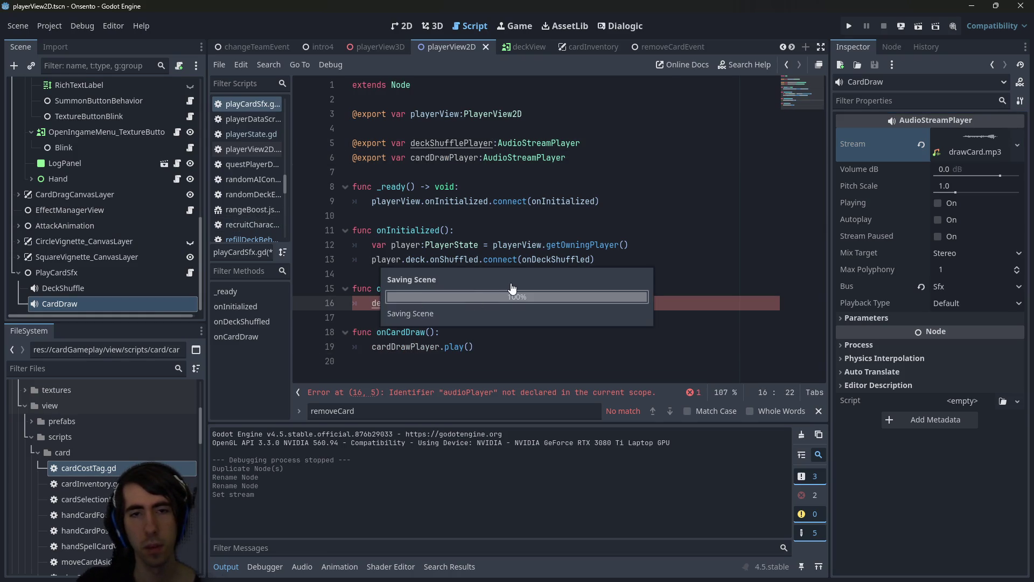
Review the DeckShuffle, CardDraw and PlayCardSfx nodes and PlayCardSfx's exported players
left_click(512, 284)
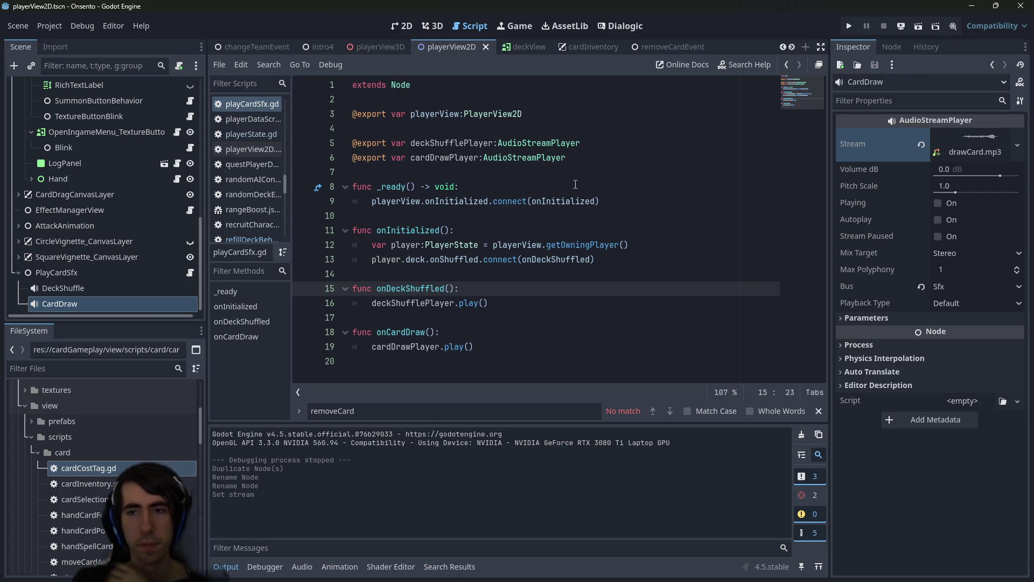
left_click(118, 294)
left_click(118, 306)
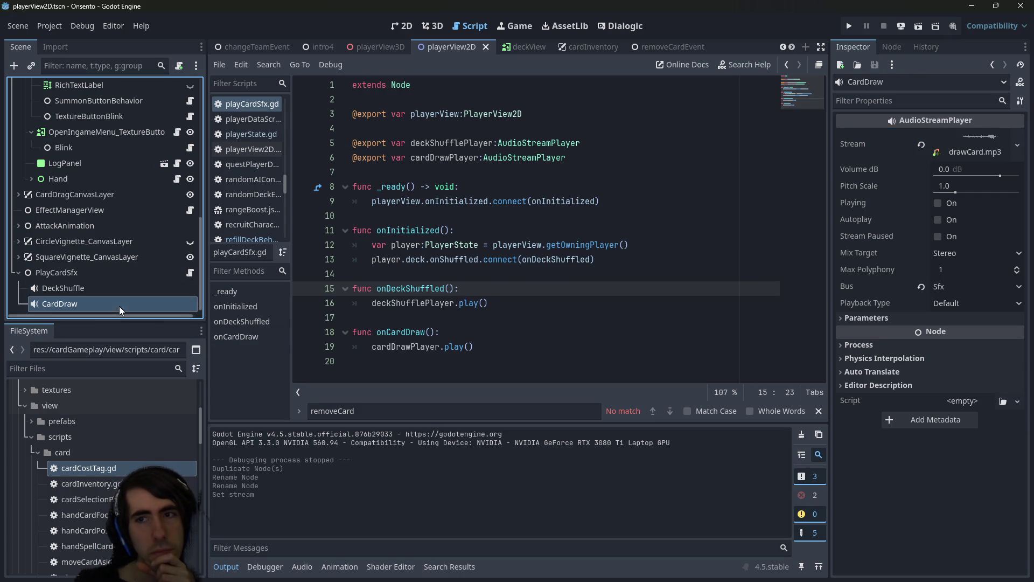
left_click(128, 275)
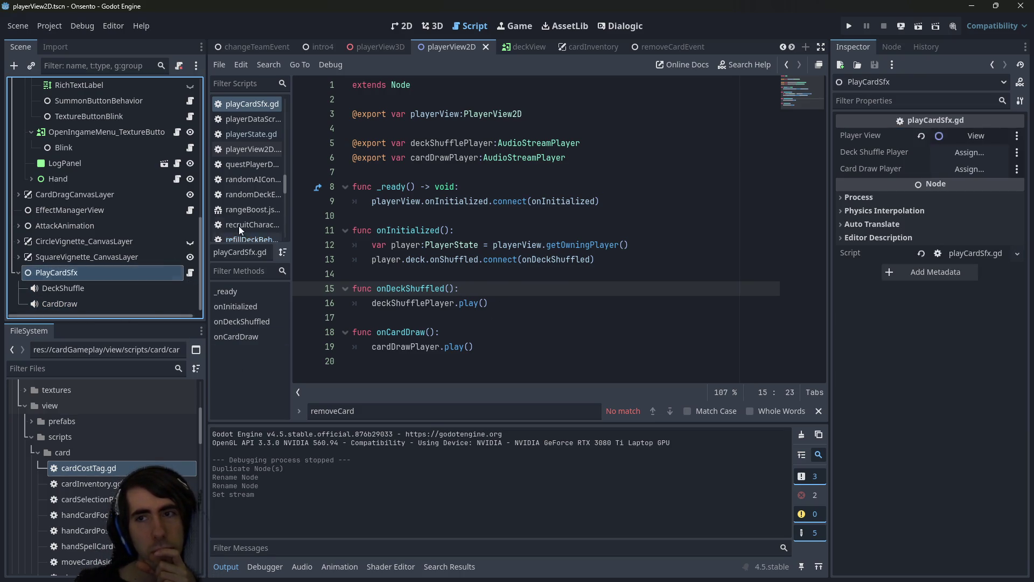
Assign DeckShuffle to PlayCardSfx's Deck Shuffle Player export and save the scene
left_click(969, 152)
scroll(490, 366, "down", 15)
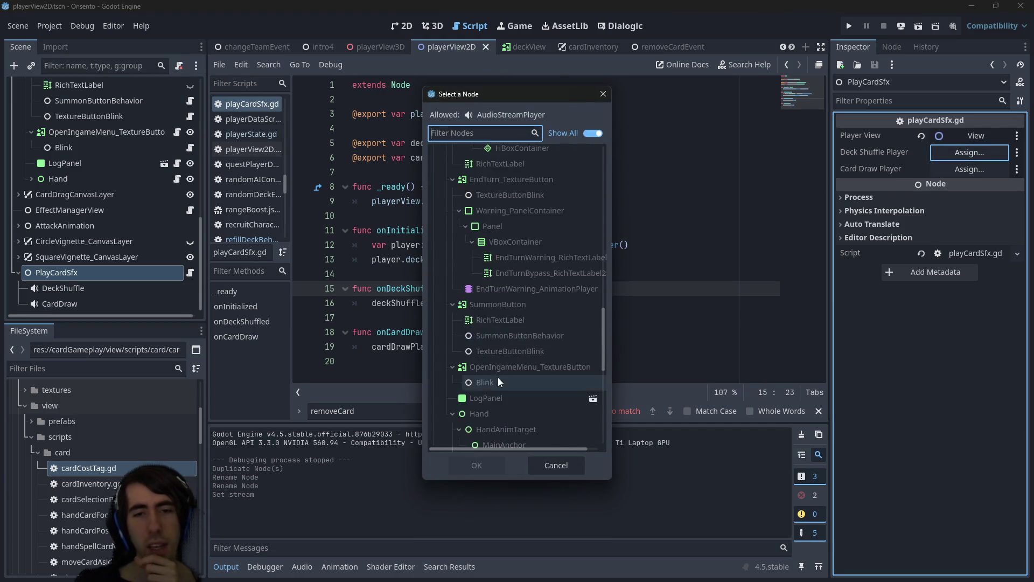
left_click(608, 92)
mouse_move(105, 287)
left_mouse_down()
mouse_move(1003, 135)
mouse_move(980, 153)
mouse_move(108, 306)
mouse_move(969, 169)
left_mouse_up()
key("ctrl+s")
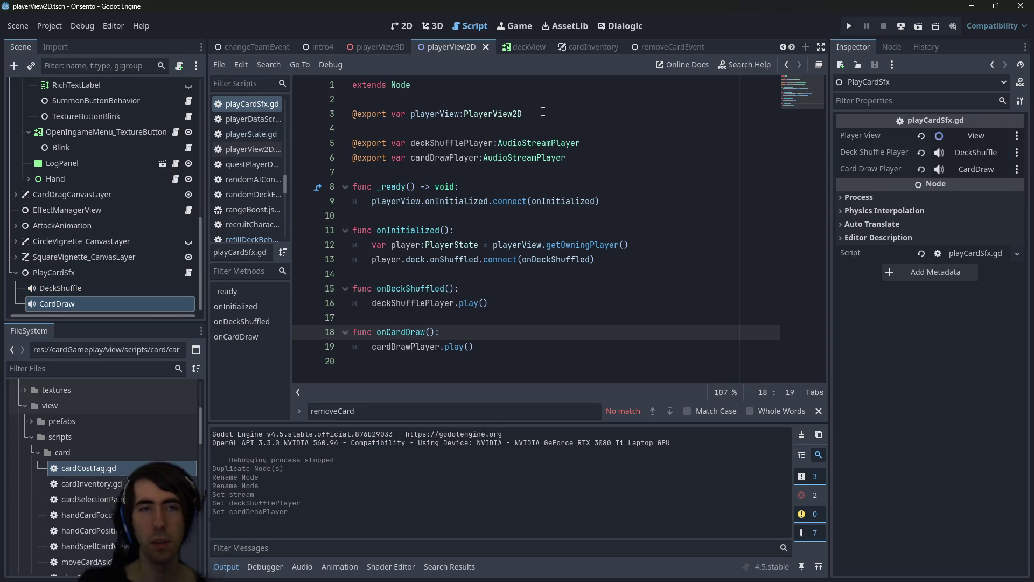
Switch to the miniboss1 scene and run it with F6
scroll(555, 46, "down", 5)
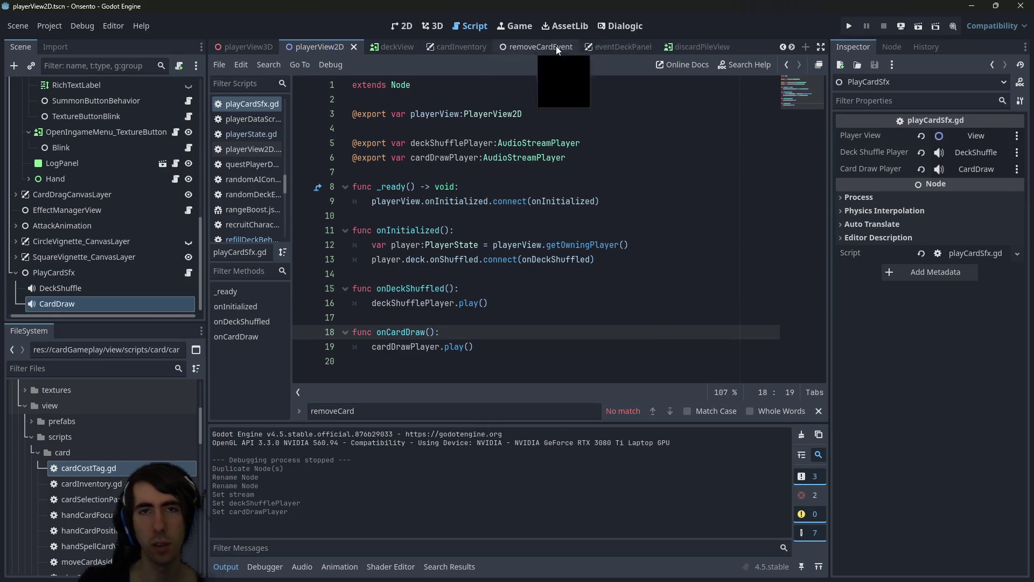
left_click(595, 47)
key("F6")
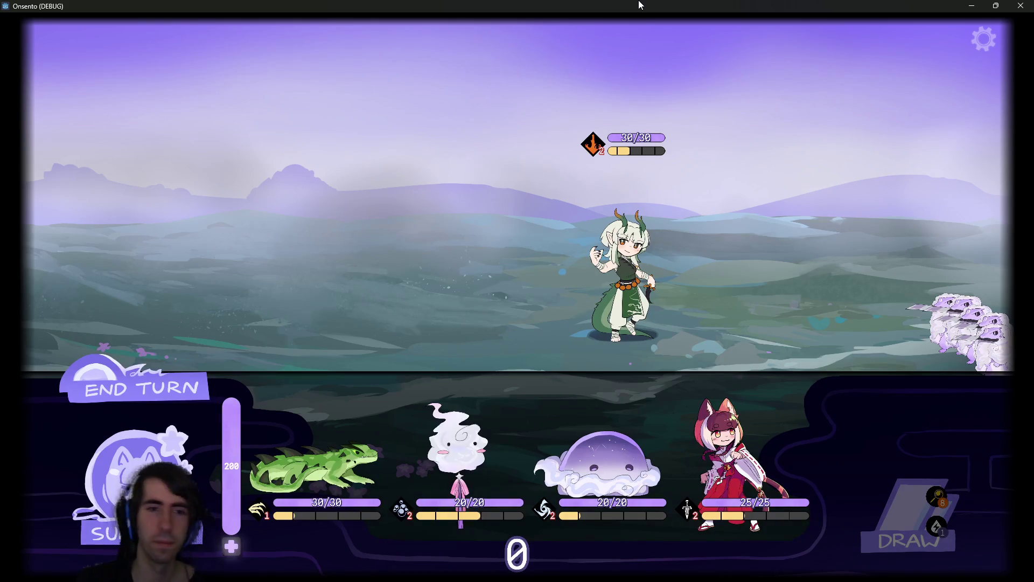
Drag the lizard and jelly onto the battlefield and start the battle
left_click_drag(275, 459, 414, 248)
mouse_move(380, 431)
left_mouse_down()
mouse_move(275, 215)
mouse_move(383, 425)
mouse_move(315, 235)
left_mouse_up()
left_click(156, 385)
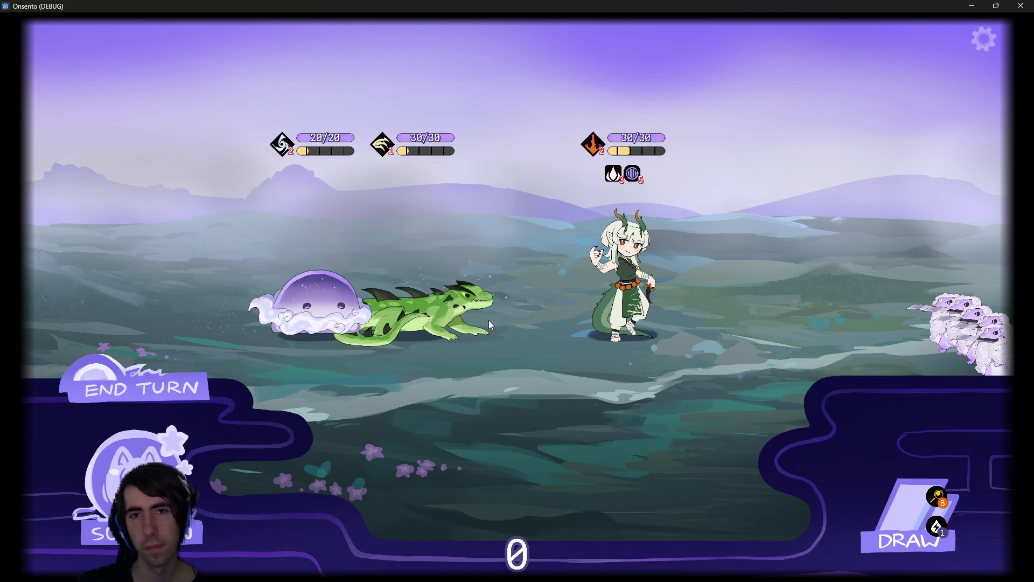
Write player.onDraw.connect() on a new line 14 using autocompletion
key("Return")
type("player.deck.on")
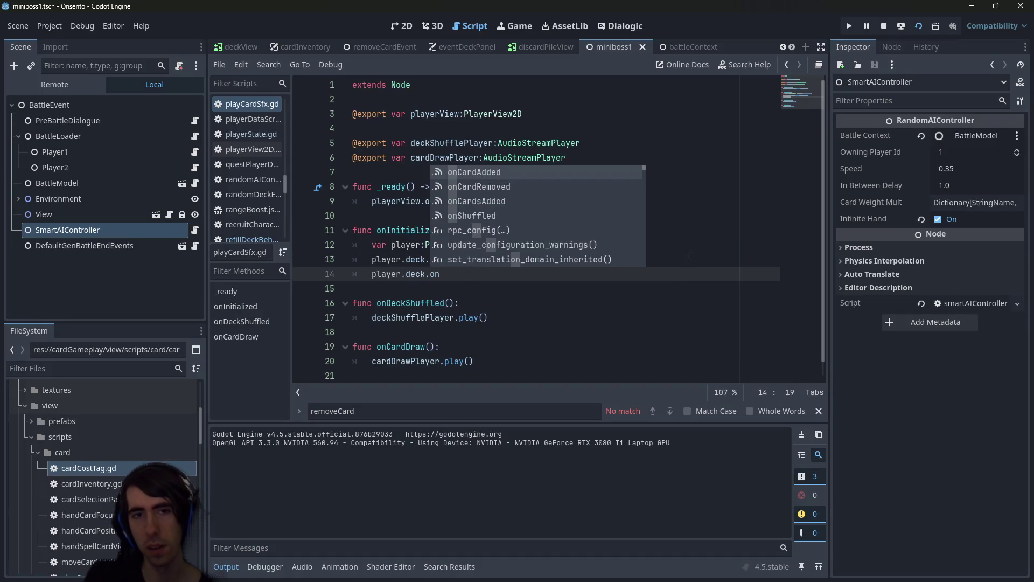
key("BackSpace")
key("BackSpace")
key("BackSpace")
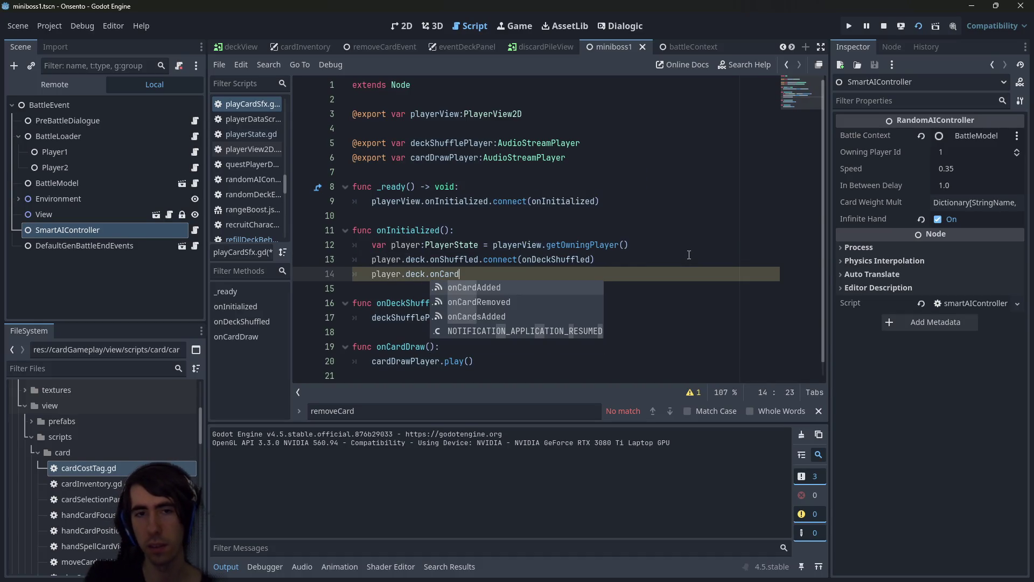
type(".onDra")
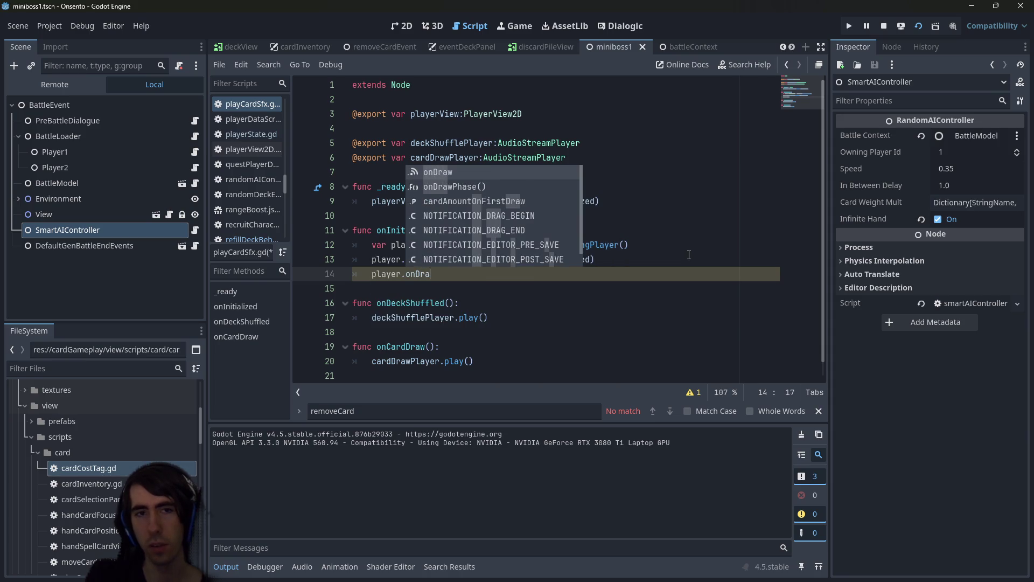
key("Return")
type(".conn")
key("Return")
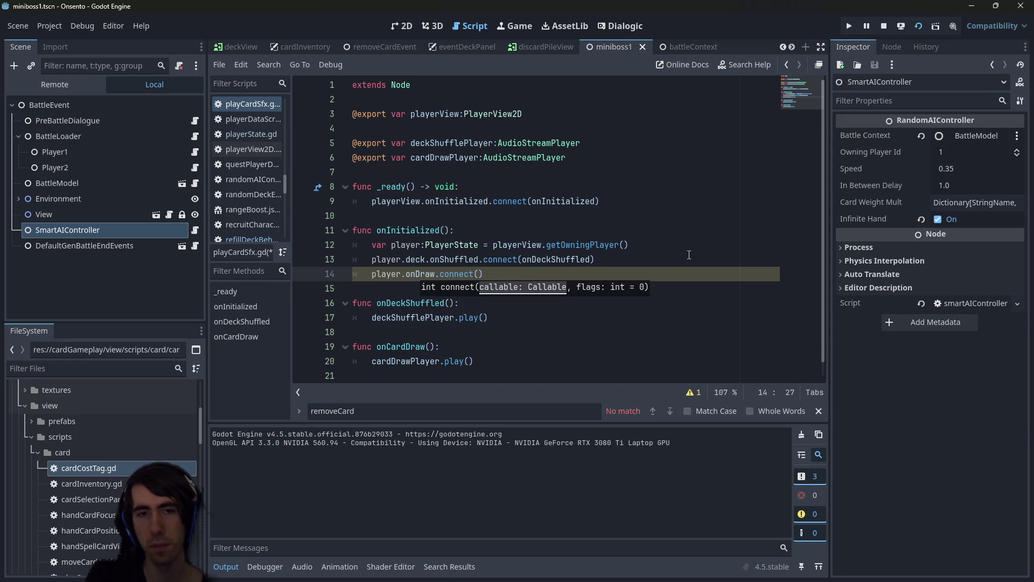
Pass onCardDraw as the argument of the onDraw connect call
key("Down")
key("Down")
key("Down")
key("Down")
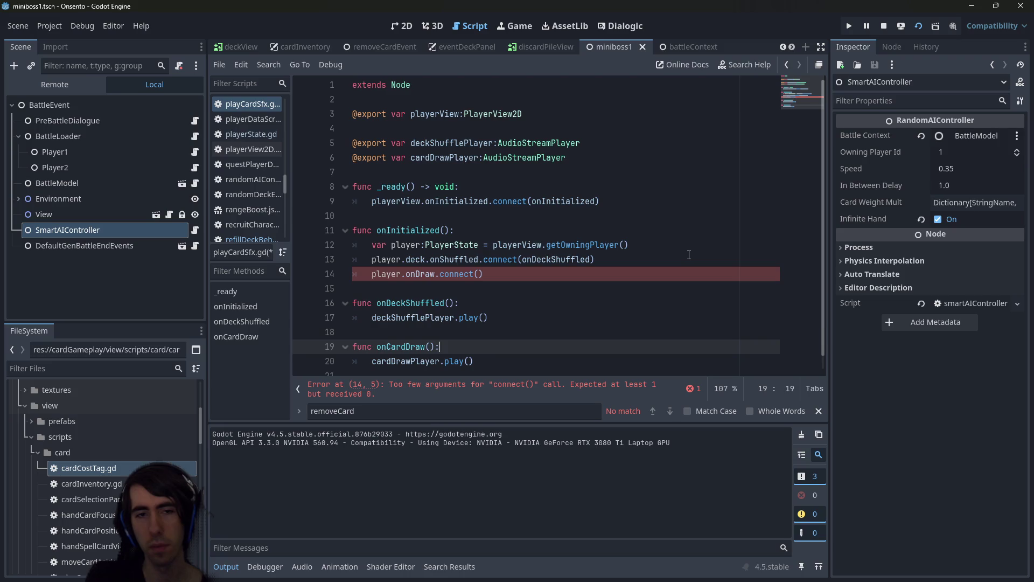
key("Up")
key("Up")
key("Up")
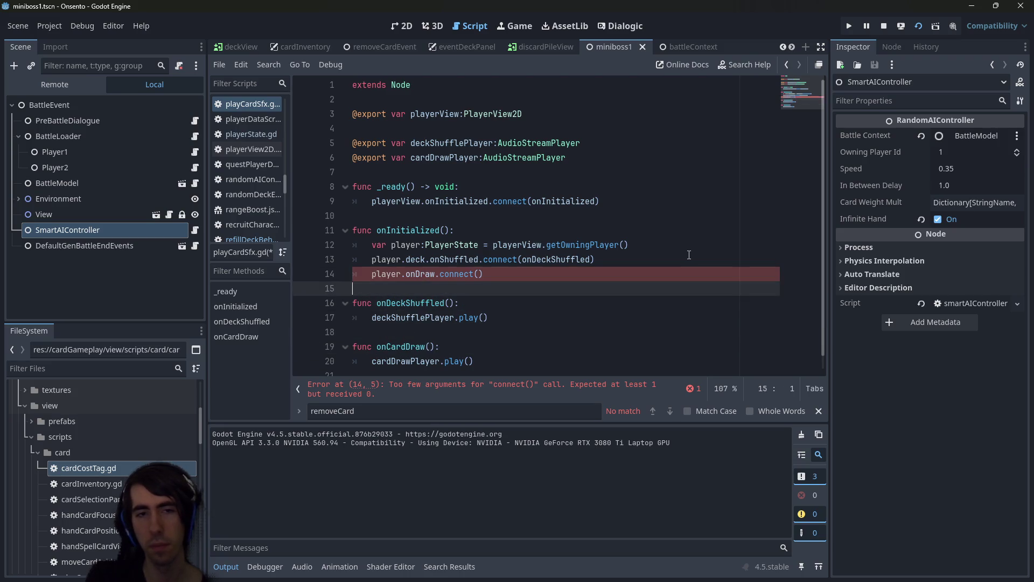
key("End")
key("Left")
type("onCa")
key("Return")
key("End")
type(":")
key("Return")
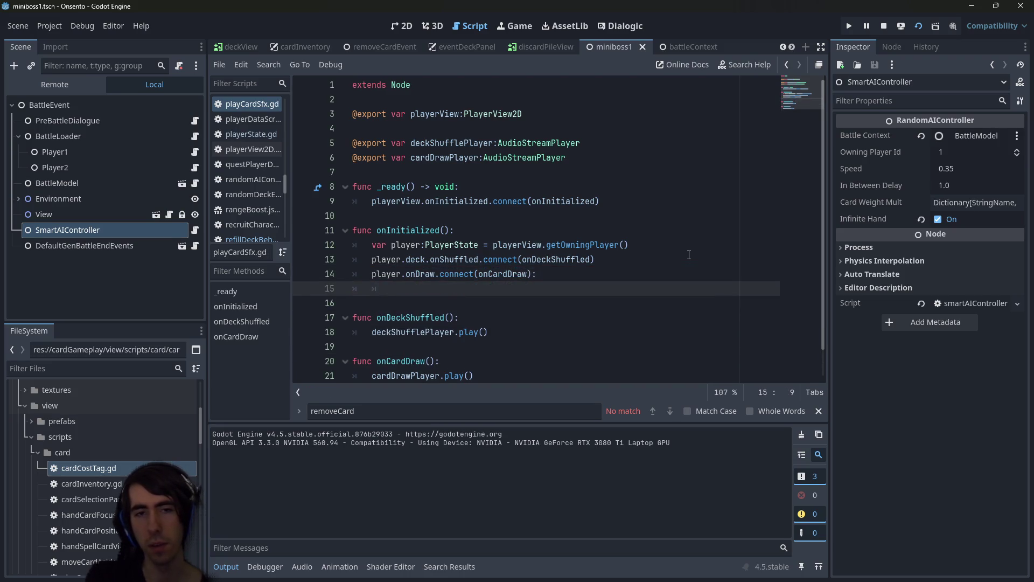
key("BackSpace")
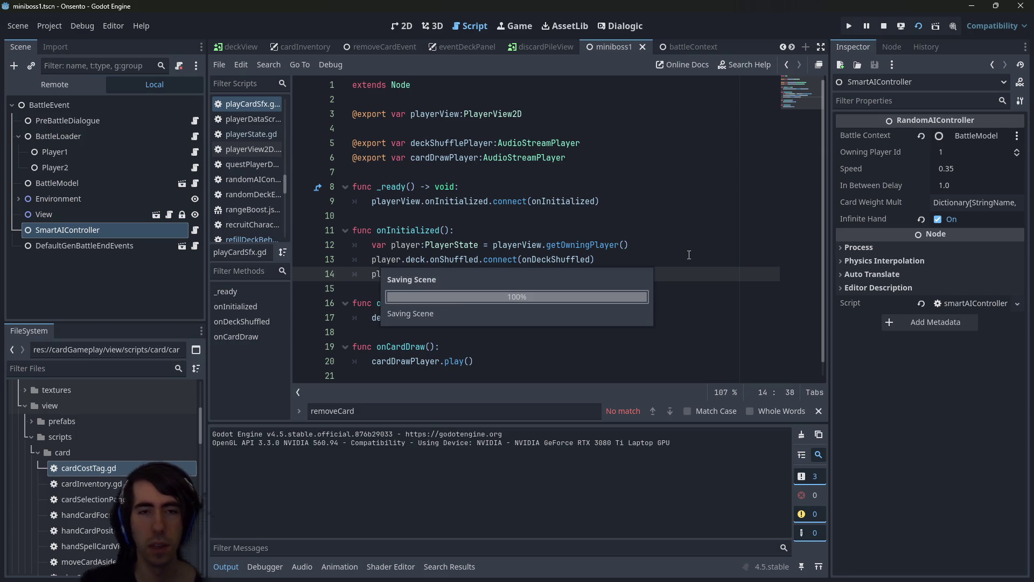
Copy onDraw's card:SpellCardBattleInstance parameter into onCardDraw(), save, and restart the game
left_click(428, 275, "ctrl")
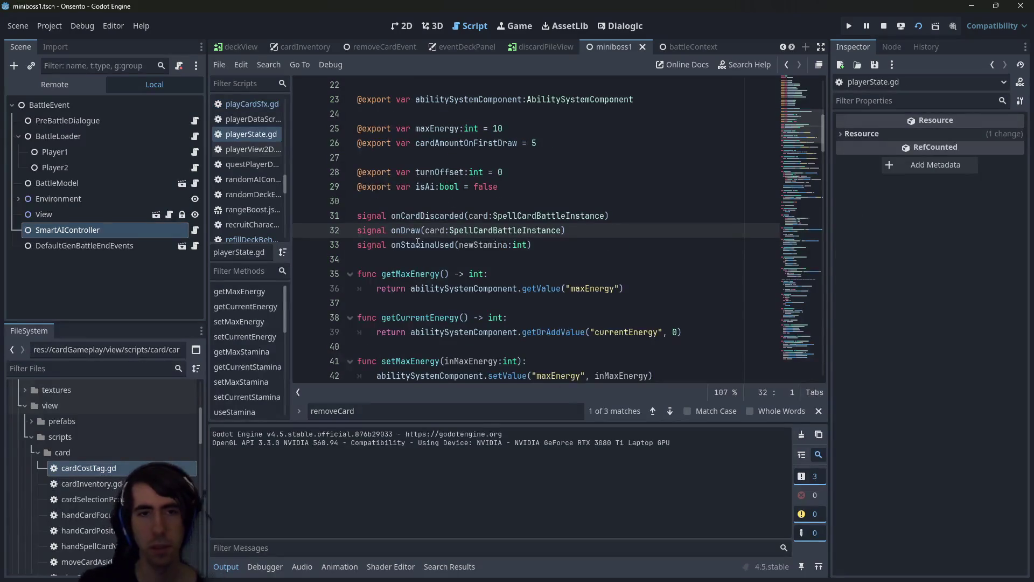
left_click_drag(426, 231, 561, 231)
key("ctrl+c")
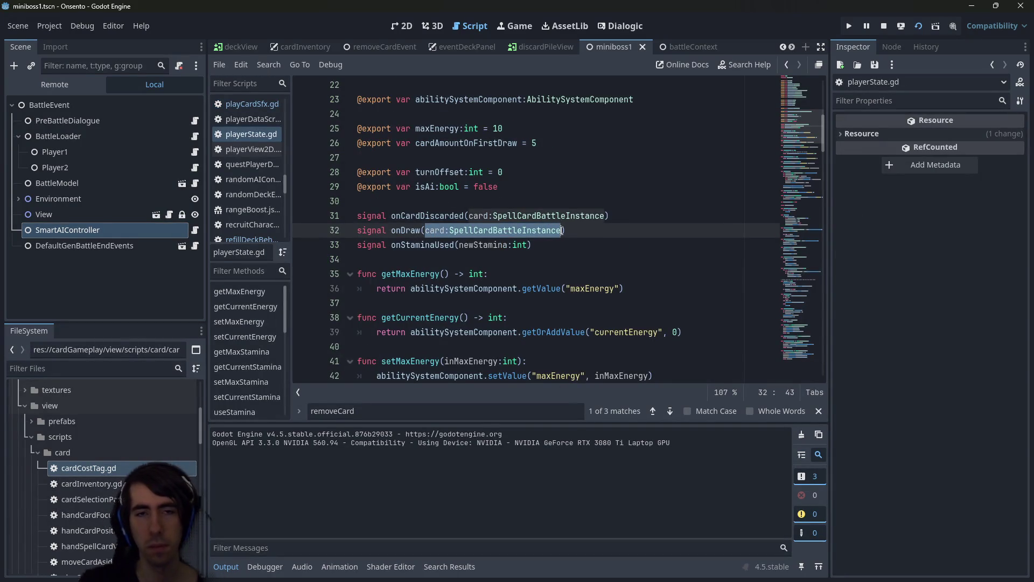
scroll(562, 231, "down", 10)
key("alt+Left")
key("Down")
key("Down")
key("Down")
key("End")
key("Left")
key("Left")
key("ctrl+v")
key("ctrl+s")
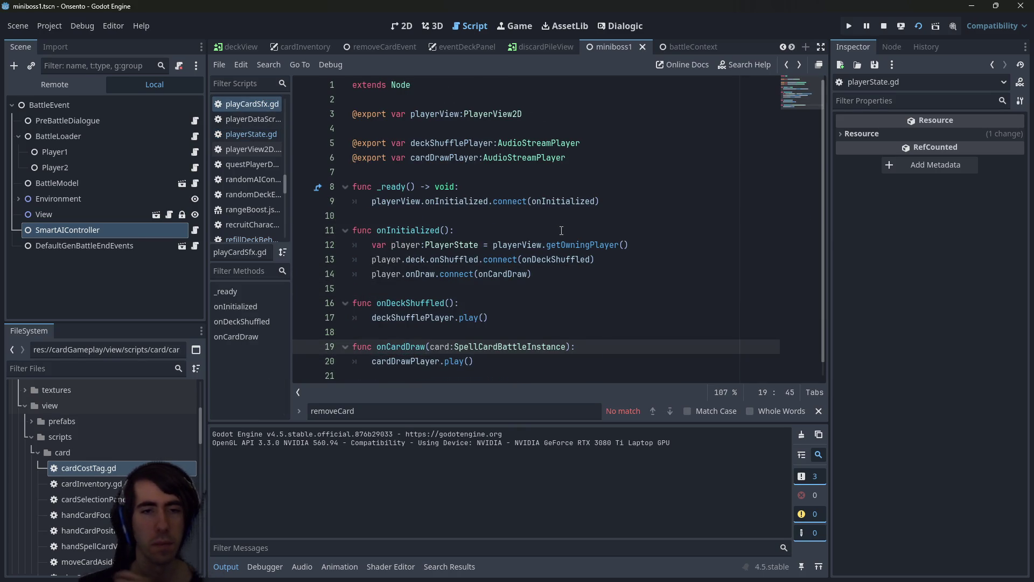
left_click(919, 28)
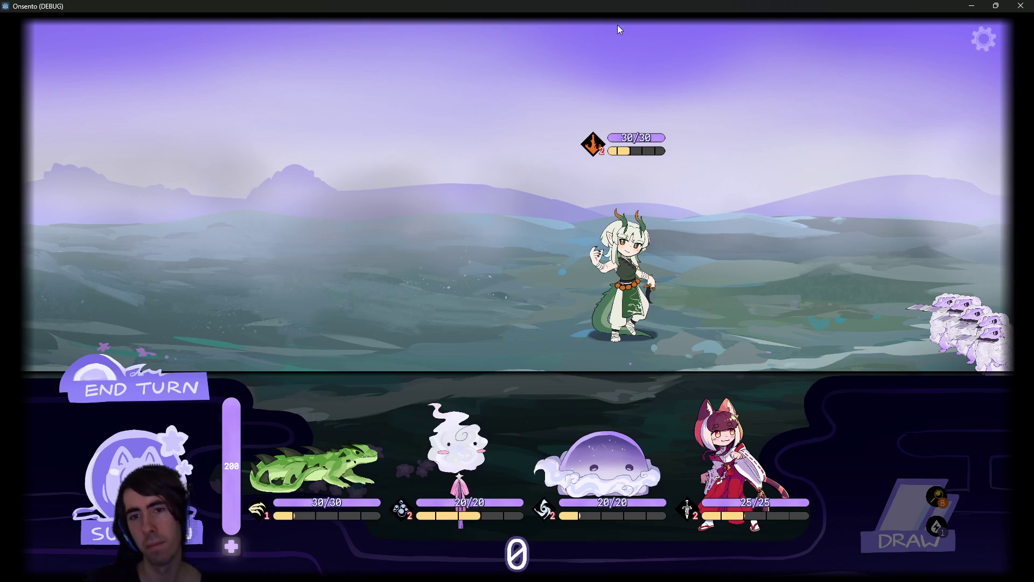
Send the lizard and ghost to the battlefield and draw three cards
left_click(312, 466)
left_click(404, 447)
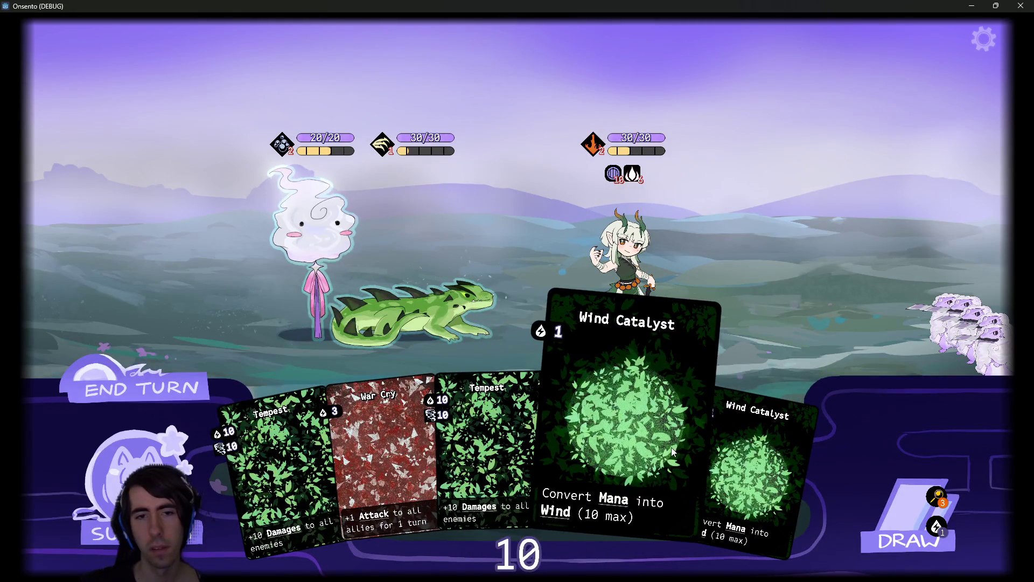
left_click(896, 498)
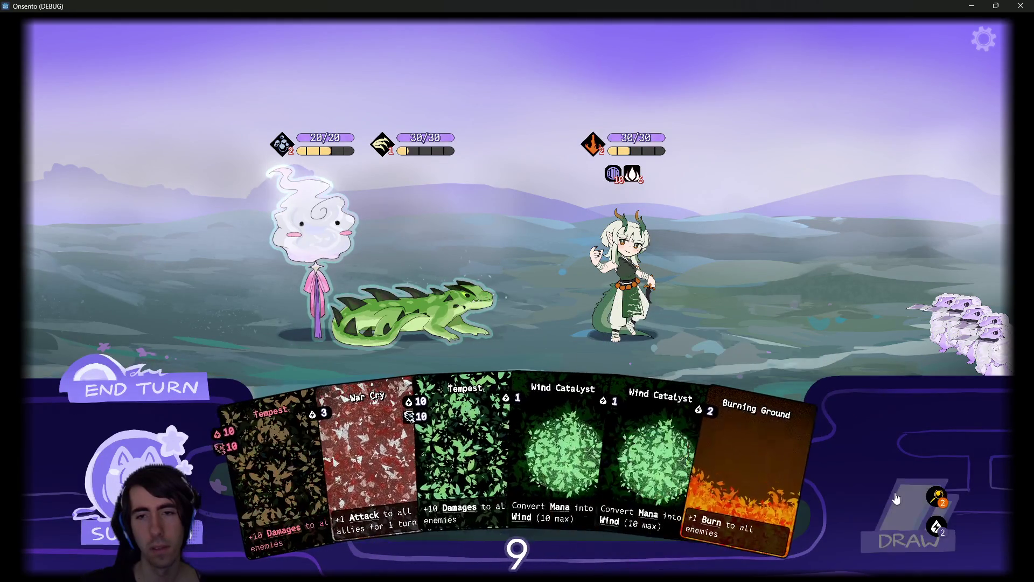
left_click(889, 498)
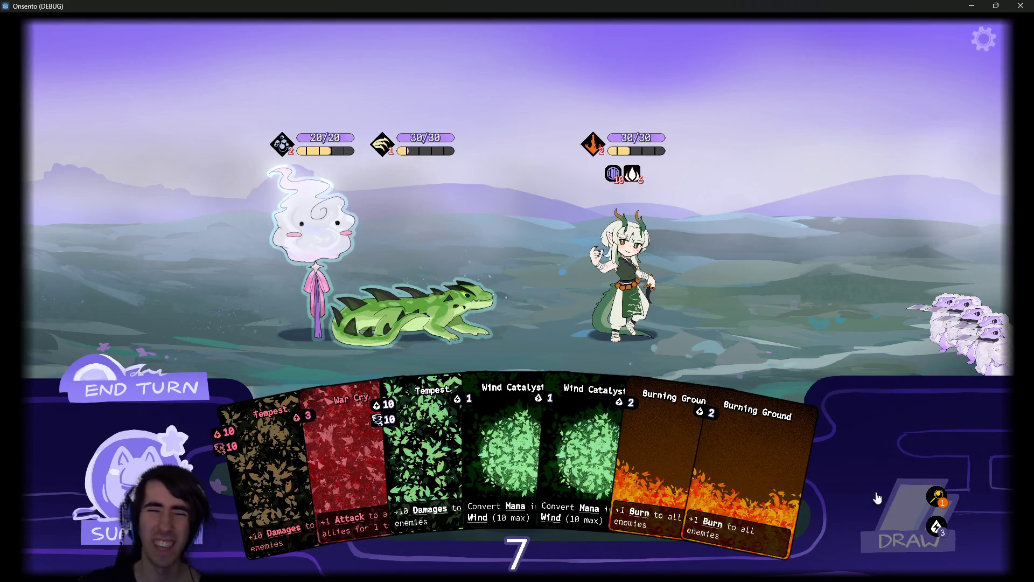
left_click(879, 517)
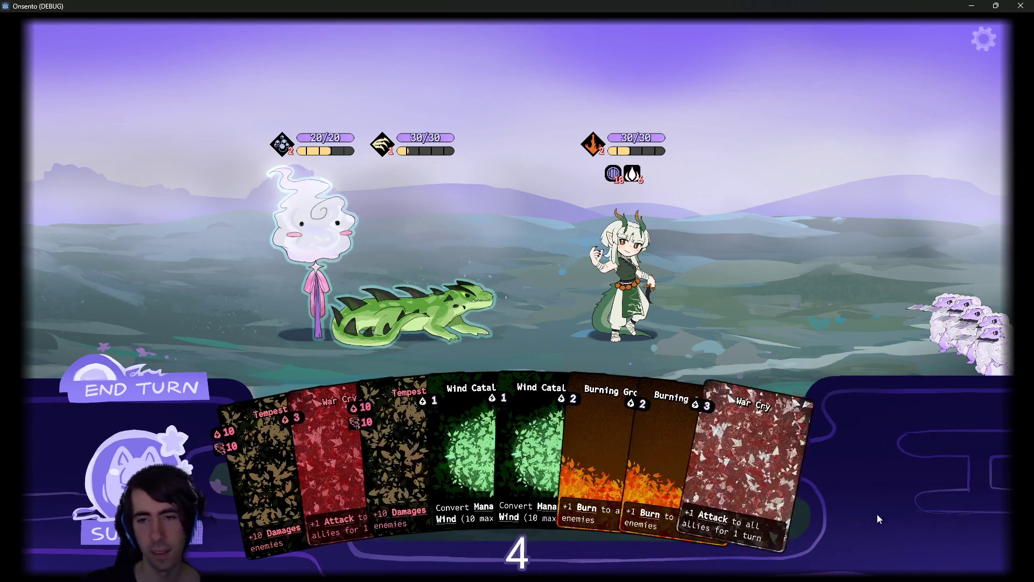
Play Wind Catalyst and Burning Ground on the enemy, then close the game
mouse_move(511, 397)
left_mouse_down()
mouse_move(455, 329)
mouse_move(539, 371)
mouse_move(444, 338)
mouse_move(487, 341)
mouse_move(435, 306)
left_mouse_up()
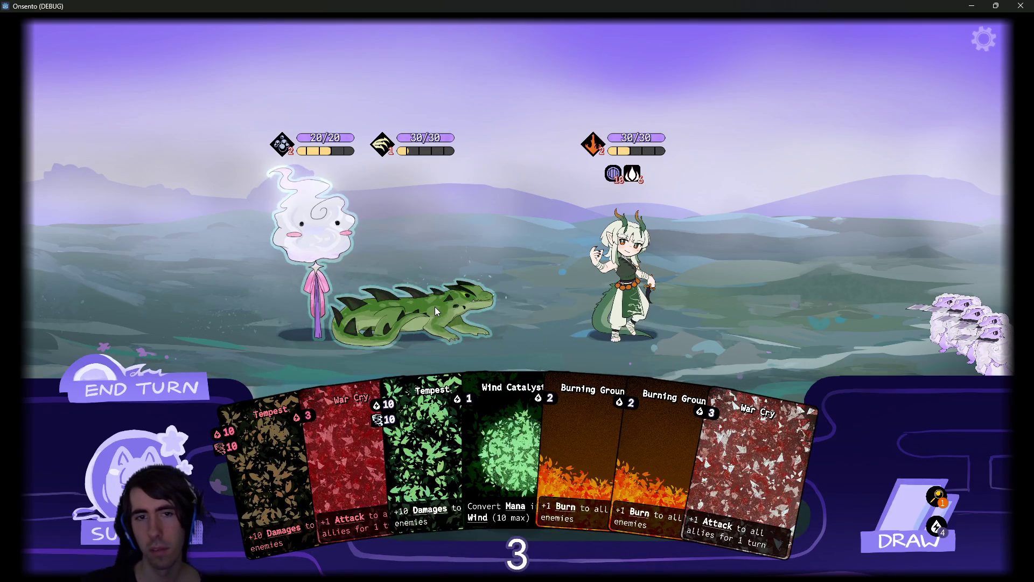
left_click_drag(662, 457, 433, 323)
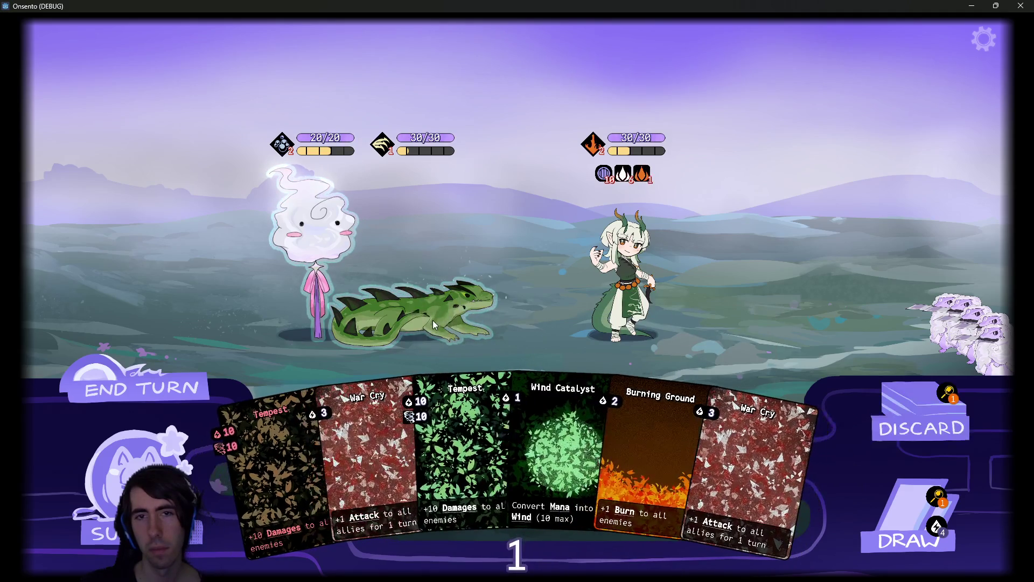
left_click(1019, 6)
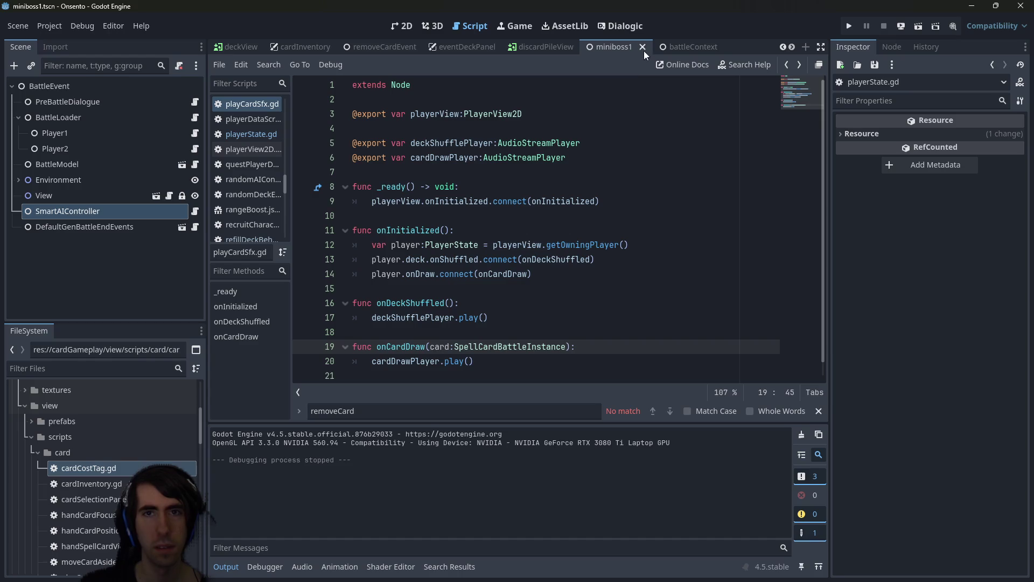
In playerView2D, duplicate the CardDraw node and rename the copy PlayCard
scroll(649, 49, "down", 1)
left_click(624, 46)
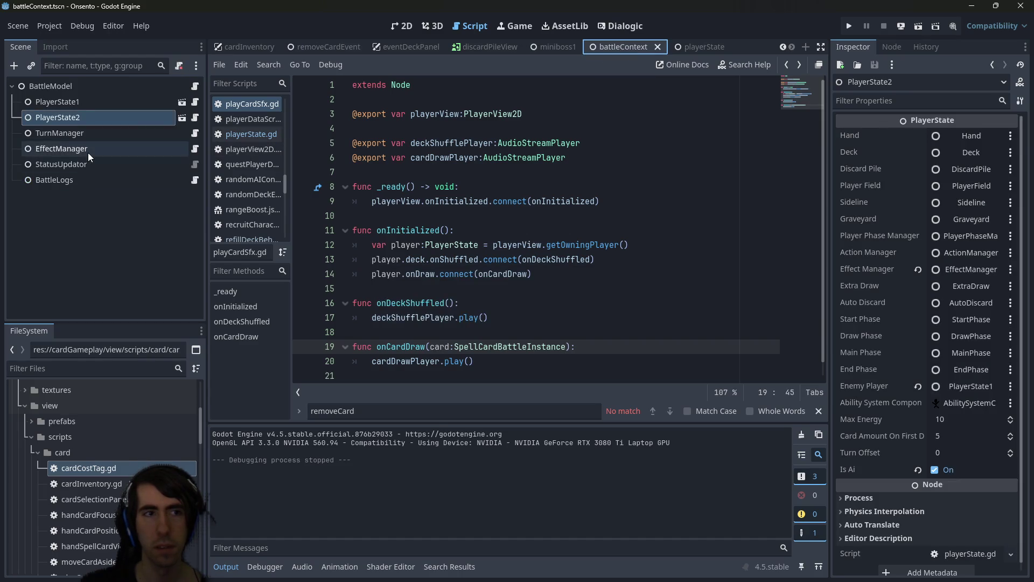
mouse_move(526, 47)
scroll(530, 46, "up", 3)
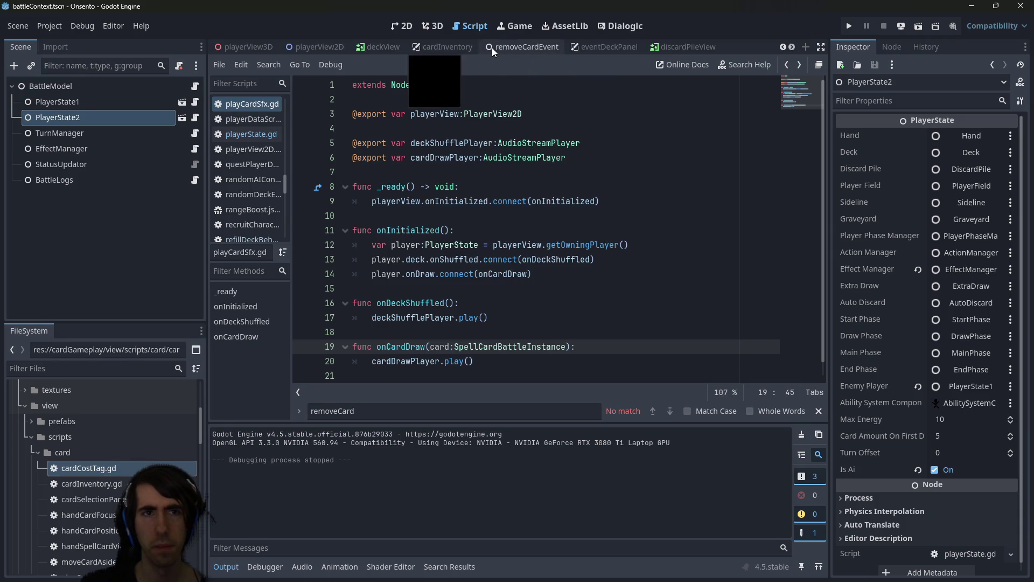
left_click(332, 46)
left_click(73, 301)
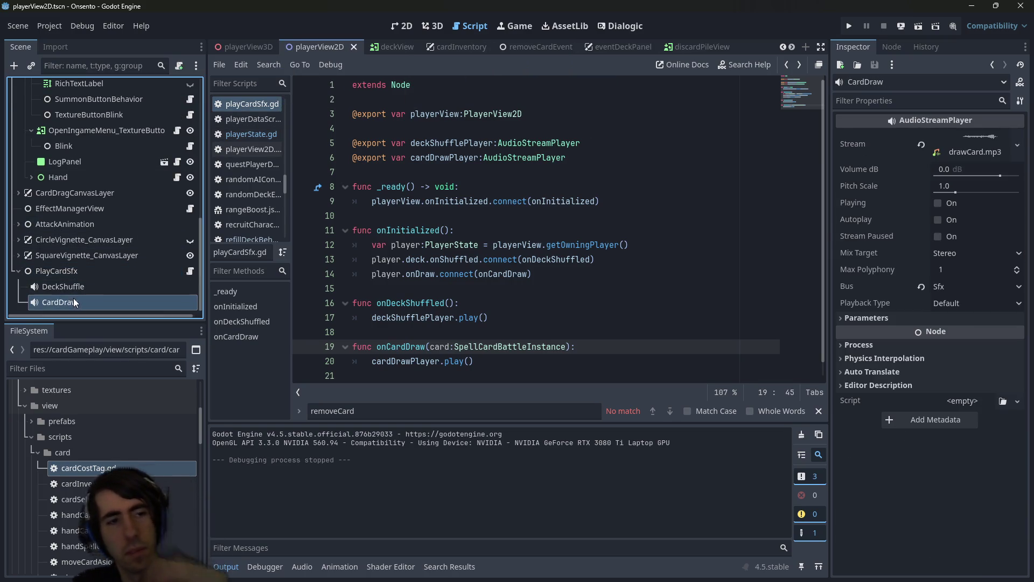
key("ctrl+d")
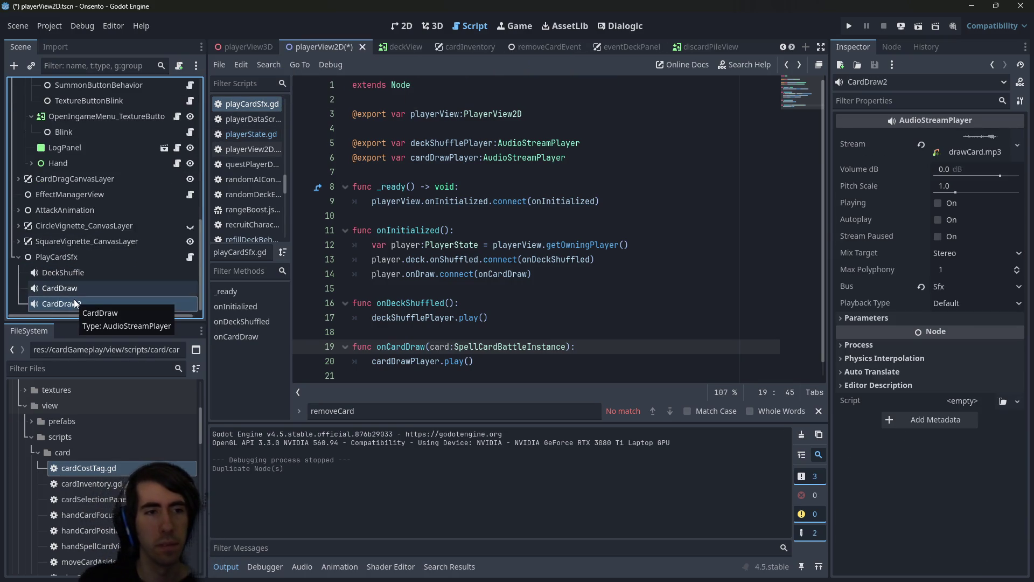
key("F2")
type("pl")
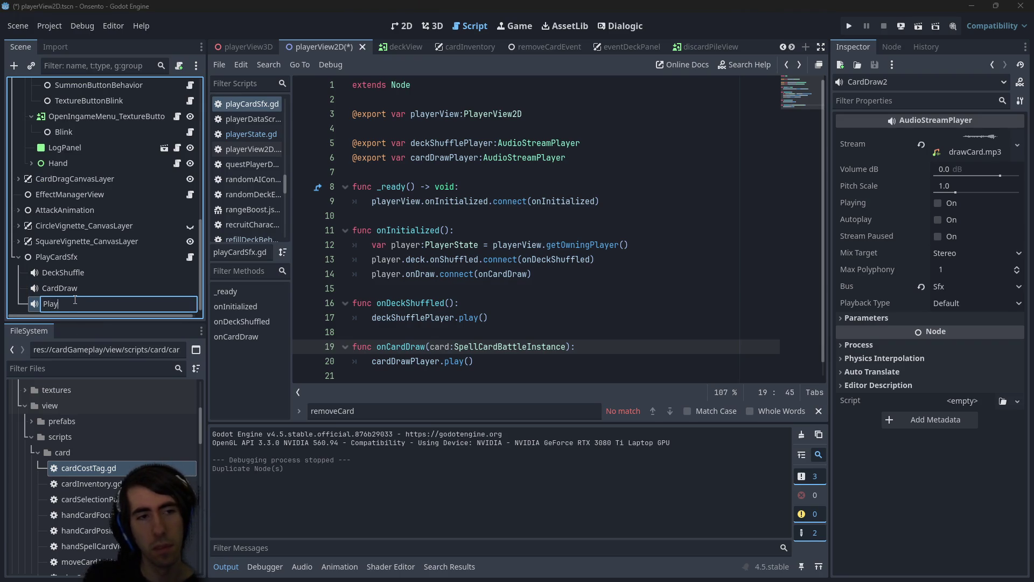
key("Return")
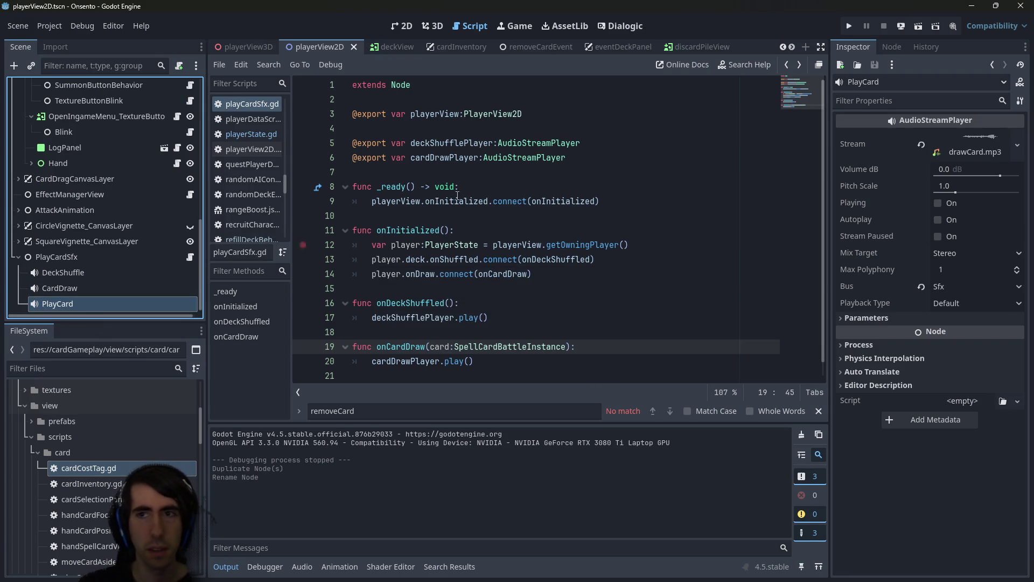
Browse FileSystem to assets/audio/sfx/cards and open playCard1.mp3's import preview
left_click(1021, 151)
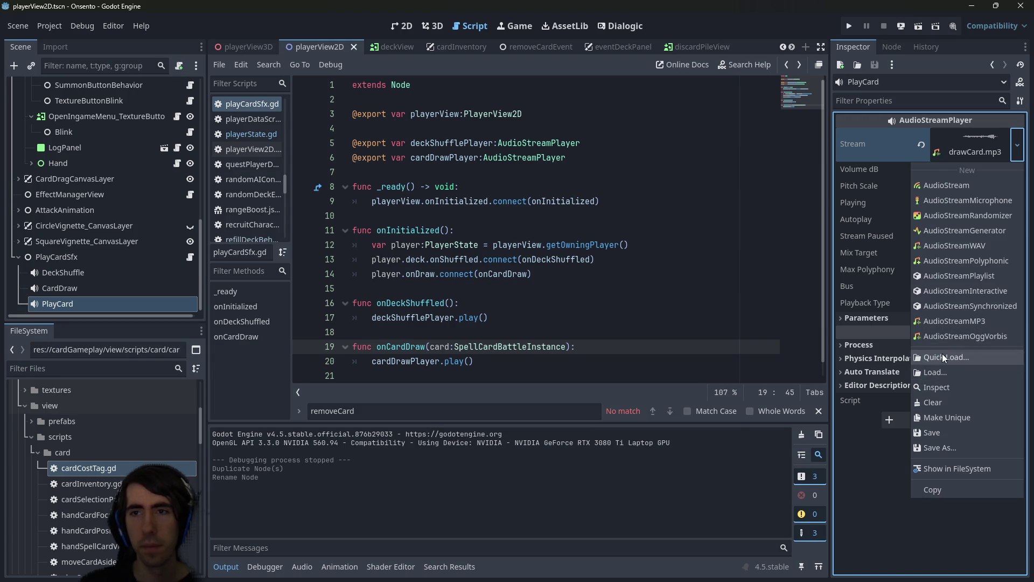
left_click(946, 359)
key("Escape")
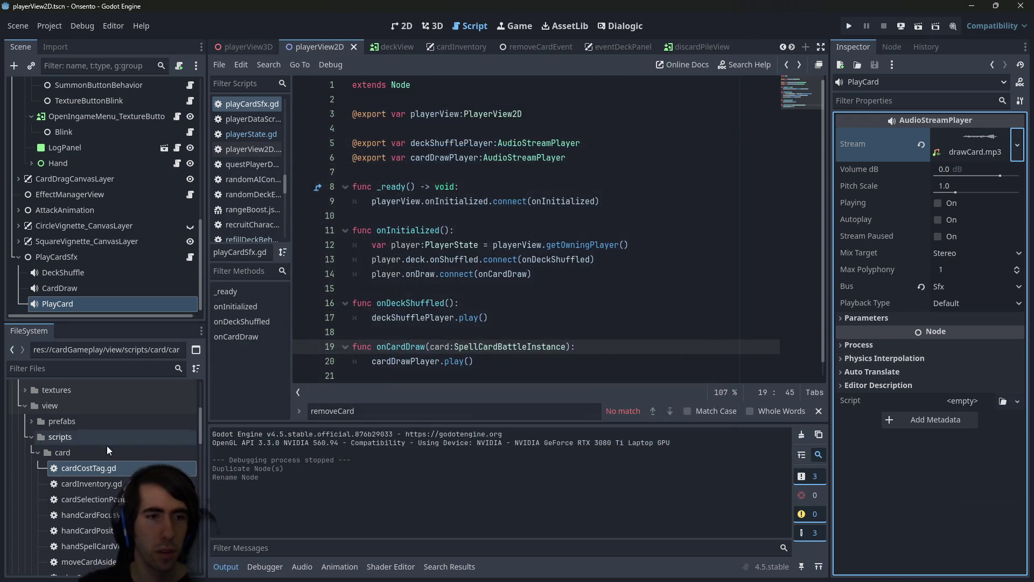
scroll(73, 426, "up", 5)
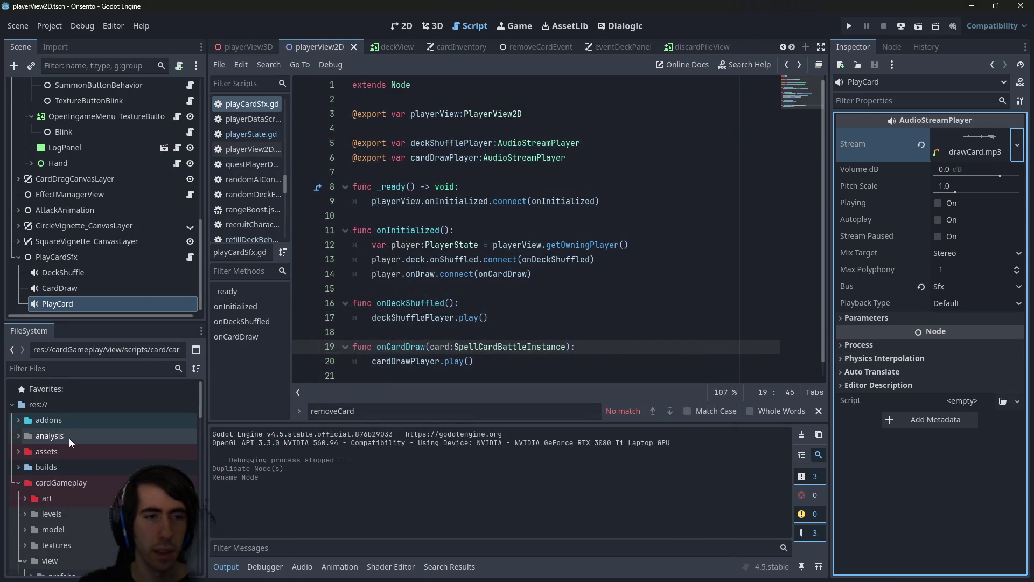
double_click(61, 451)
double_click(78, 477)
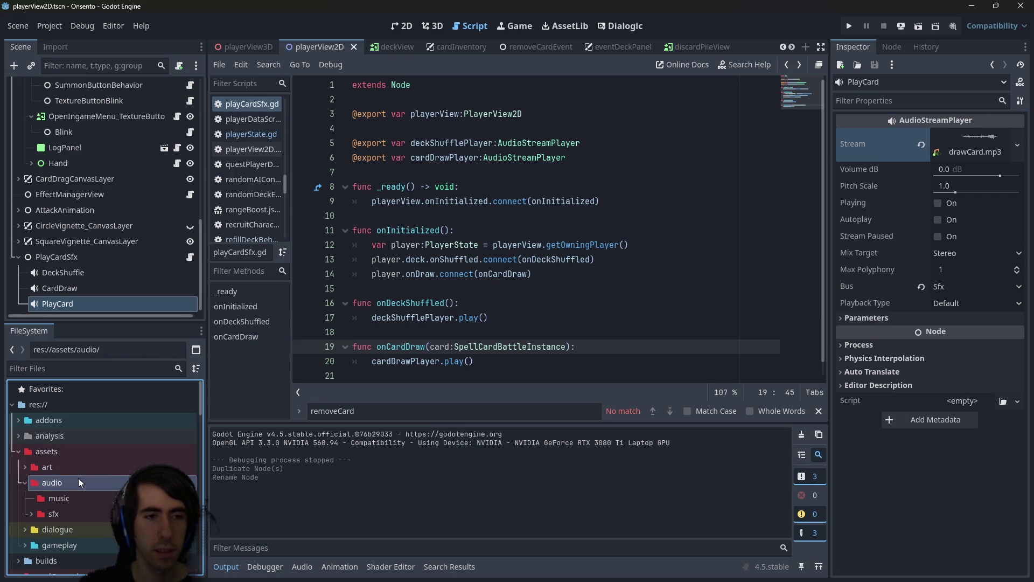
scroll(79, 463, "down", 3)
double_click(81, 441)
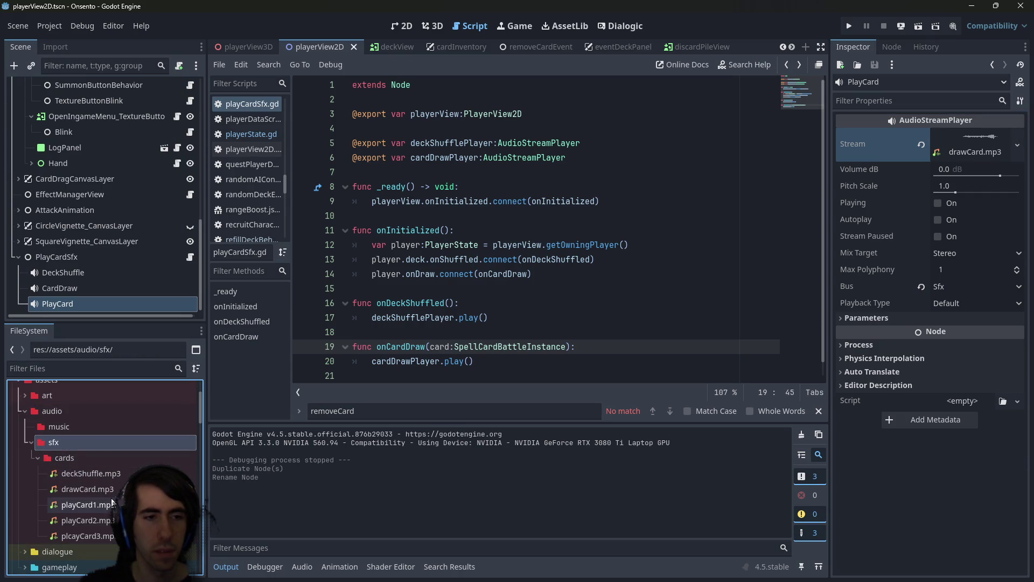
double_click(111, 502)
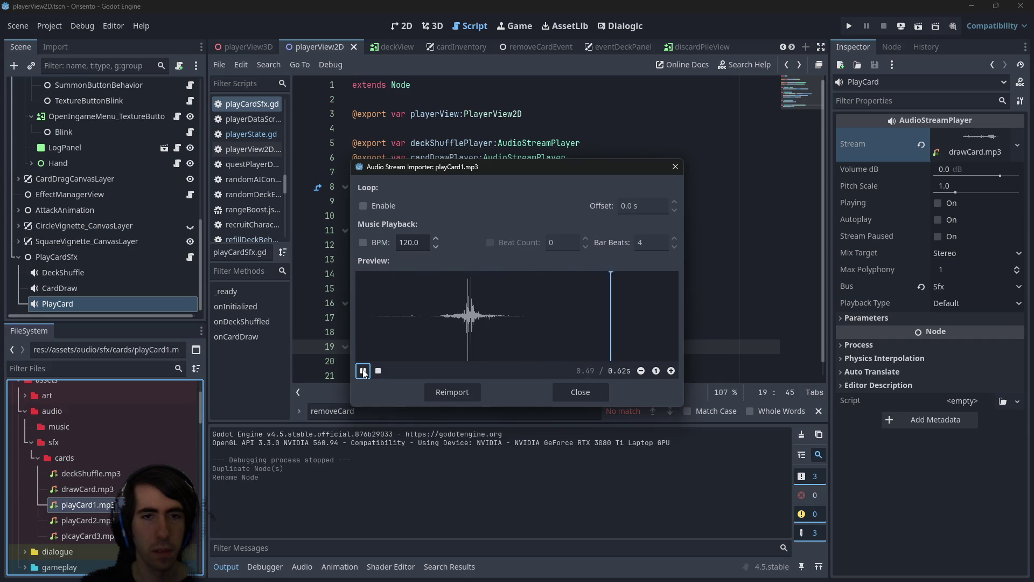
Audition playCard1.mp3, playCard2.mp3 and plcayCard3.mp3 in the Audio Stream Importer preview
left_click(363, 371)
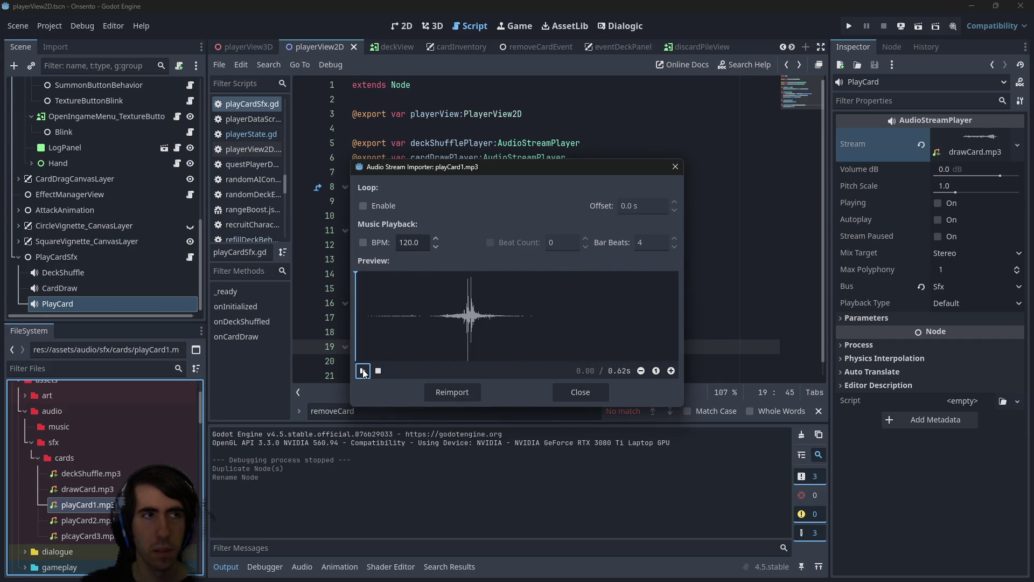
left_click(580, 391)
double_click(177, 520)
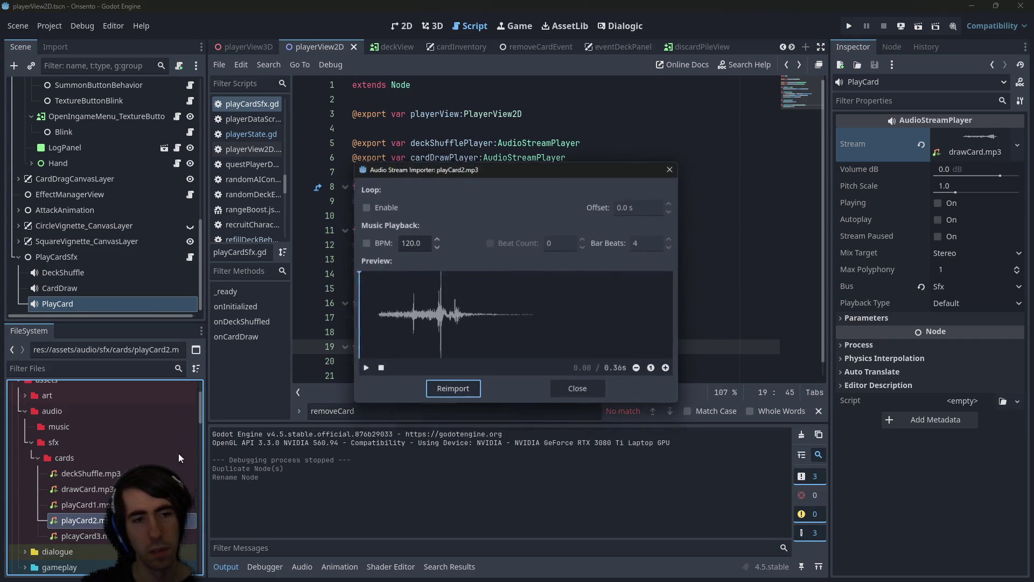
left_click(361, 373)
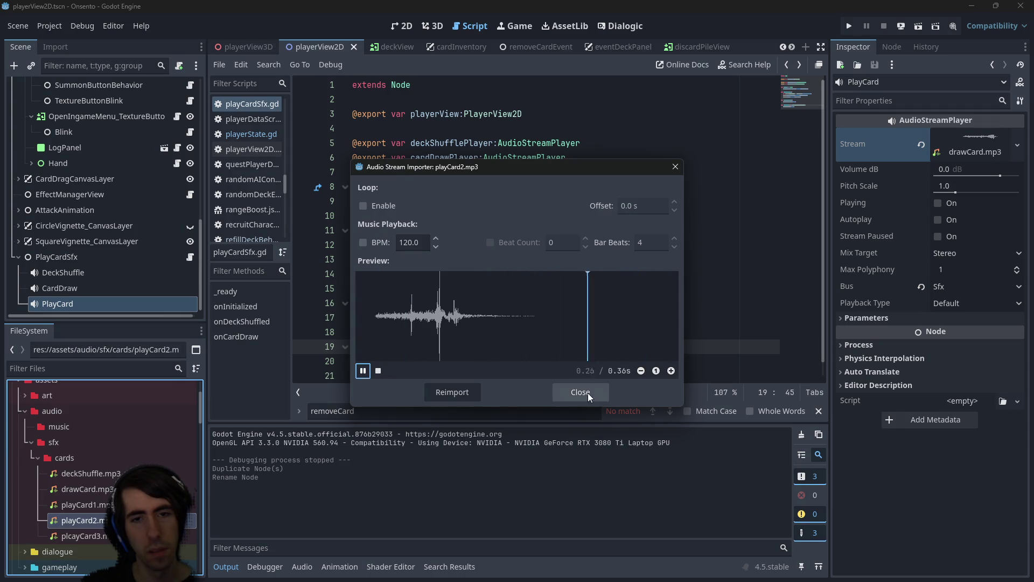
left_click(580, 391)
double_click(185, 536)
left_click(362, 371)
left_click(363, 371)
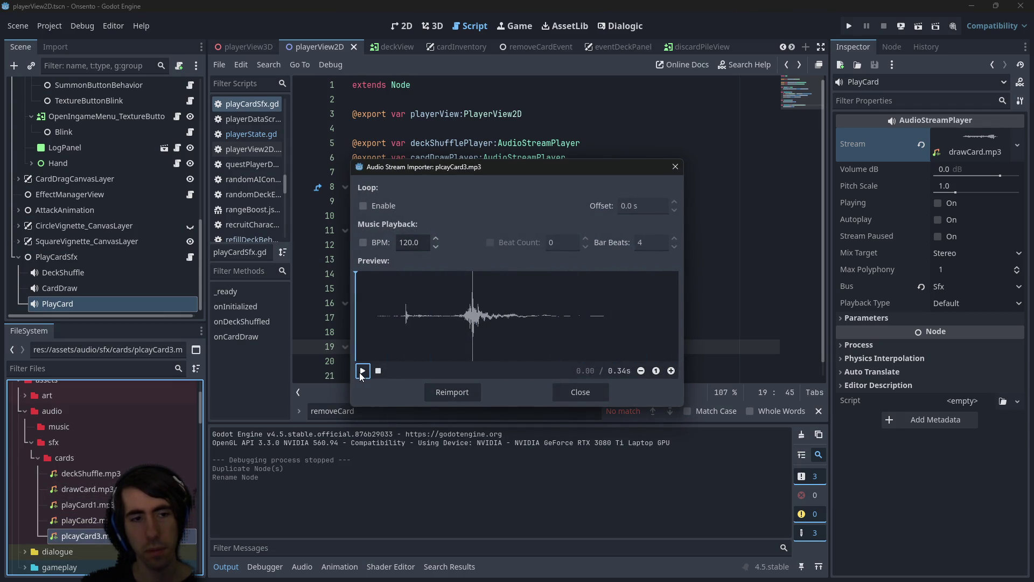
left_click(580, 391)
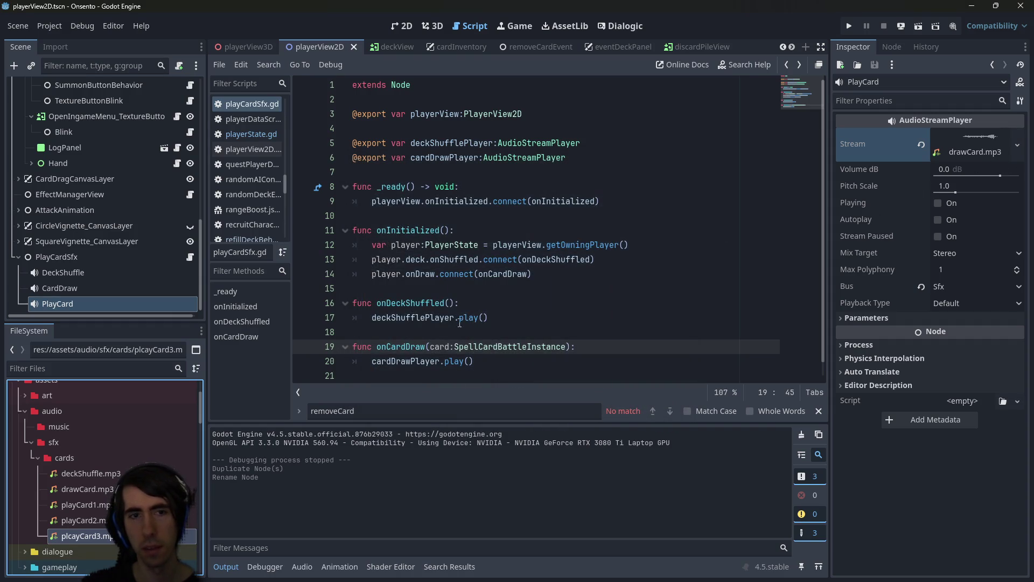
Listen to plcayCard3.mp3 several more times, then compare it with playCard1.mp3
double_click(188, 535)
left_click(362, 371)
left_click(362, 372)
left_click(362, 371)
left_click(580, 391)
double_click(86, 504)
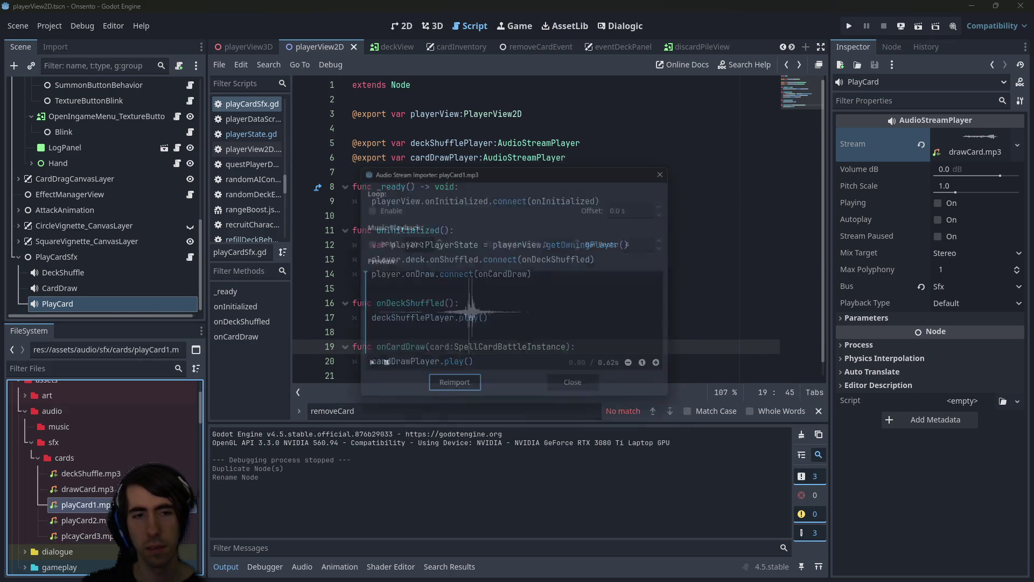
left_click(362, 371)
left_click(580, 392)
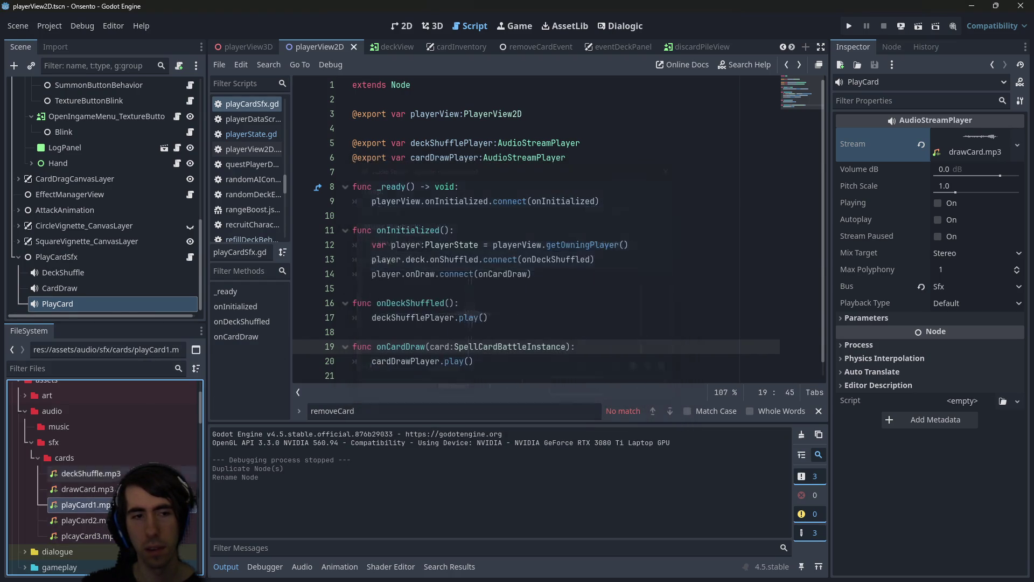
Replay playCard2.mp3 repeatedly, then hear plcayCard3.mp3 again for comparison
double_click(84, 520)
left_click(360, 372)
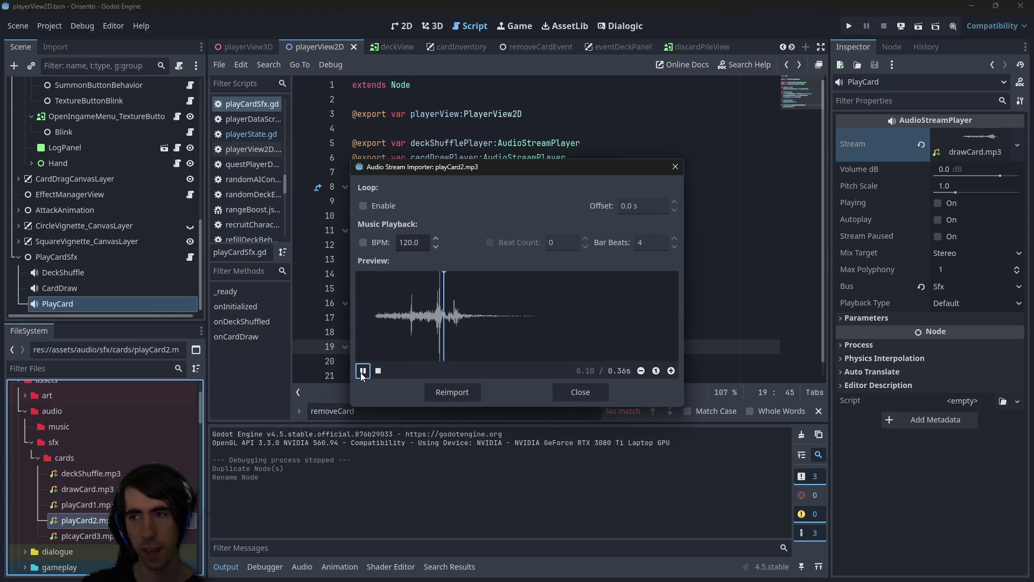
left_click(360, 375)
left_click(360, 376)
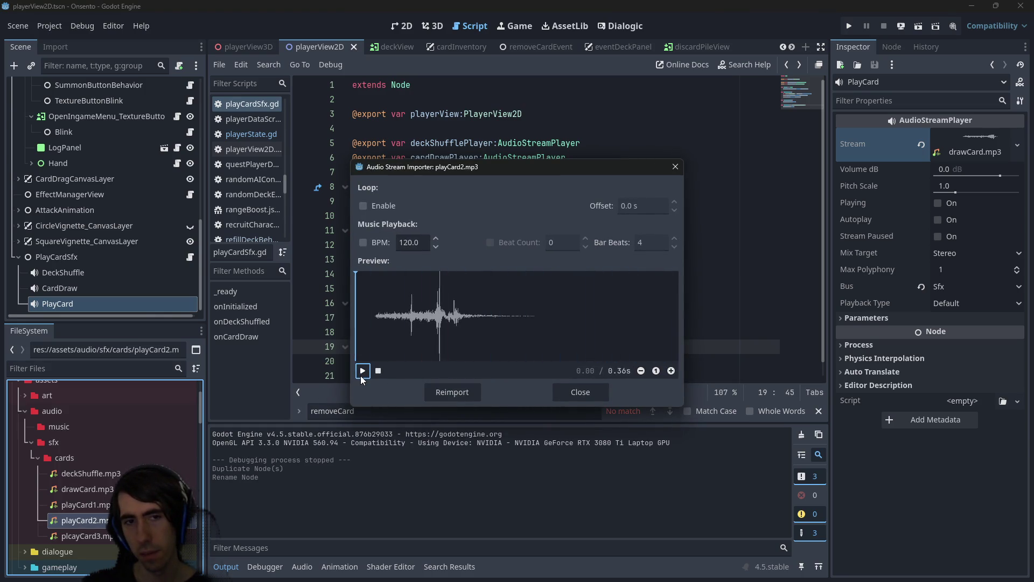
left_click(360, 376)
left_click(360, 376)
left_click(360, 376)
left_click(360, 376)
left_click(580, 392)
double_click(80, 535)
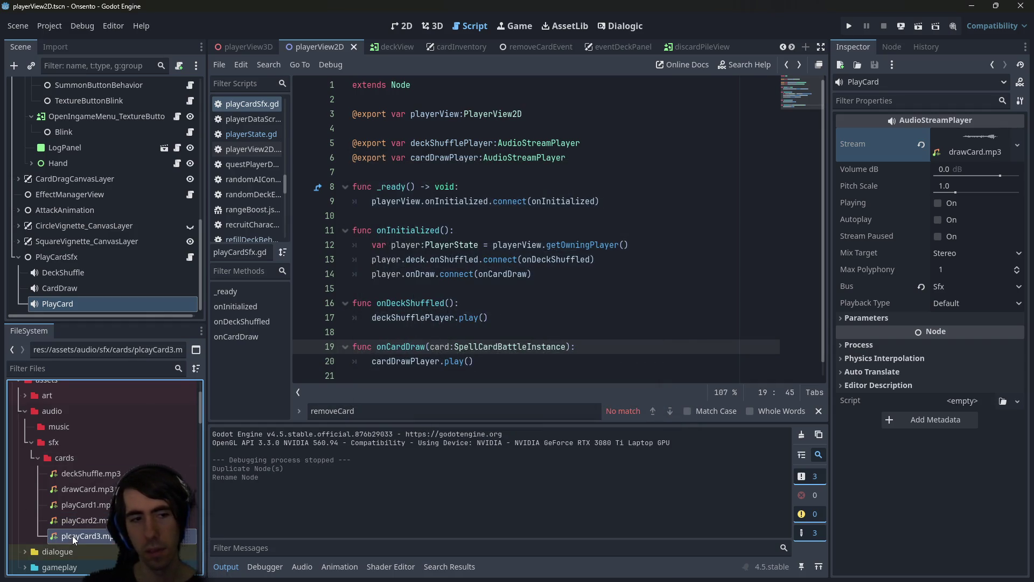
left_click(363, 373)
left_click(363, 373)
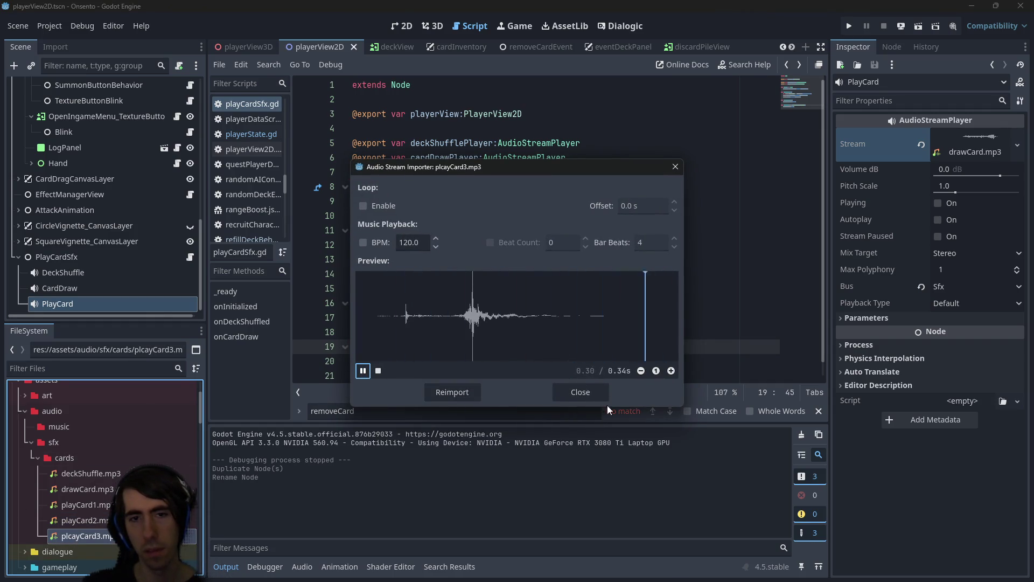
left_click(592, 396)
Recheck playCard1.mp3, then replay plcayCard3.mp3 repeatedly, seeking to 0.10s
double_click(86, 504)
left_click(364, 370)
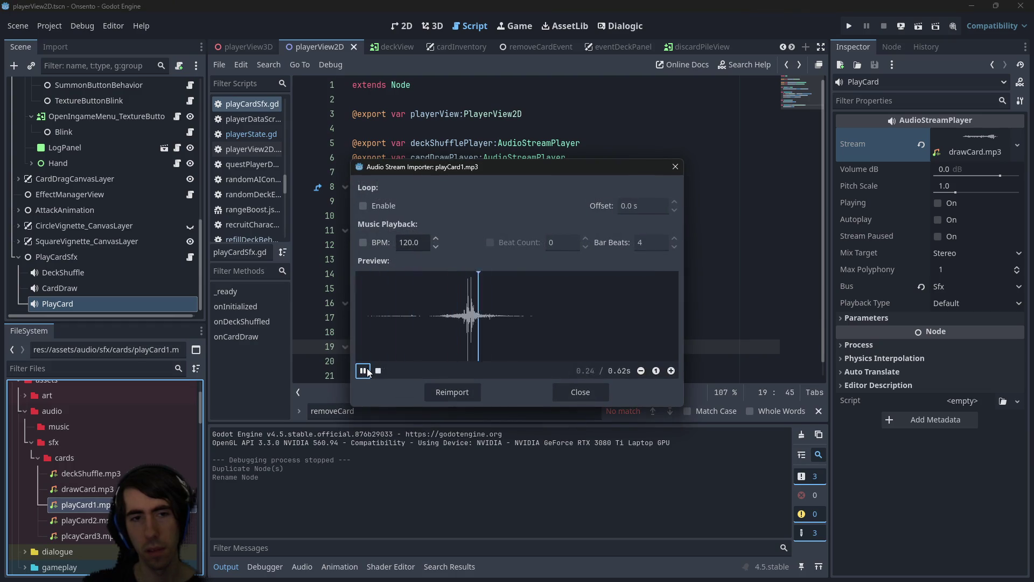
left_click(580, 391)
double_click(81, 535)
left_click(362, 374)
left_click(360, 376)
left_click(360, 377)
left_click(361, 377)
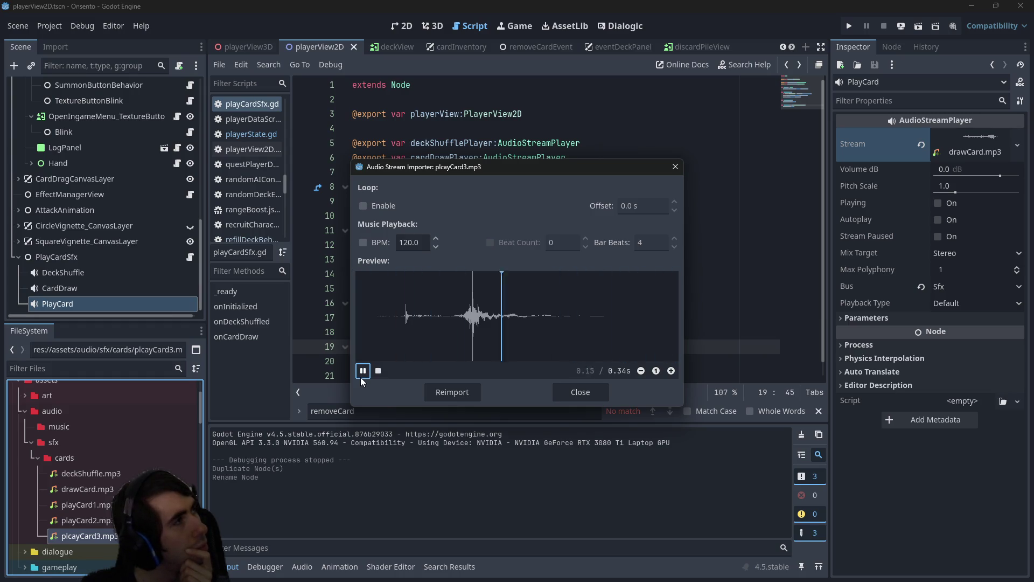
left_click(360, 377)
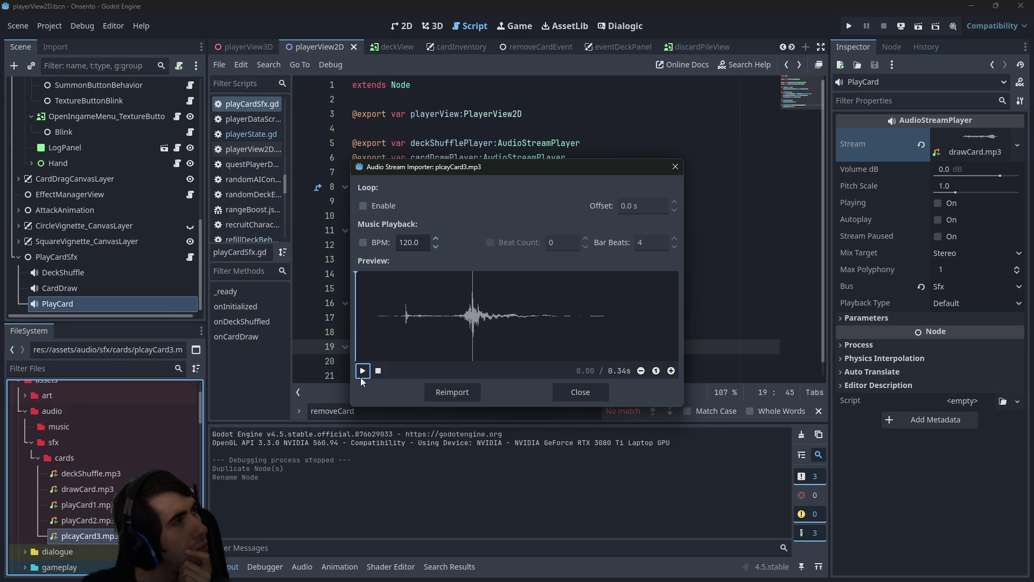
left_click(360, 377)
left_click(360, 377)
left_click(360, 377)
left_click(360, 376)
left_click(360, 377)
left_click(360, 377)
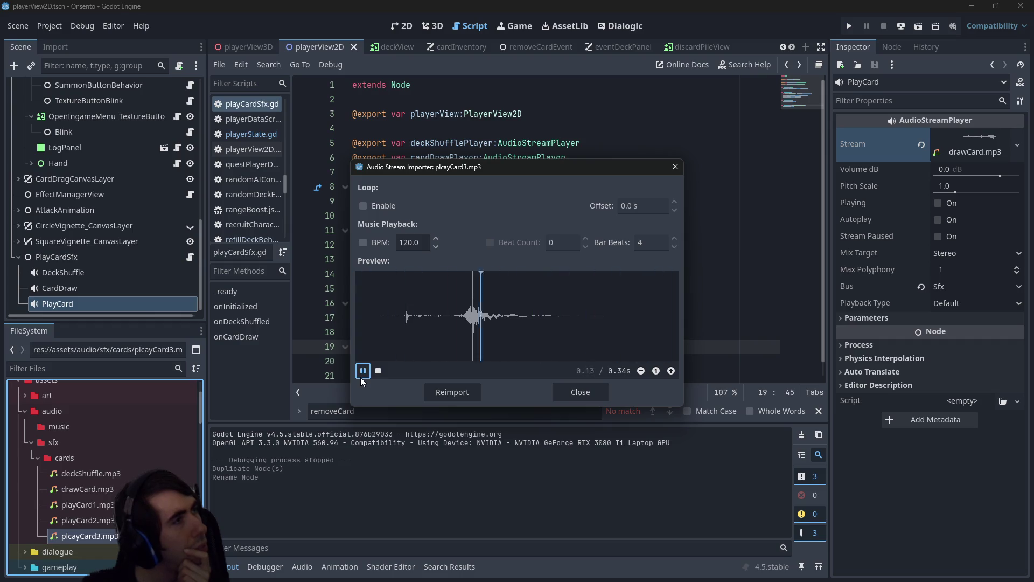
left_click(451, 314)
left_click(361, 370)
Test Loop on plcayCard3.mp3, turn it back off, close the preview and return to the browser
left_click(378, 207)
left_click(360, 371)
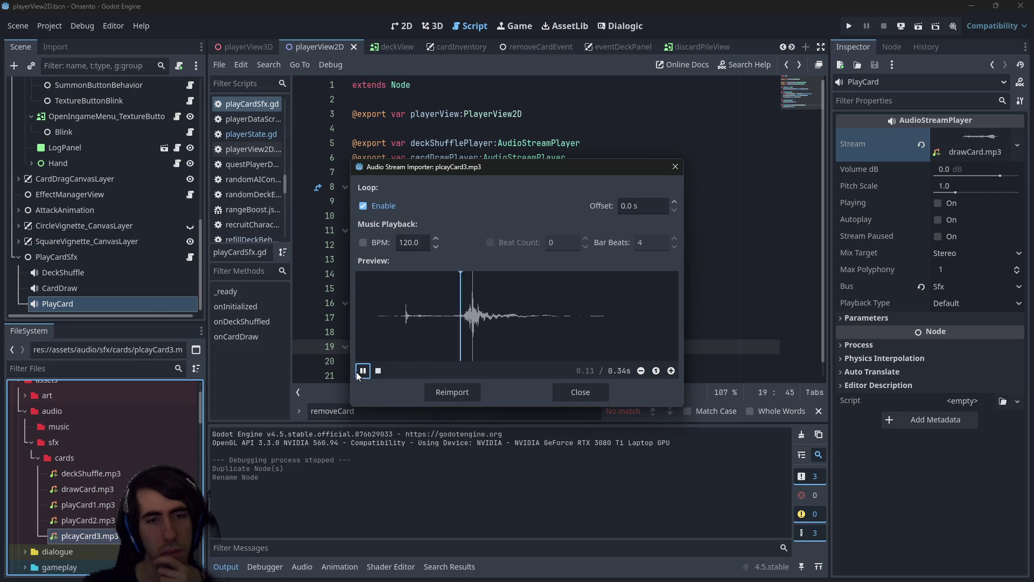
left_click(357, 371)
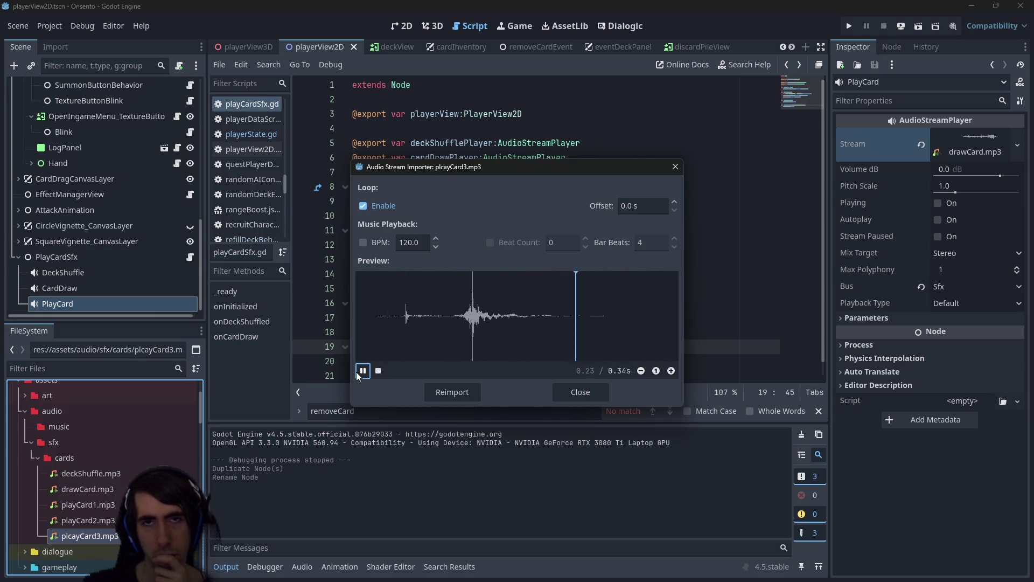
left_click(364, 206)
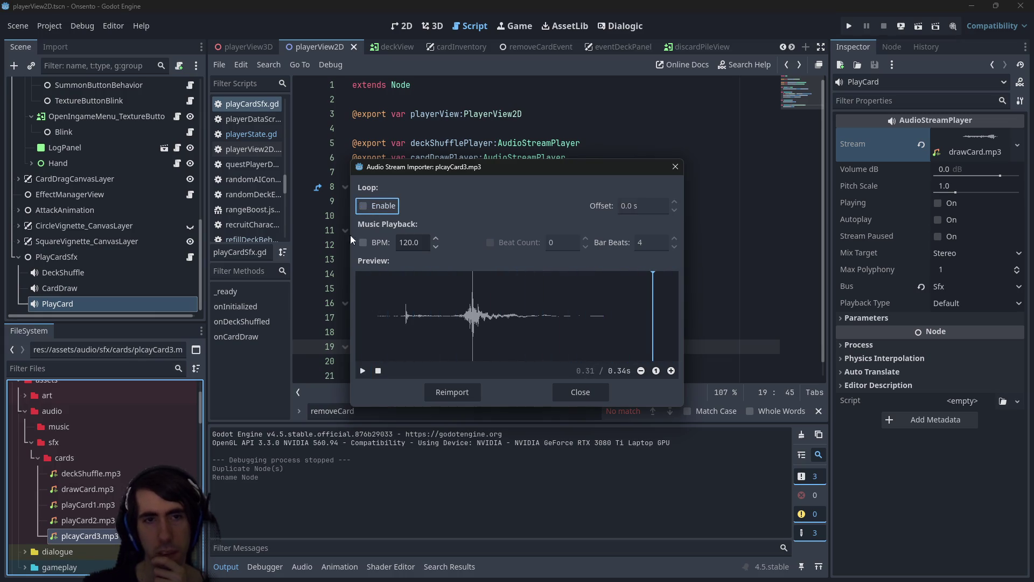
left_click(588, 393)
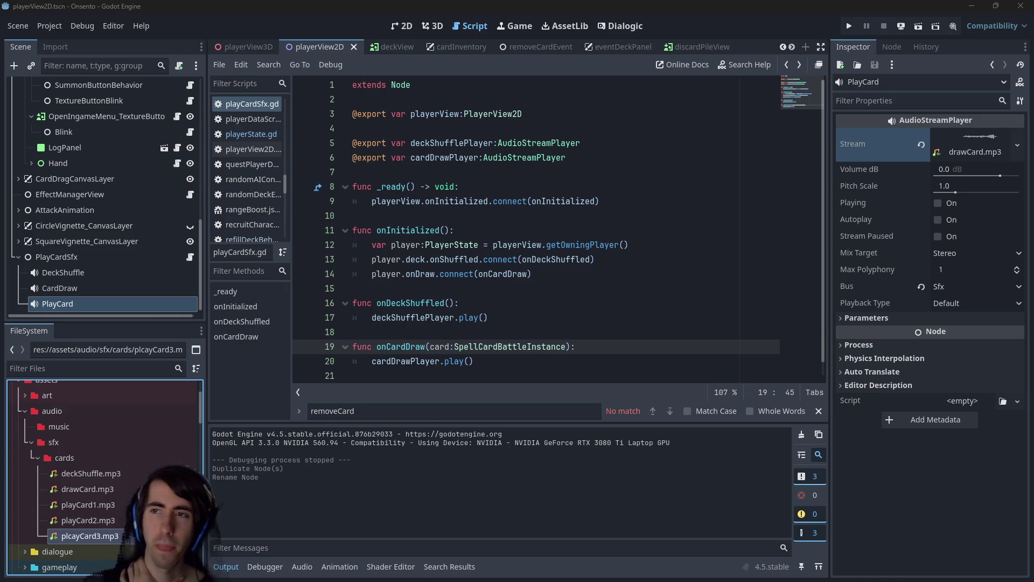
key("alt+Tab")
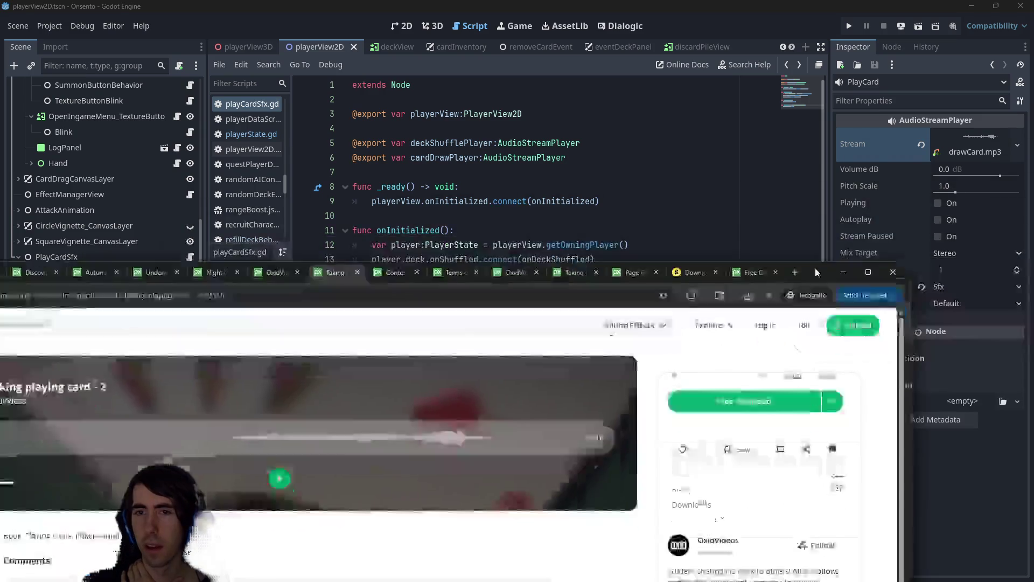
Browse the creator's profile tab, then return to the card sound effects results tab
left_click(403, 9)
left_click(338, 11)
left_click(393, 11)
scroll(384, 302, "down", 3)
scroll(384, 305, "down", 5)
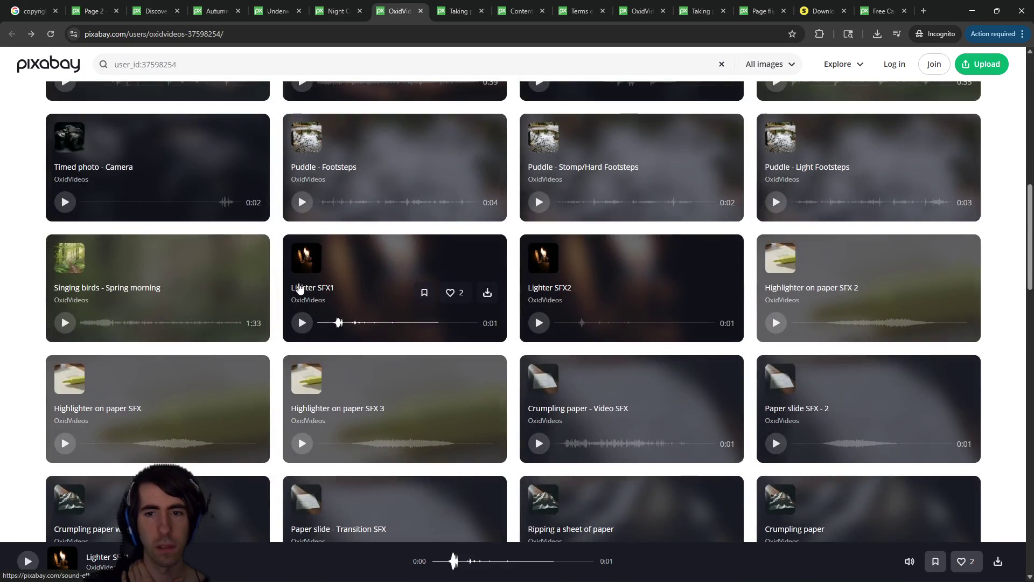
left_click(278, 11)
left_click(215, 10)
left_click(156, 10)
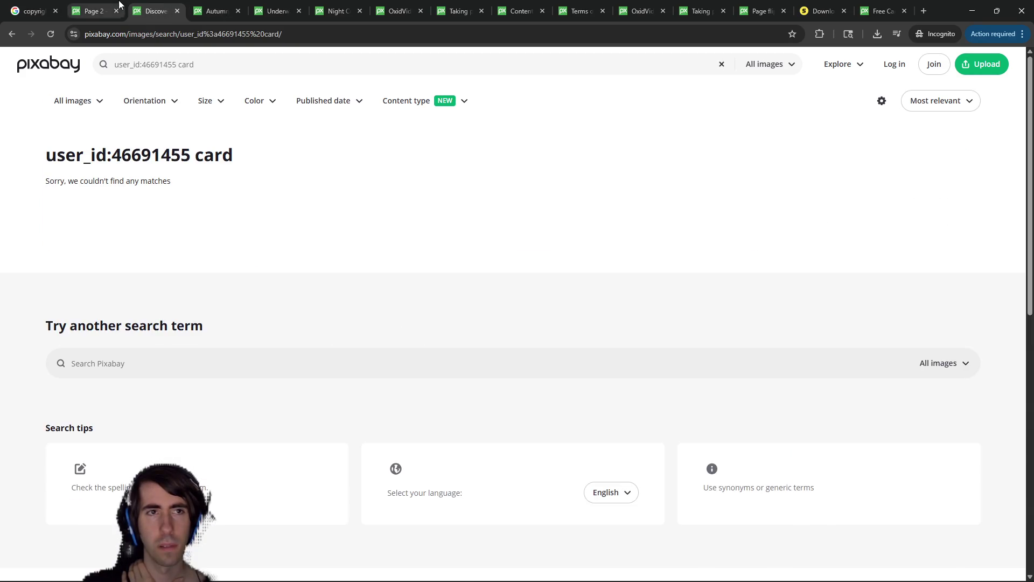
left_click(120, 5)
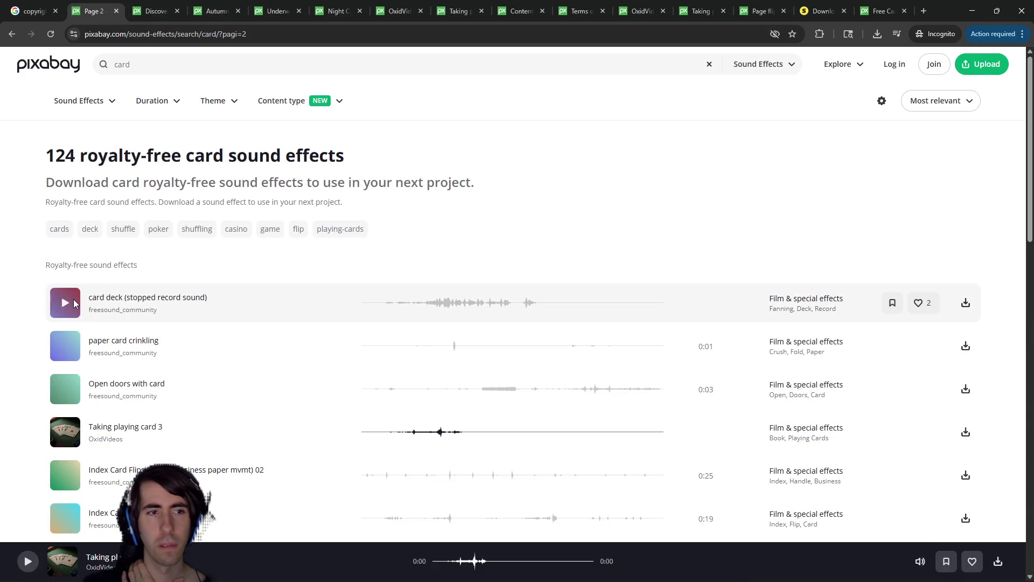
Play the card deck, Open doors with card and paper crinkling clips, then return to the first results page
left_click(74, 304)
left_click(61, 401)
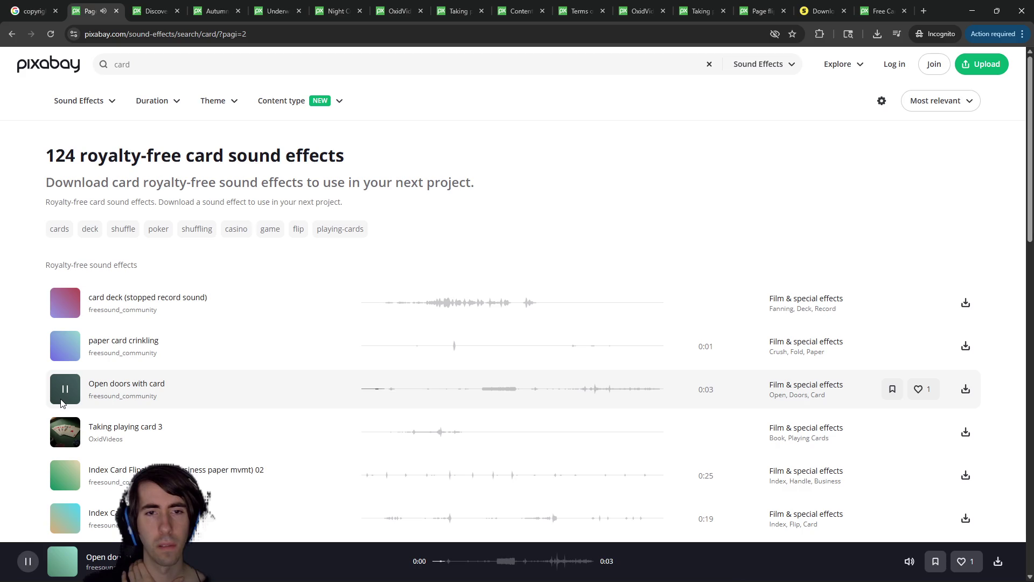
left_click(65, 346)
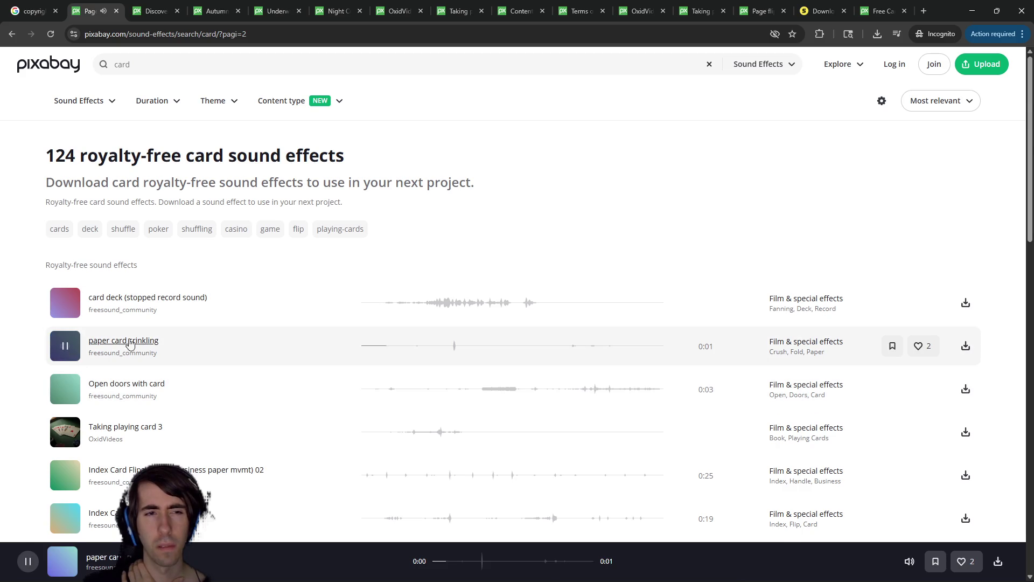
scroll(179, 373, "down", 5)
scroll(179, 372, "down", 10)
scroll(439, 394, "up", 13)
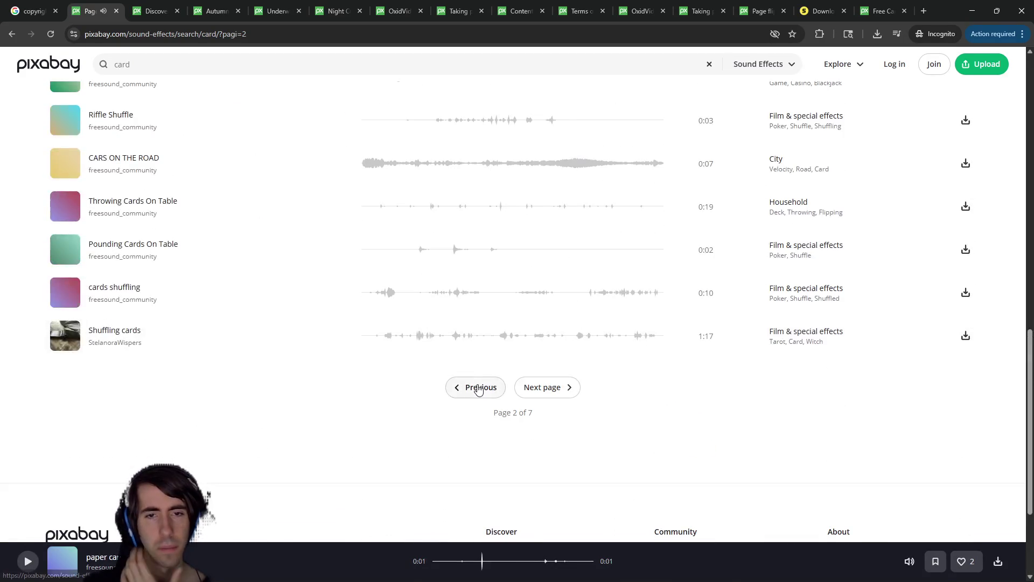
key("alt+Left")
Audition Card Sounds, CARD SHUFFLE, Riffle Card Shuffle, card mixing and light card clips
left_click(64, 305)
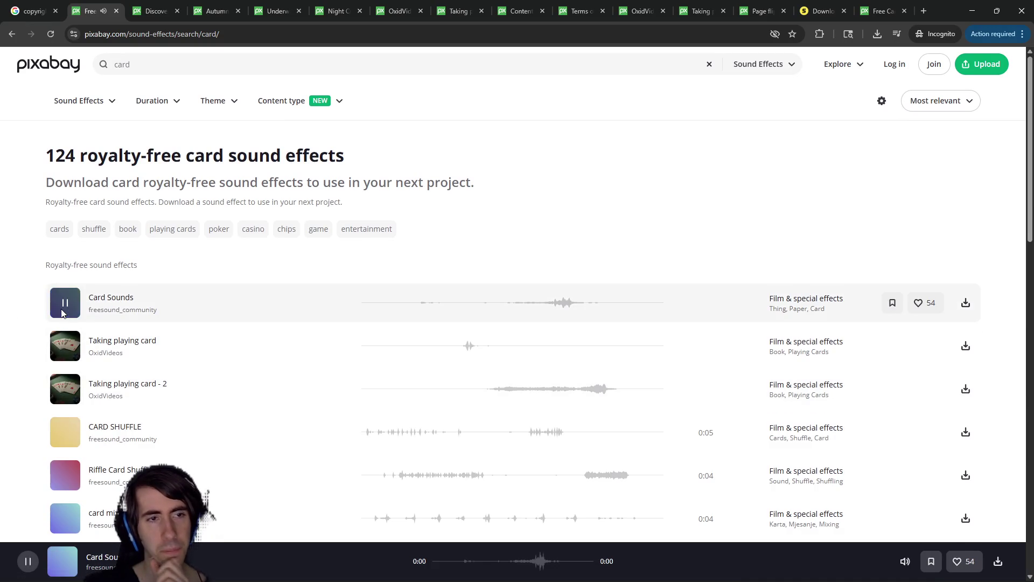
left_click(63, 431)
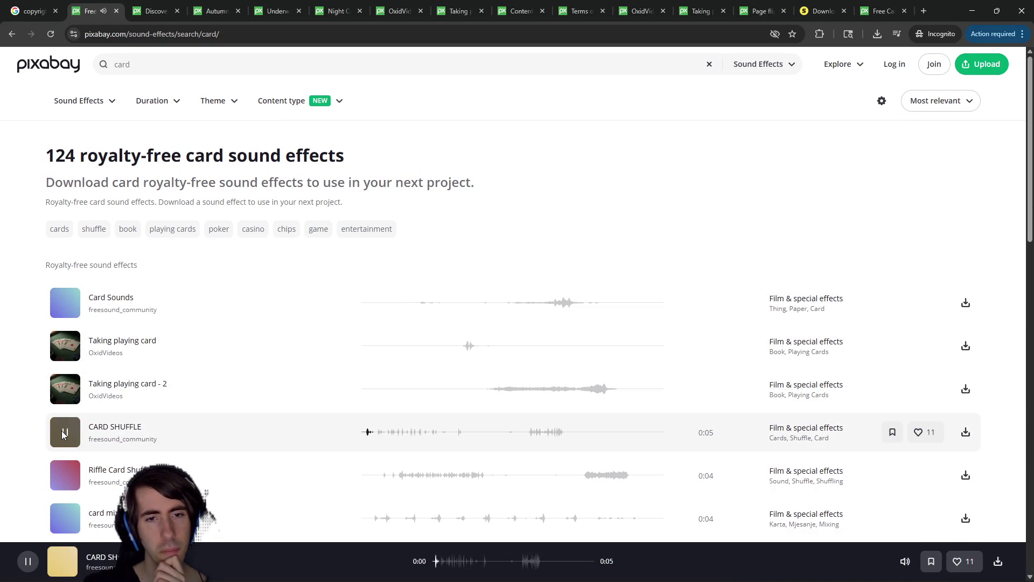
scroll(64, 430, "down", 3)
left_click(65, 313)
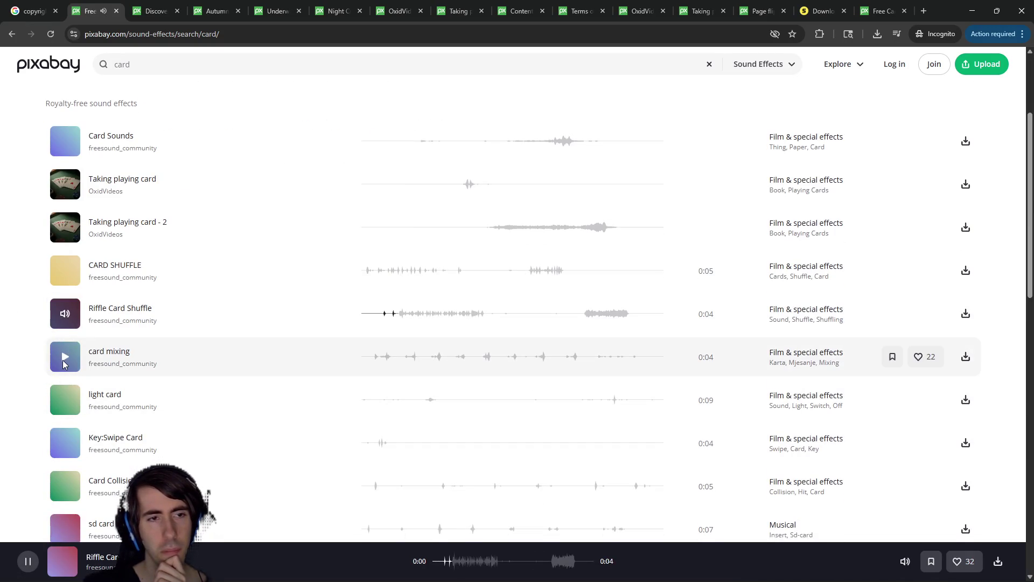
left_click(63, 358)
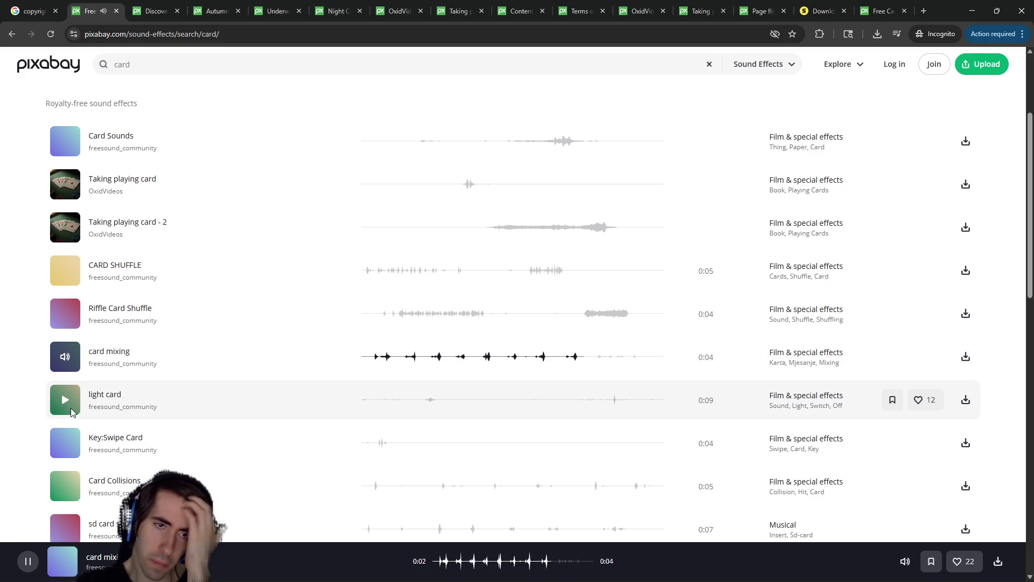
left_click(65, 401)
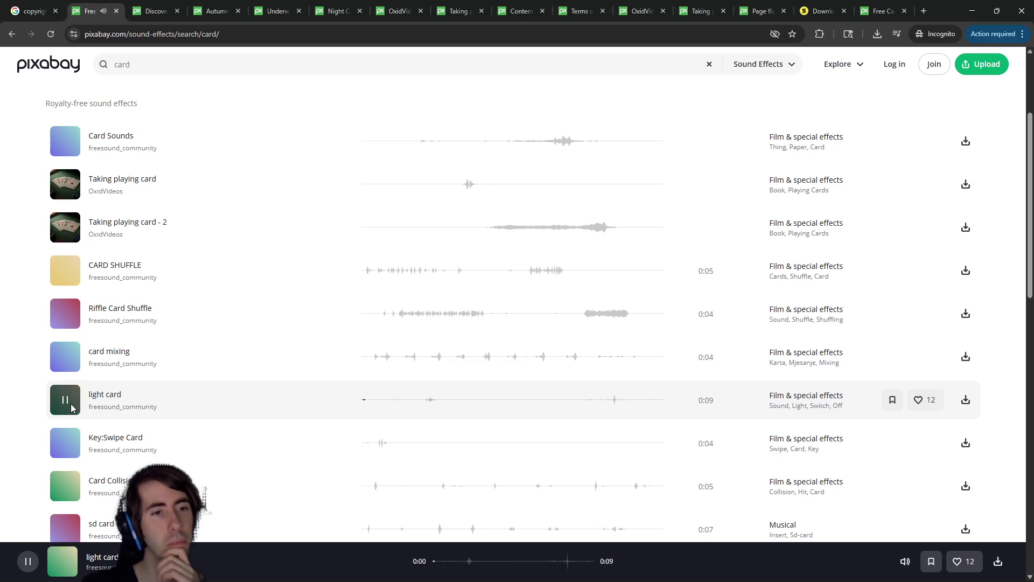
left_click(65, 356)
left_click(552, 357)
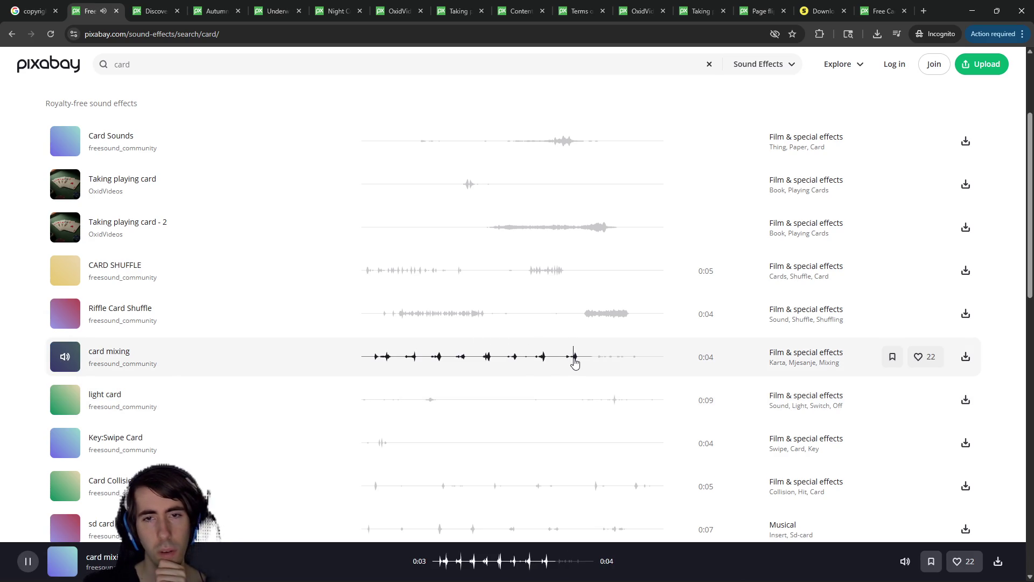
left_click(587, 364)
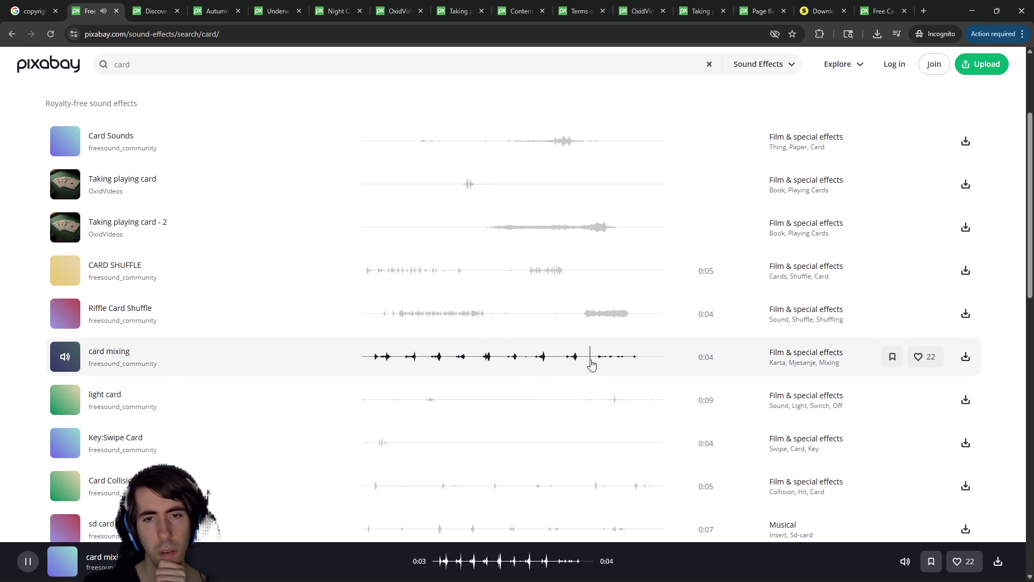
Audition the Key:Swipe Card, Card Collisions, sd card sounds and card flick clips
left_click(64, 451)
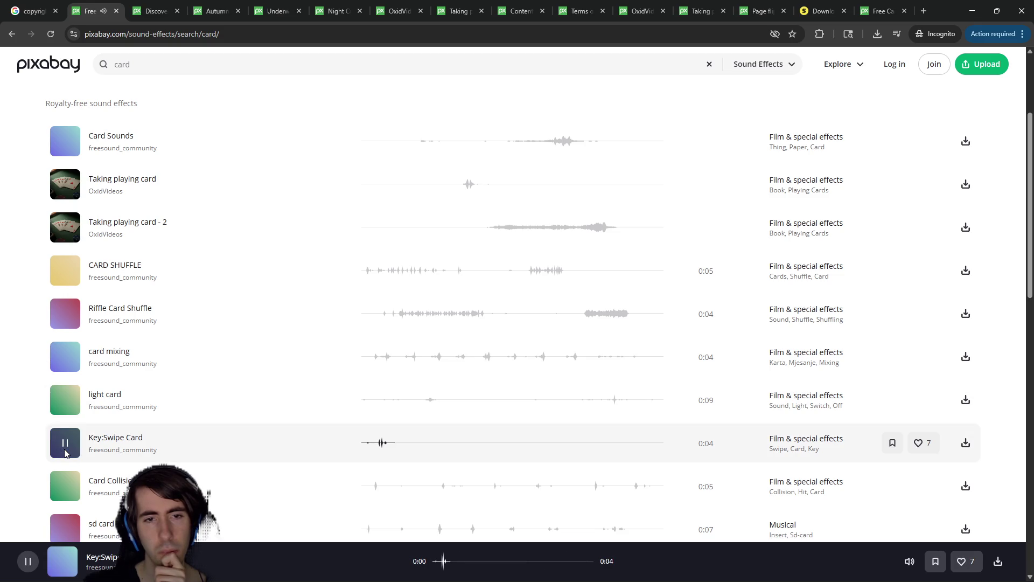
left_click(64, 486)
scroll(65, 441, "down", 3)
left_click(64, 370)
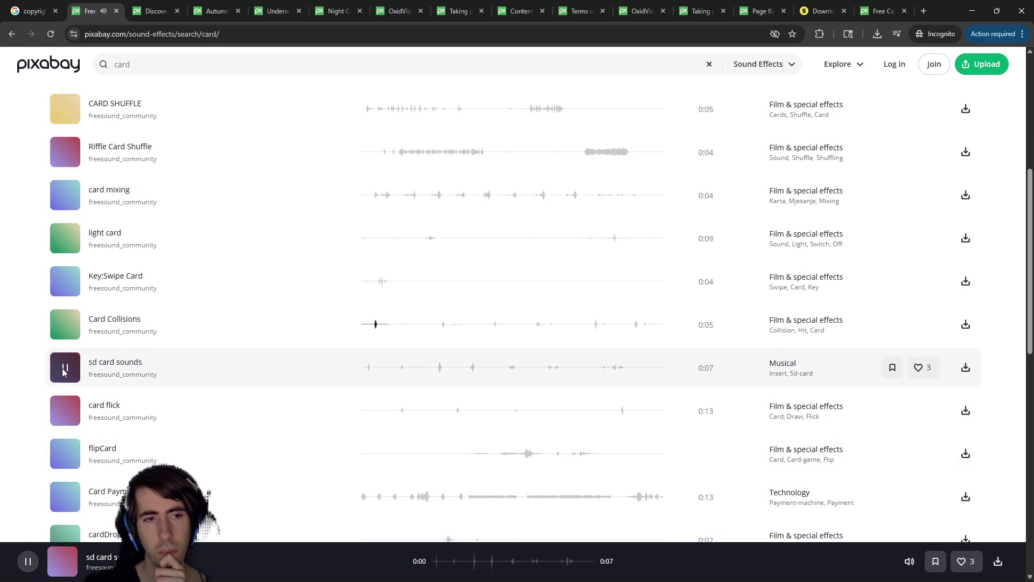
scroll(67, 364, "down", 1)
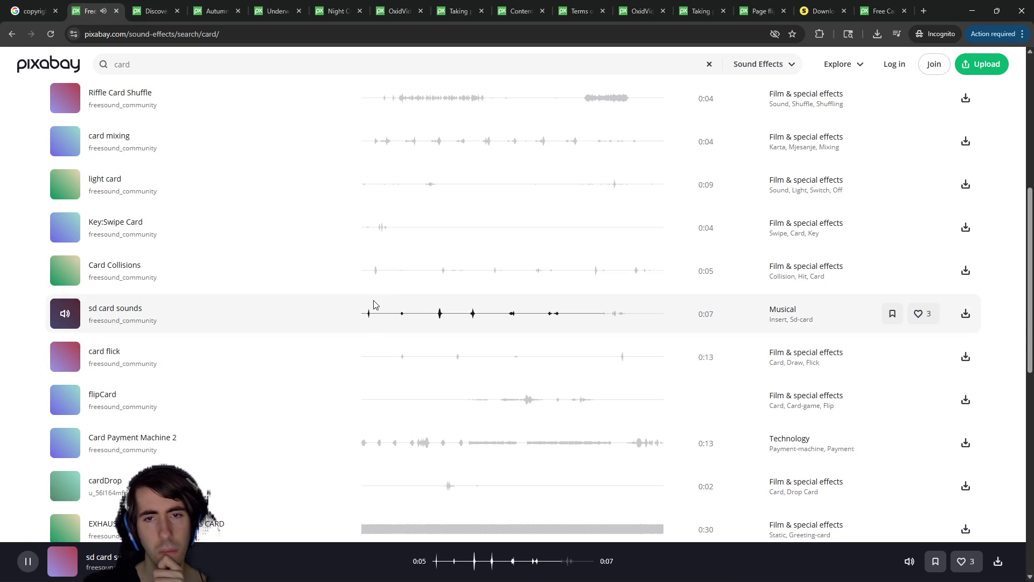
left_click(71, 322)
left_click(71, 321)
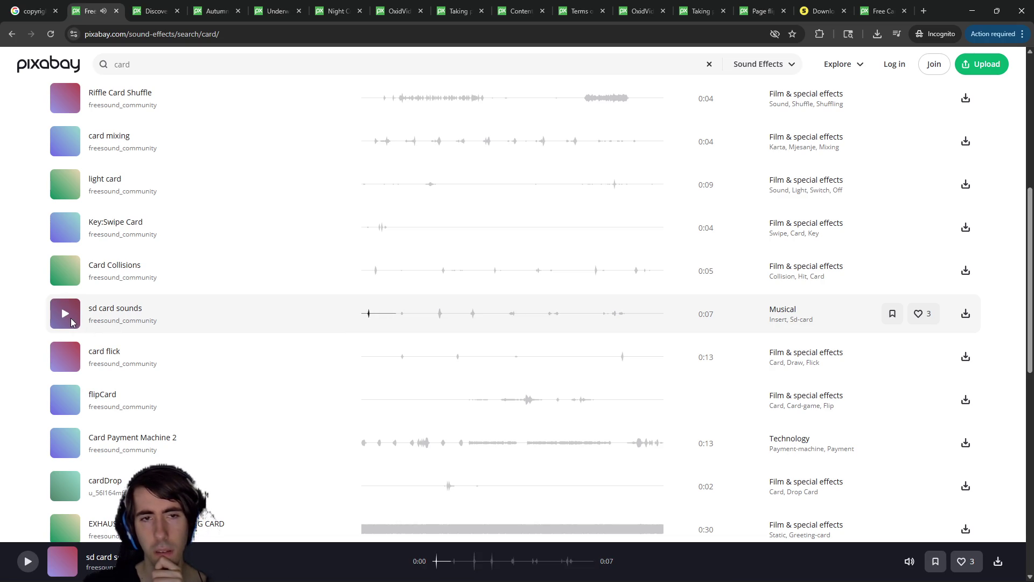
left_click(71, 322)
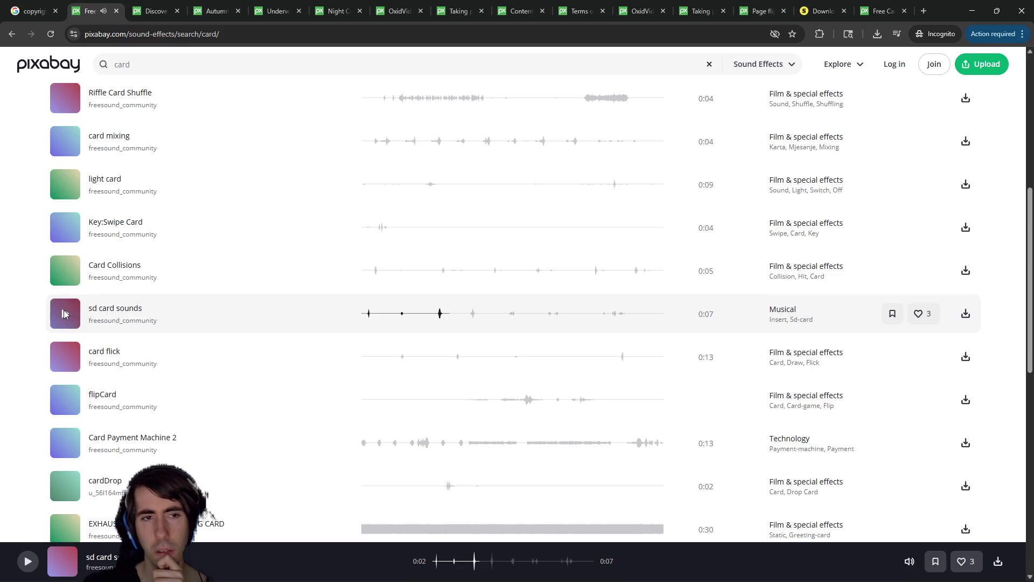
left_click(74, 362)
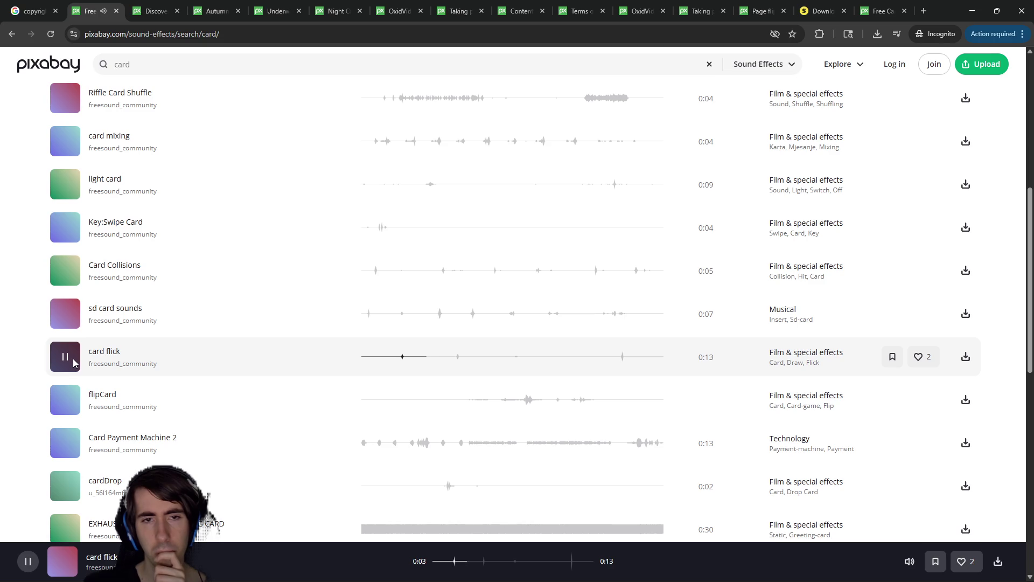
left_click(73, 361)
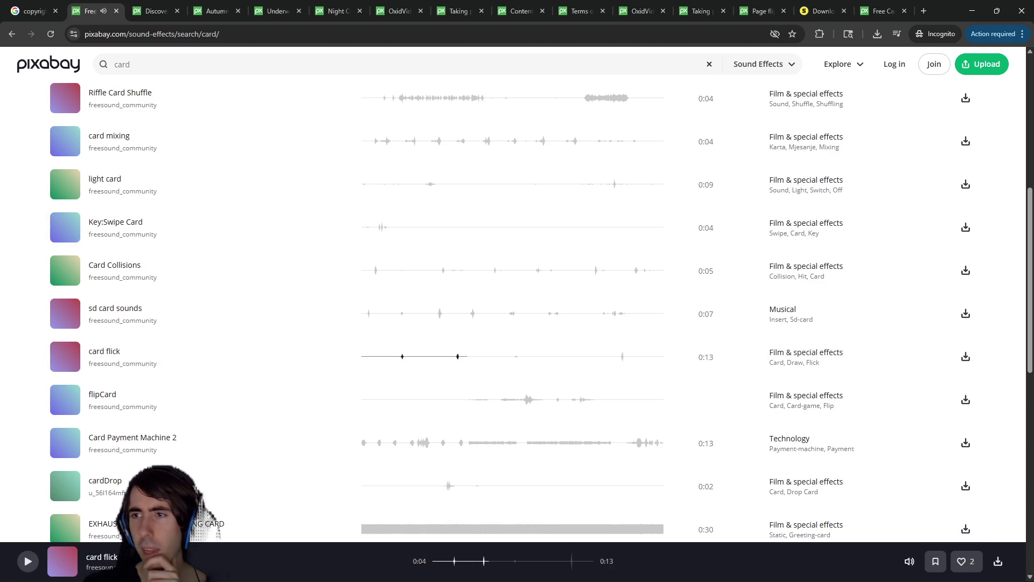
left_click(65, 357)
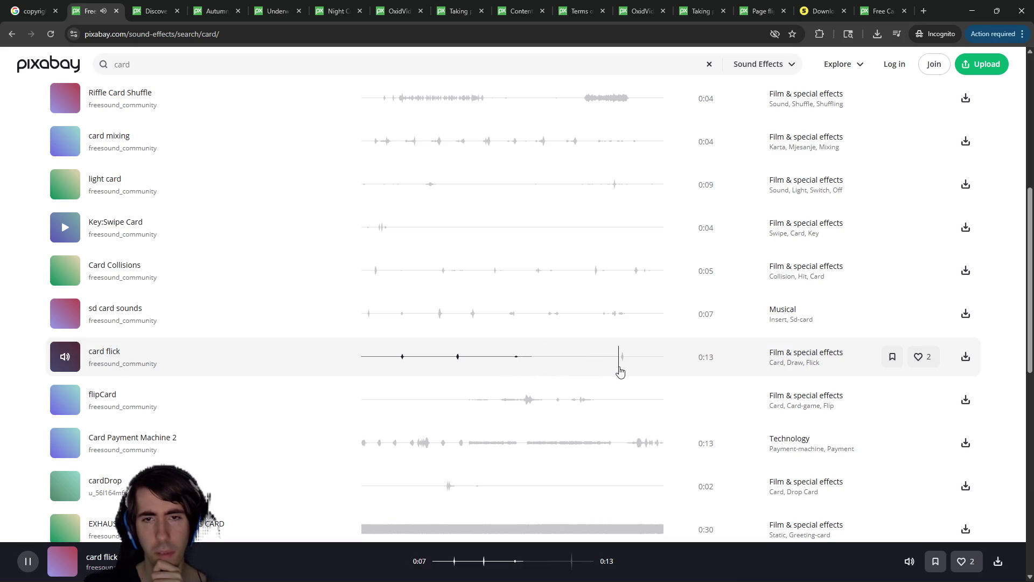
Play the flipCard and Card Payment Machine 2 previews, then select the search box
left_click(63, 402)
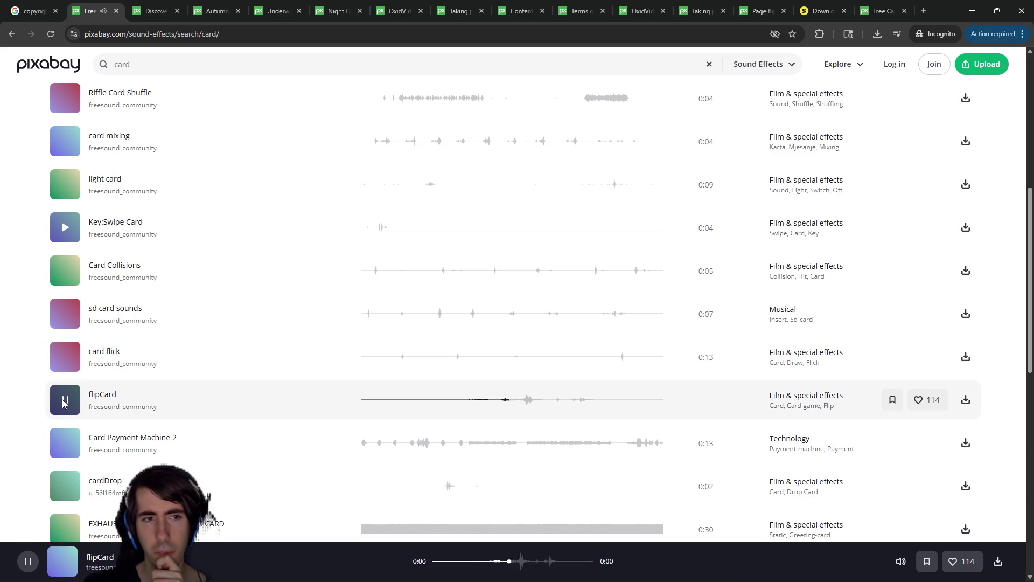
left_click(65, 442)
scroll(64, 444, "down", 3)
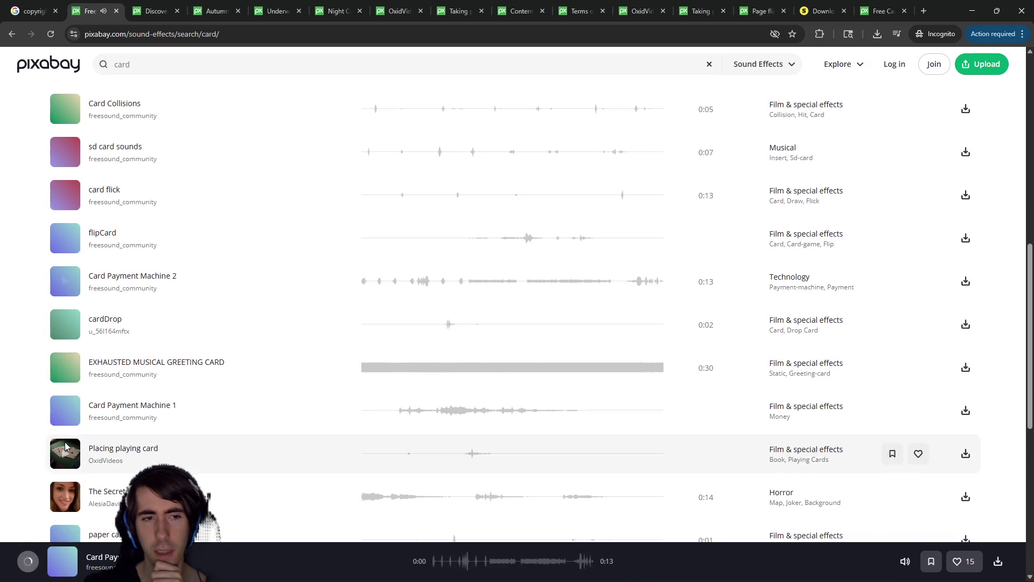
scroll(168, 427, "up", 10)
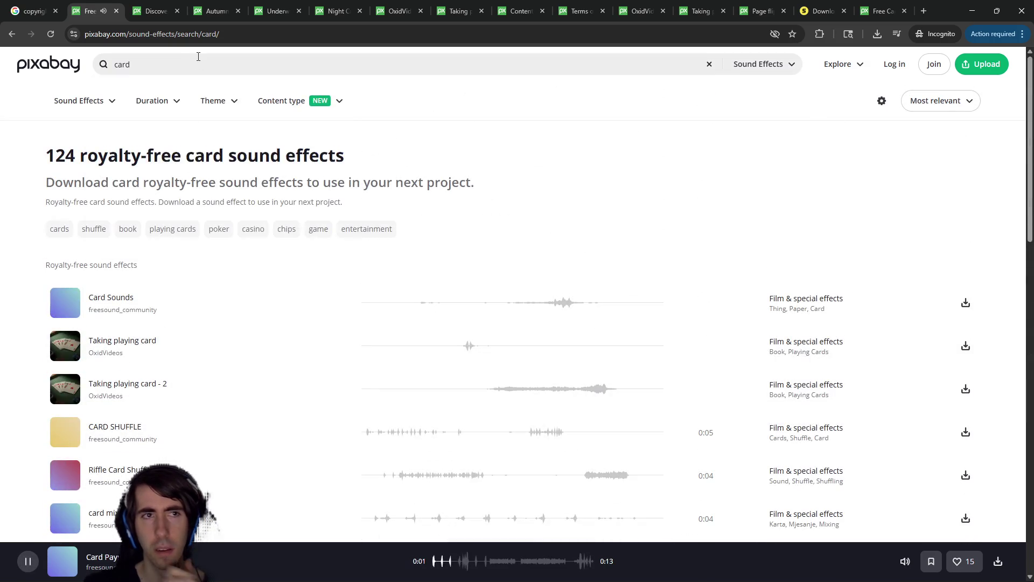
left_click(199, 56)
Search Pixabay for 'card flick' and preview the first-page sounds, from lighter flick to Book Flick
type("f")
key("Return")
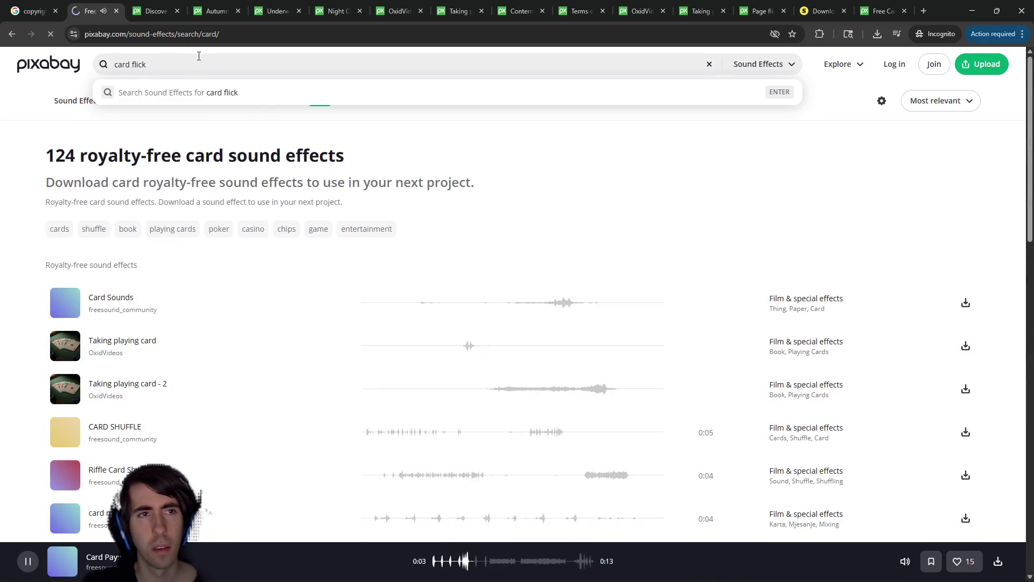
left_click(61, 347)
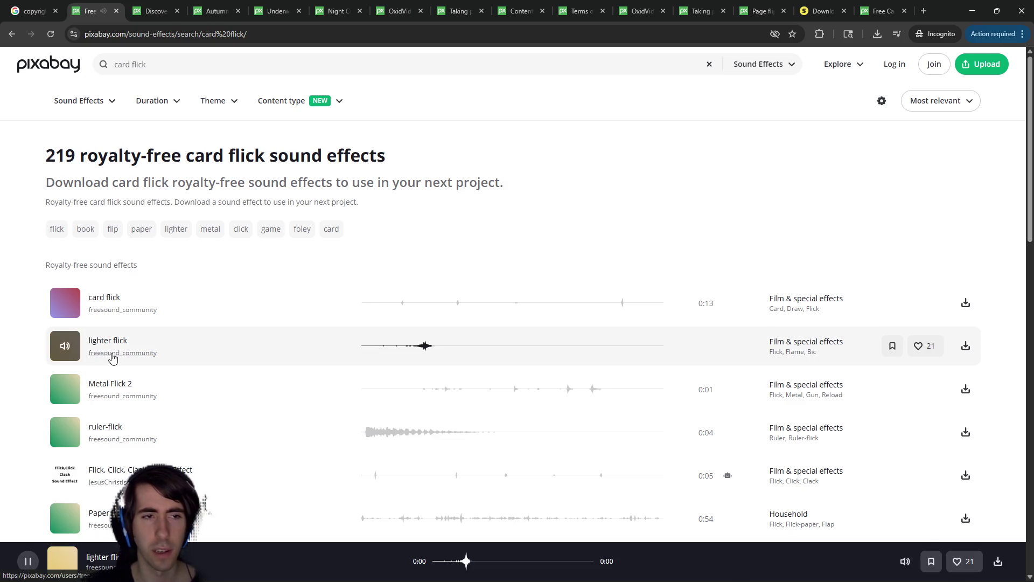
left_click(65, 388)
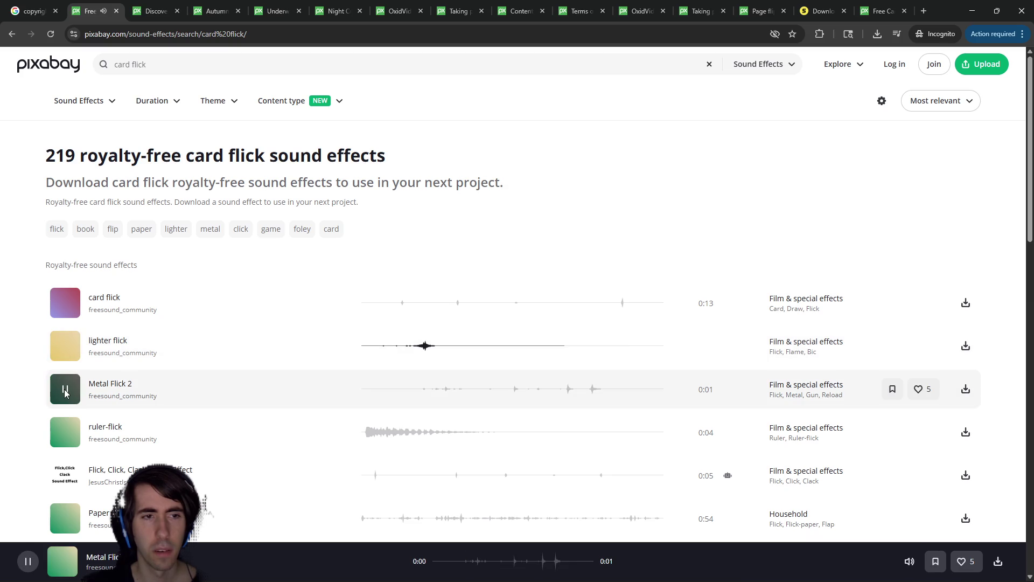
left_click(62, 420)
scroll(61, 412, "down", 2)
left_click(59, 405)
scroll(60, 405, "down", 3)
left_click(62, 382)
scroll(62, 371, "down", 2)
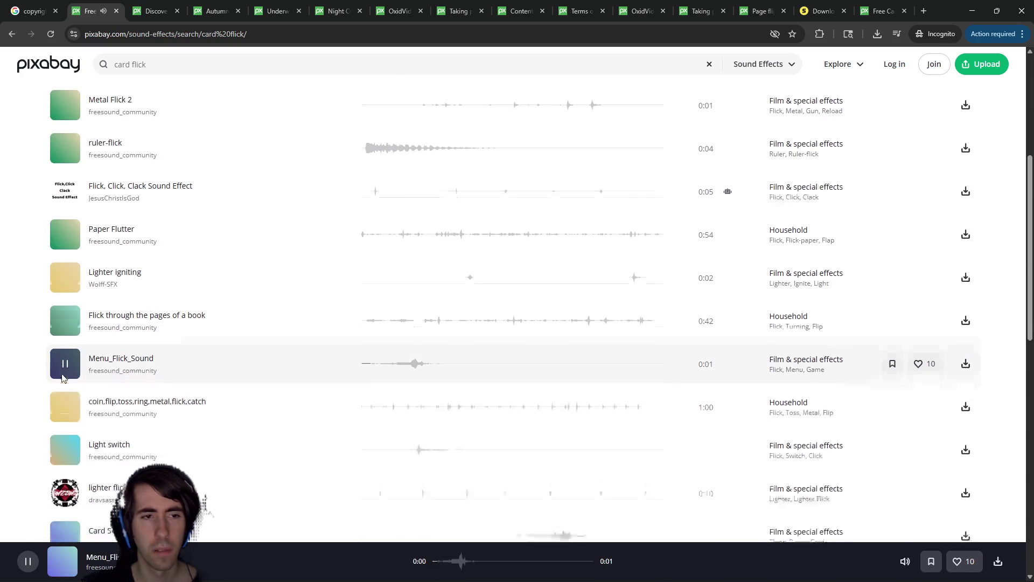
left_click(63, 357)
scroll(64, 360, "down", 3)
left_click(63, 326)
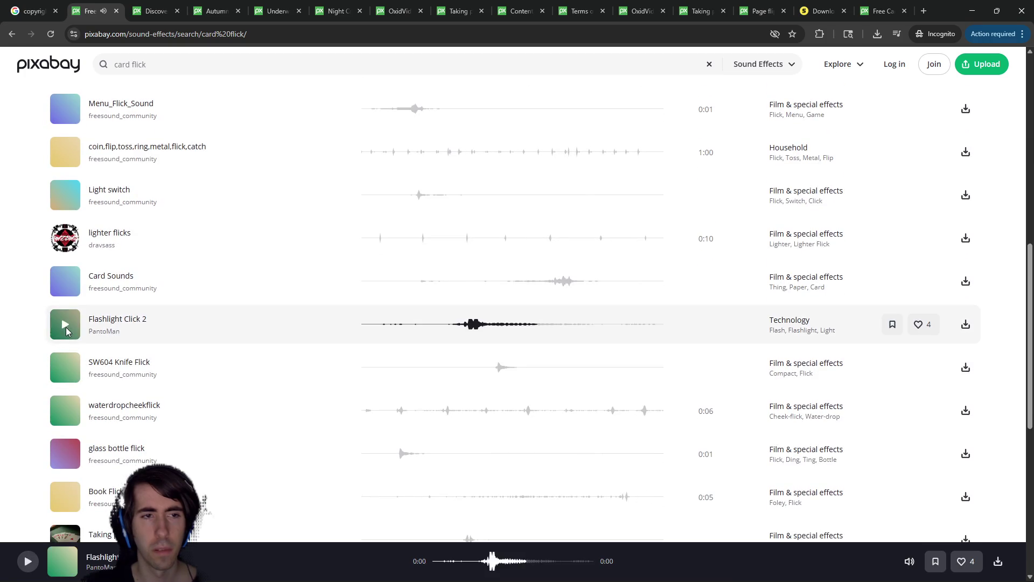
left_click(68, 366)
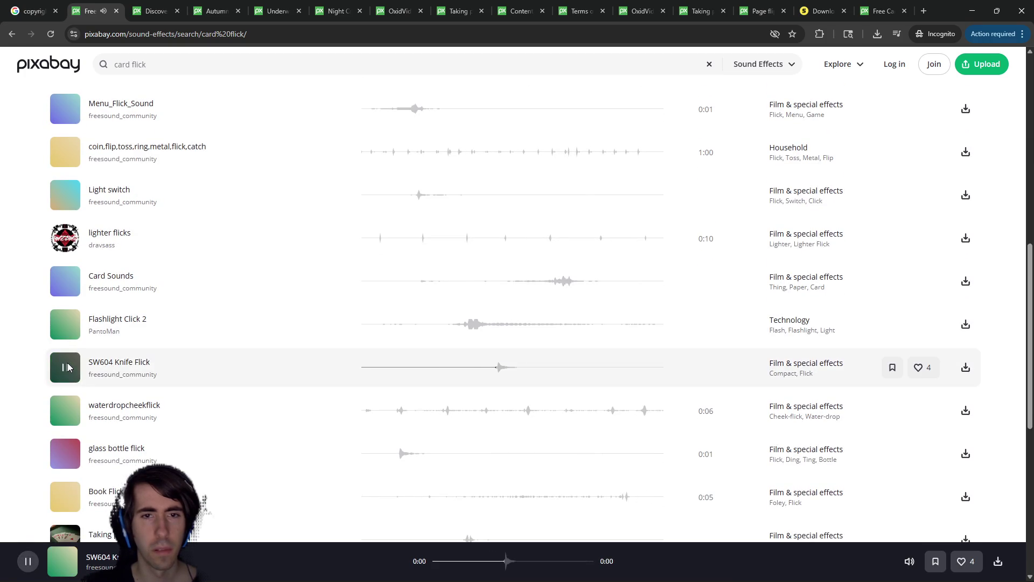
scroll(53, 418, "down", 3)
scroll(55, 421, "down", 1)
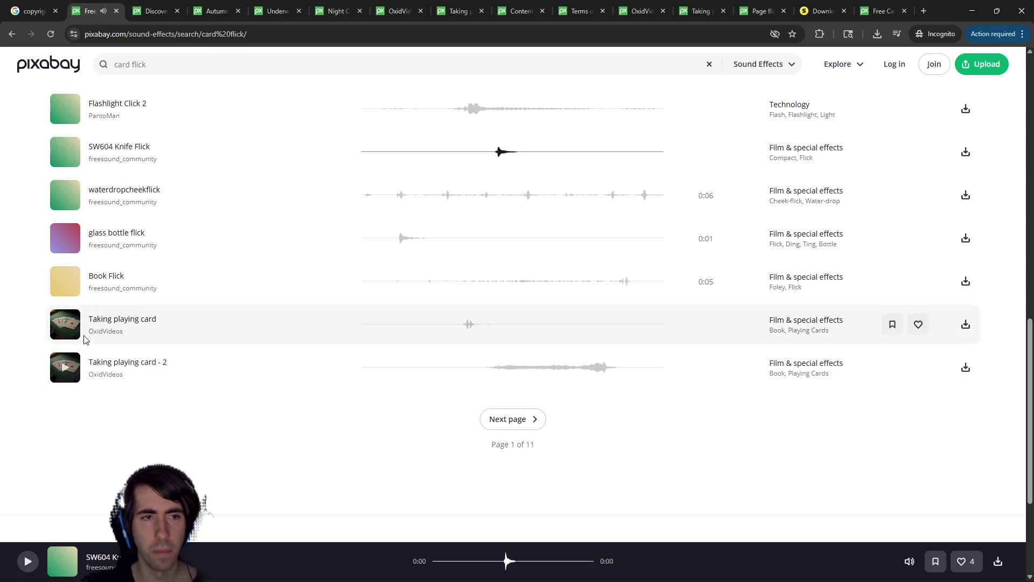
left_click(65, 290)
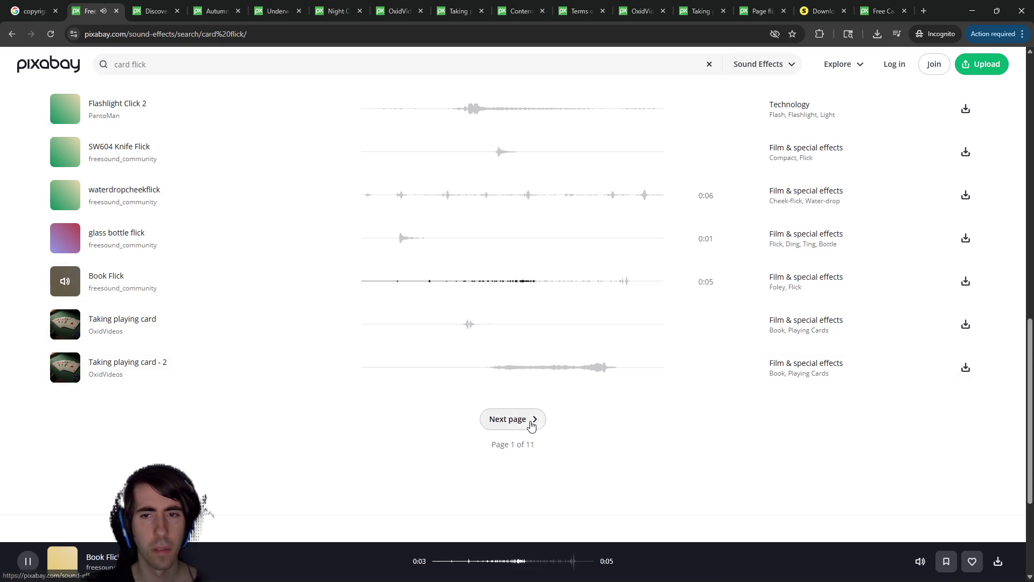
Preview the second page of results, including coin toss, card mixing and Calendar flip
left_click(531, 418)
left_click(73, 349)
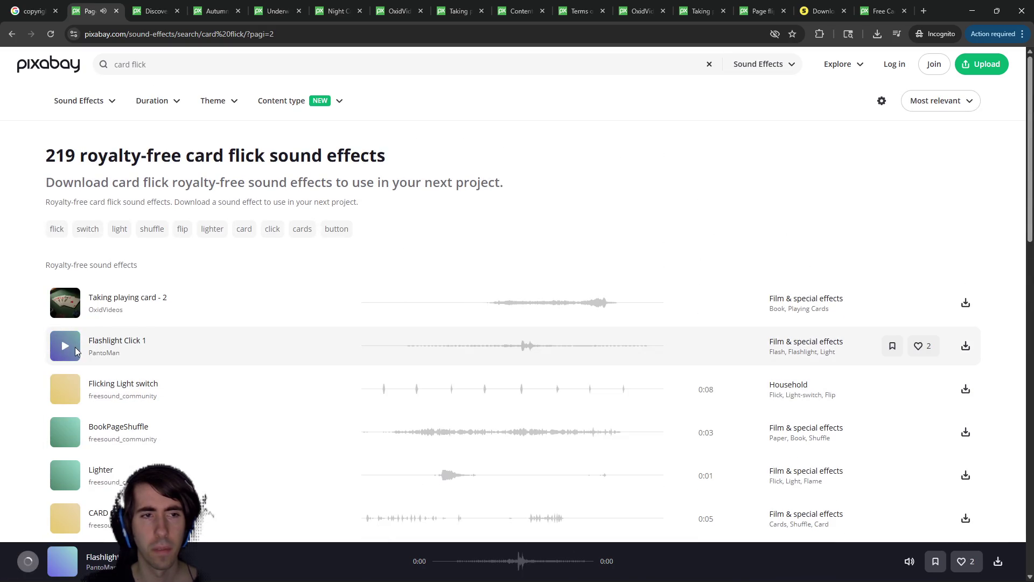
left_click(62, 391)
scroll(60, 456, "down", 5)
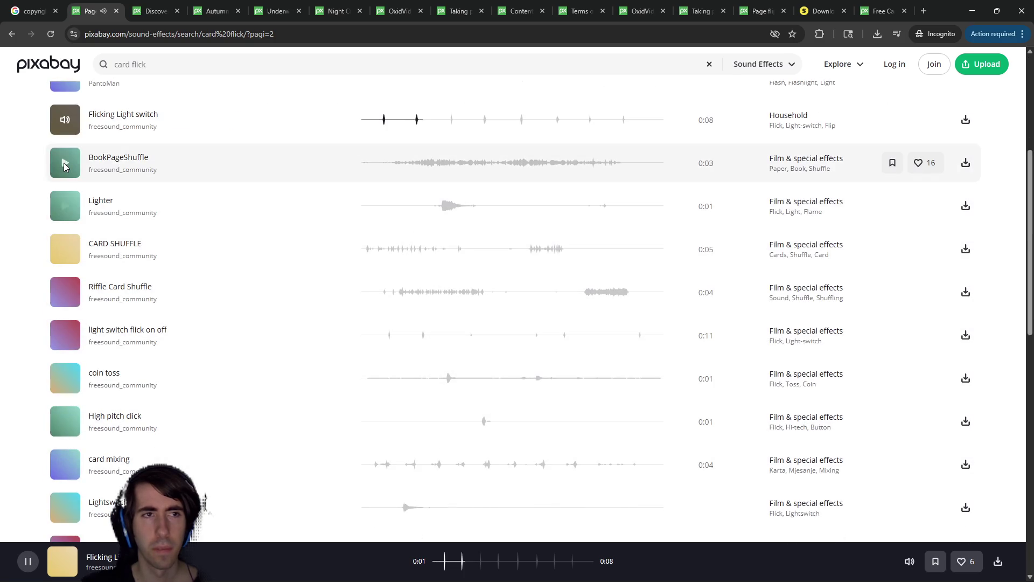
left_click(64, 167)
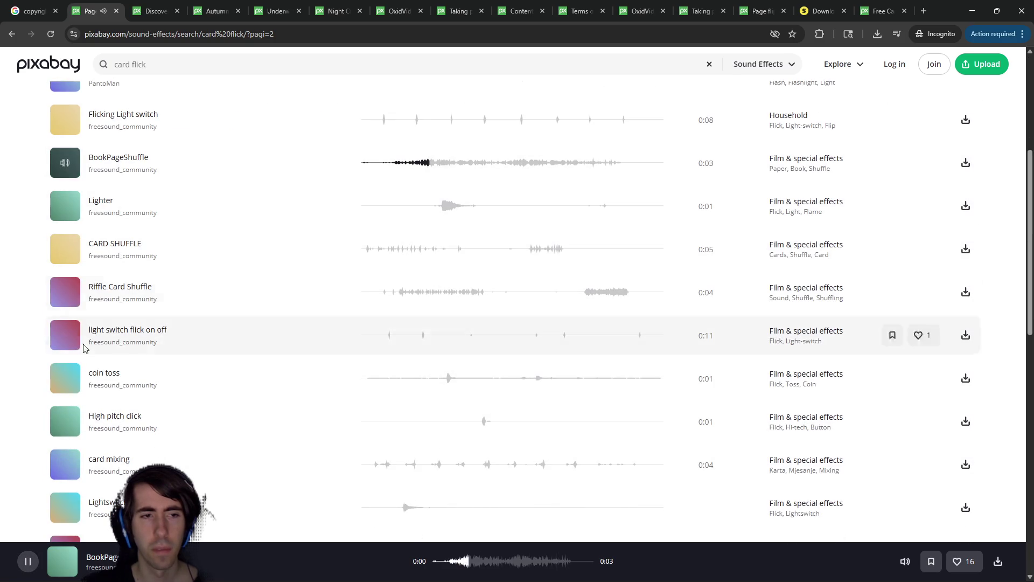
left_click(63, 420)
left_click(62, 383)
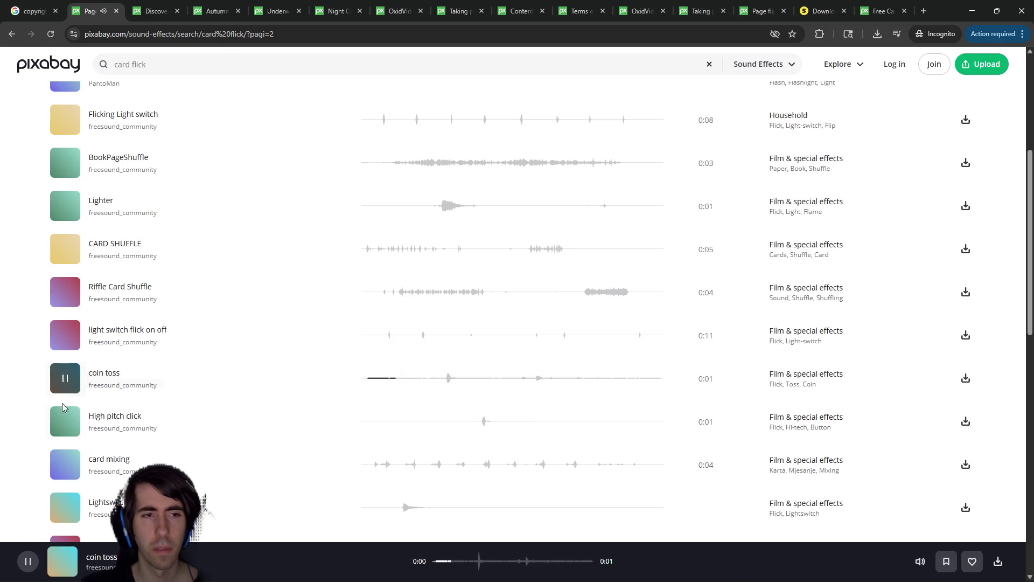
left_click(62, 426)
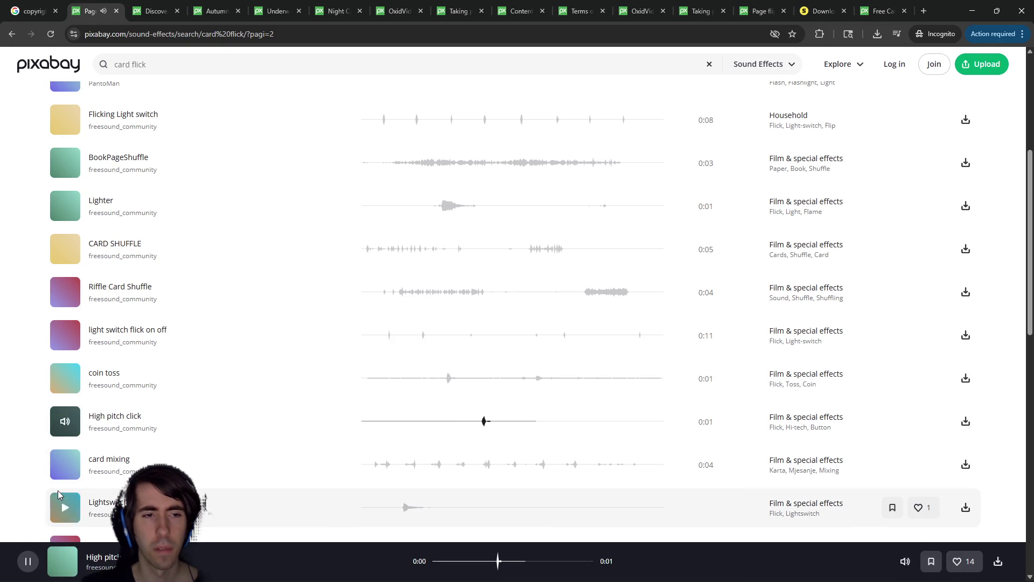
left_click(60, 503)
left_click(63, 465)
scroll(62, 463, "down", 5)
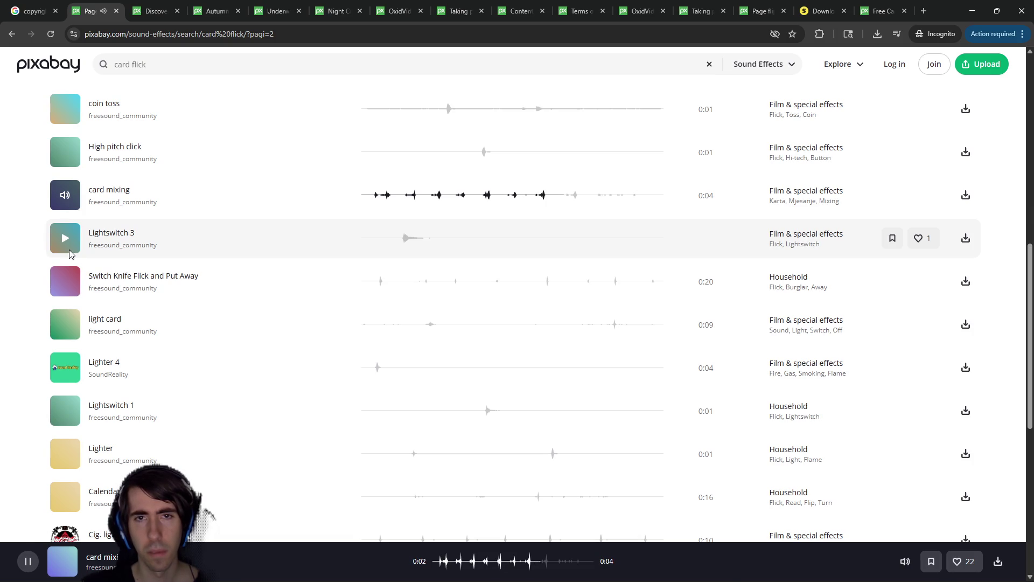
left_click(61, 413)
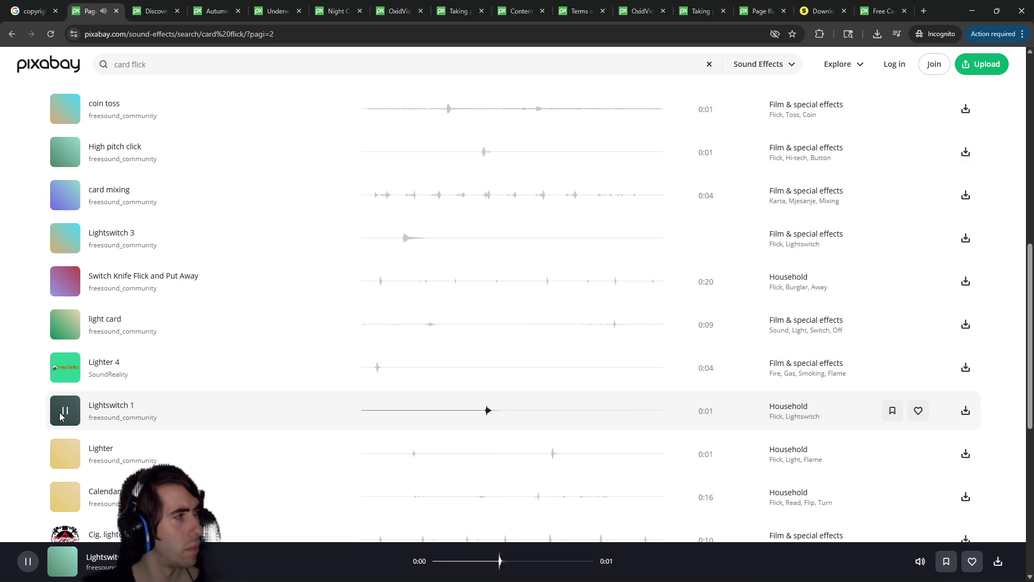
left_click(65, 461)
scroll(65, 464, "down", 3)
left_click(66, 335)
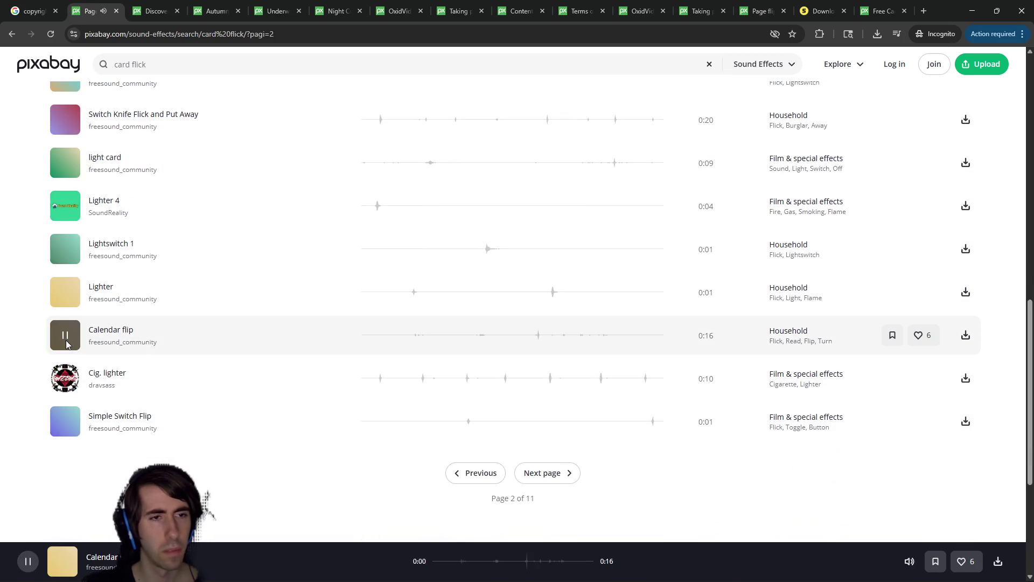
left_click(63, 421)
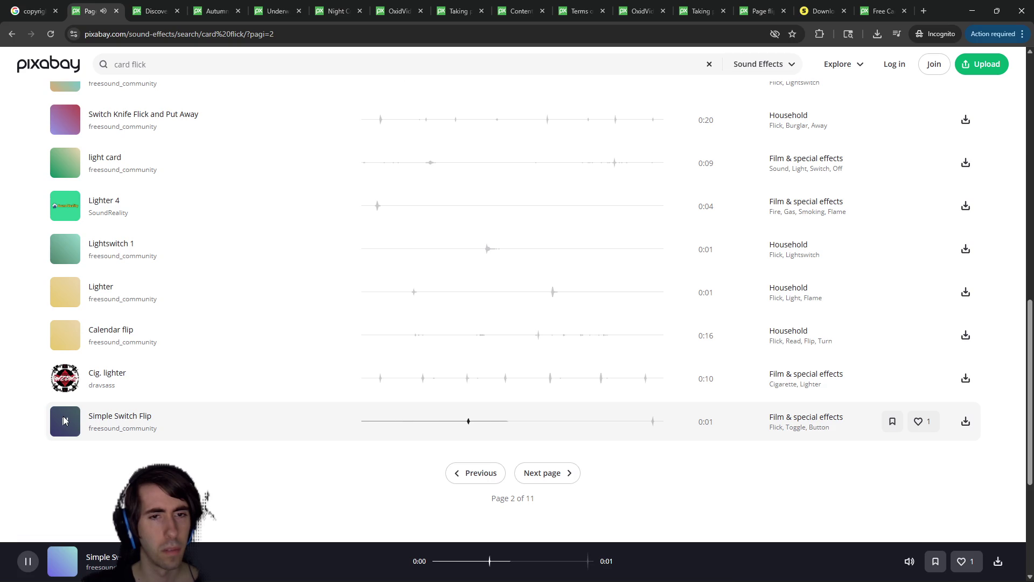
Preview the third page of results, including Key:Swipe Card, Card Collisions and Finger click
left_click(540, 473)
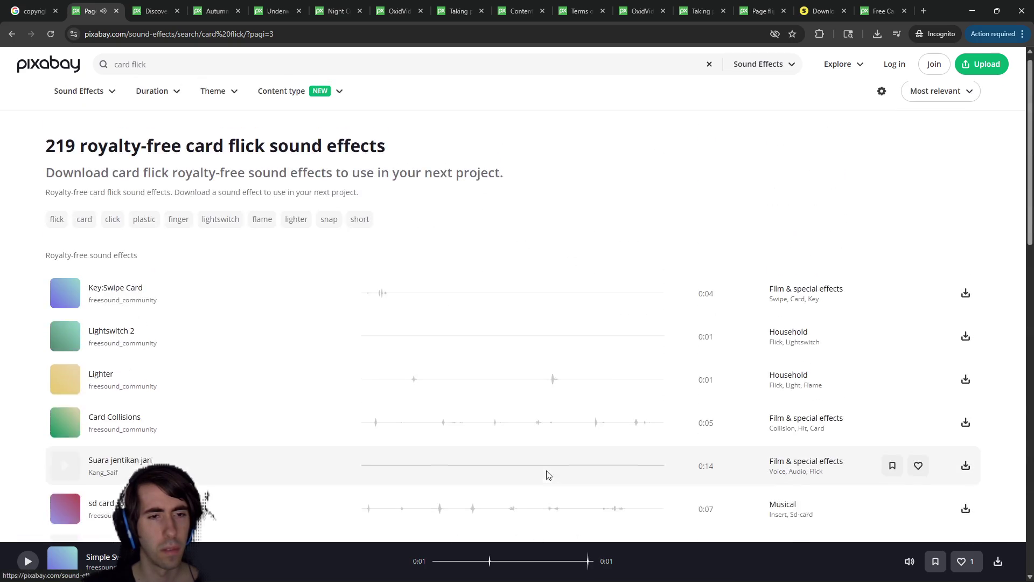
left_click(74, 310)
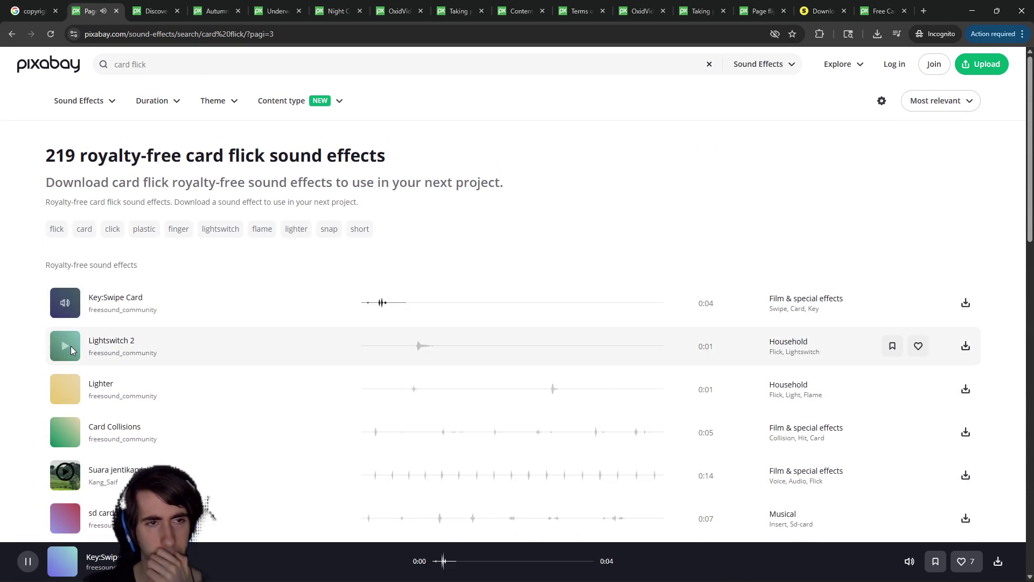
left_click(70, 345)
scroll(77, 391, "down", 2)
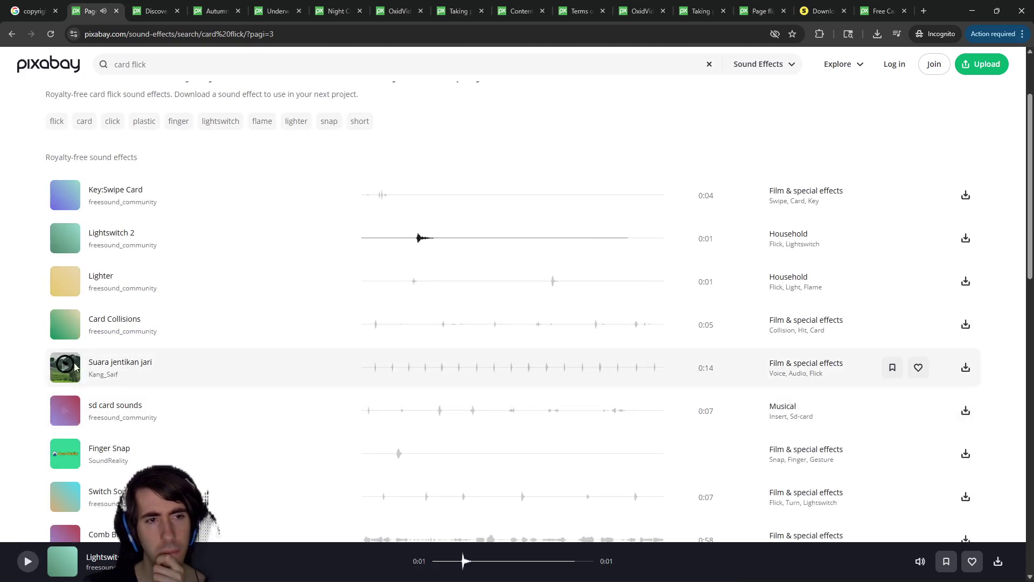
left_click(54, 337)
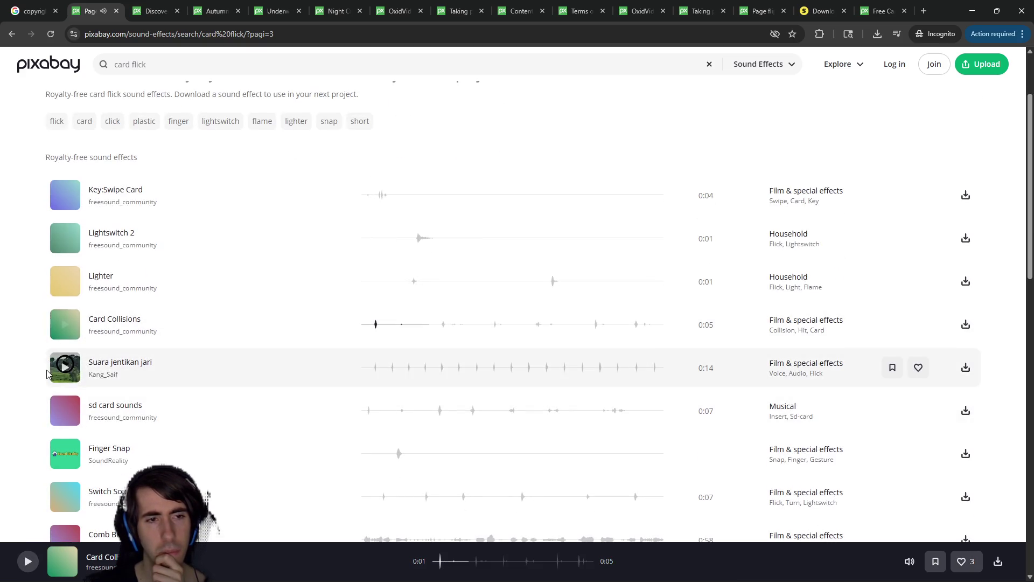
scroll(54, 366, "down", 4)
left_click(61, 371)
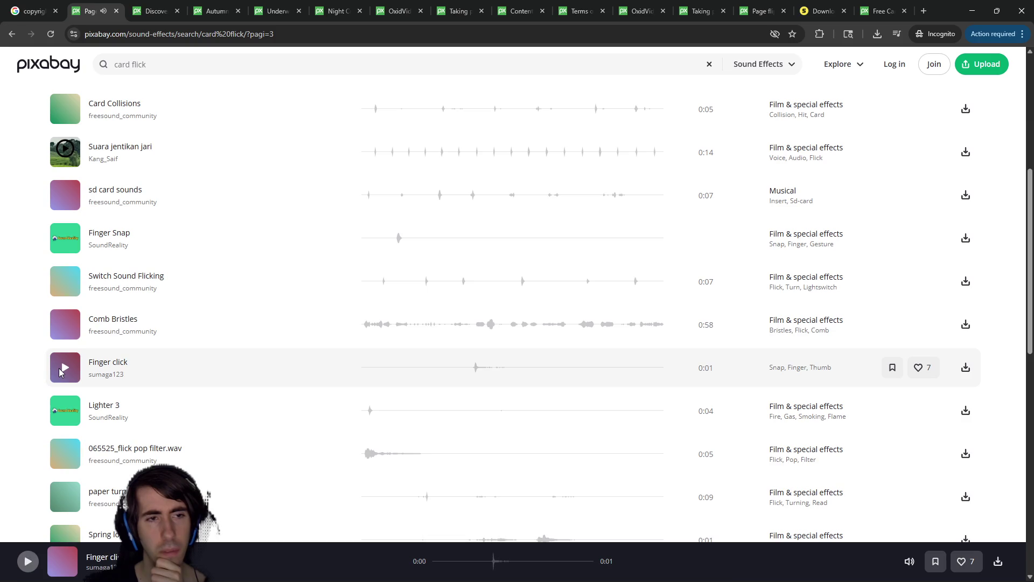
scroll(63, 396, "down", 6)
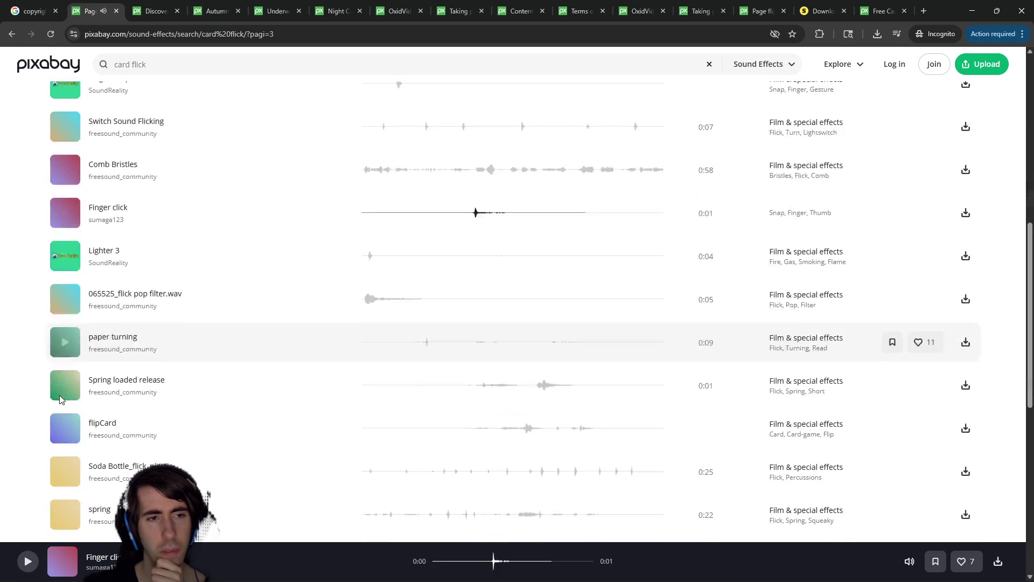
Go back to the first results page, replay Card Collisions and card flick, and open card flick's page
key("alt+Left")
key("alt+Left")
key("alt+Left")
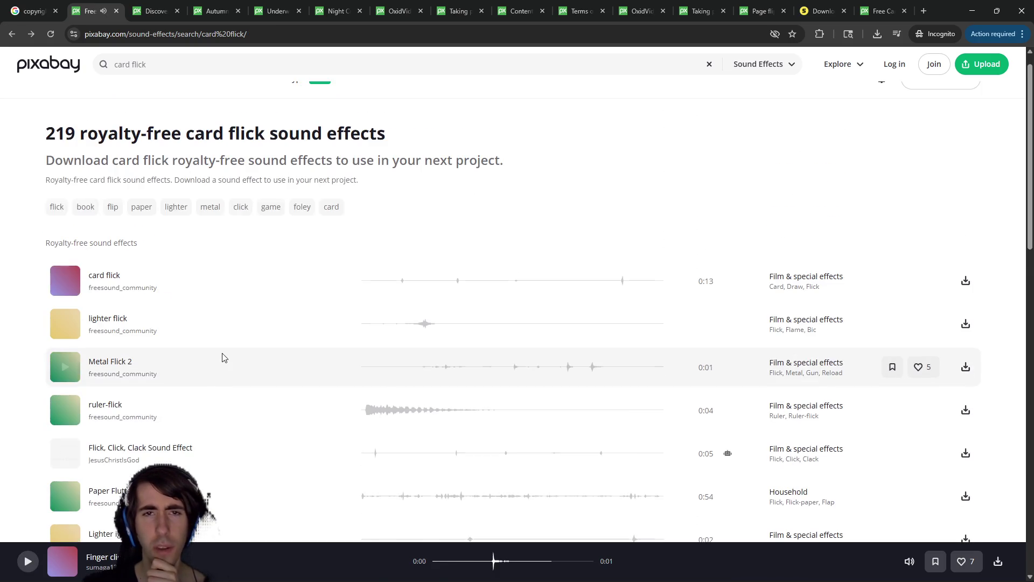
key("alt+Left")
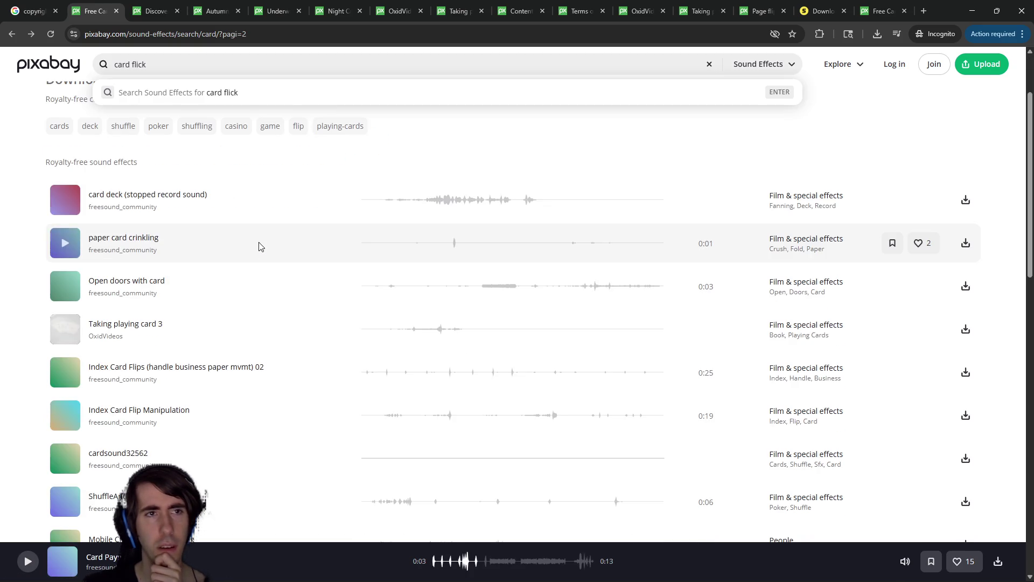
key("alt+Left")
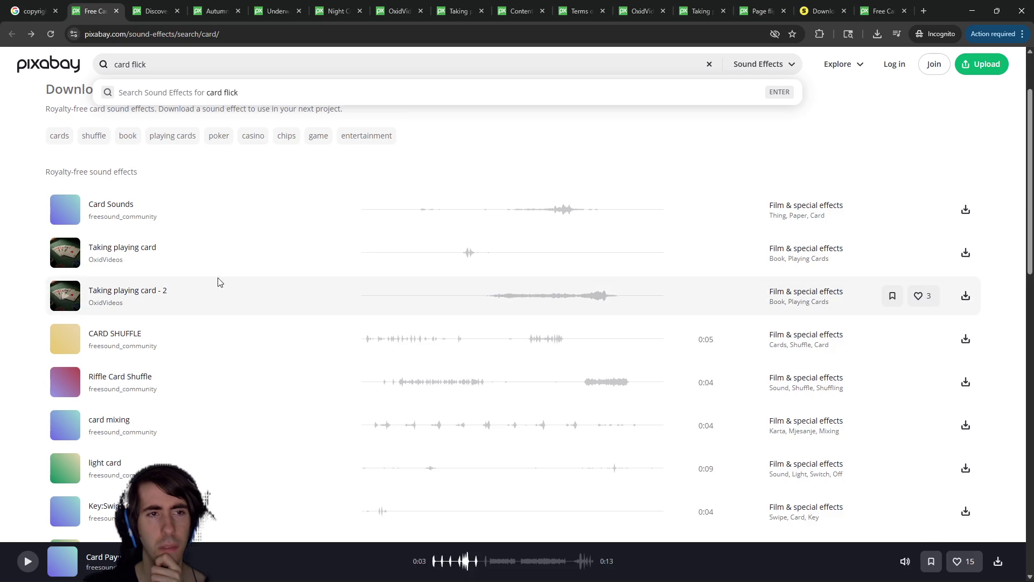
scroll(216, 286, "down", 3)
left_click(63, 392)
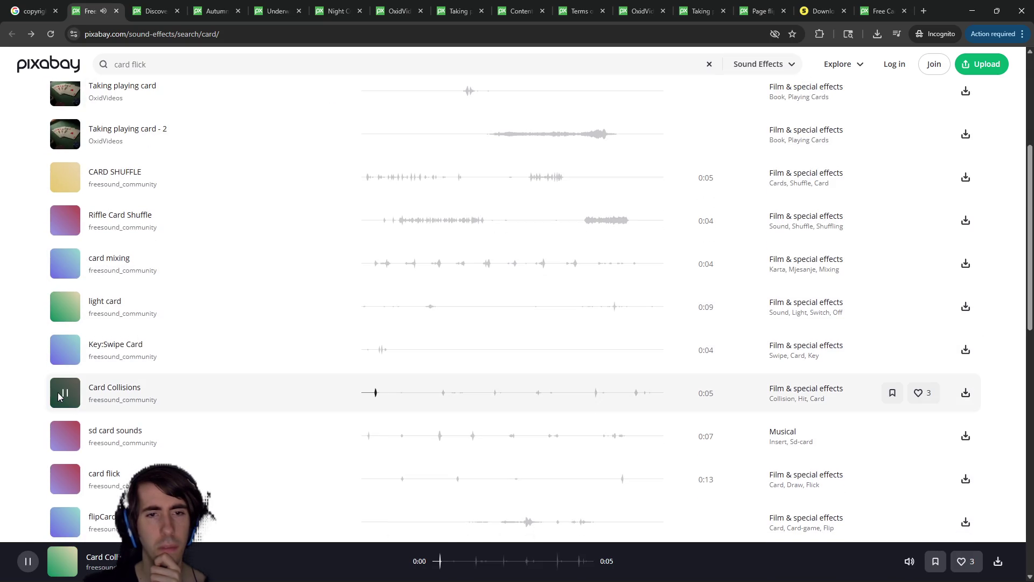
scroll(59, 396, "down", 4)
left_click(65, 264)
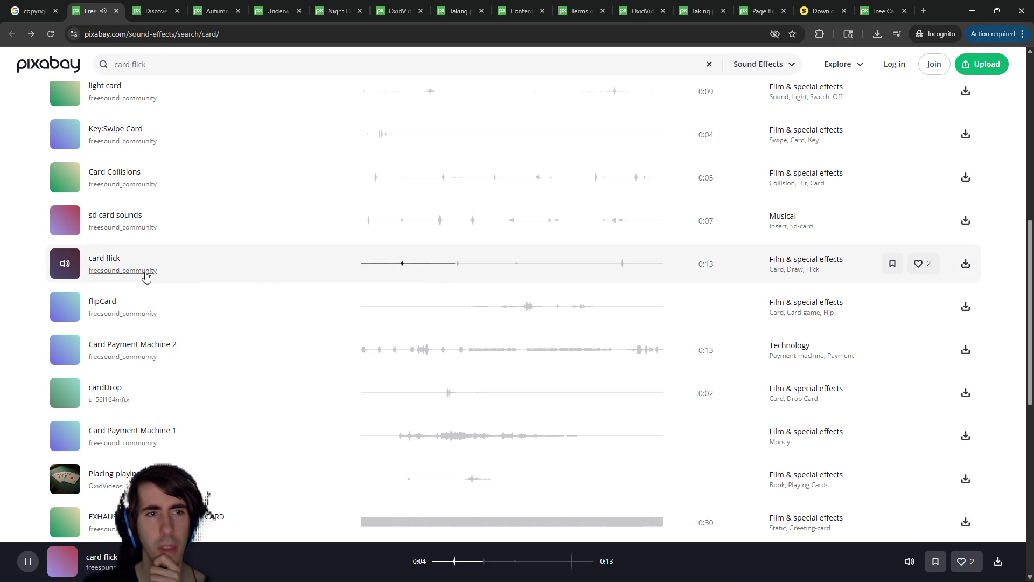
left_click(116, 260)
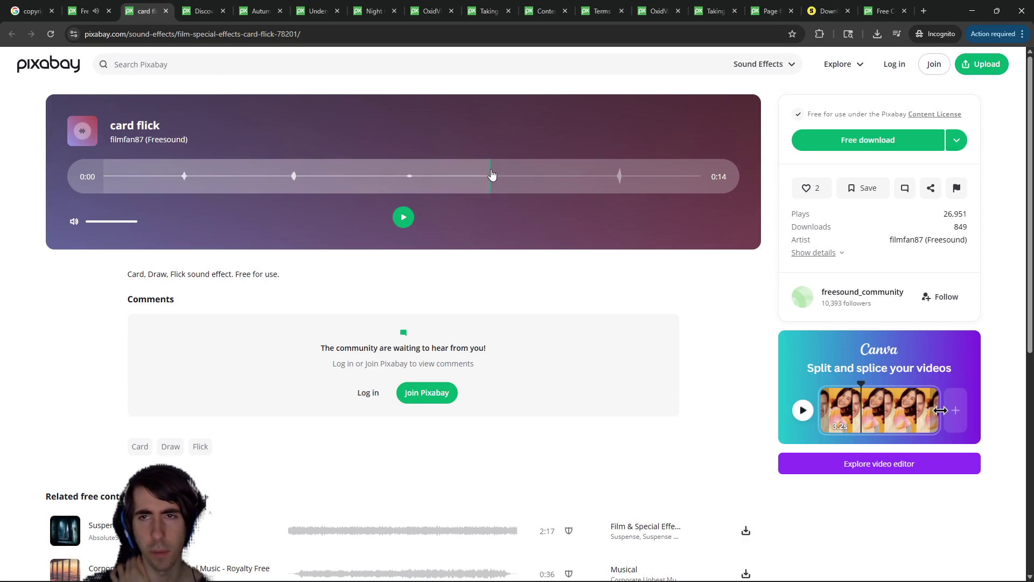
Play the 0:14 card flick sound twice, seek back near the start, then minimize Chrome
left_click(404, 218)
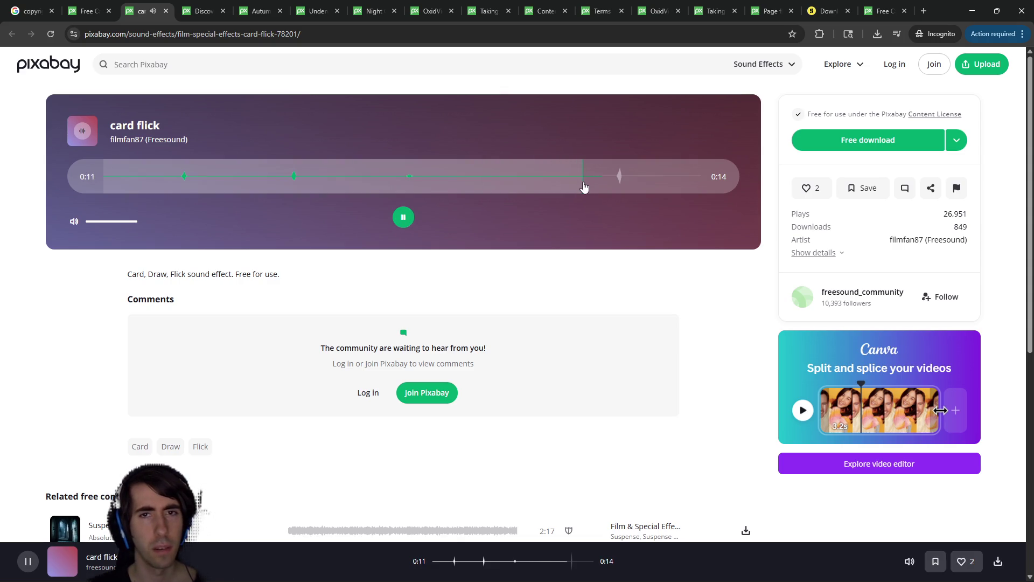
left_click(404, 219)
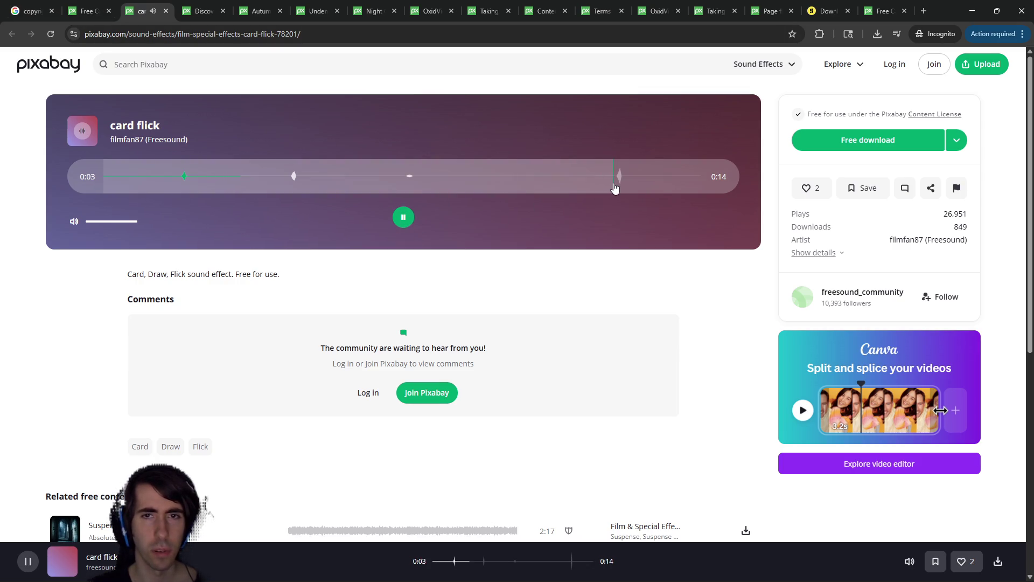
left_click(176, 177)
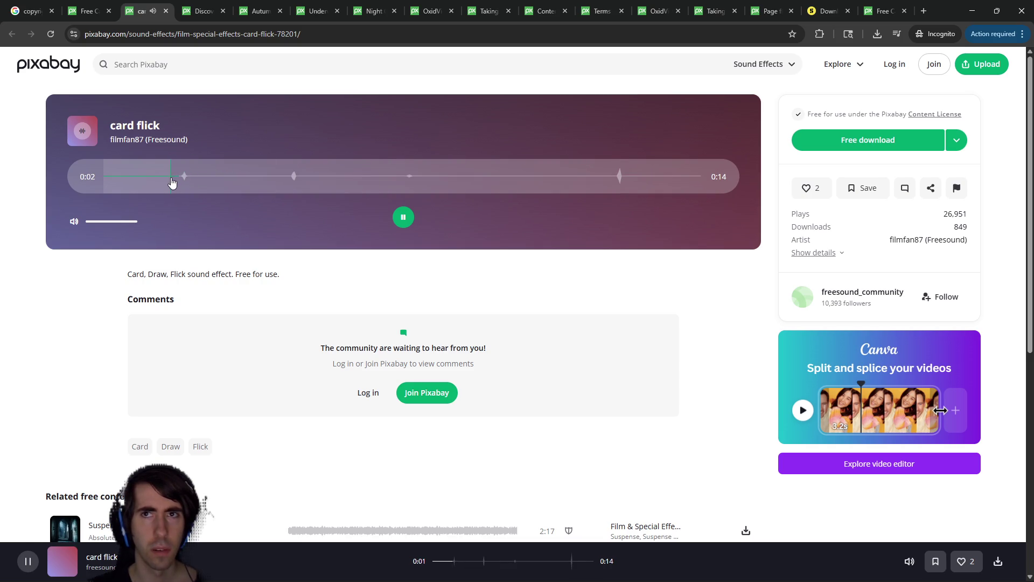
left_click(972, 10)
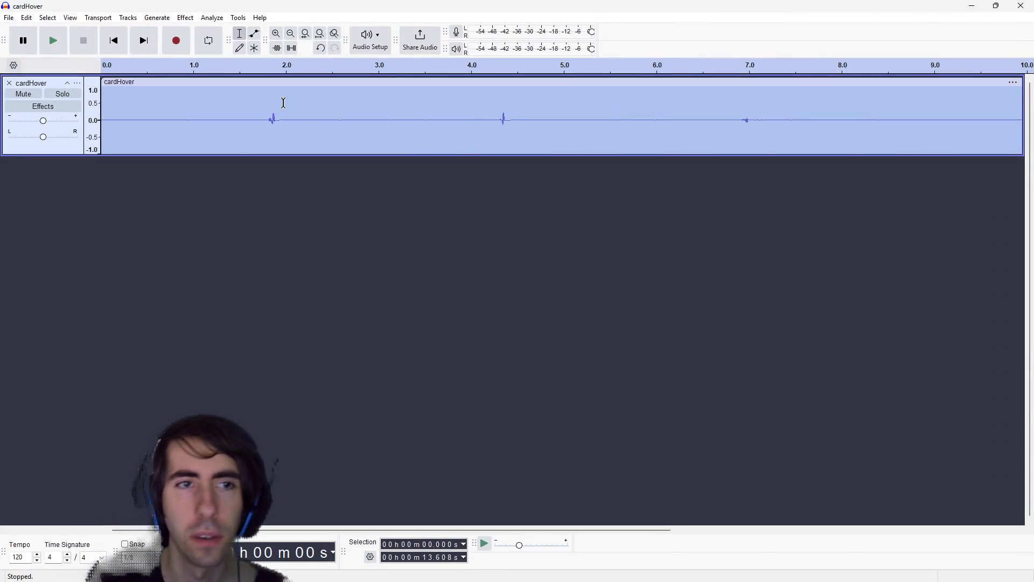
Switch to the Audacity window showing the cardHover clip
left_click(269, 102)
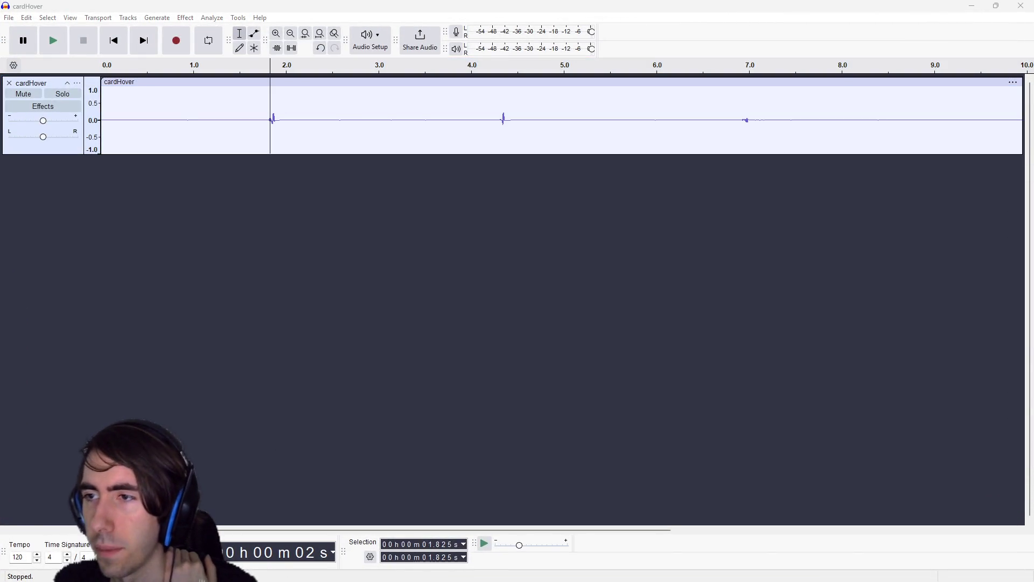
Play cardHover, locate the final click near 11.6 s, zoom in and select 11.614–11.913 s
double_click(218, 120)
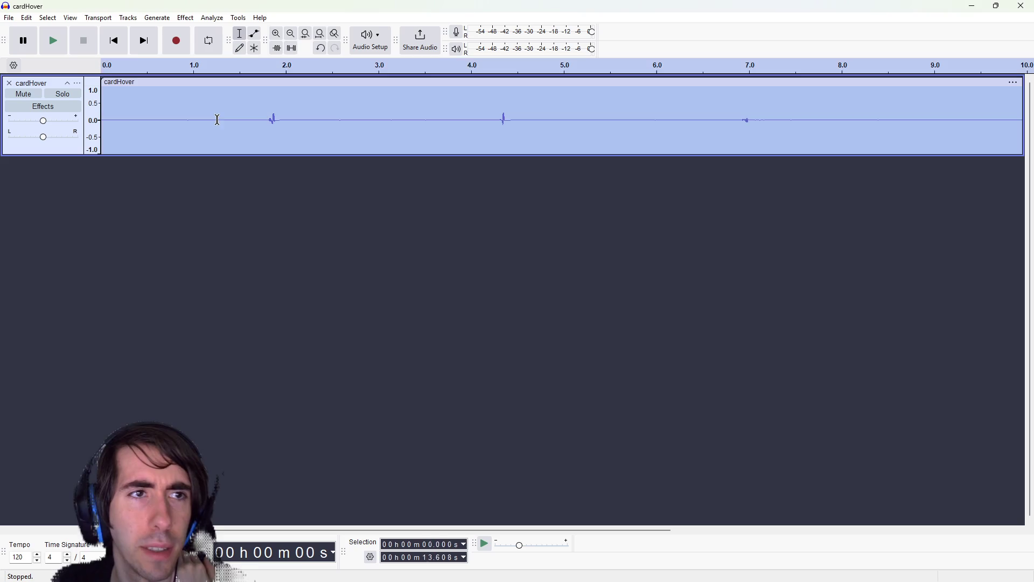
left_click(56, 42)
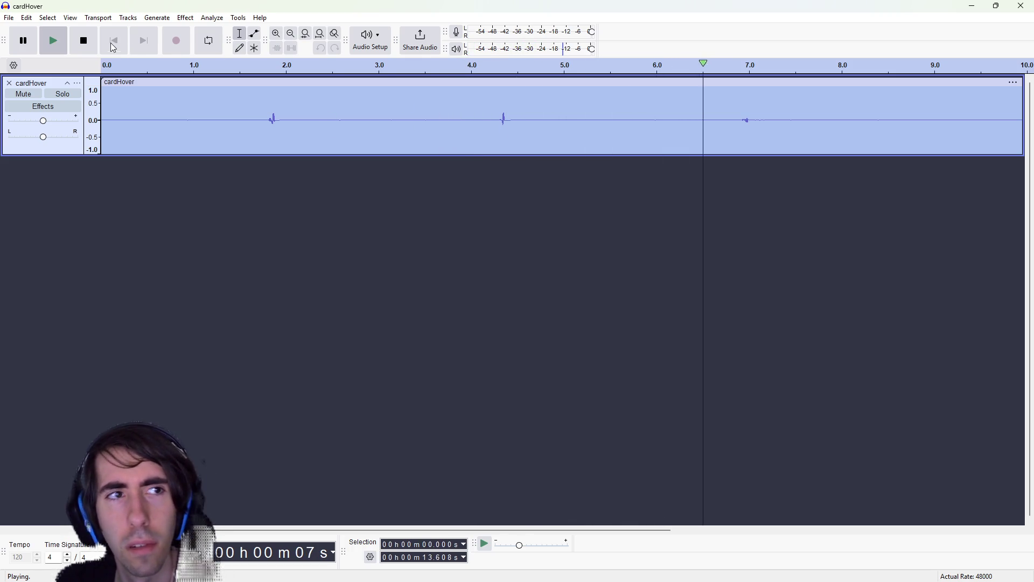
left_click(250, 95)
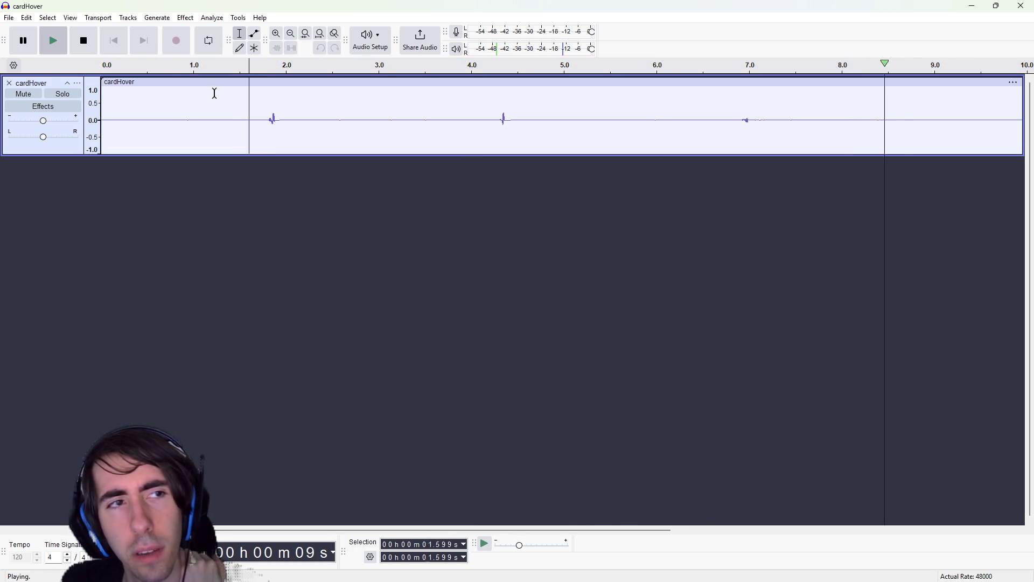
left_click(59, 47)
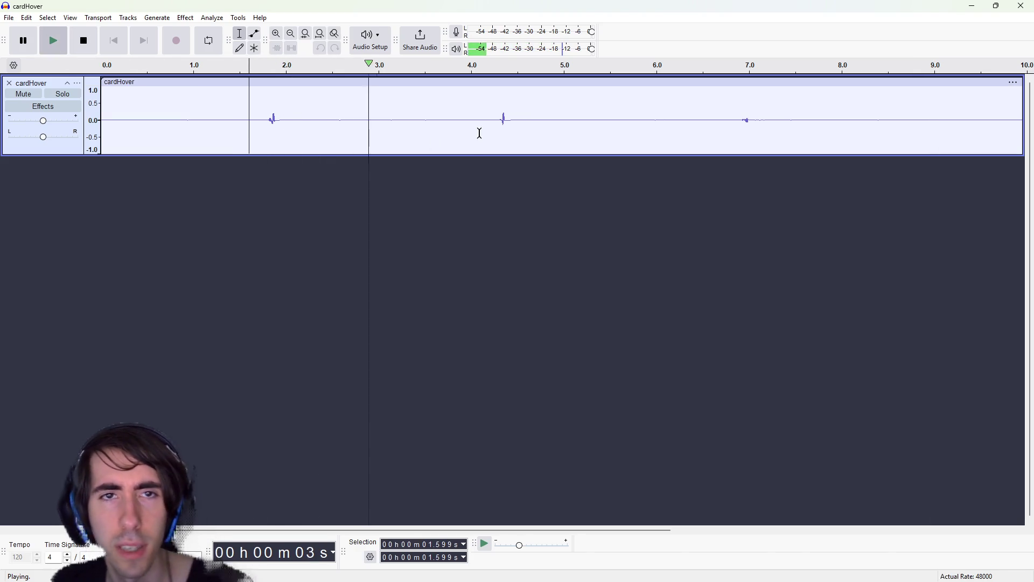
scroll(476, 133, "down", 1, "ctrl")
left_click(639, 111)
left_click(53, 44)
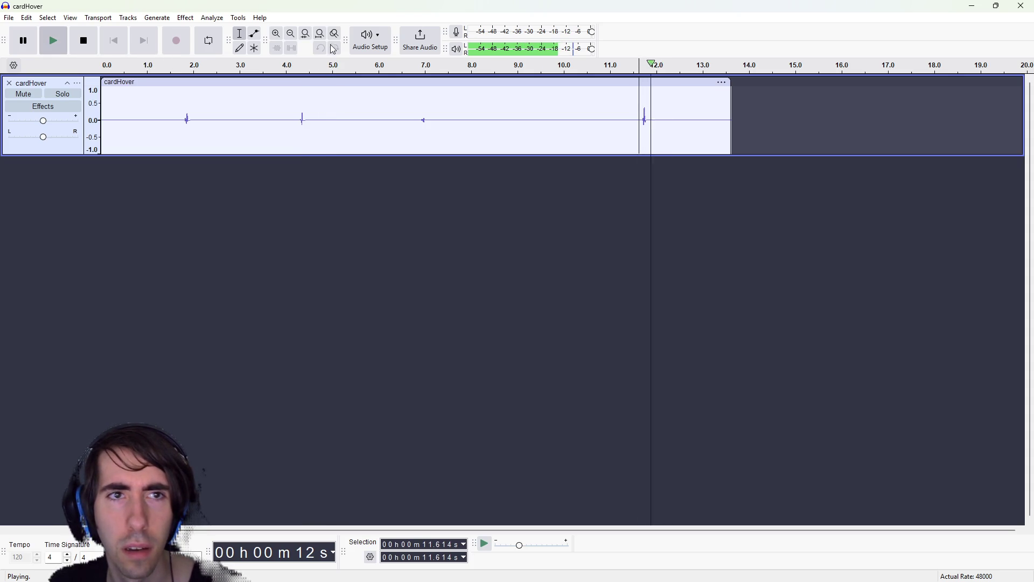
scroll(656, 120, "up", 1, "ctrl")
scroll(656, 120, "up", 1, "ctrl")
left_click_drag(599, 113, 643, 119)
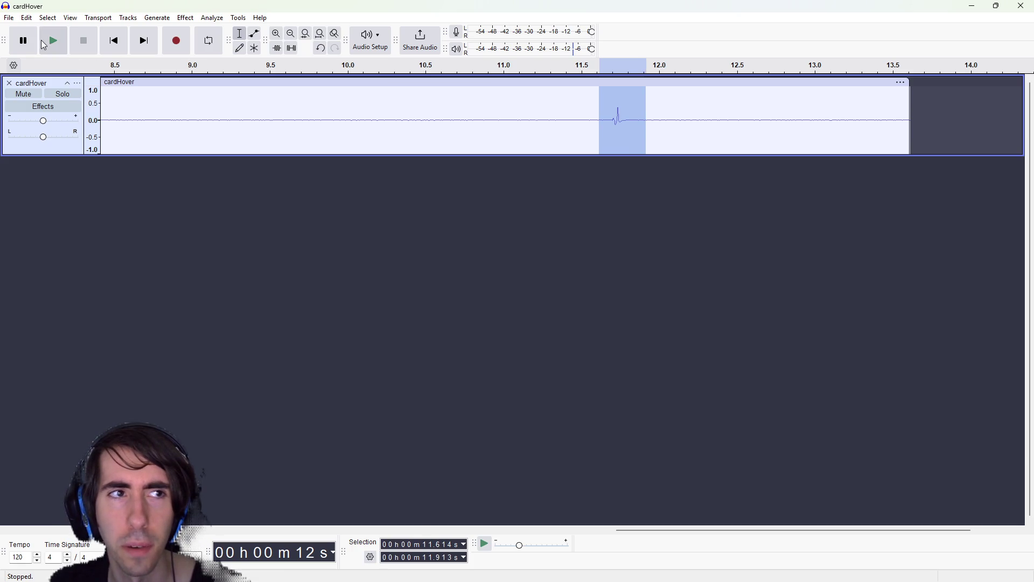
Audition the click while trying tighter selections, from 11.694–11.770 s up to 11.669–11.864 s
left_click(53, 40)
scroll(617, 115, "up", 2, "ctrl")
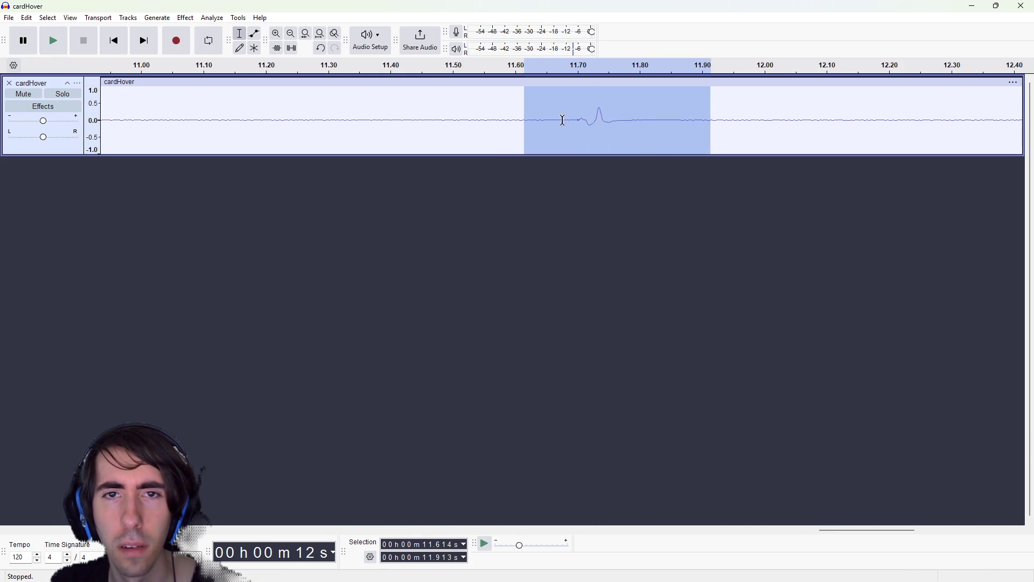
left_click(563, 120)
left_click_drag(573, 117, 621, 128)
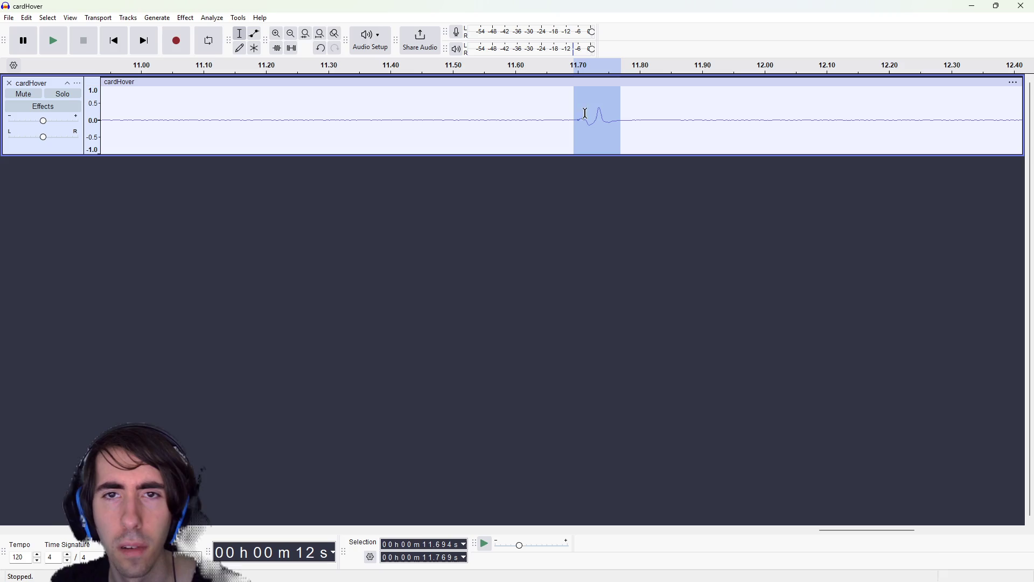
left_click(53, 39)
left_click(546, 116)
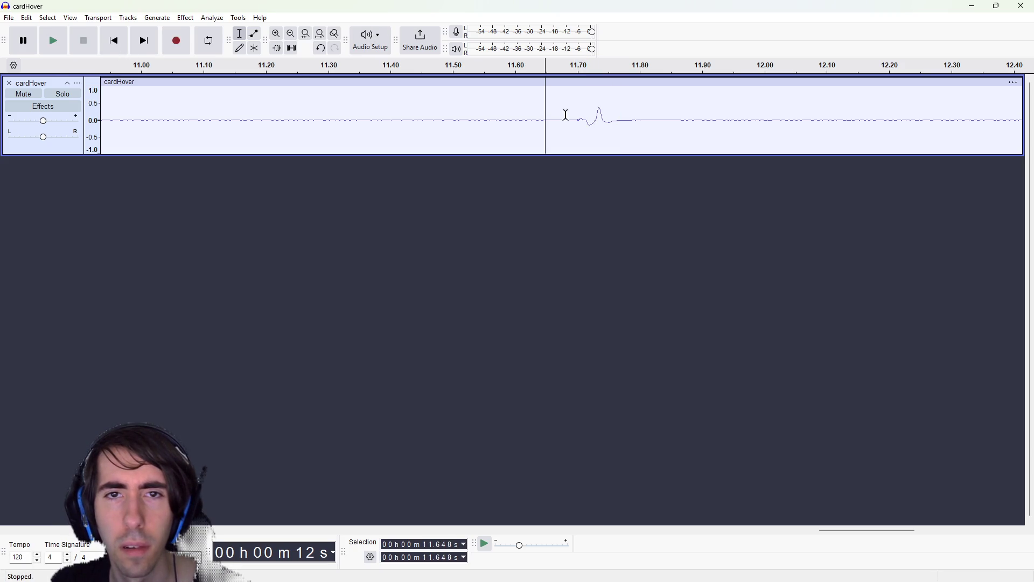
left_click_drag(559, 114, 643, 119)
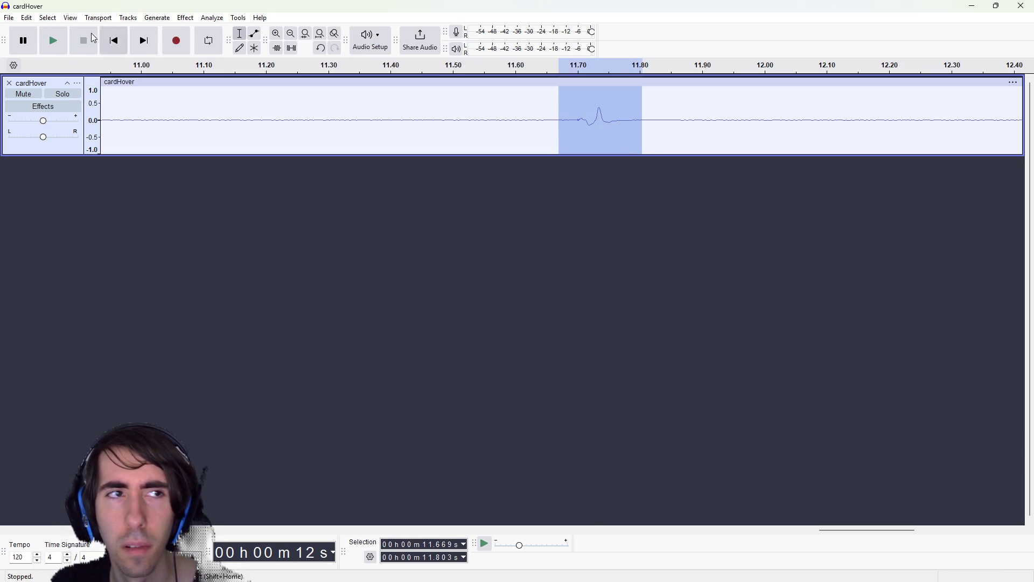
left_click(58, 45)
left_click(58, 45)
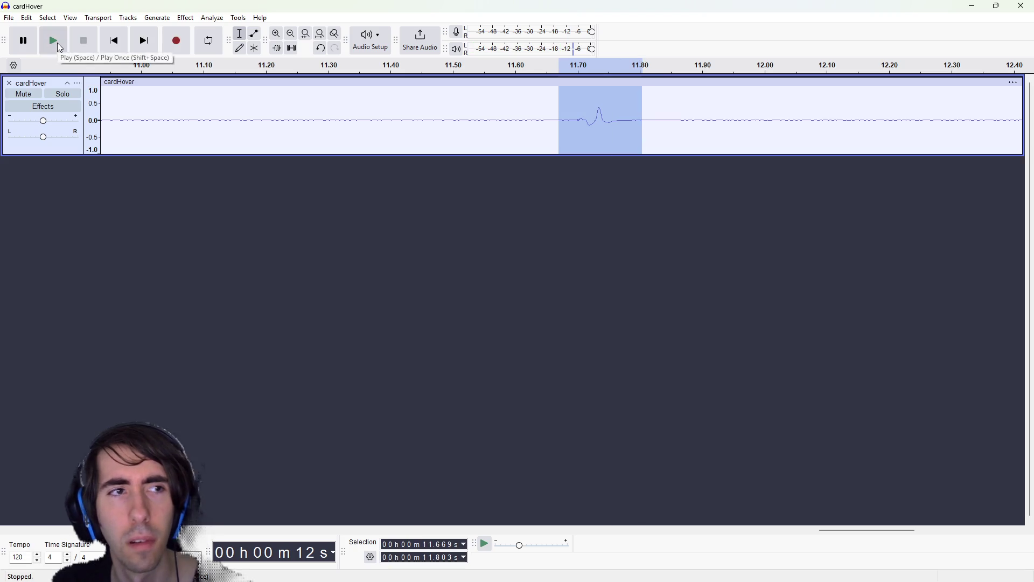
mouse_move(559, 115)
left_mouse_down()
mouse_move(690, 115)
mouse_move(680, 114)
left_mouse_up()
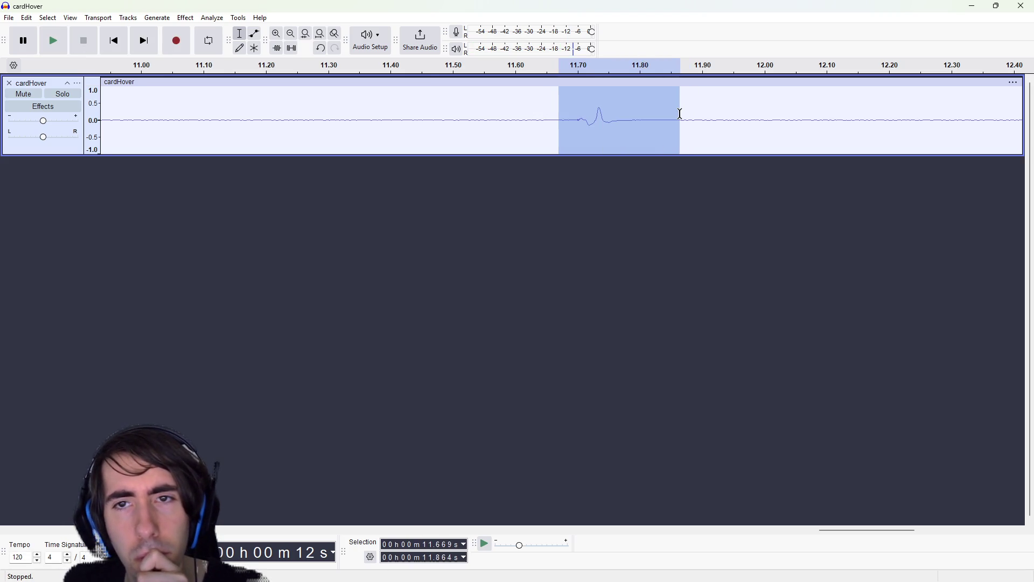
left_click(40, 41)
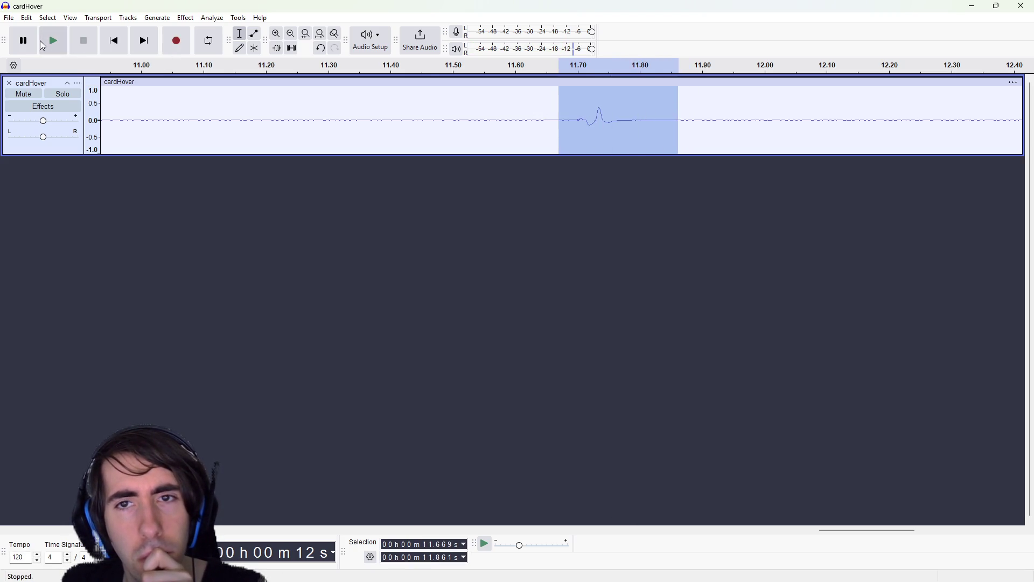
Settle on a 11.674–11.801 s selection around the spike and replay it several times
left_click(563, 113)
left_click_drag(560, 112, 929, 148)
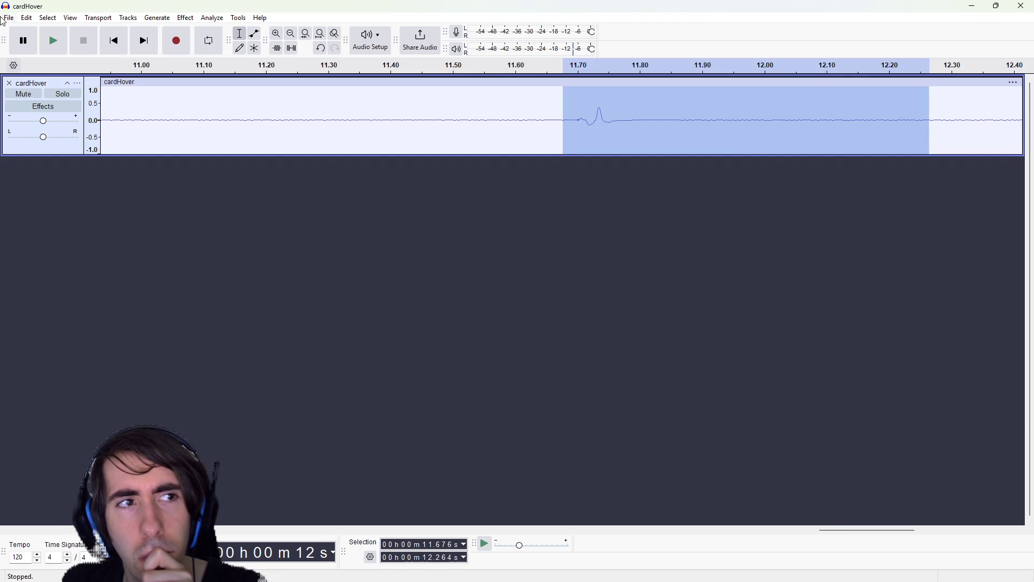
left_click(62, 43)
left_click(532, 113)
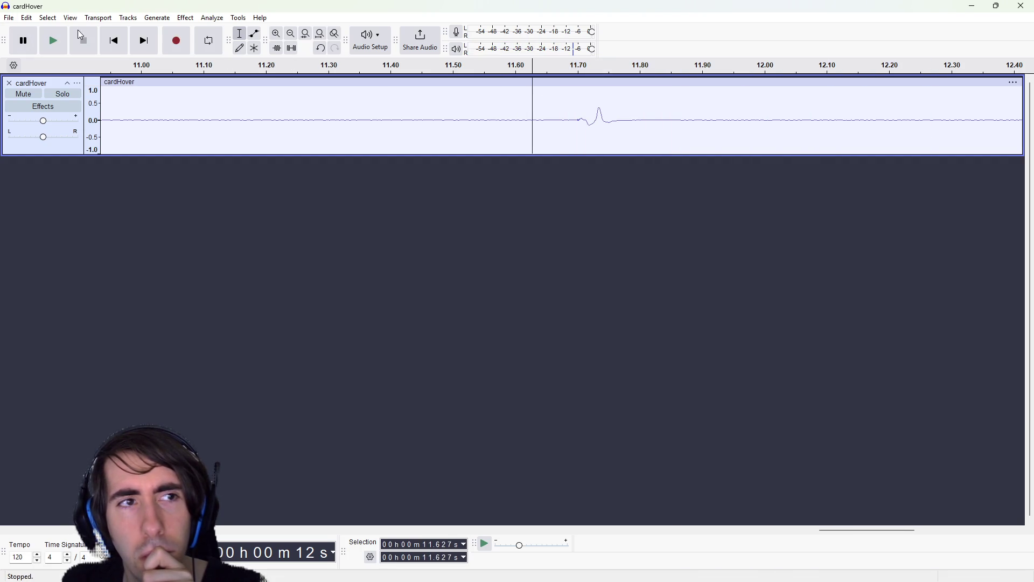
mouse_move(567, 122)
left_mouse_down()
mouse_move(624, 125)
mouse_move(572, 120)
mouse_move(611, 120)
mouse_move(582, 121)
mouse_move(623, 130)
left_mouse_up()
left_click(593, 120)
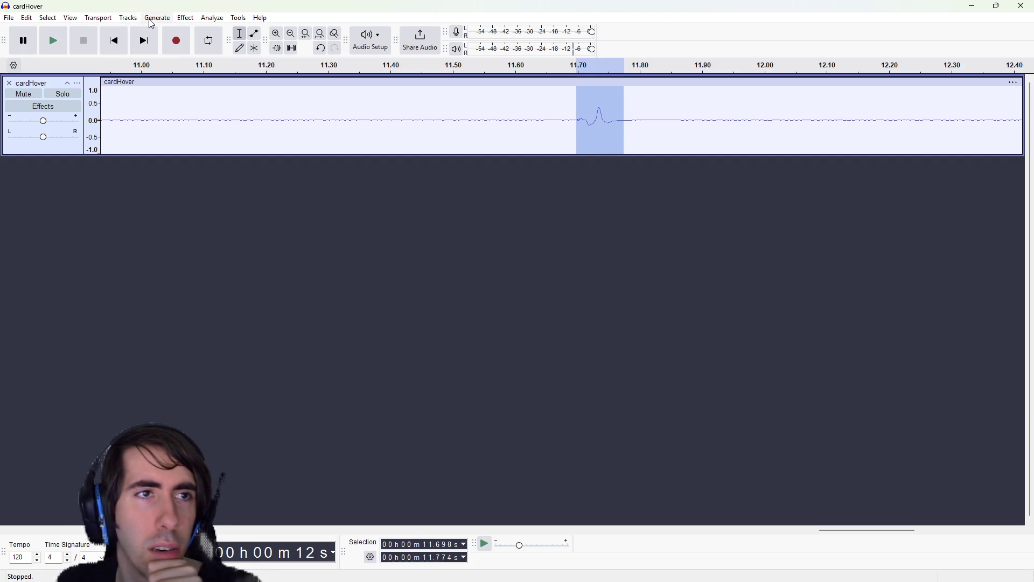
left_click(53, 44)
left_click(57, 49)
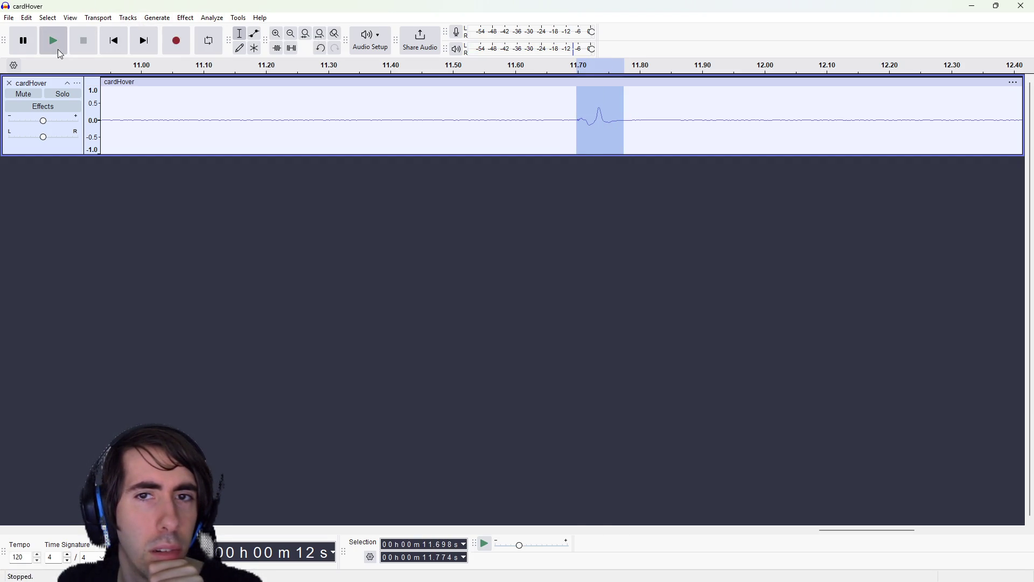
left_click_drag(561, 114, 641, 124)
left_click(57, 50)
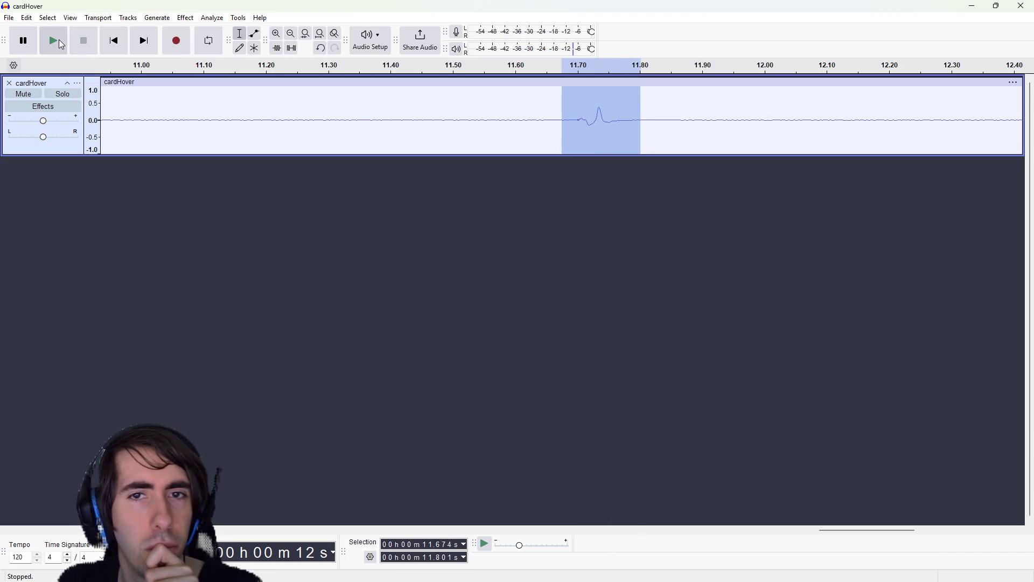
left_click(59, 41)
left_click(59, 40)
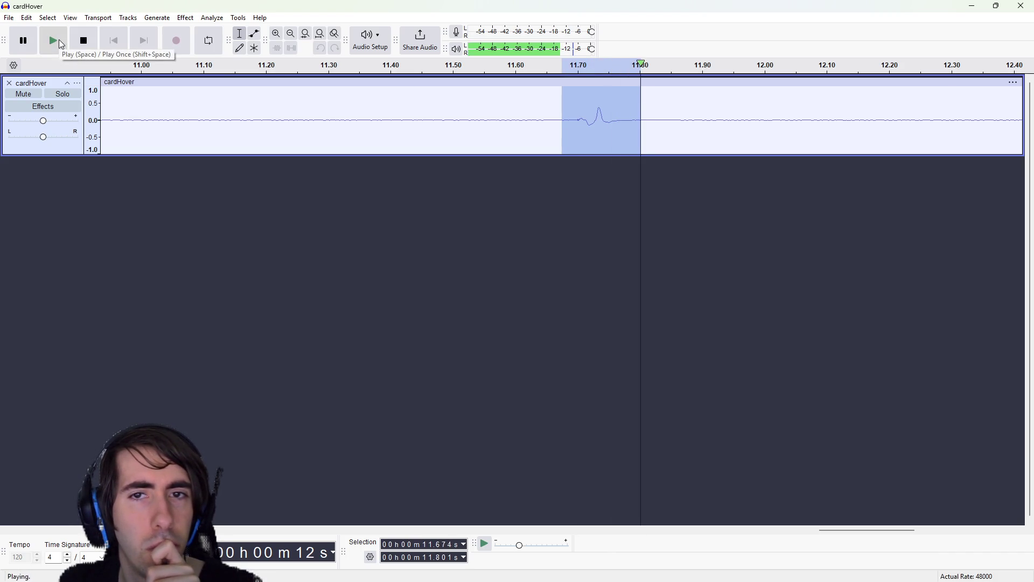
Browse Audacity's Tracks, Effect and File menus
left_click(186, 18)
left_click(133, 19)
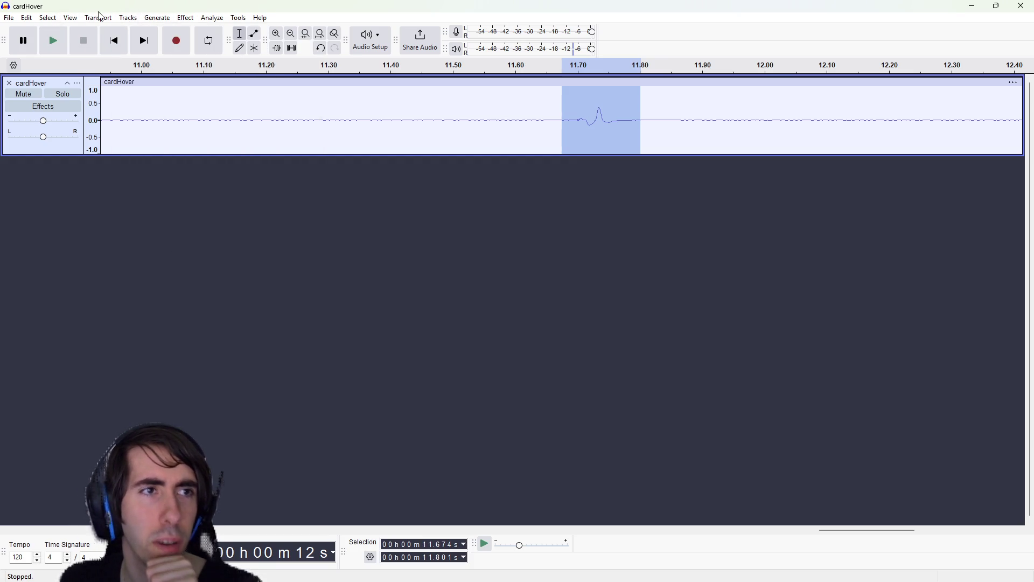
left_click(183, 19)
left_click(180, 17)
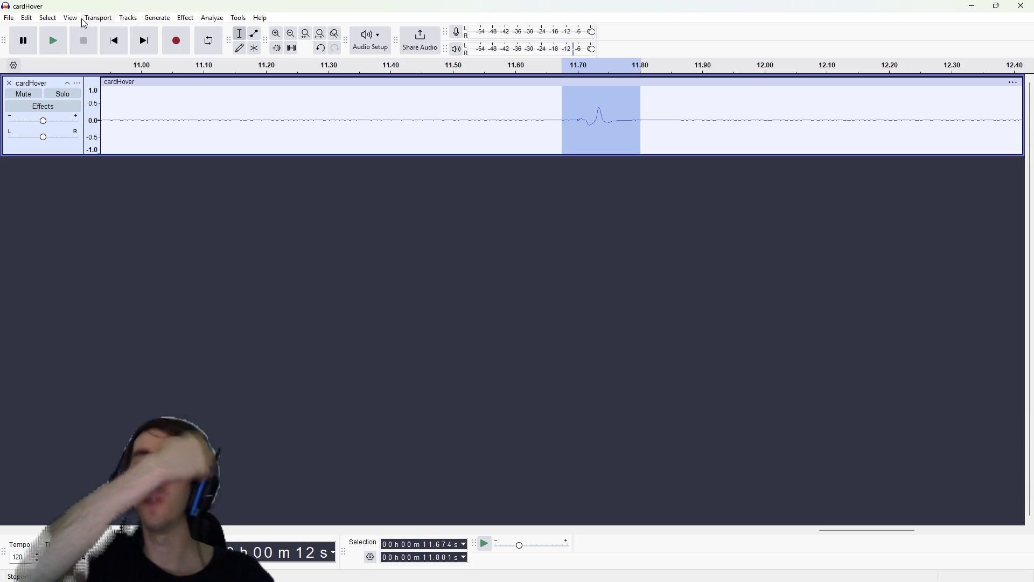
left_click(14, 23)
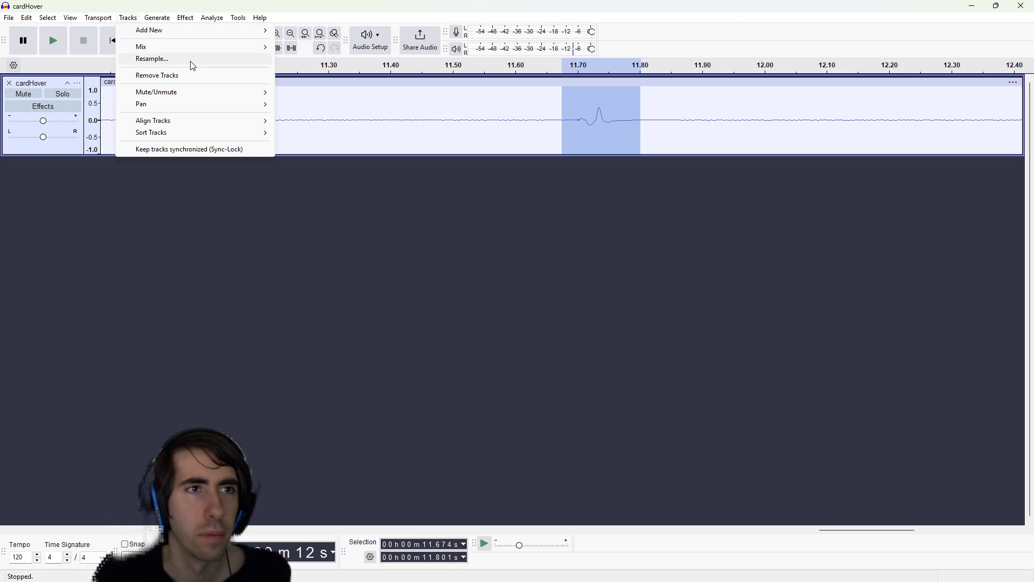
Look through the context and View menus for a way to copy the selection to a new track
mouse_move(15, 23)
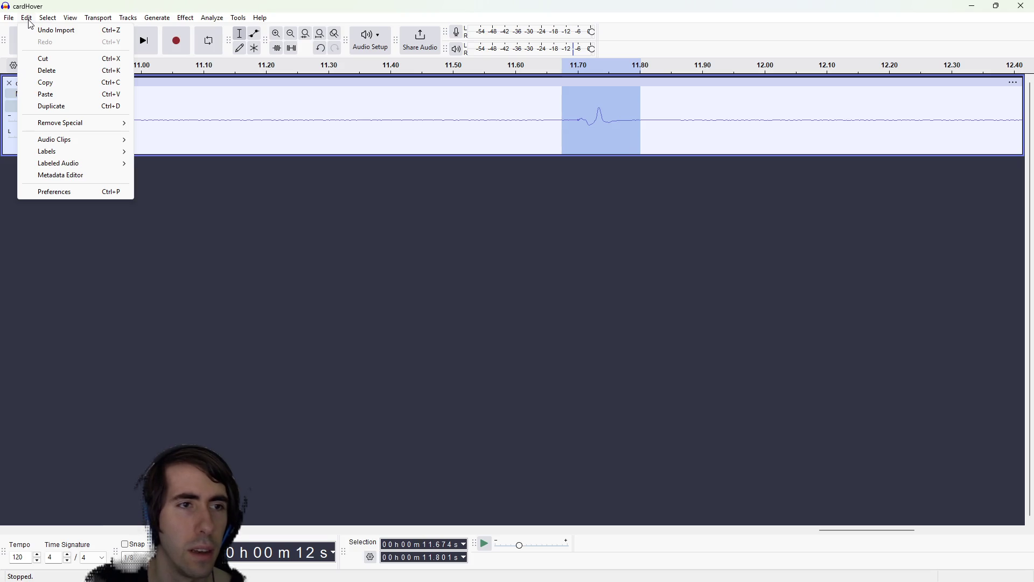
right_click(49, 238)
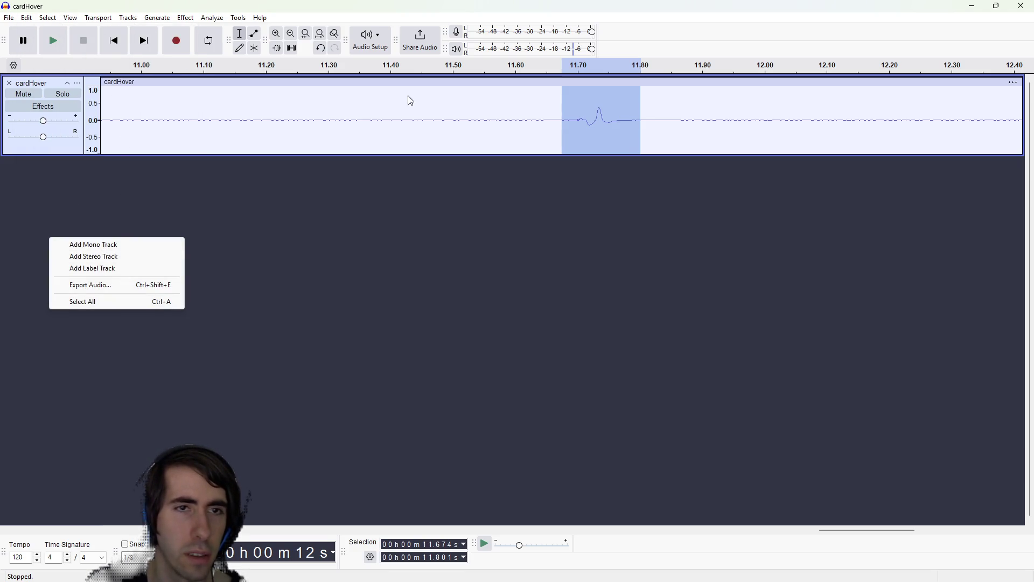
right_click(596, 115)
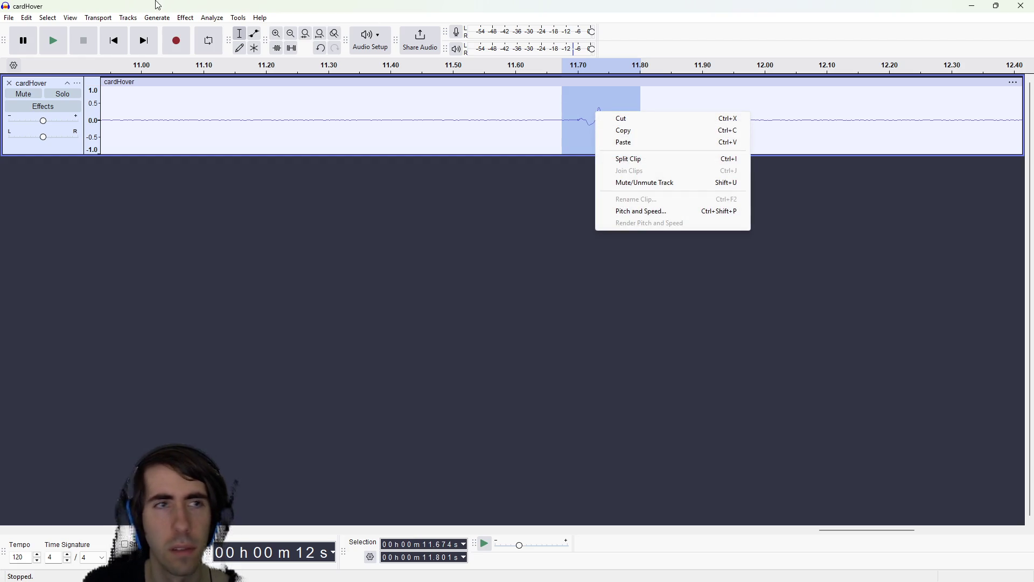
left_click(76, 17)
left_click(76, 18)
mouse_move(104, 24)
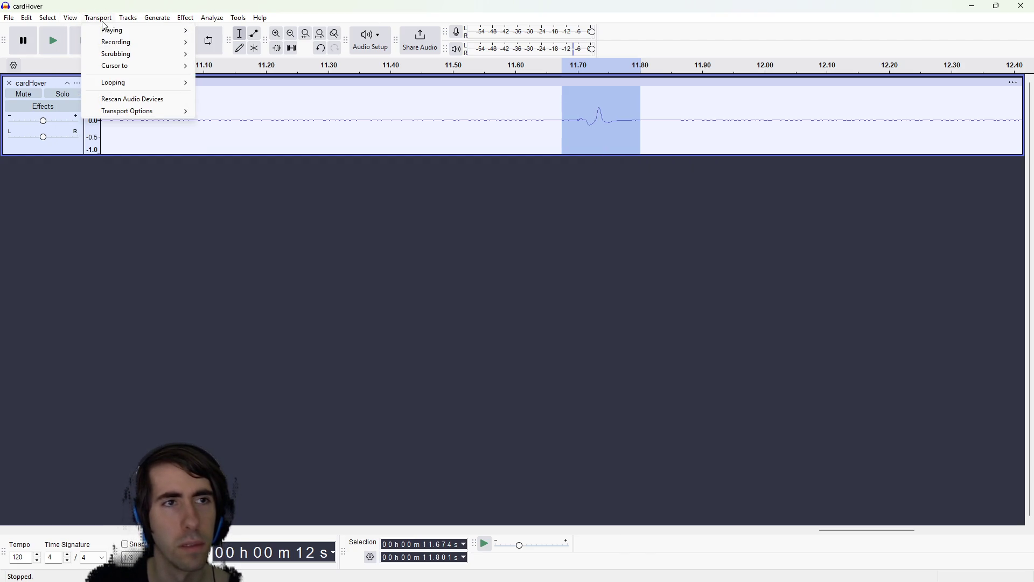
mouse_move(253, 30)
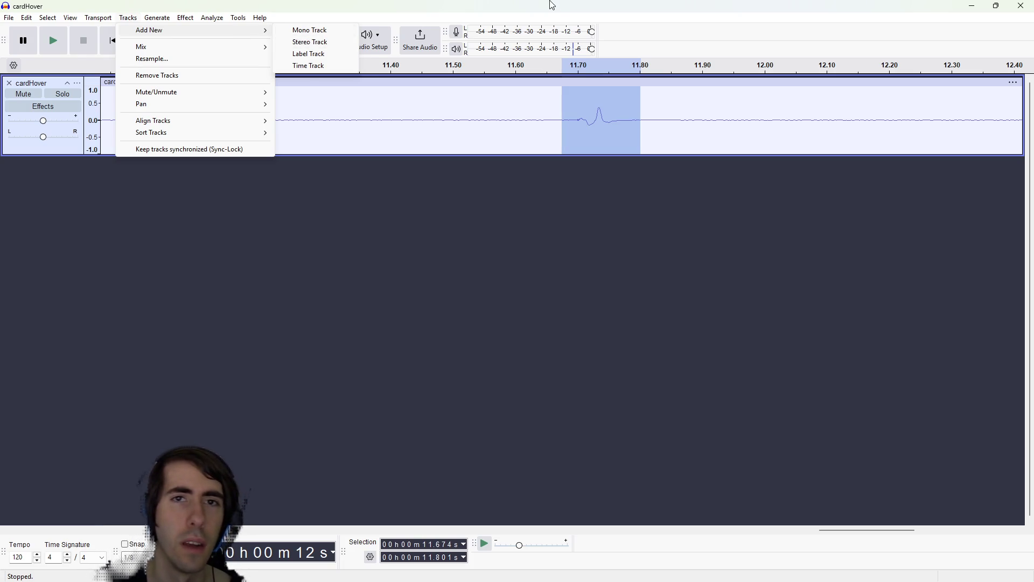
left_click(552, 7)
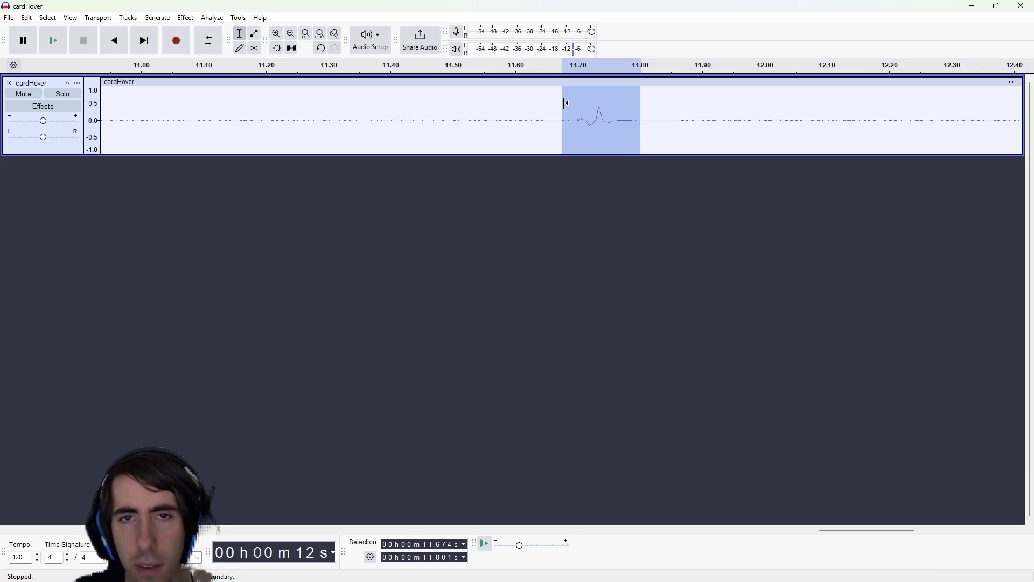
Copy the selected click into a new track with Ctrl+Shift+N and zoom in on it
left_click(508, 271)
key("ctrl+shift+n")
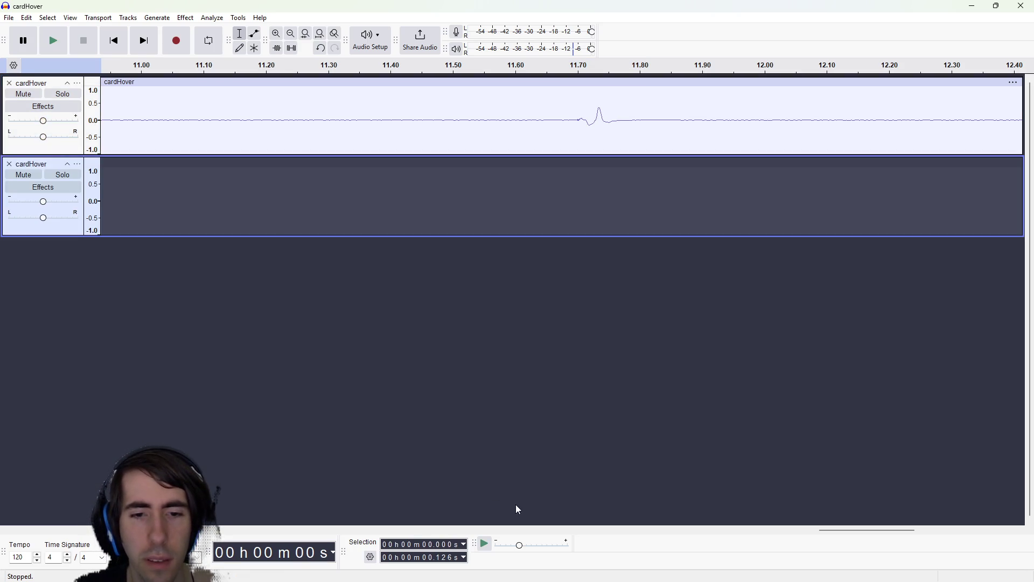
left_click(340, 198)
scroll(323, 204, "down", 2)
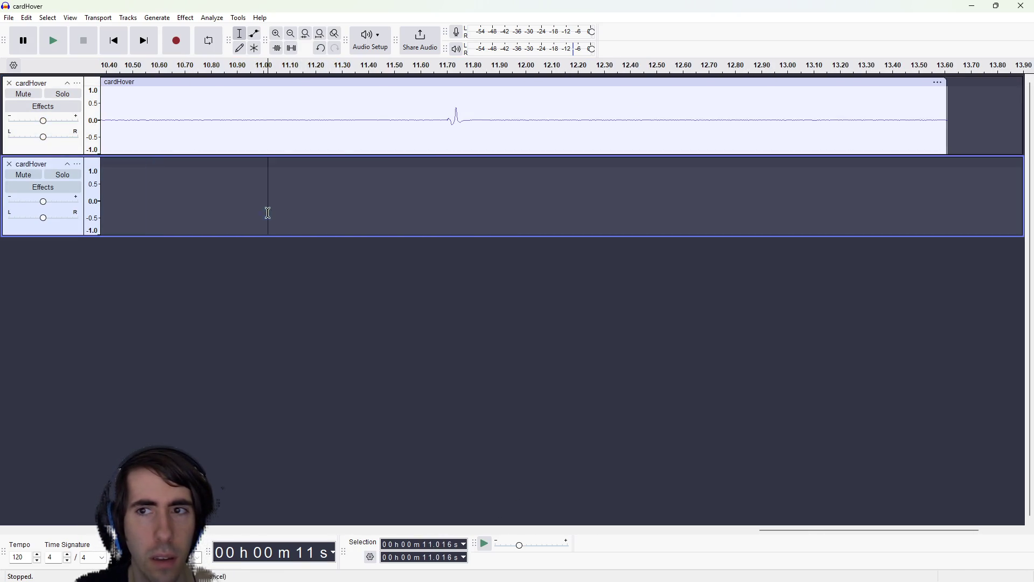
mouse_move(829, 530)
left_mouse_down()
mouse_move(365, 499)
mouse_move(194, 530)
left_mouse_up()
left_click(110, 218)
scroll(117, 226, "up", 1)
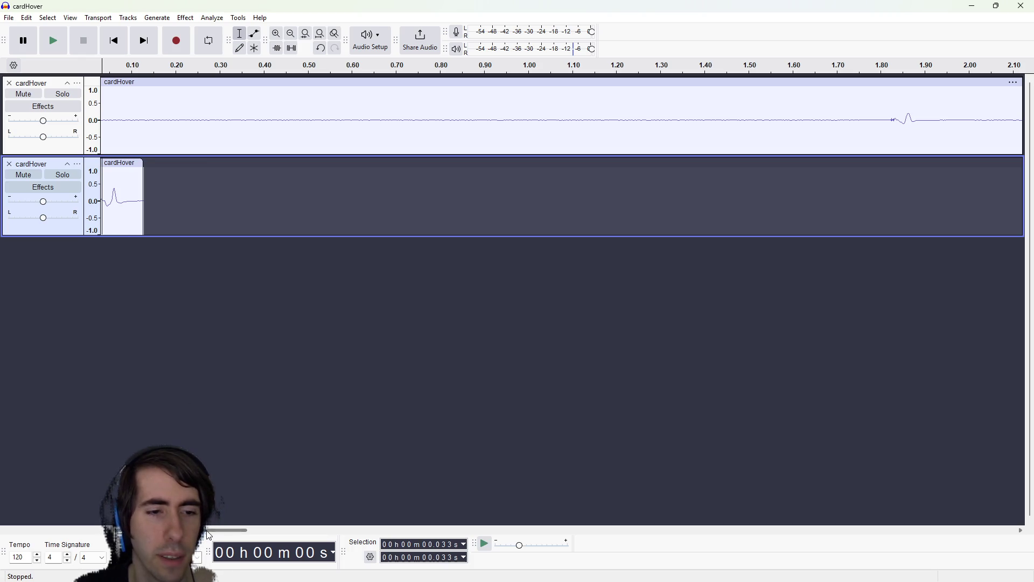
Mute the original cardHover track, play the isolated click several times, then close the project
left_click(24, 94)
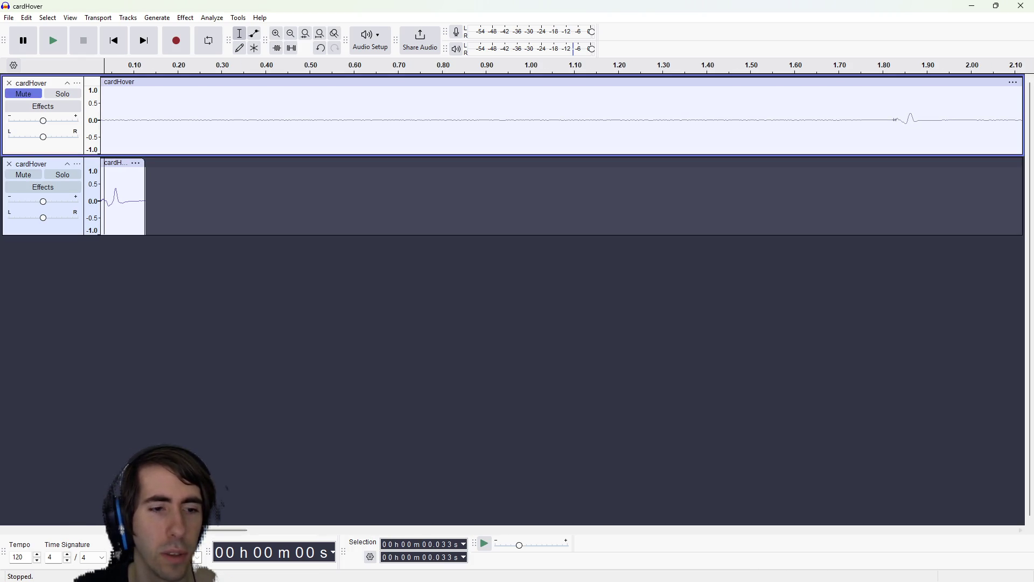
scroll(567, 147, "left", 1)
left_click(133, 212)
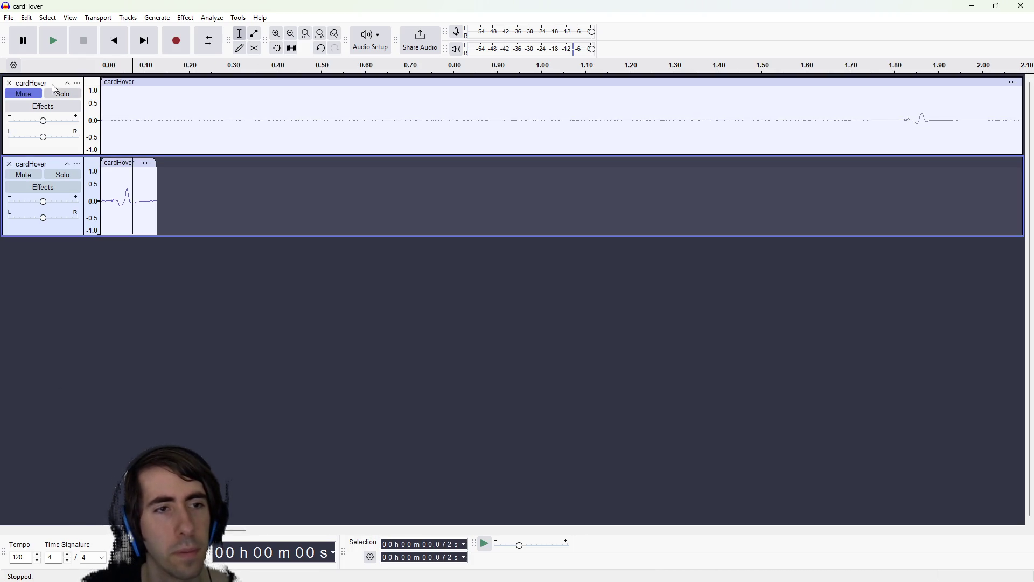
left_click(52, 40)
left_click(216, 170)
left_click(53, 44)
left_click(54, 44)
left_click(105, 99)
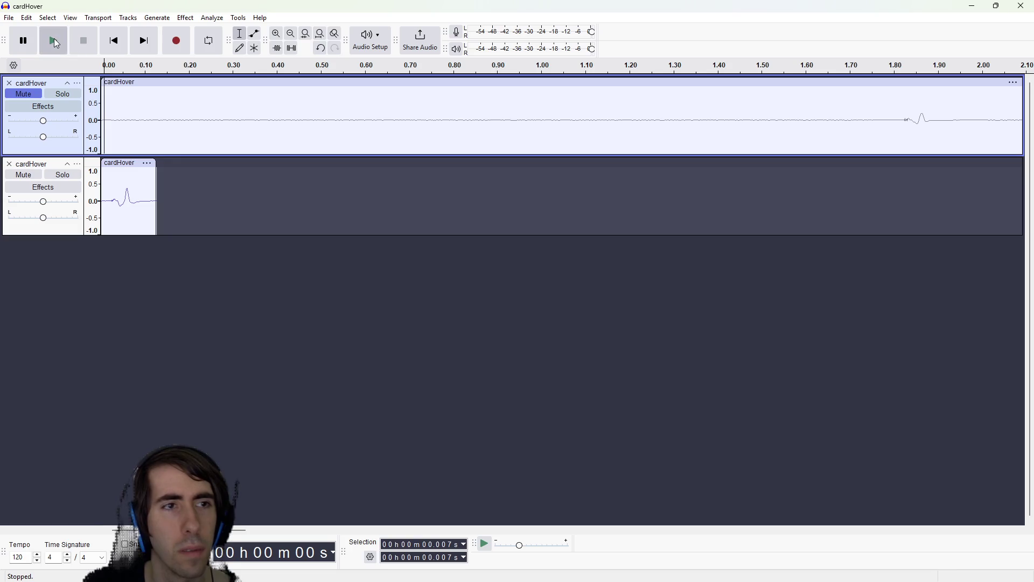
left_click(53, 40)
left_click(83, 40)
left_click(9, 17)
left_click(72, 123)
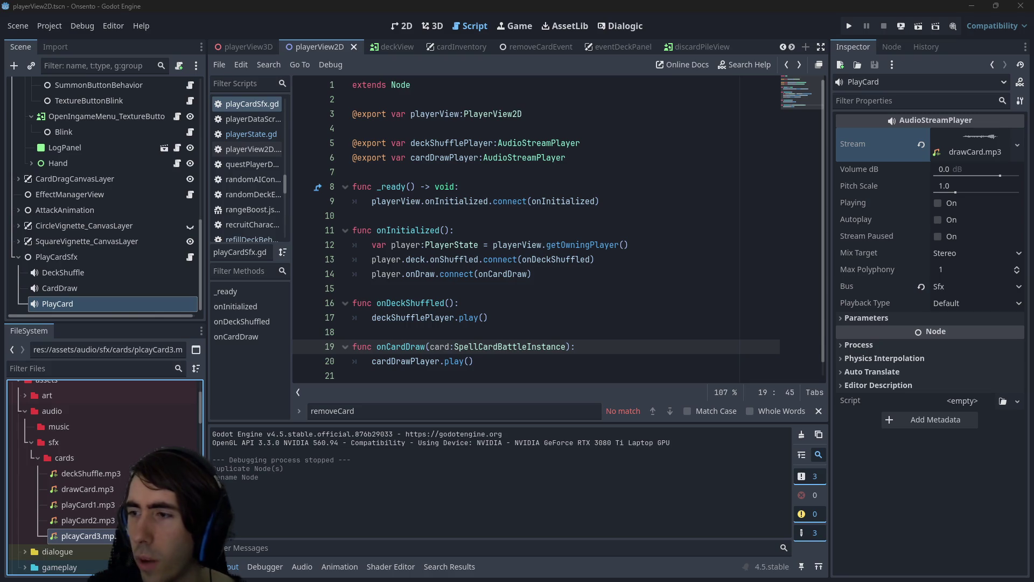
Rename plcayCard3.mp3 to playCard3.mp3 in the FileSystem dock
right_click(137, 462)
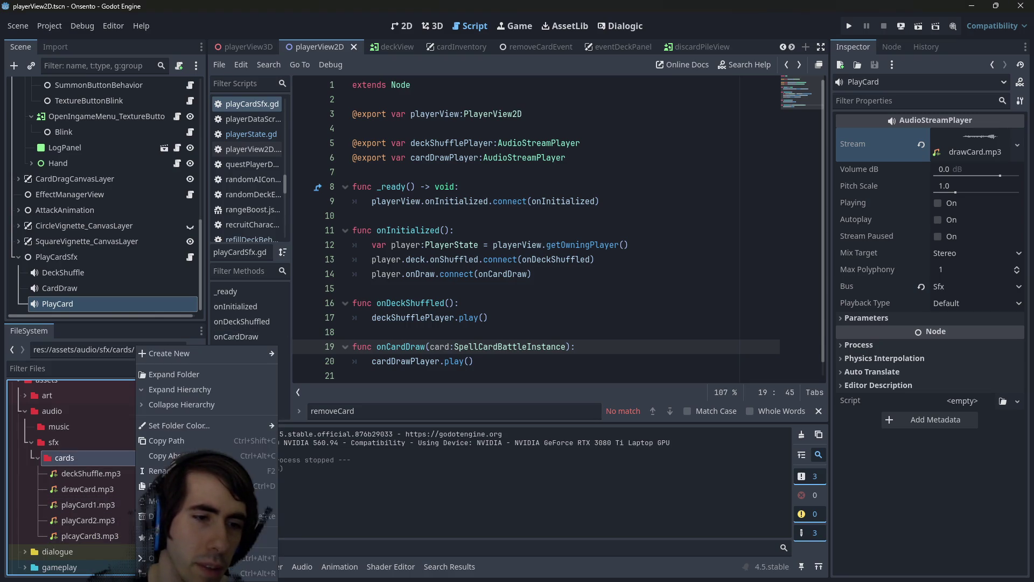
left_click(260, 416)
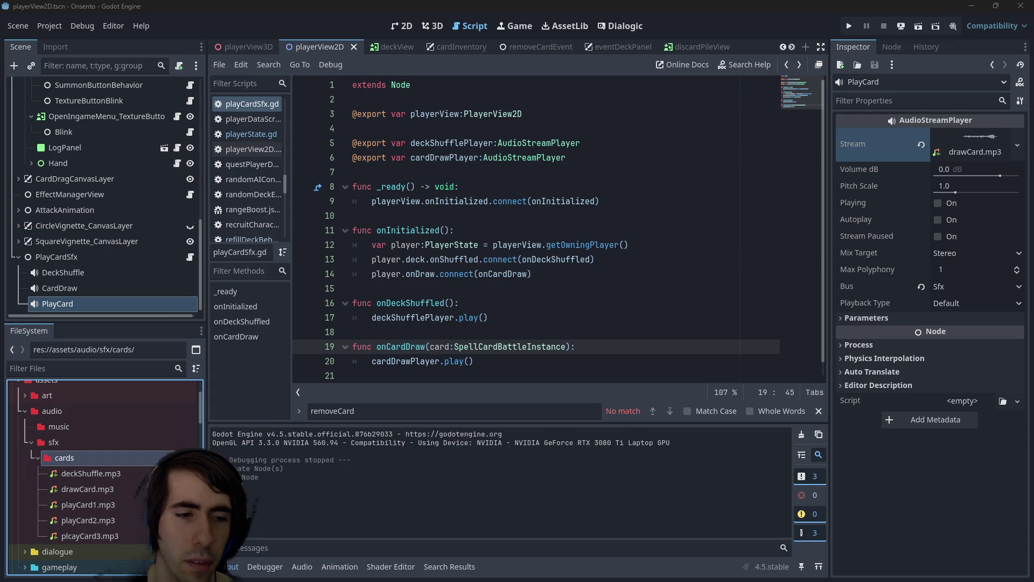
left_click(100, 537)
key("F2")
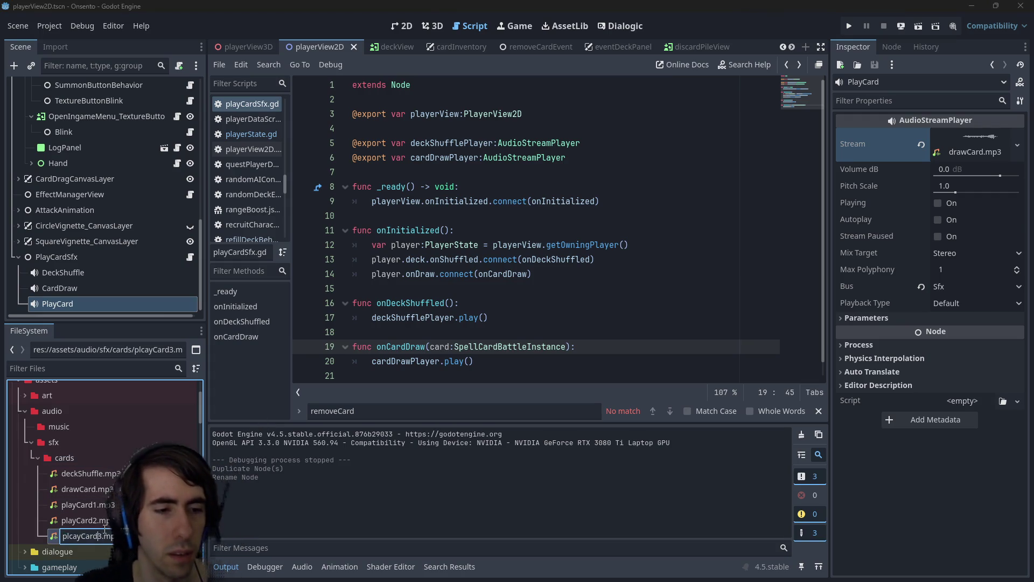
key("Left")
key("Left")
key("Left")
key("BackSpace")
key("Return")
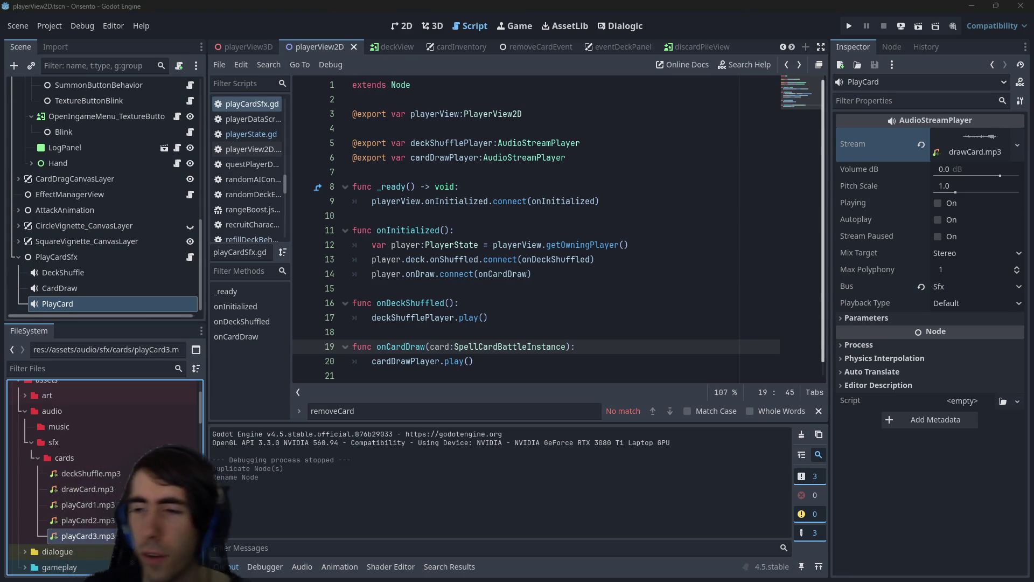
Preview the imported 0.13-second cardHover.mp3 in its import settings, then select the CardDraw player
left_click(377, 215)
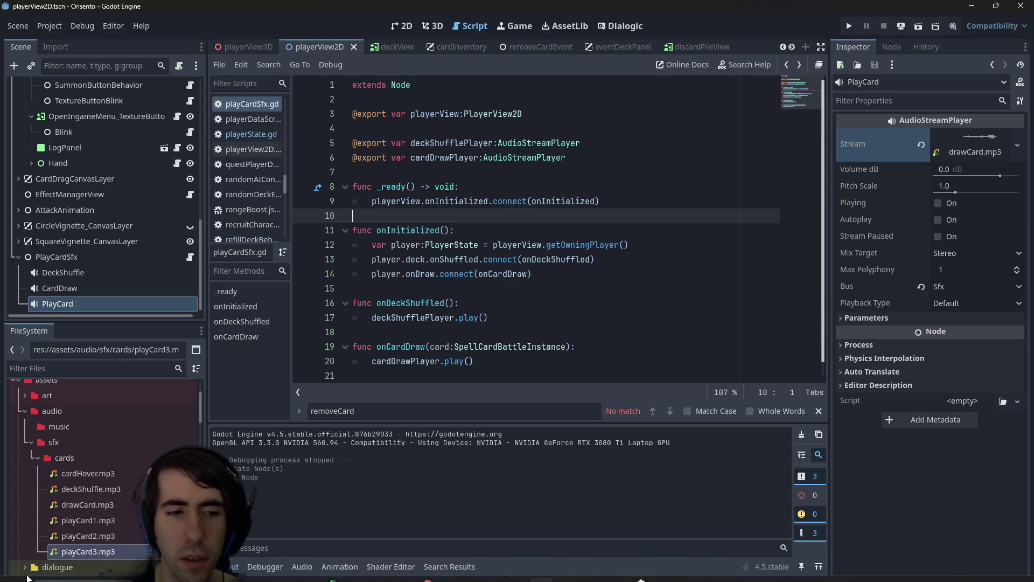
double_click(86, 473)
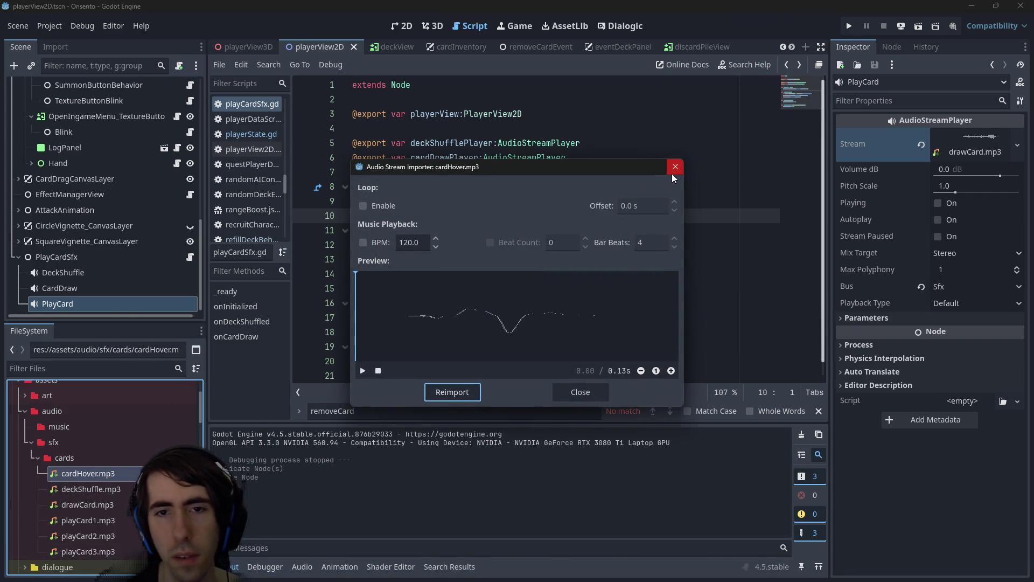
left_click(360, 372)
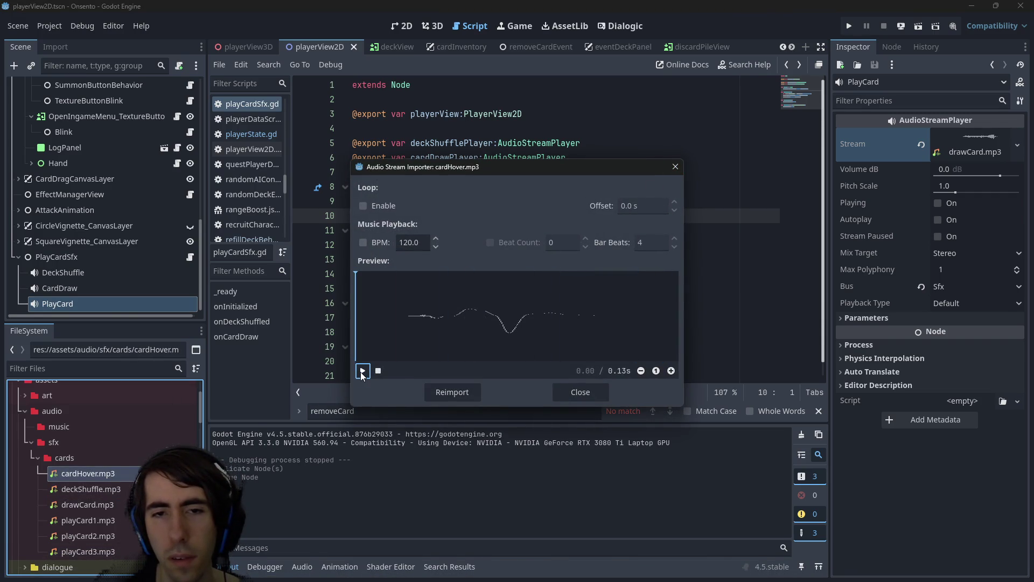
key("Escape")
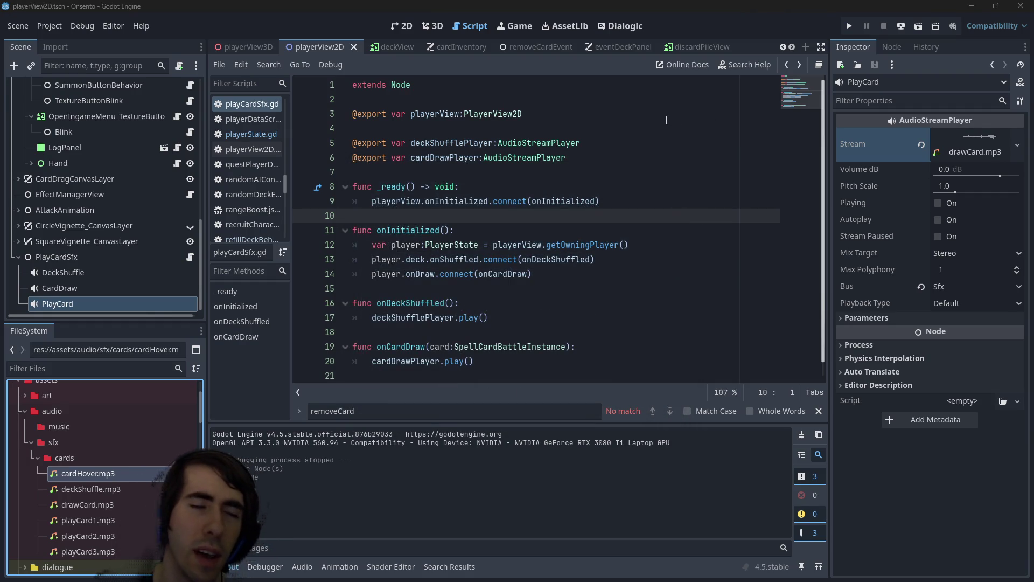
left_click(93, 291)
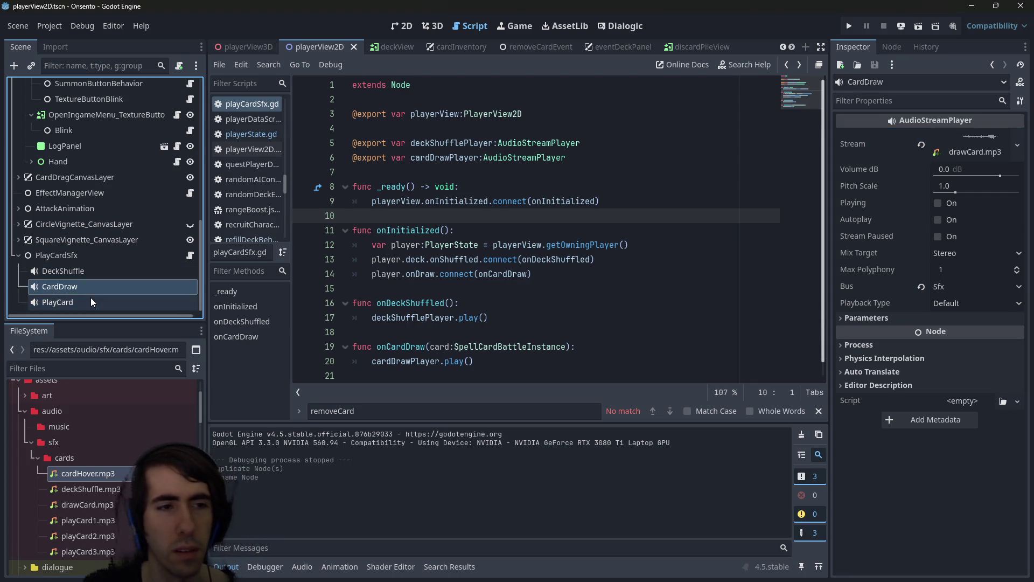
Inspect the CardDraw sound player and select the PlayCard sound player node
left_click(89, 298)
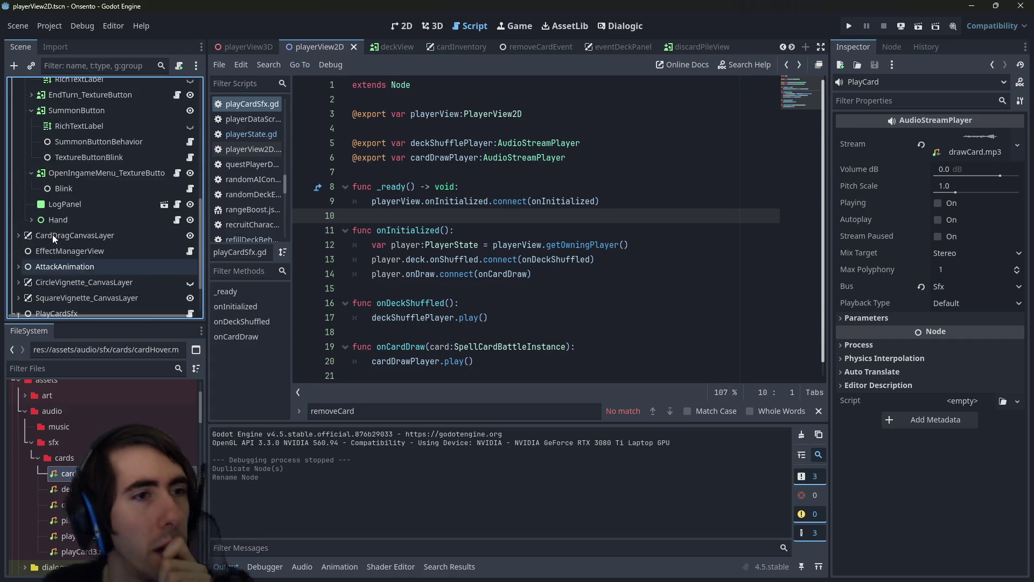
scroll(51, 212, "up", 10)
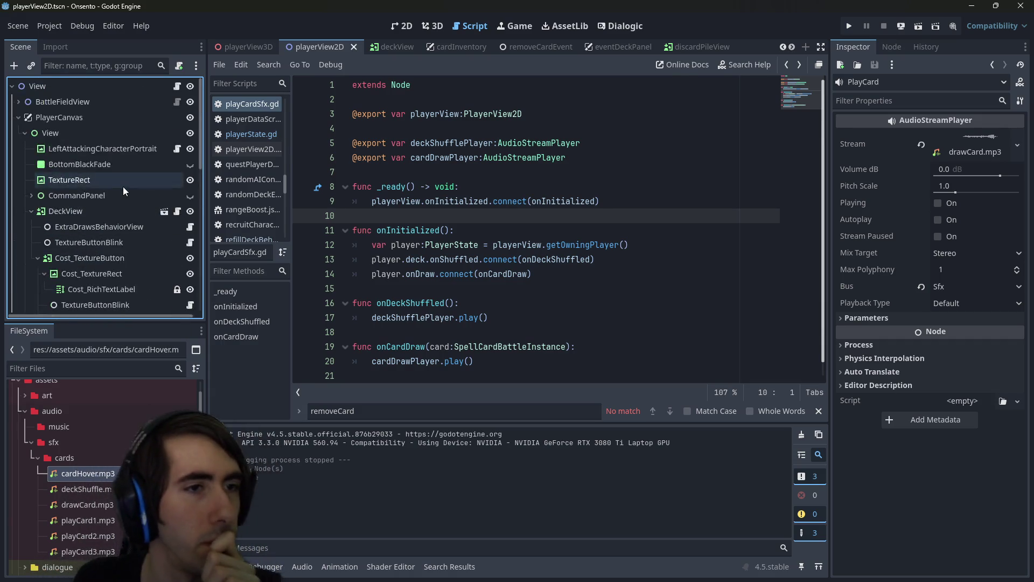
scroll(72, 215, "down", 2)
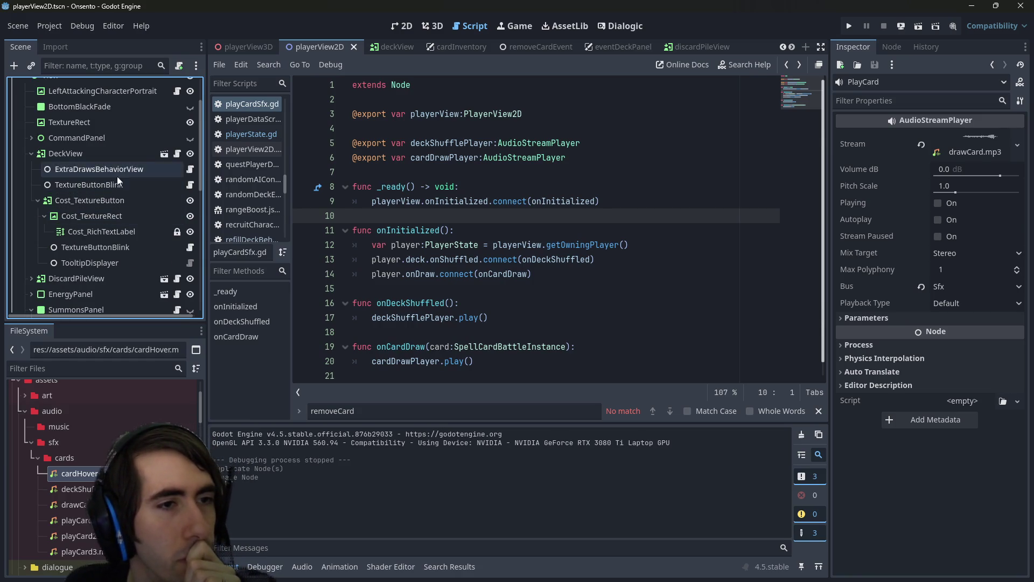
scroll(115, 215, "down", 8)
key("Up")
left_click(100, 303)
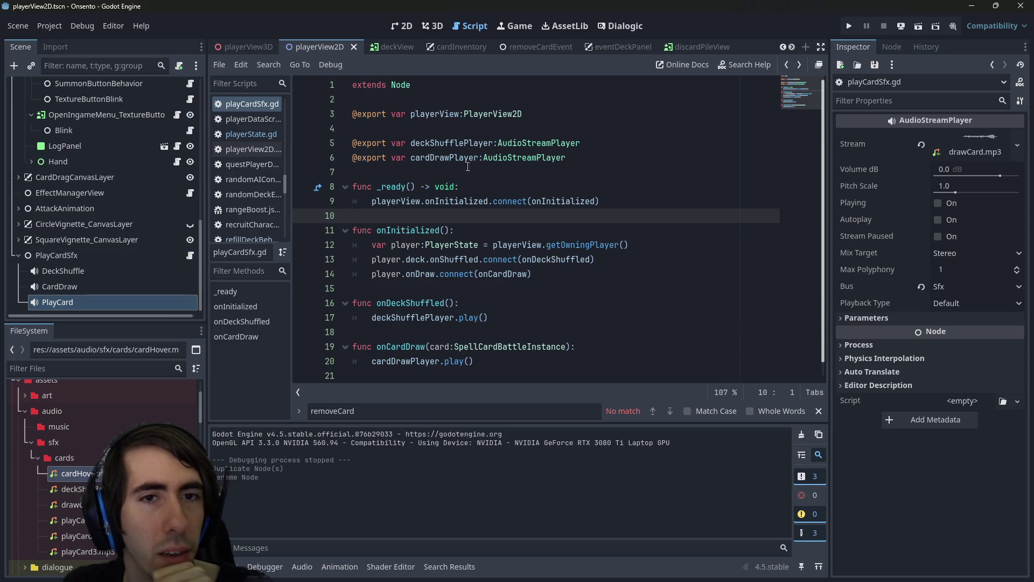
Duplicate the cardDrawPlayer export line twice beneath itself
left_click_drag(616, 160, 337, 161)
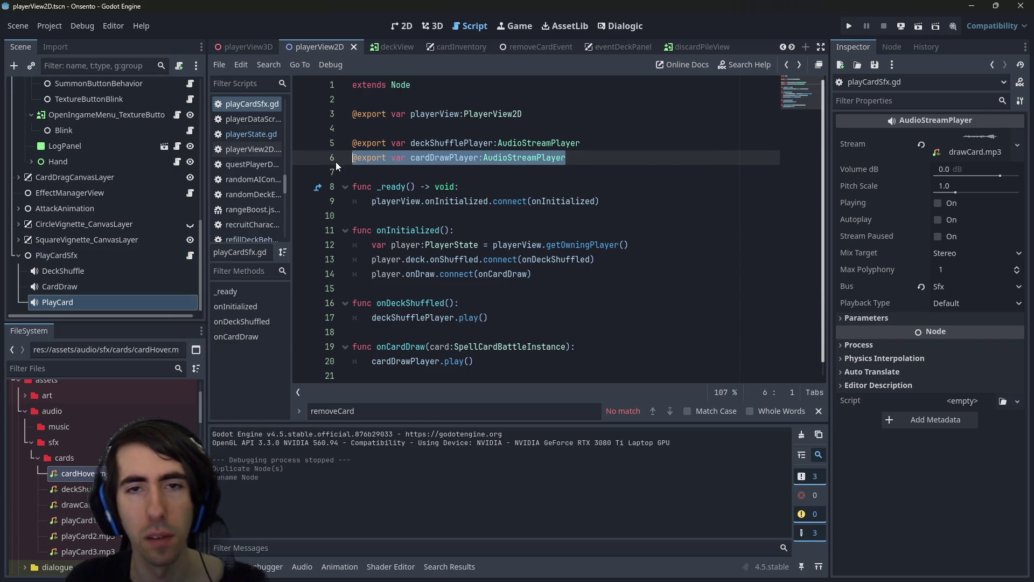
key("ctrl+c")
key("End")
key("Return")
key("ctrl+v")
key("Return")
key("ctrl+v")
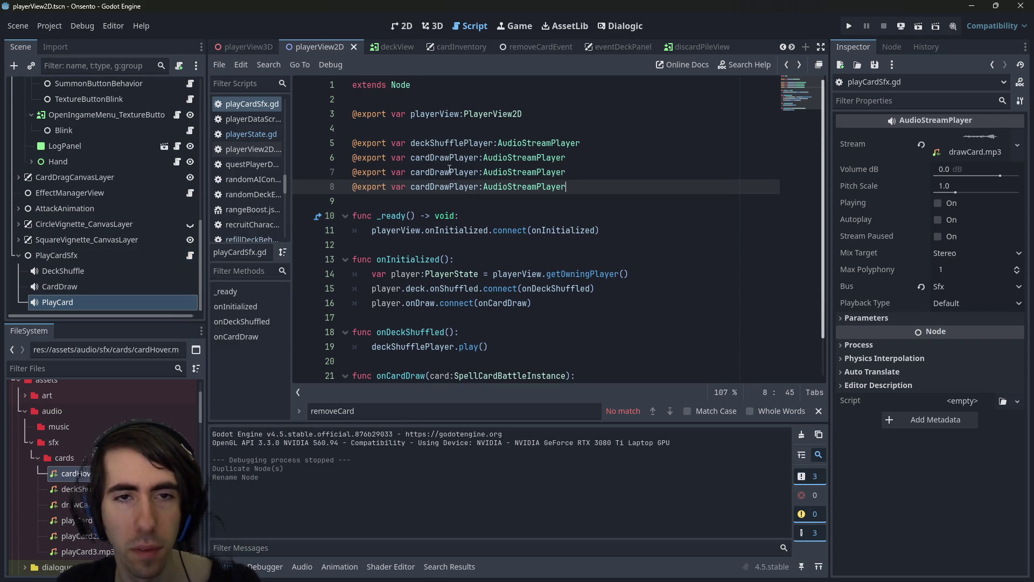
Rename the duplicates on lines 7 and 8 to cardPlayPlayer and cardHoverPlayer, then save
left_click(450, 171)
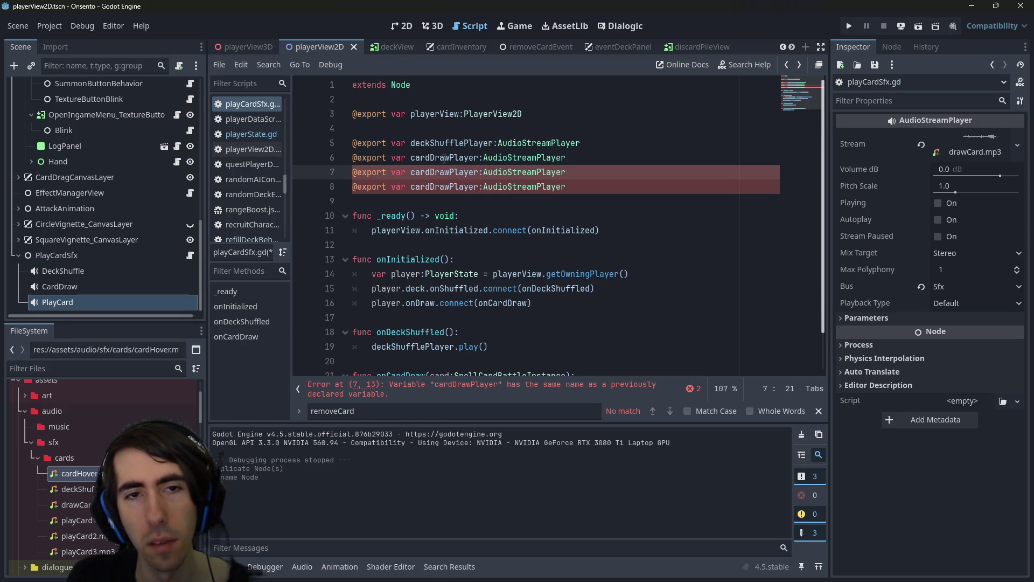
key("BackSpace")
key("BackSpace")
key("BackSpace")
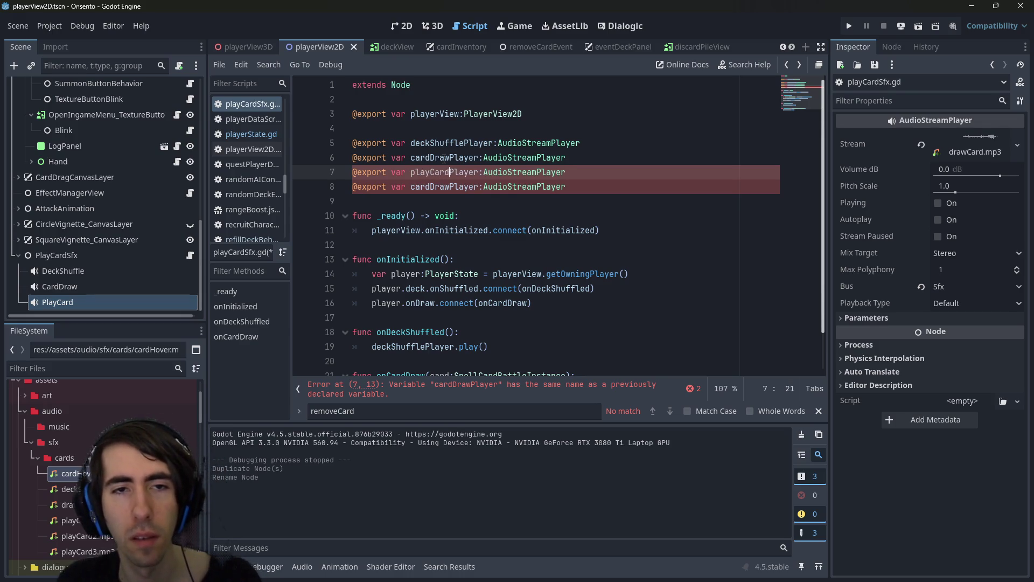
type("cardPlay")
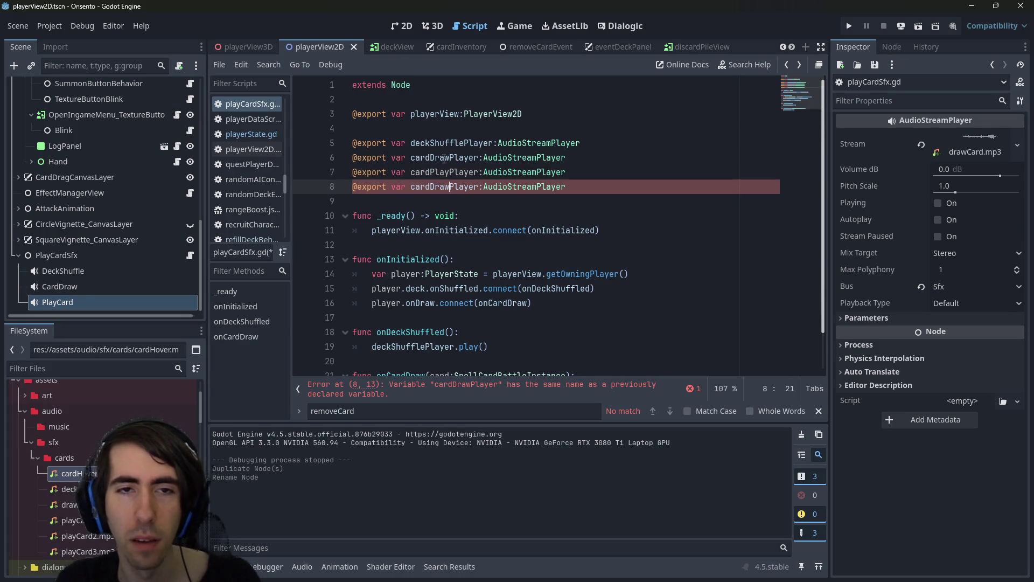
key("Down")
key("Right")
key("BackSpace")
key("BackSpace")
key("BackSpace")
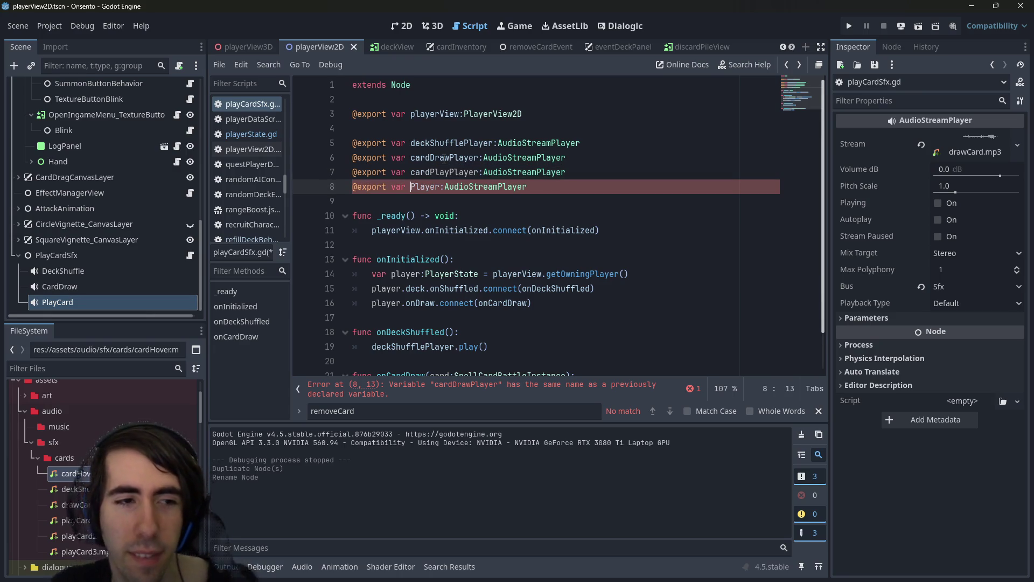
type("cardHover")
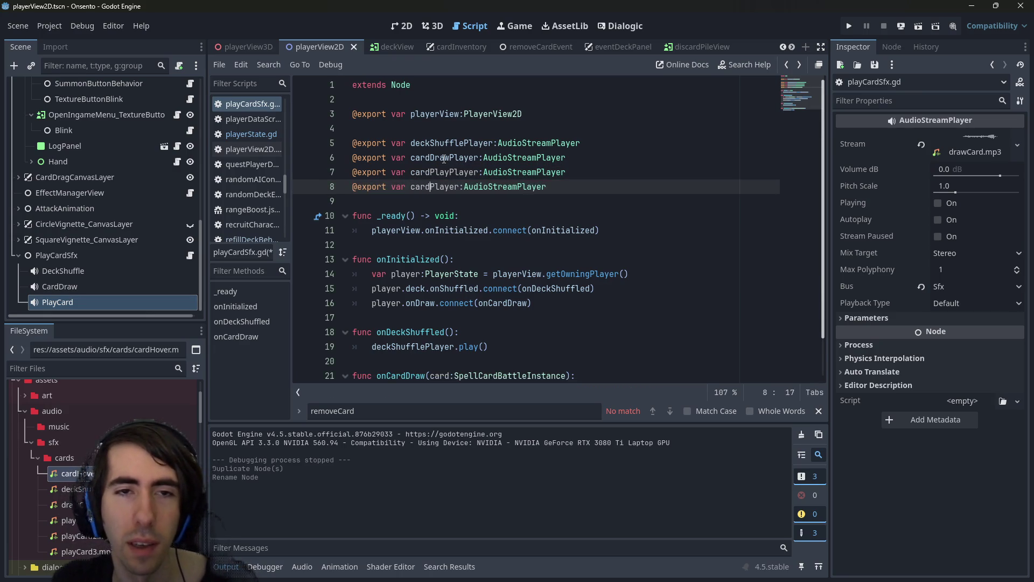
key("ctrl+s")
scroll(443, 158, "down", 1)
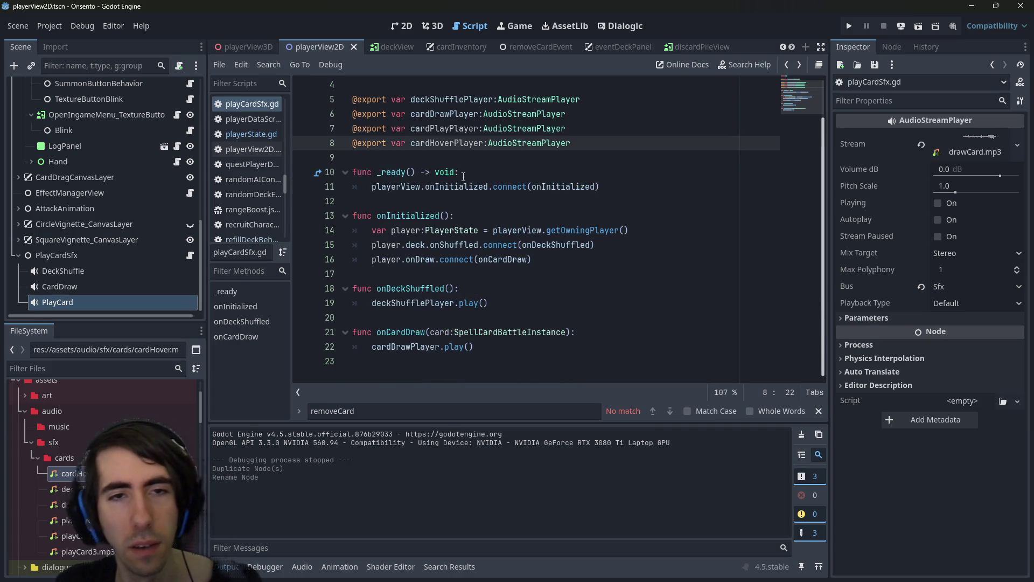
Below the onDraw connection, add effectManager.onCardPlayedFromHand.connect() in onInitialized
double_click(444, 128)
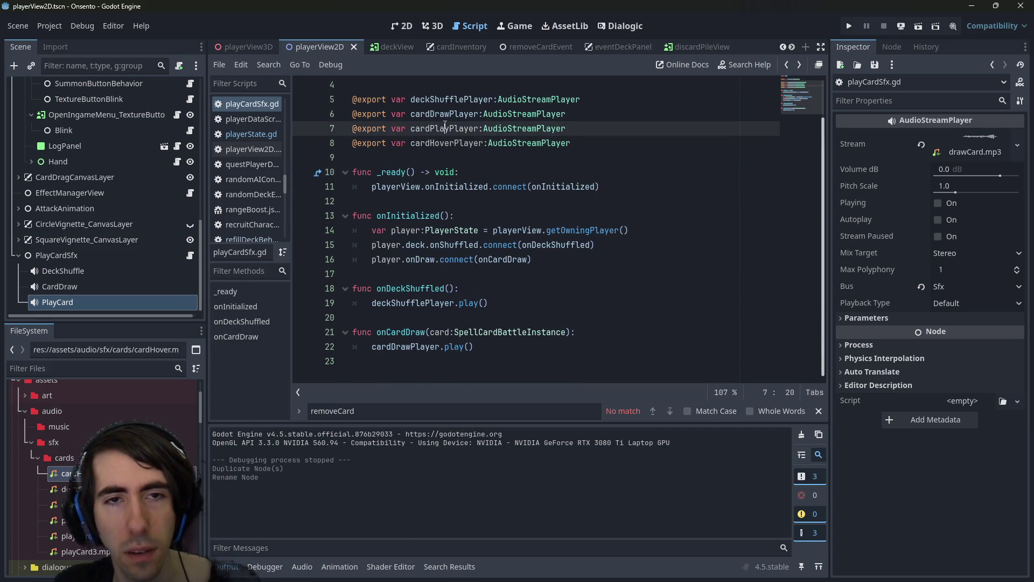
left_click_drag(584, 264, 253, 260)
left_click(573, 257)
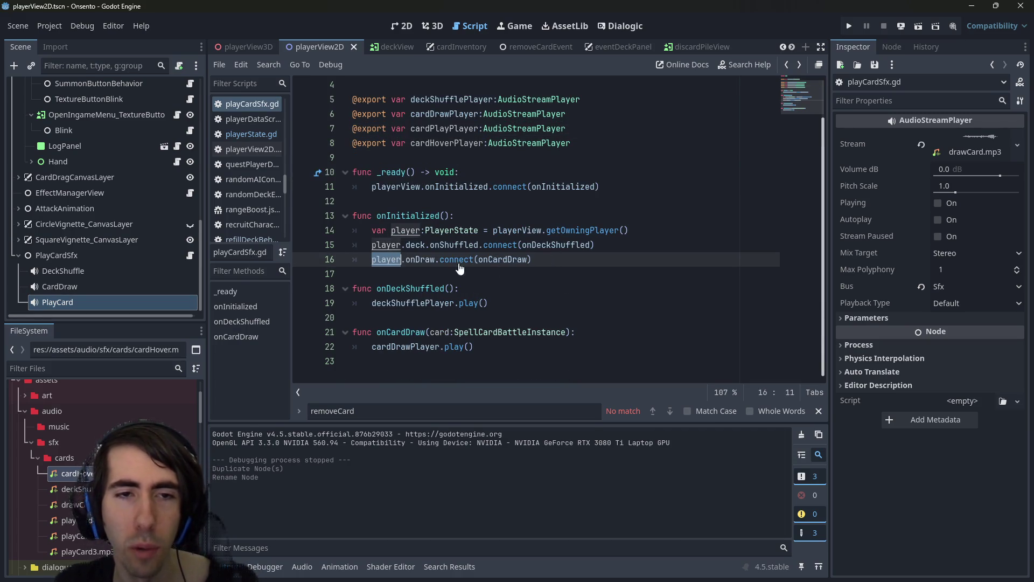
key("Return")
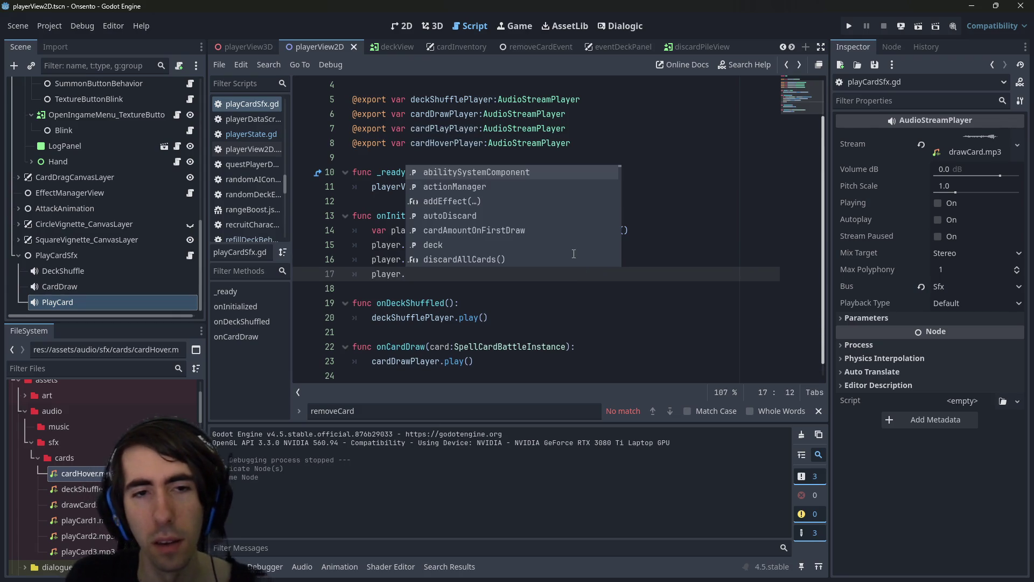
type("playcard")
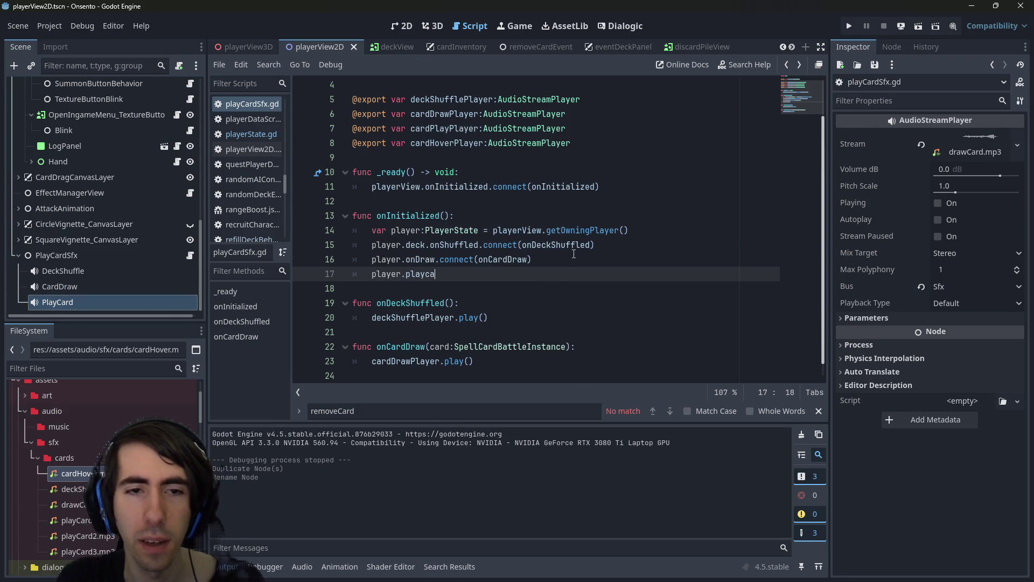
key("ctrl+BackSpace")
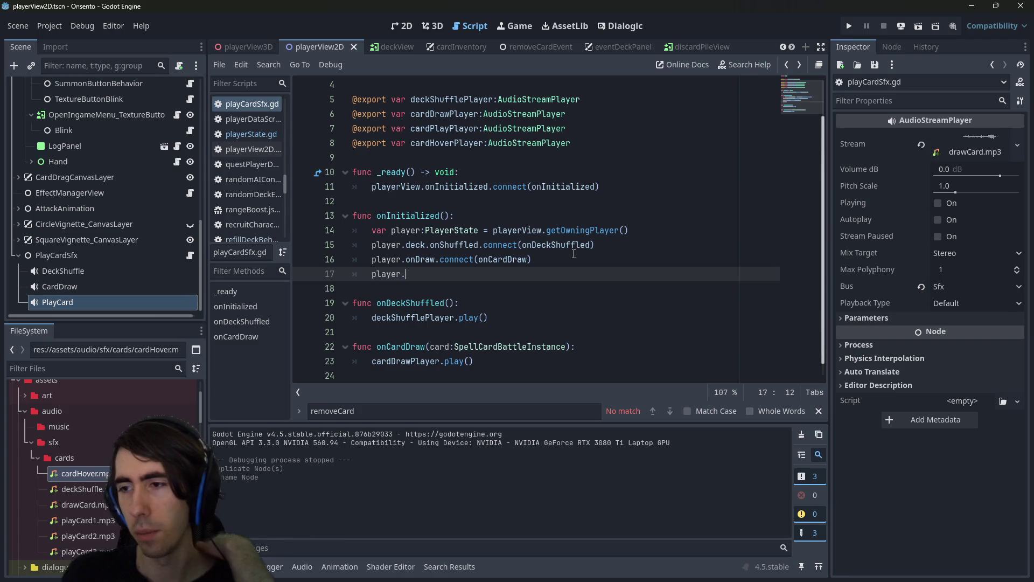
type("effect")
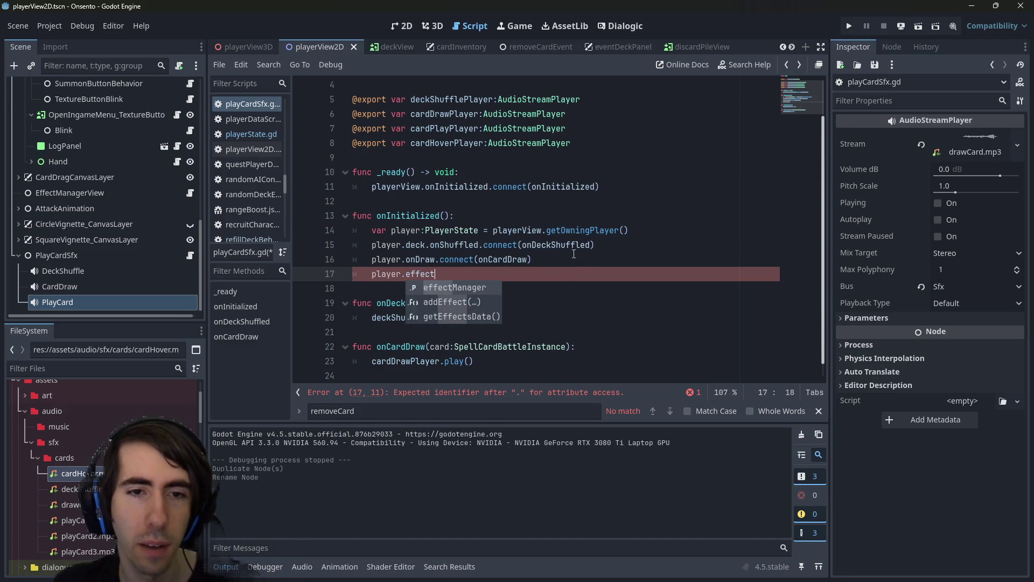
key("Return")
type(".")
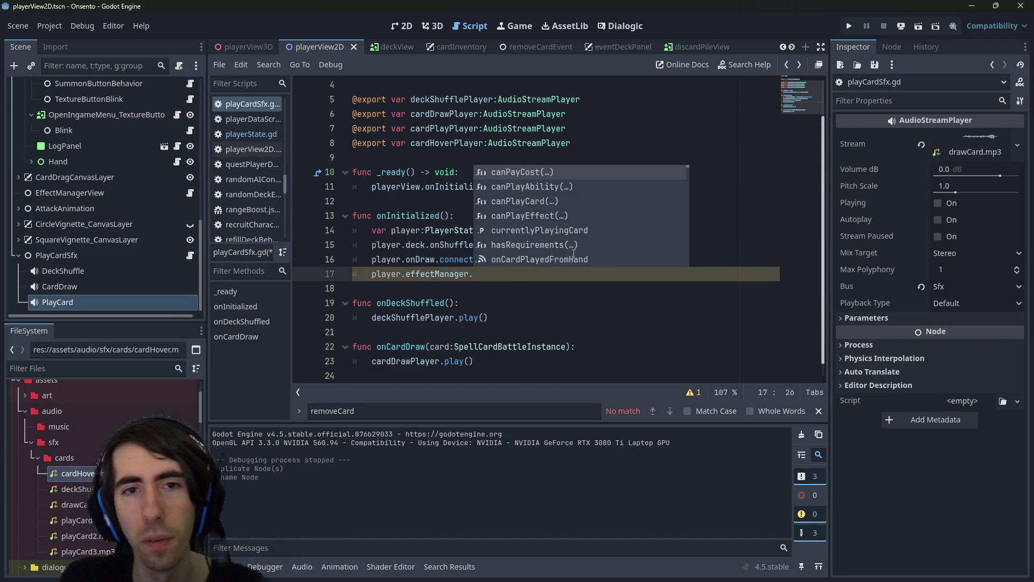
type("on")
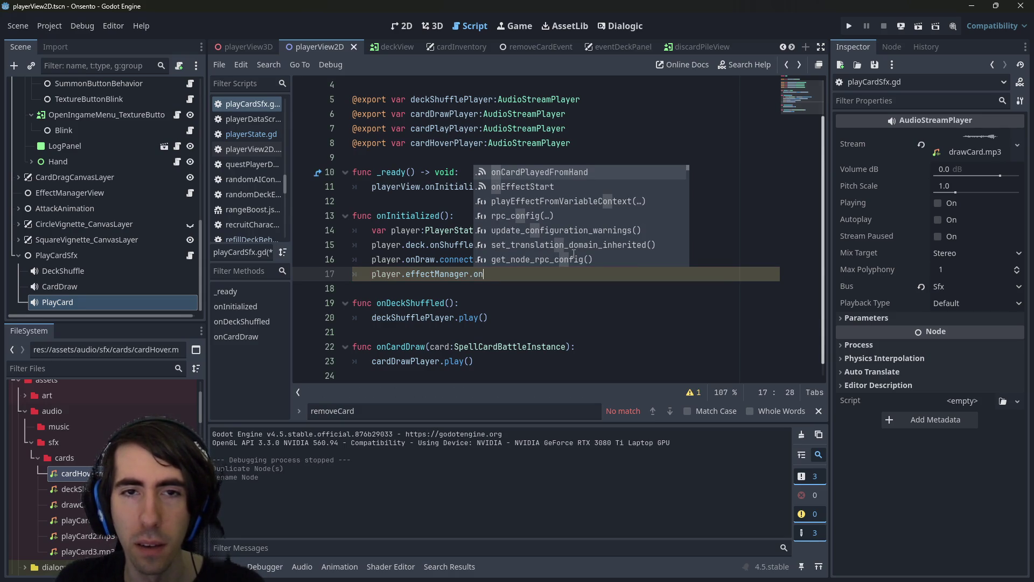
key("Return")
type(".")
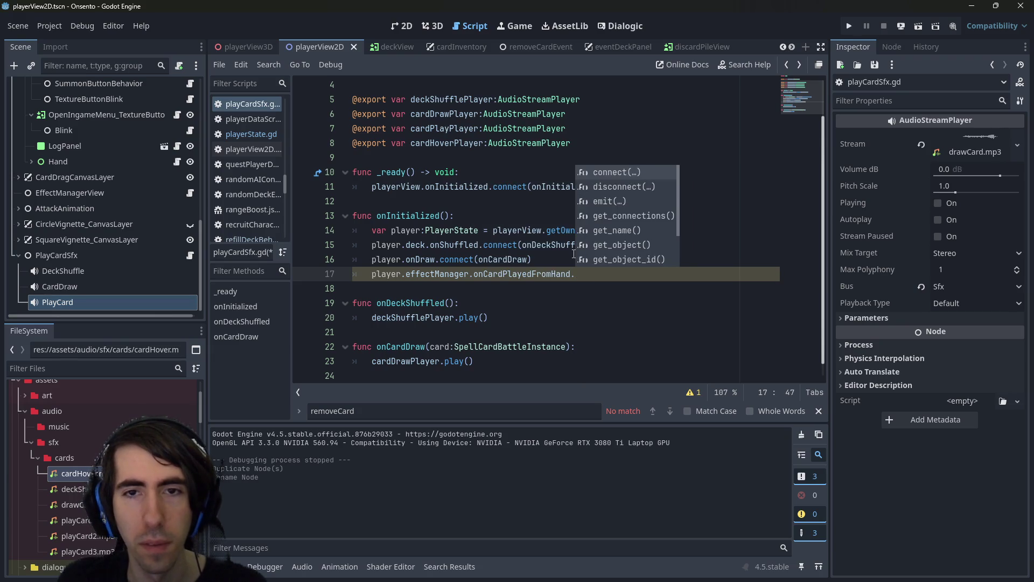
key("Return")
Add func onCardPlayed() at the script's end that calls cardPlayPlayer.play()
left_click(508, 373)
key("Return")
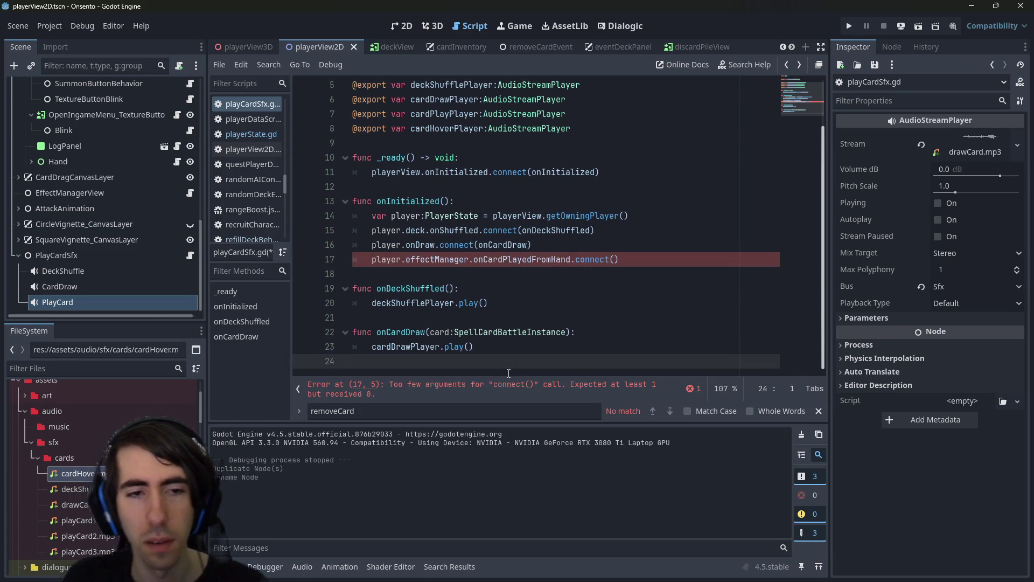
type("func onCardPlayed():")
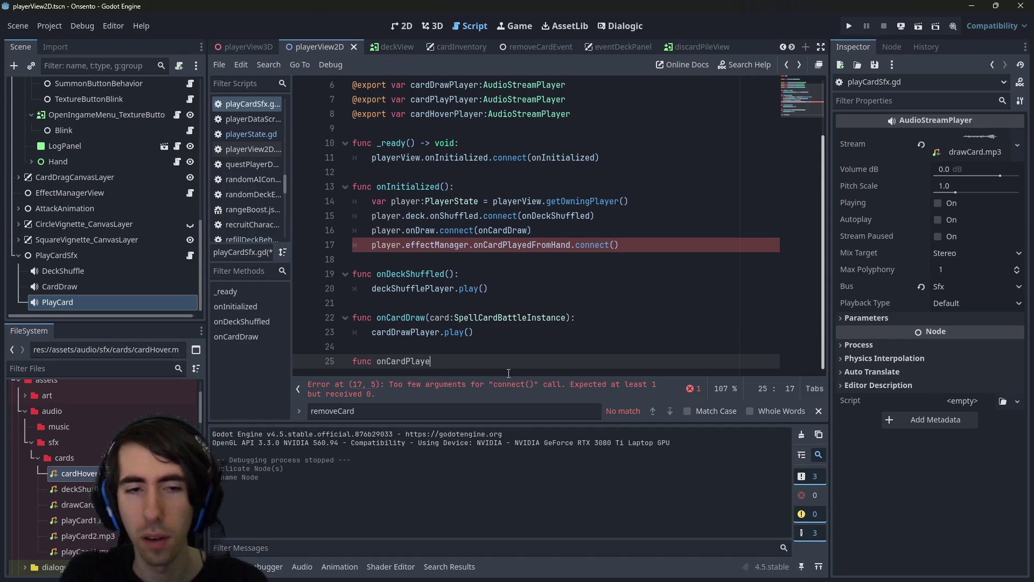
key("Return")
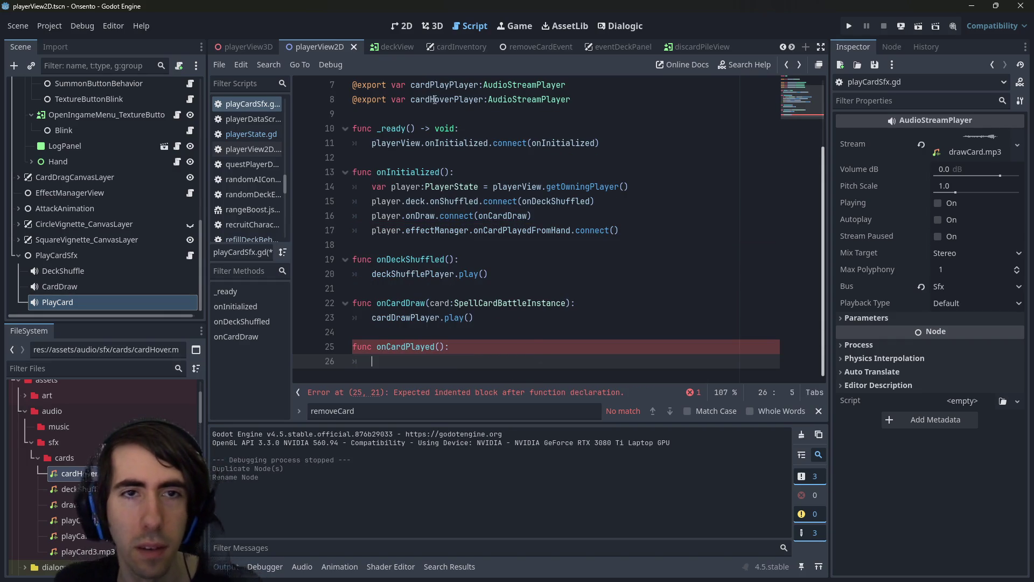
double_click(438, 86)
key("ctrl+c")
left_click(421, 377)
key("ctrl+v")
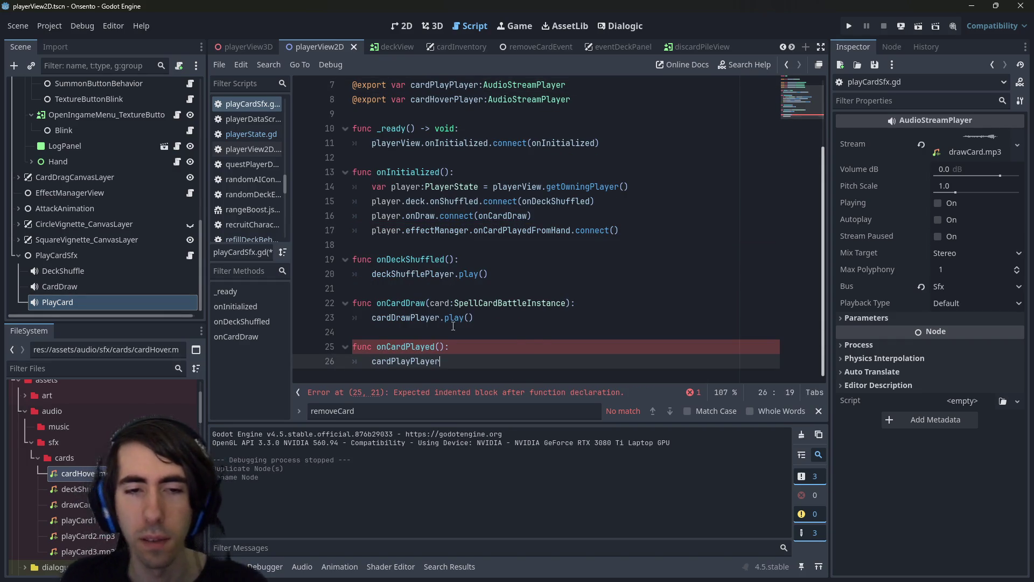
type(".play")
key("Return")
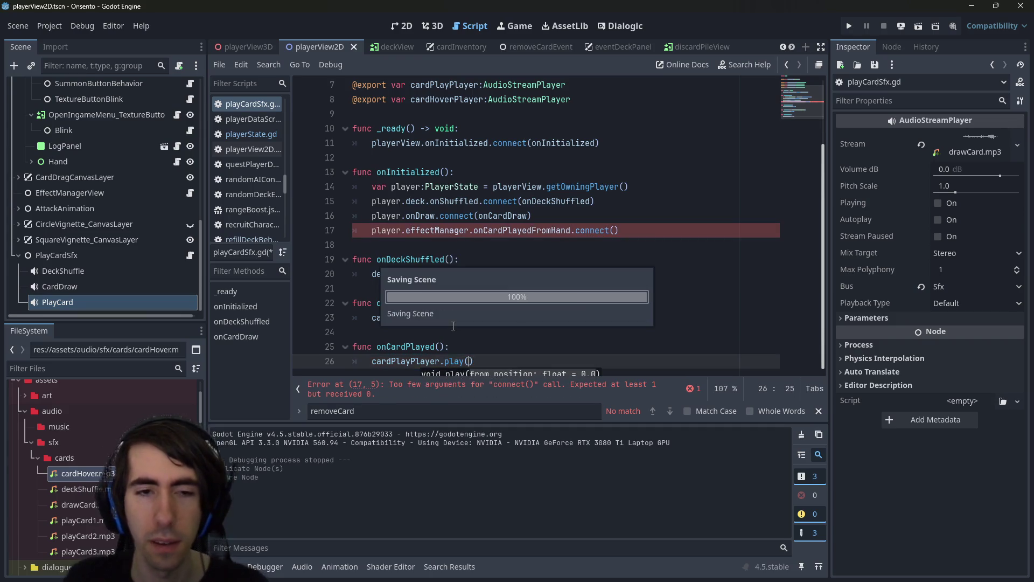
Pass onCardPlayed as the connect() callback and check the signal's parameters
double_click(406, 347)
key("ctrl+c")
left_click(614, 231)
key("ctrl+v")
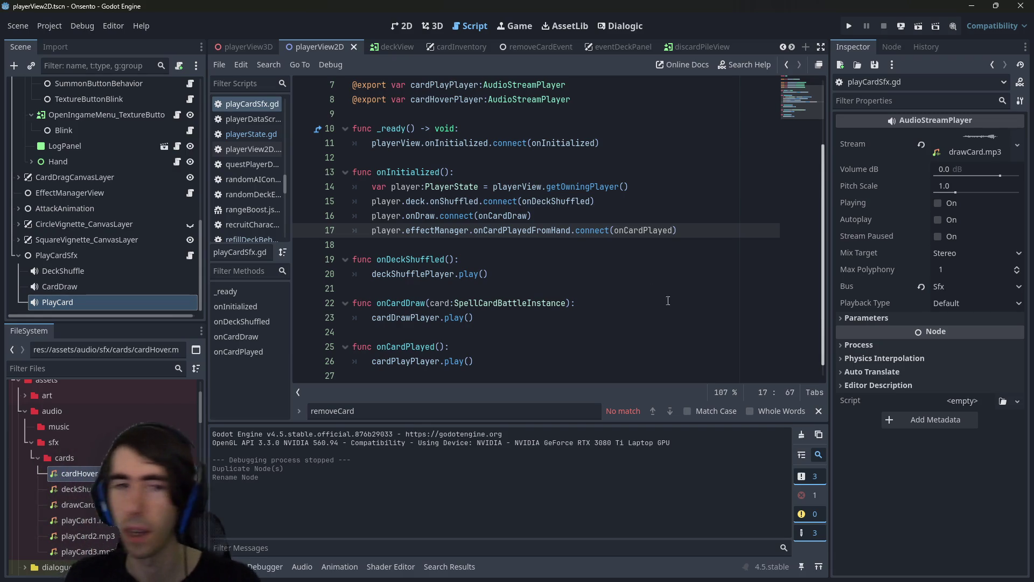
double_click(485, 230)
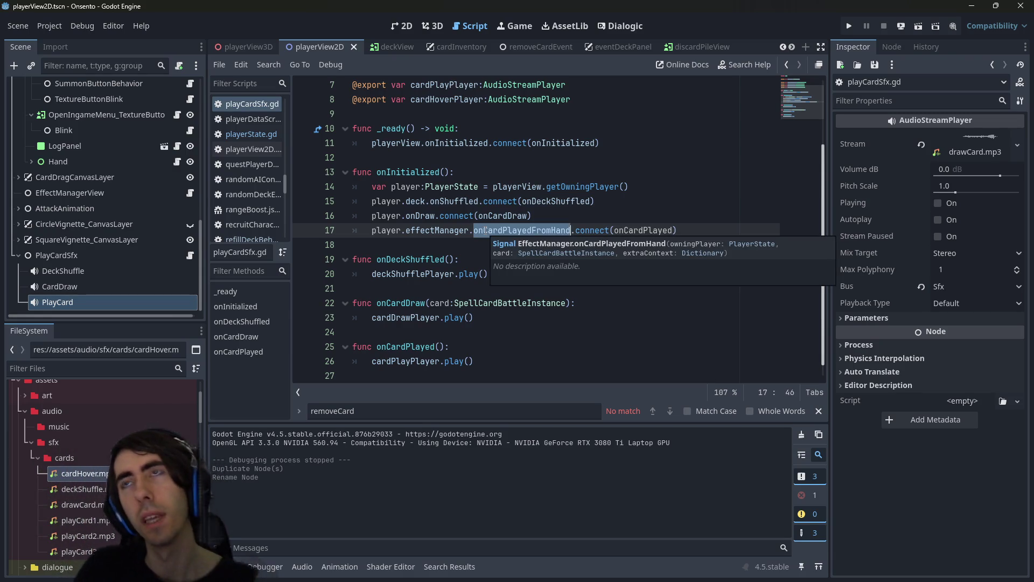
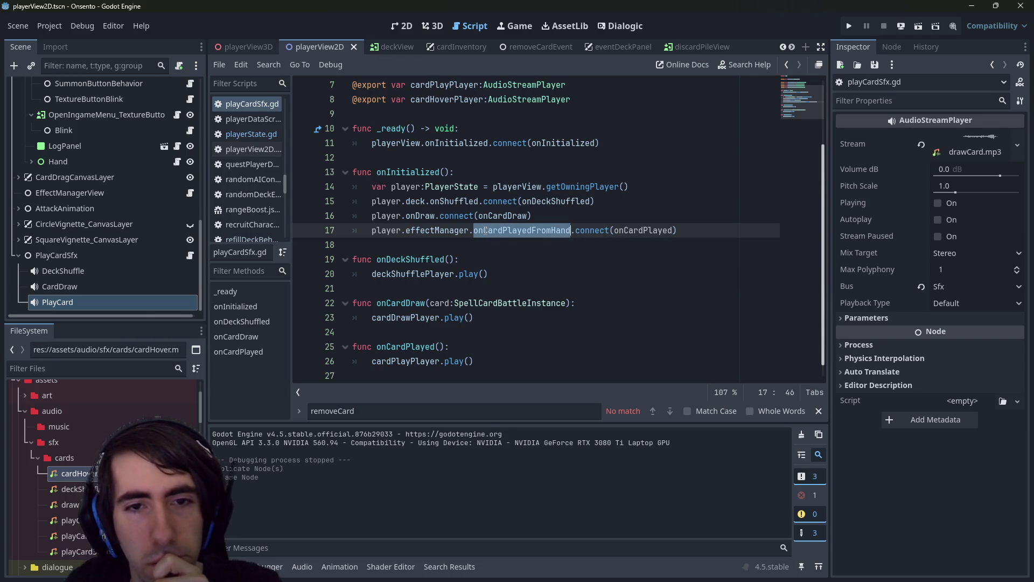
Duplicate the PlayCard sound player and name the copy CardHover
left_click(93, 256)
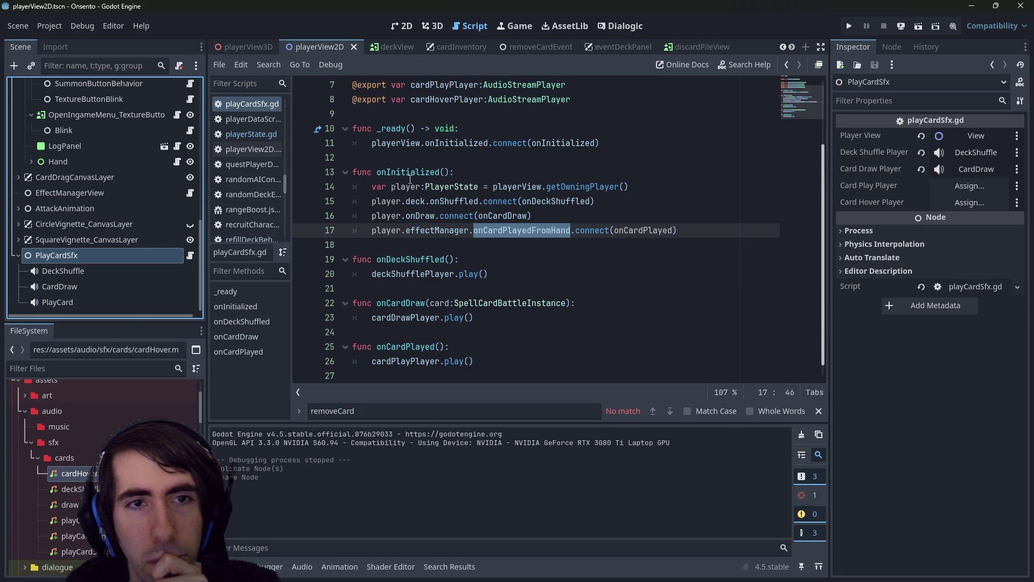
scroll(377, 242, "up", 2)
scroll(376, 243, "down", 3)
left_click(107, 306)
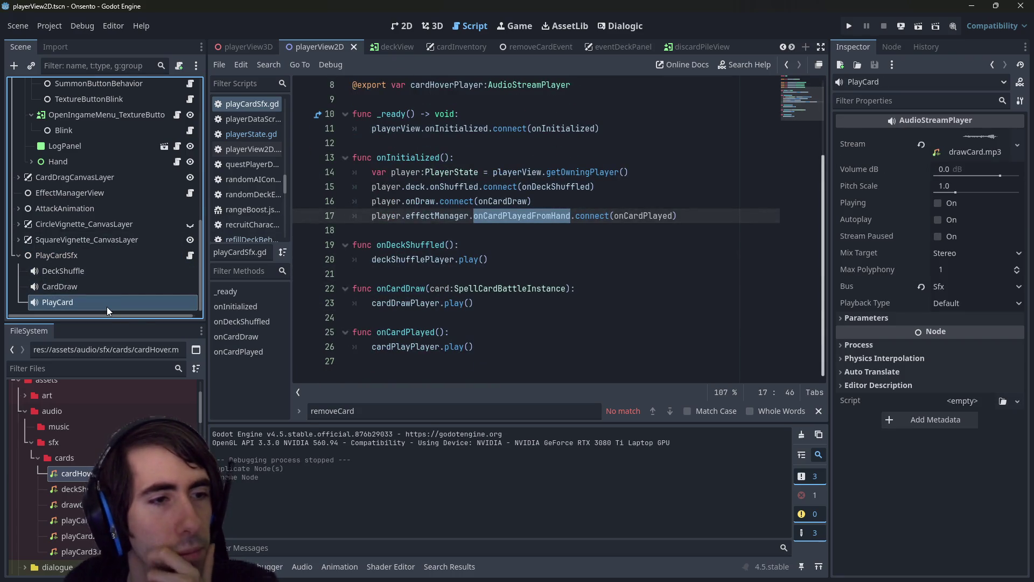
key("ctrl+d")
key("Up")
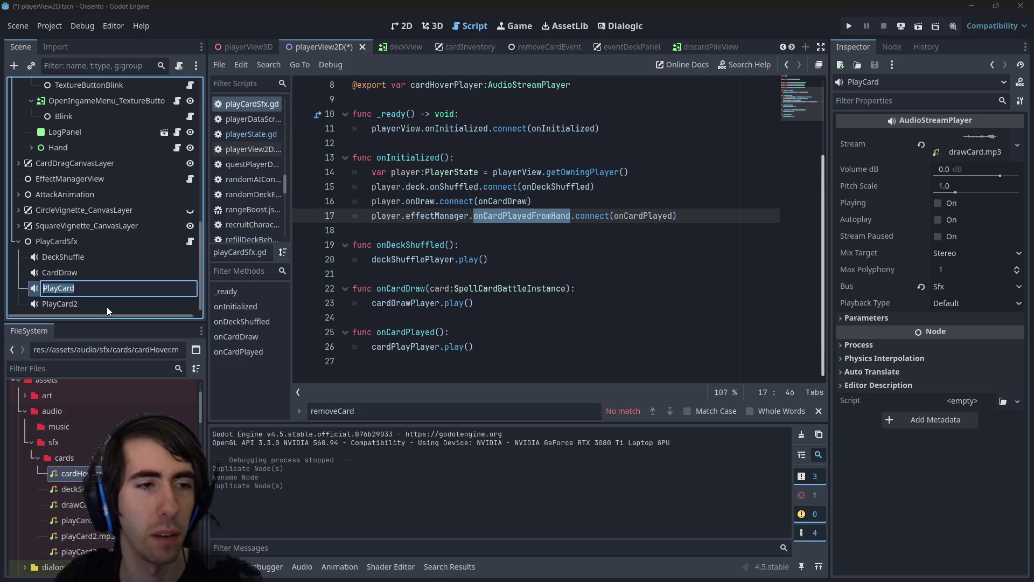
left_click(107, 306)
key("F2")
type("CardHover")
key("Return")
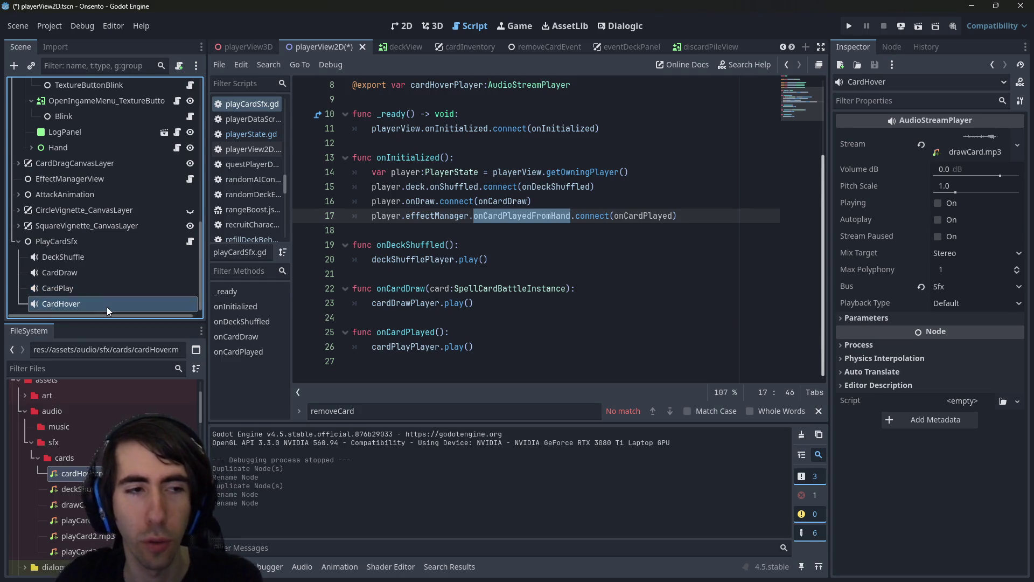
Assign CardPlay and CardHover to PlayCardSfx's Card Play and Card Hover Player slots, then save
left_click(124, 243)
left_click(964, 185)
scroll(531, 345, "down", 10)
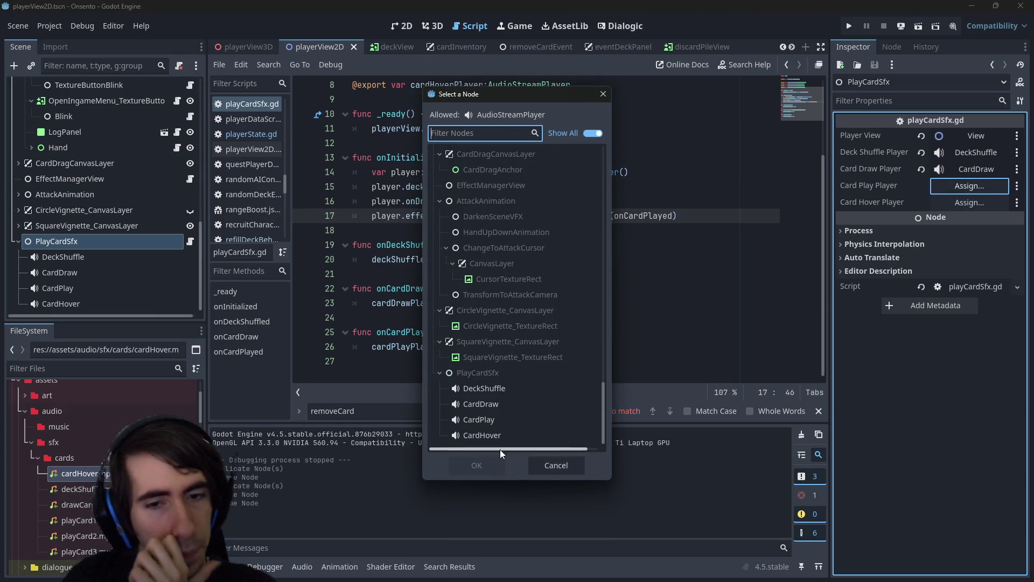
double_click(505, 418)
left_click(969, 203)
scroll(541, 368, "down", 10)
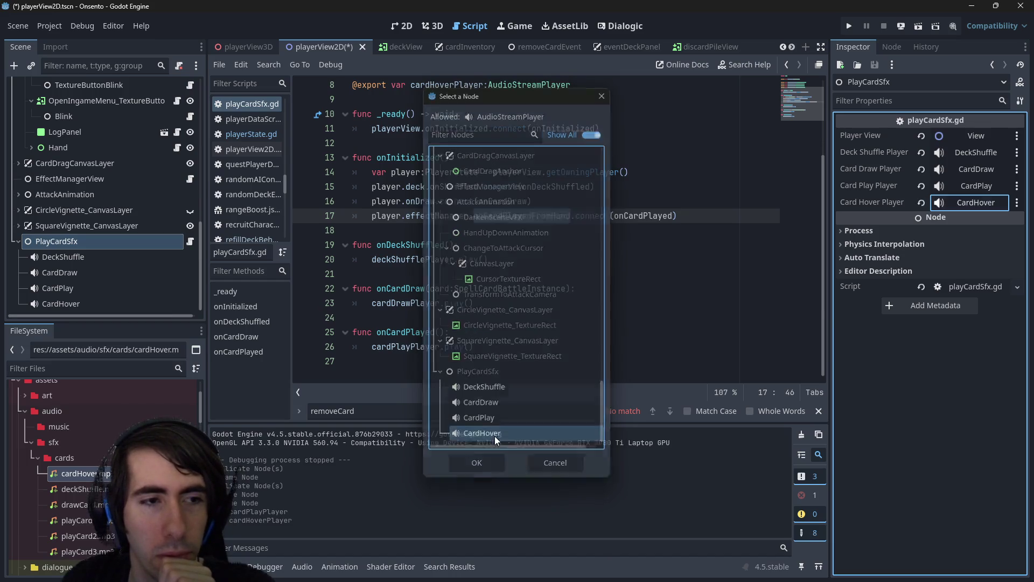
double_click(494, 435)
left_click(484, 303)
key("ctrl+s")
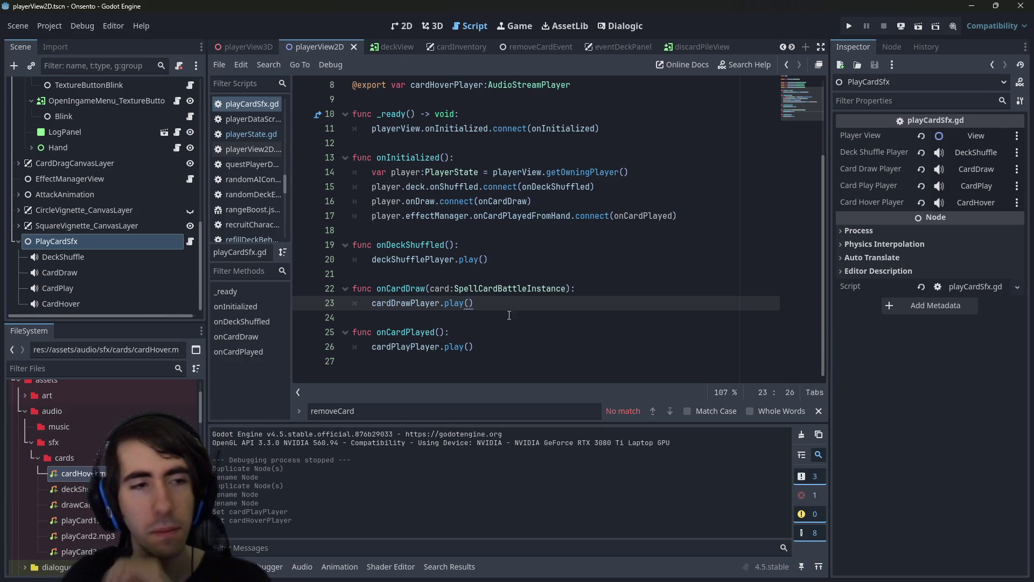
Review the sound player references and copy the onCardPlayedFromHand signal's parameter list
scroll(392, 236, "up", 3)
scroll(413, 216, "down", 3)
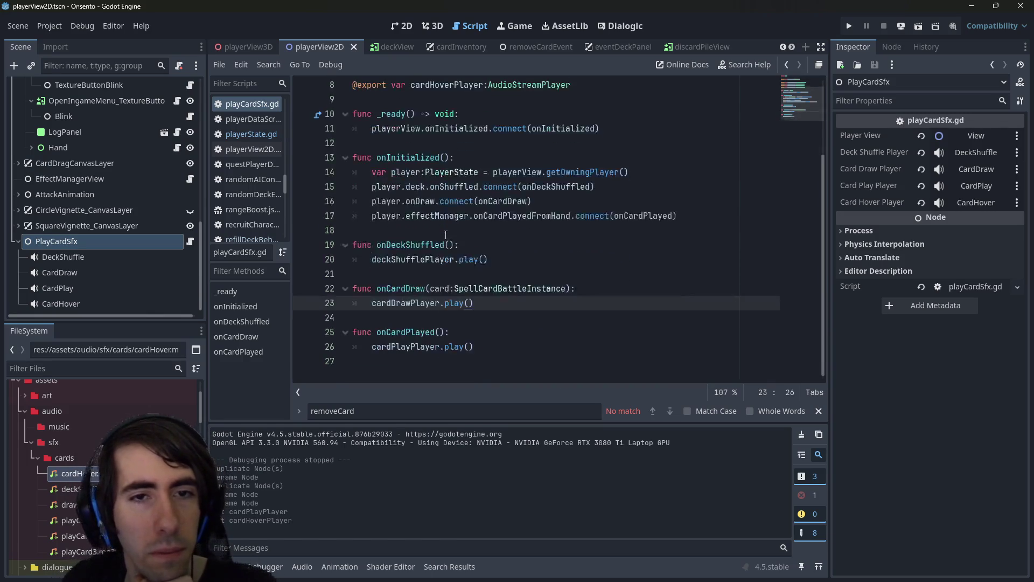
double_click(410, 344)
left_click(411, 306)
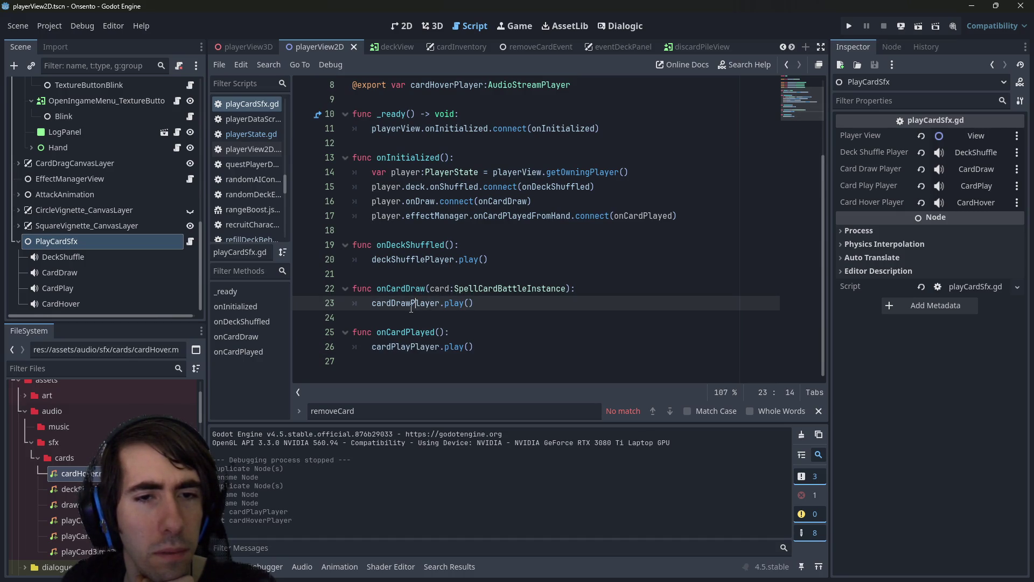
double_click(411, 303)
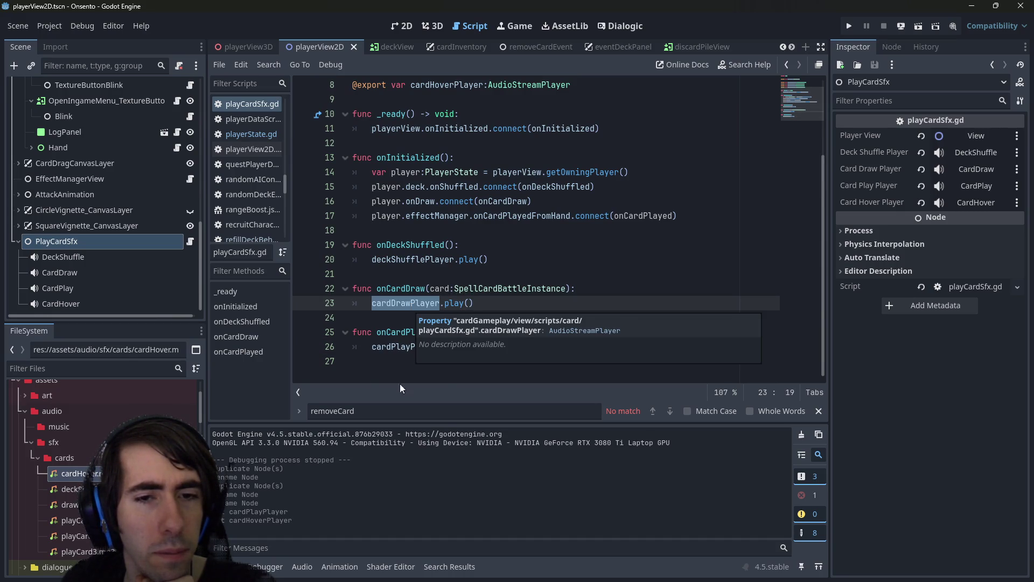
double_click(407, 333)
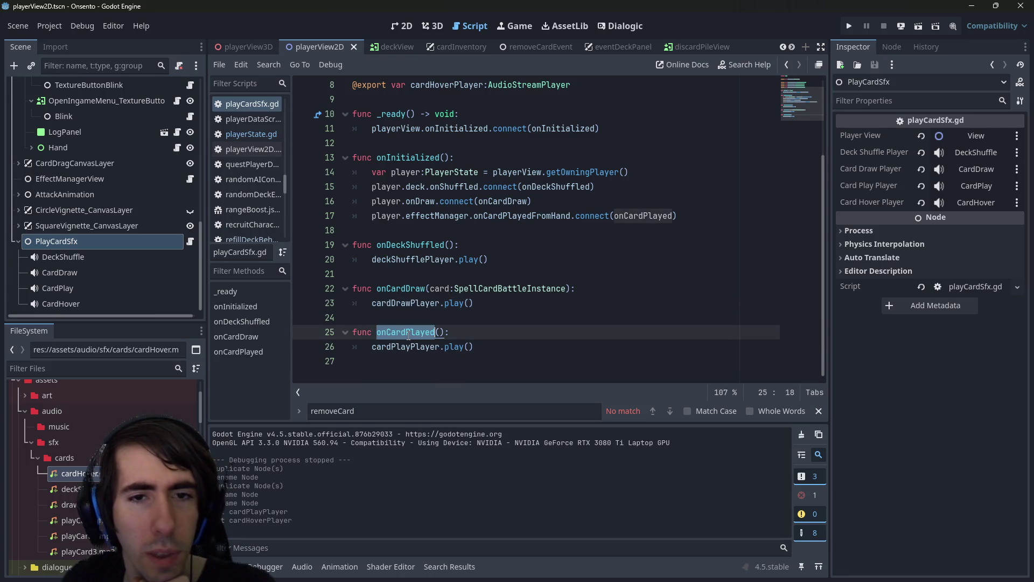
left_click(560, 215, "ctrl")
mouse_move(467, 128)
left_mouse_down()
mouse_move(775, 128)
mouse_move(761, 130)
left_mouse_up()
key("ctrl+c")
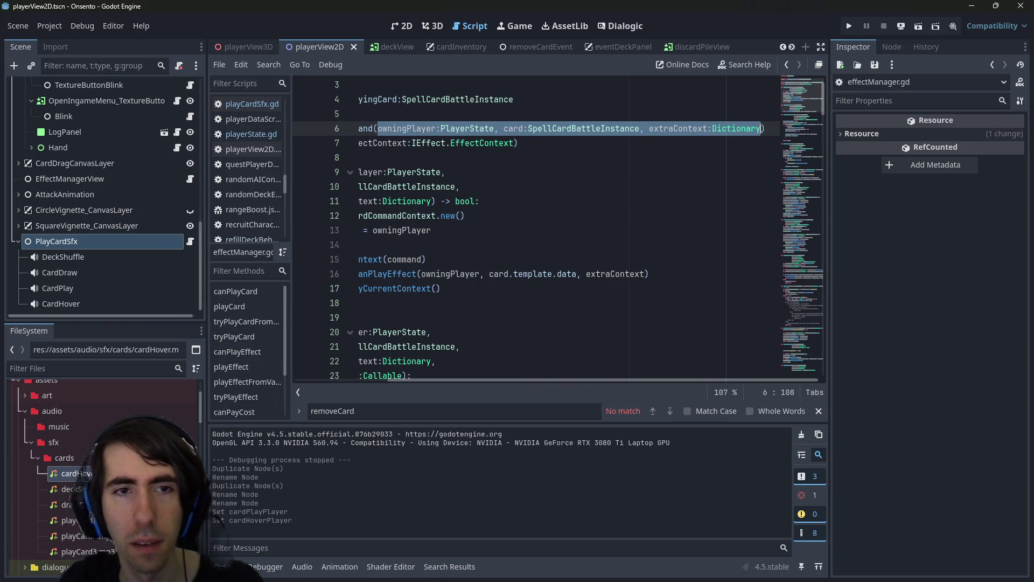
Paste owningPlayer, card and extraContext into onCardPlayed() in playCardSfx.gd and save
key("alt+Left")
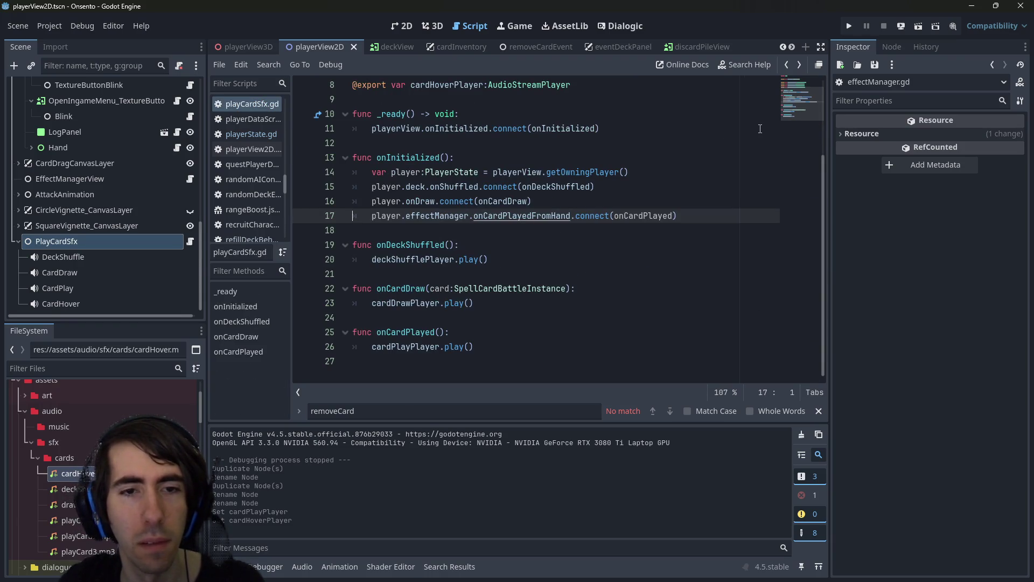
left_click(440, 332)
key("ctrl+v")
key("ctrl+s")
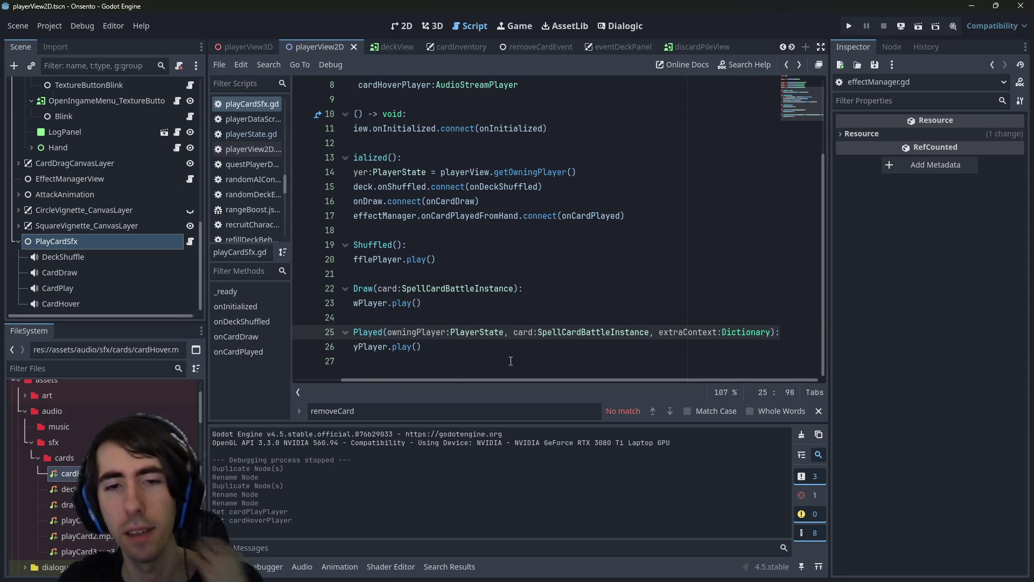
left_click(391, 365)
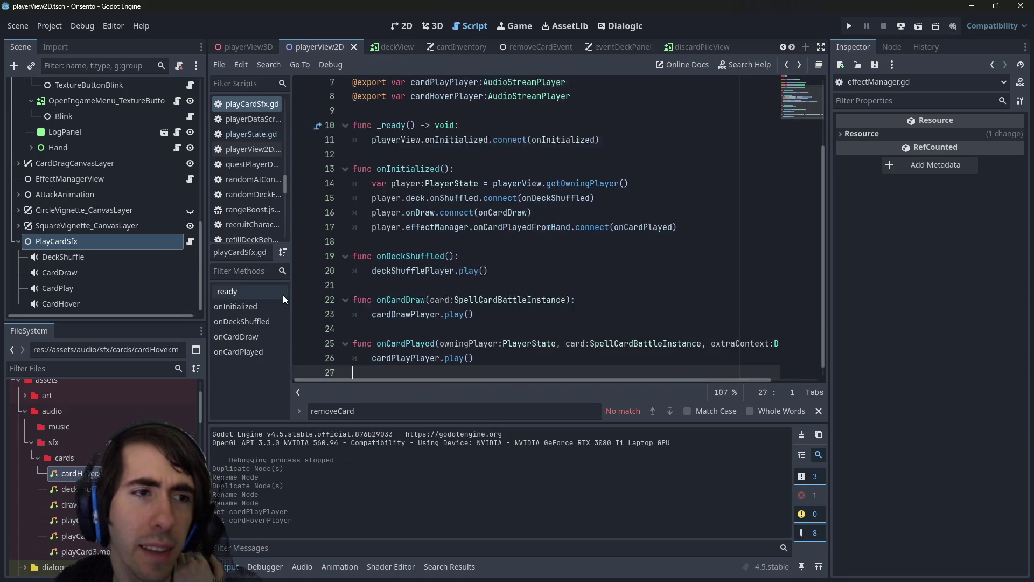
scroll(105, 250, "up", 10)
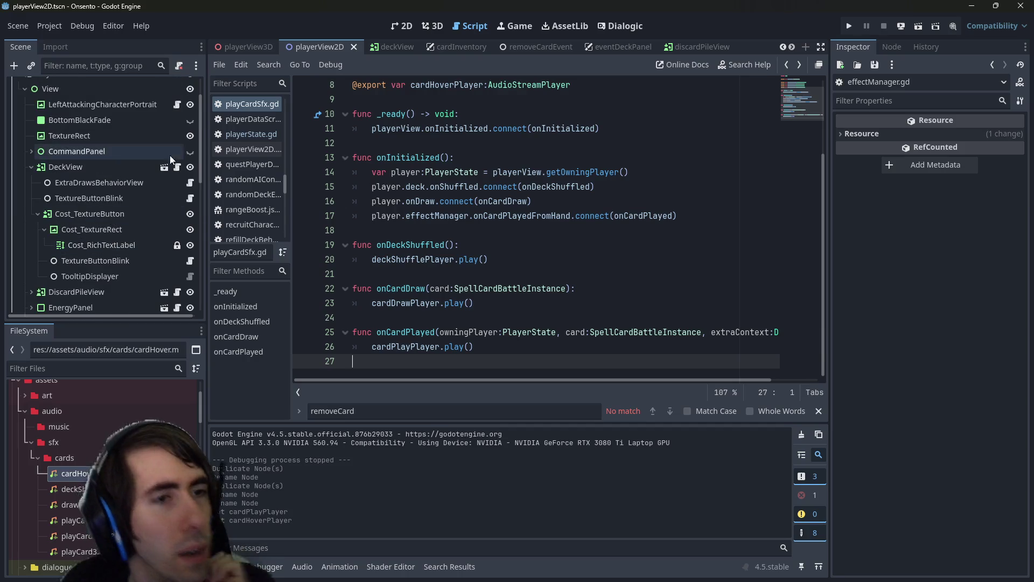
Widen the Scene dock and collapse the DeckView, SummonsPanel, SummonButton and OpenIngameMenu branches
left_click_drag(206, 154, 272, 156)
scroll(68, 186, "up", 3)
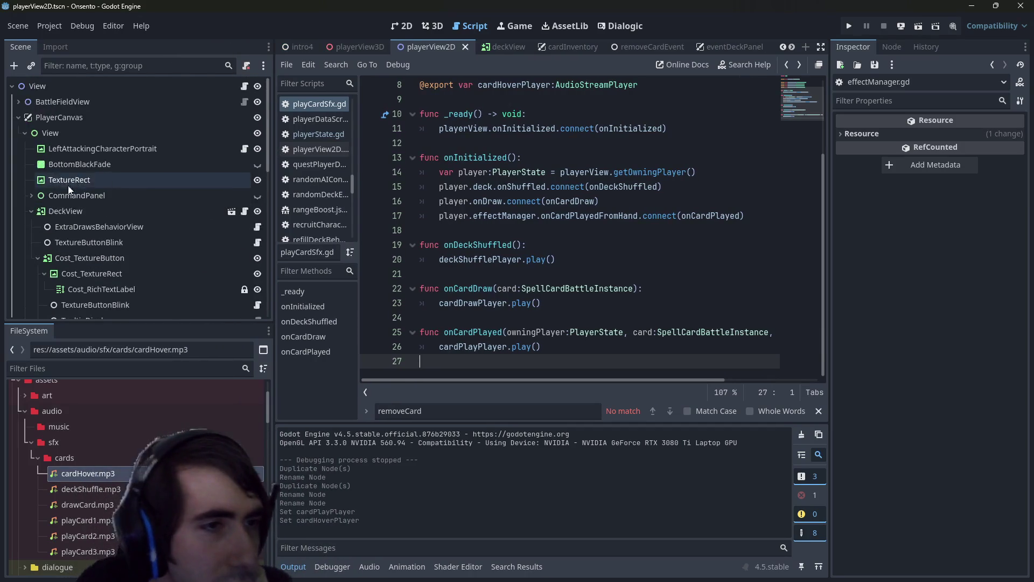
left_click(30, 211)
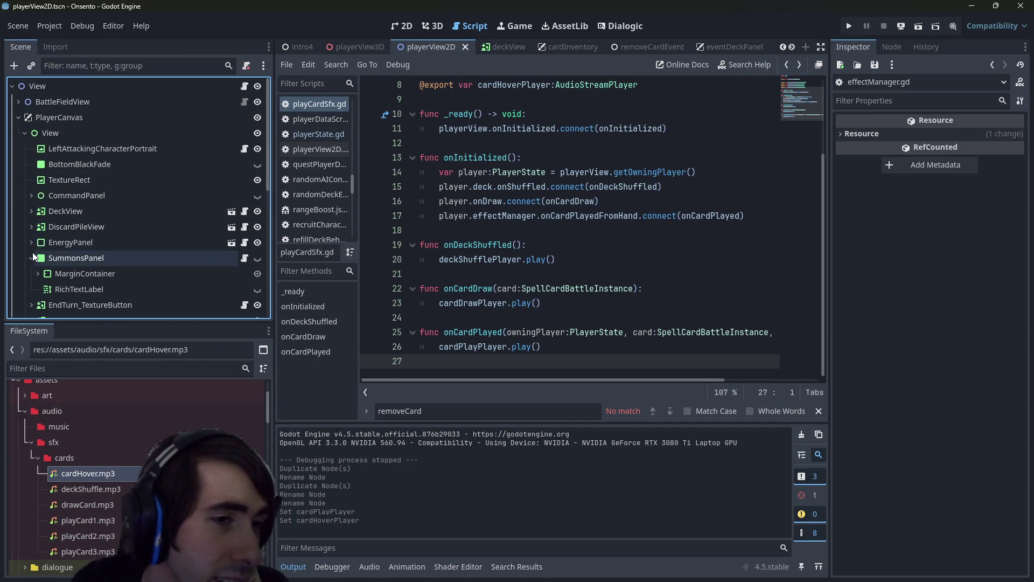
left_click(31, 258)
scroll(21, 231, "down", 4)
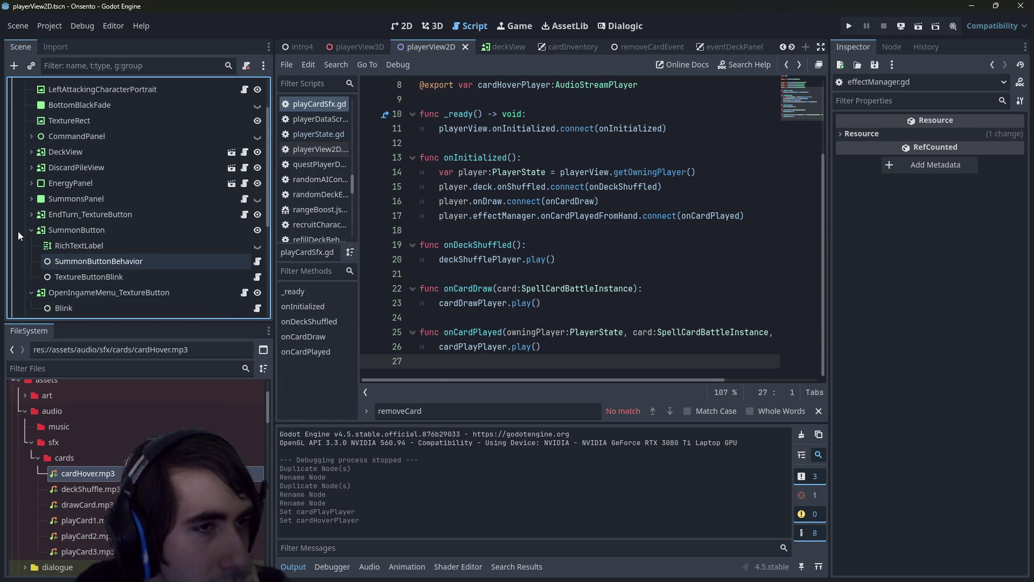
scroll(43, 181, "up", 2)
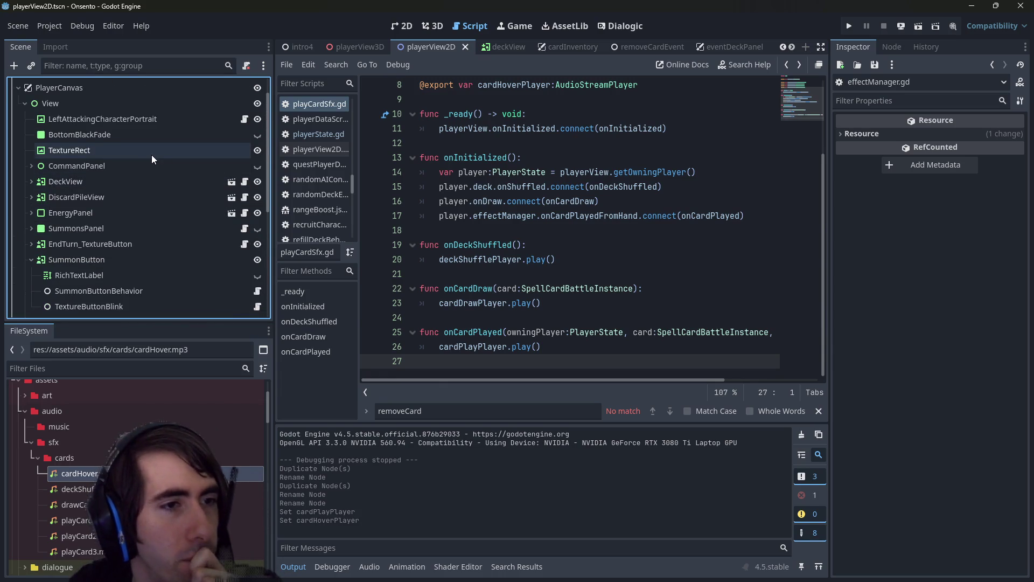
scroll(95, 216, "down", 4)
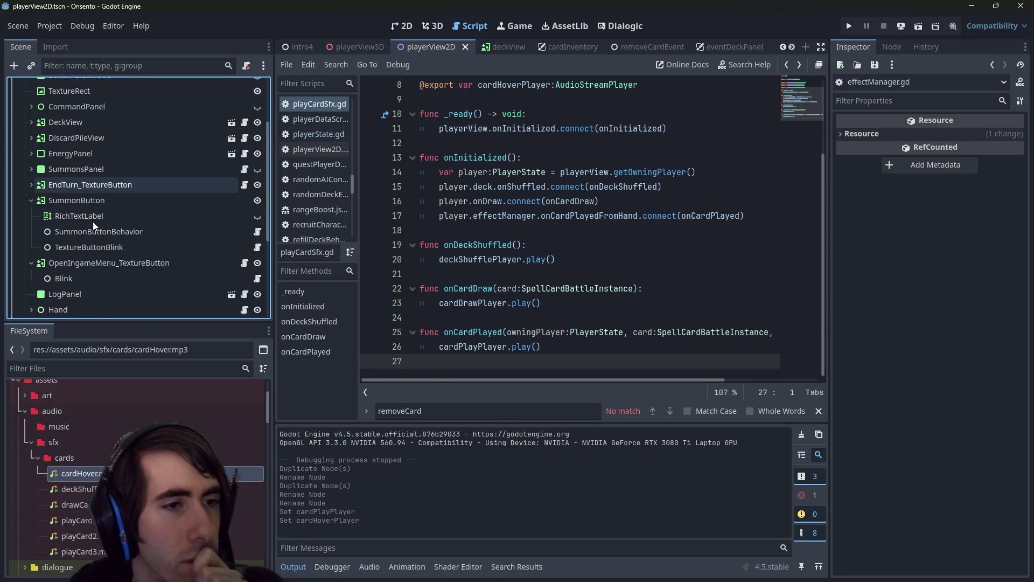
scroll(93, 221, "down", 2)
left_click(30, 172)
left_click(32, 186)
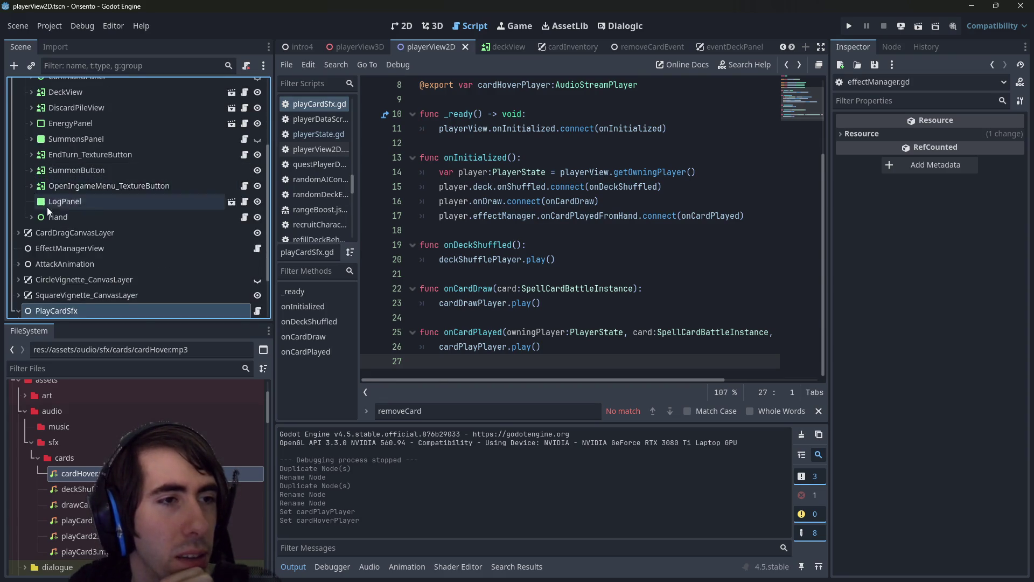
scroll(54, 226, "up", 6)
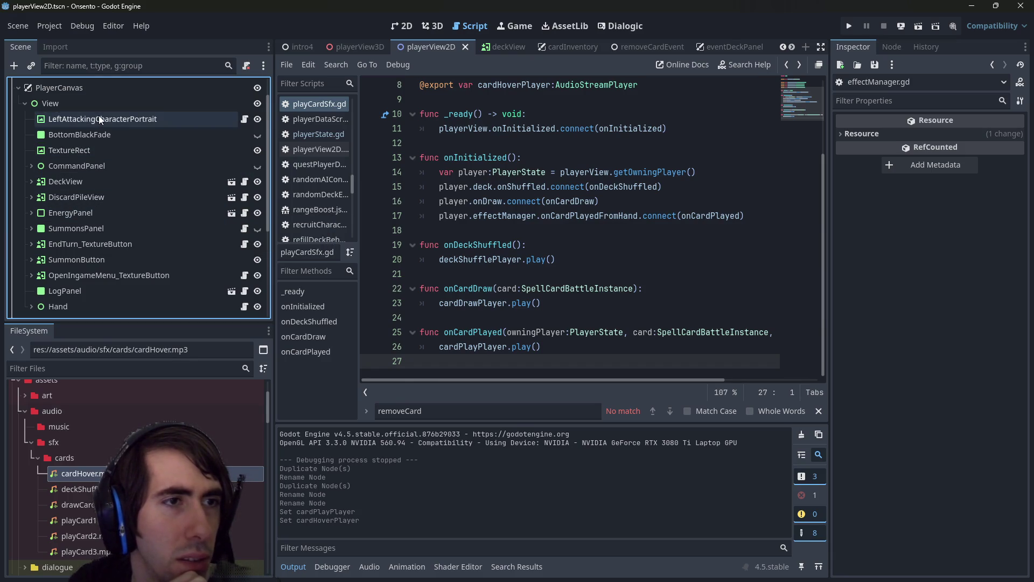
scroll(86, 167, "down", 2)
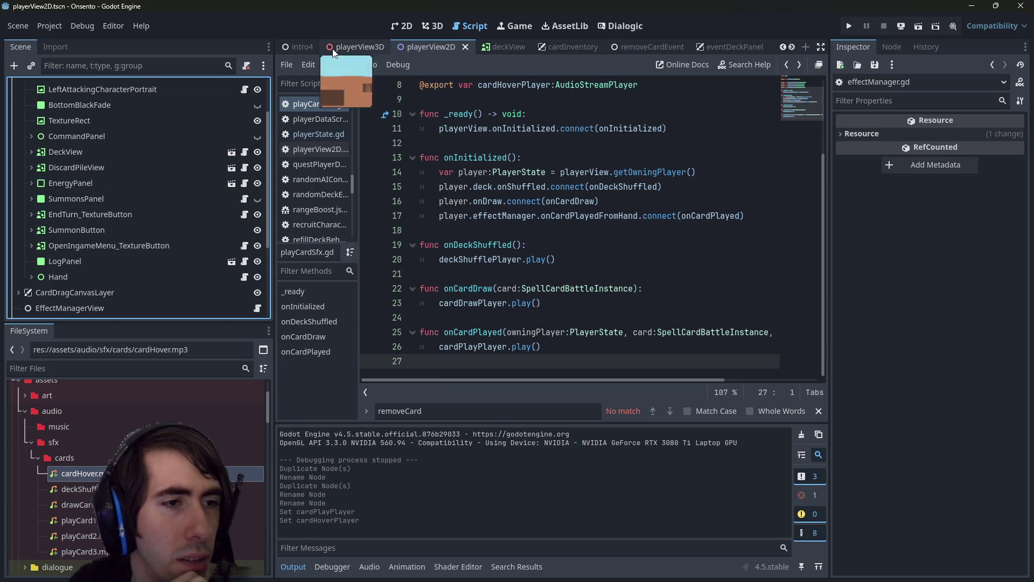
Expand the Hand node and open its handView.gd script
left_click(40, 276)
left_click(31, 275)
scroll(54, 267, "down", 5)
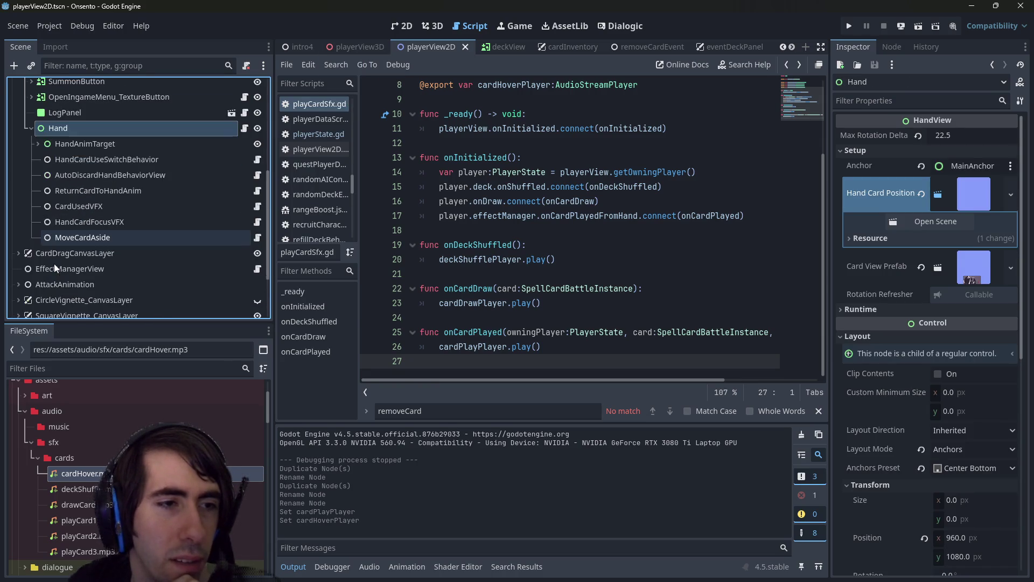
scroll(57, 256, "up", 2)
left_click(91, 173)
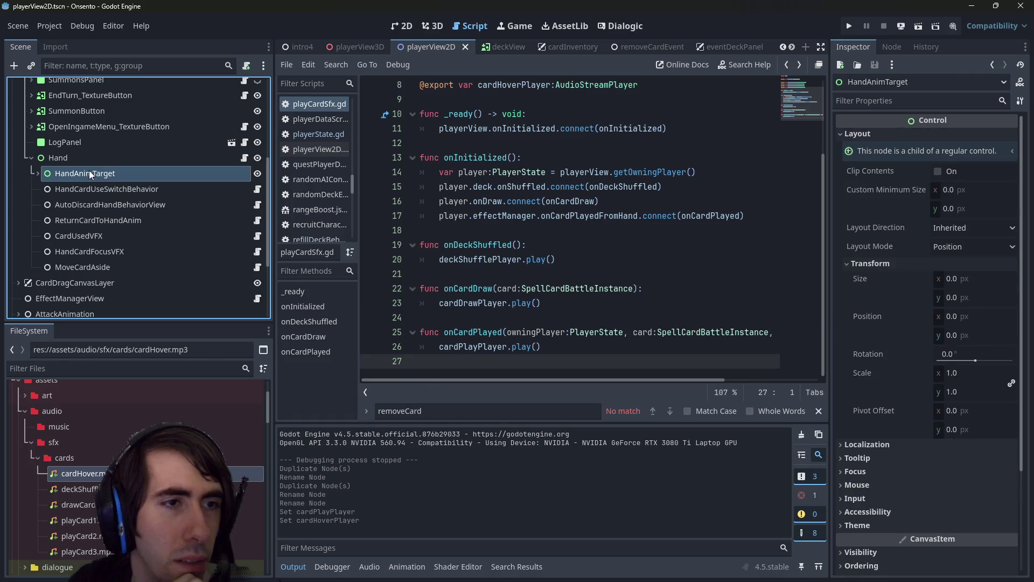
left_click(244, 159)
scroll(585, 246, "up", 20)
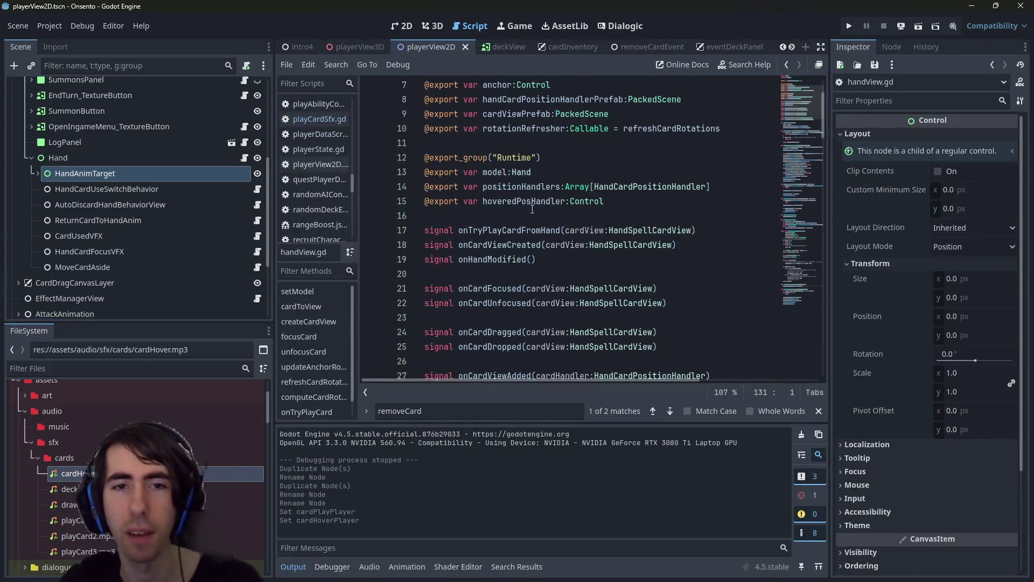
Review handView.gd's card signals such as onCardDropped and onTryPlayCardFromHand
scroll(532, 208, "down", 2)
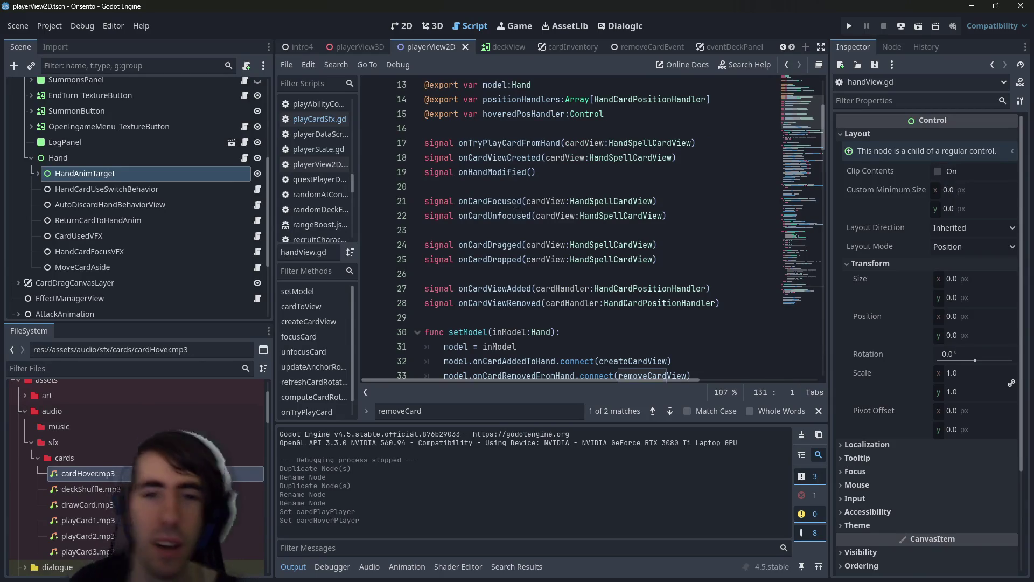
scroll(531, 173, "up", 3)
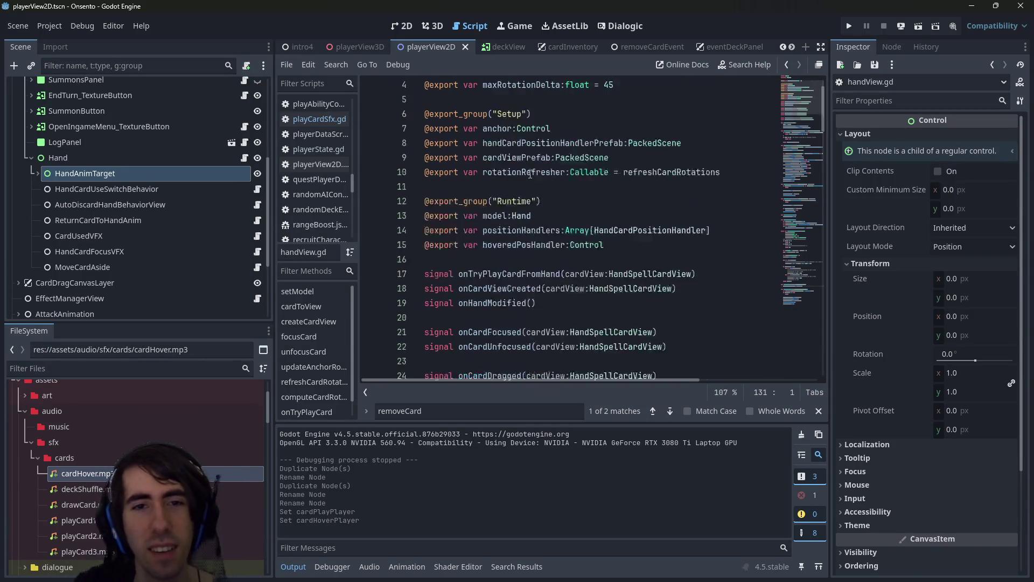
scroll(530, 173, "up", 1)
scroll(530, 173, "down", 4)
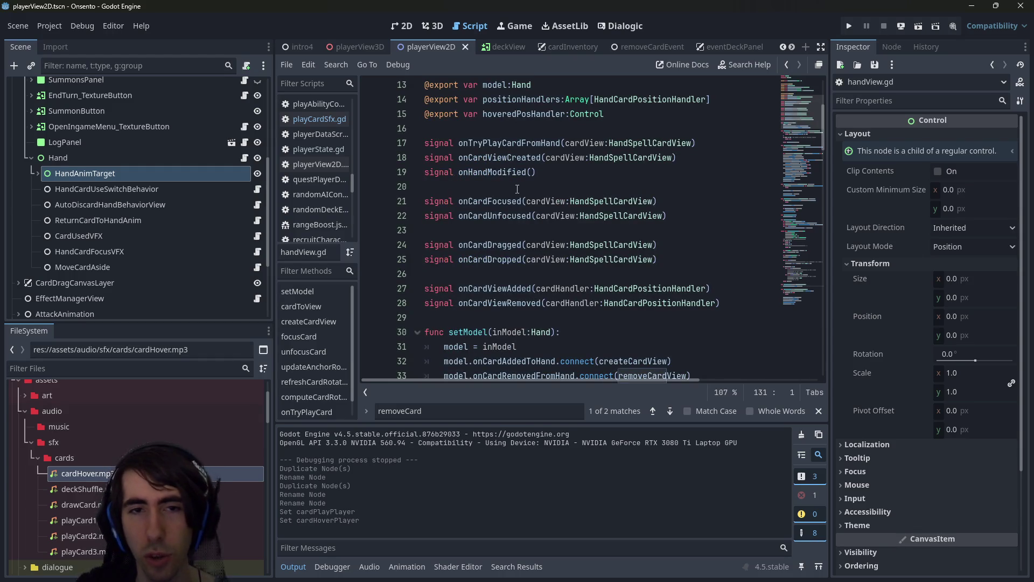
double_click(512, 261)
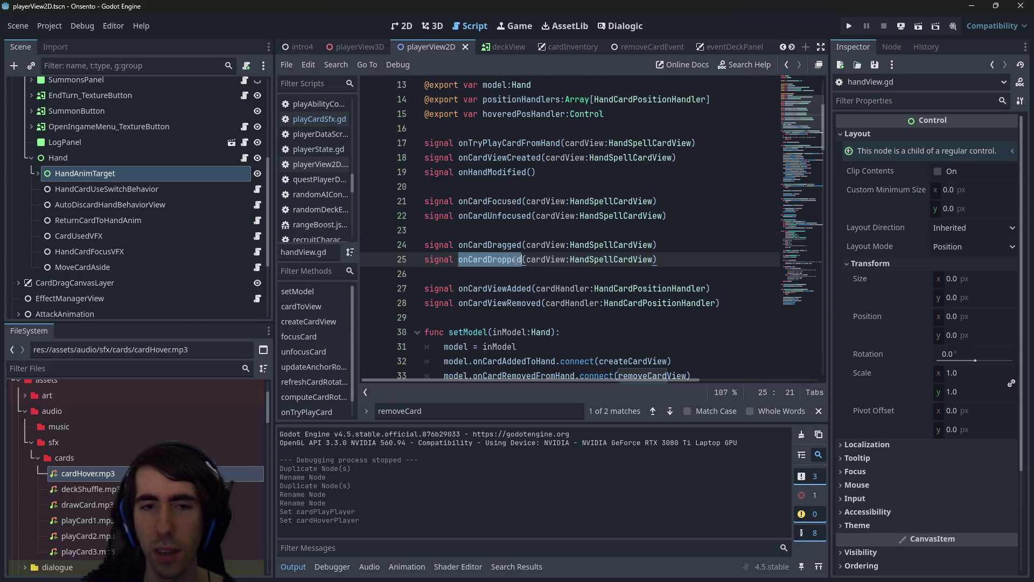
scroll(520, 260, "down", 2)
scroll(520, 260, "up", 2)
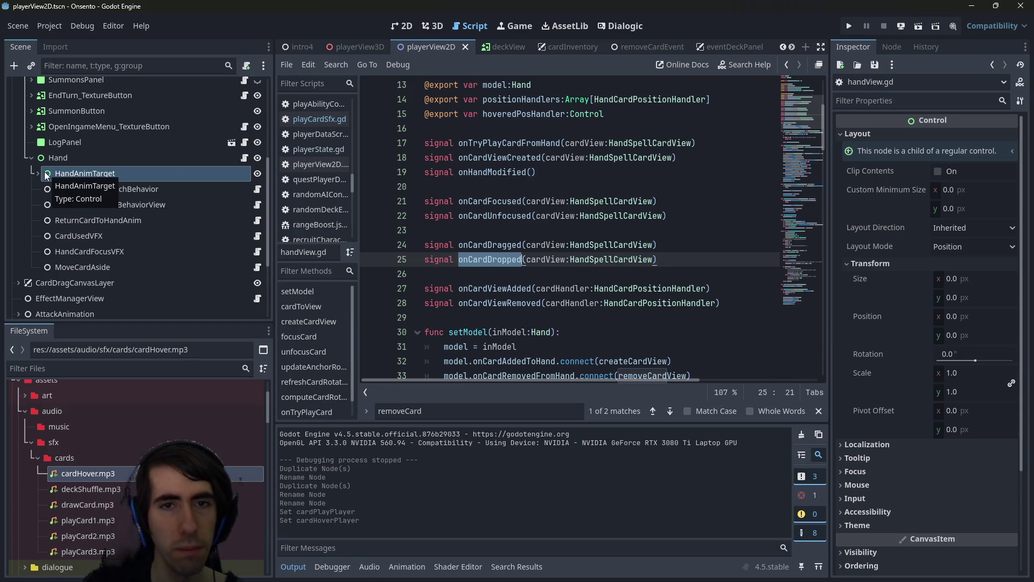
double_click(514, 141)
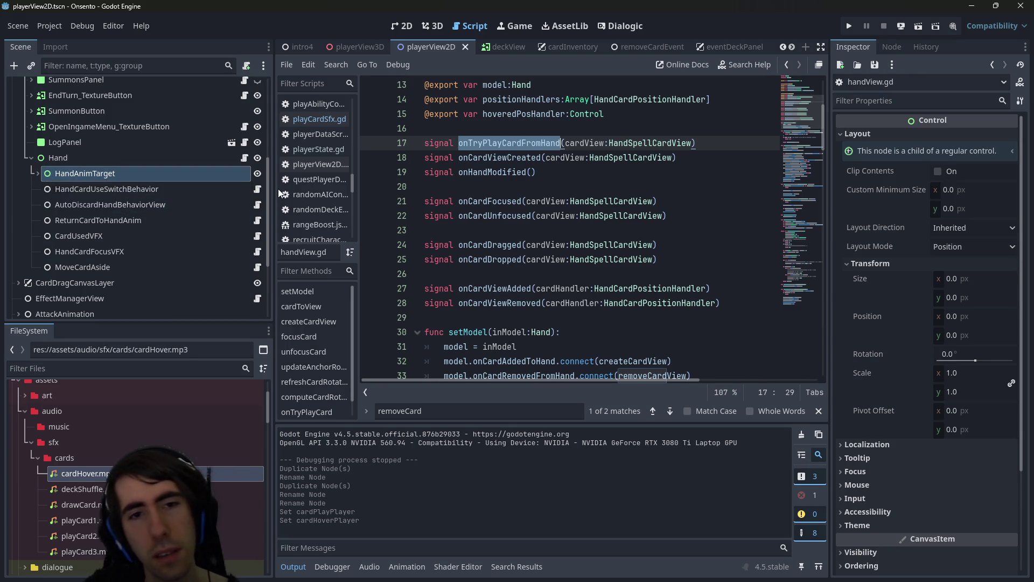
Browse the Hand's effect nodes, ending on HandCardFocusVFX in the Inspector
left_click(127, 189)
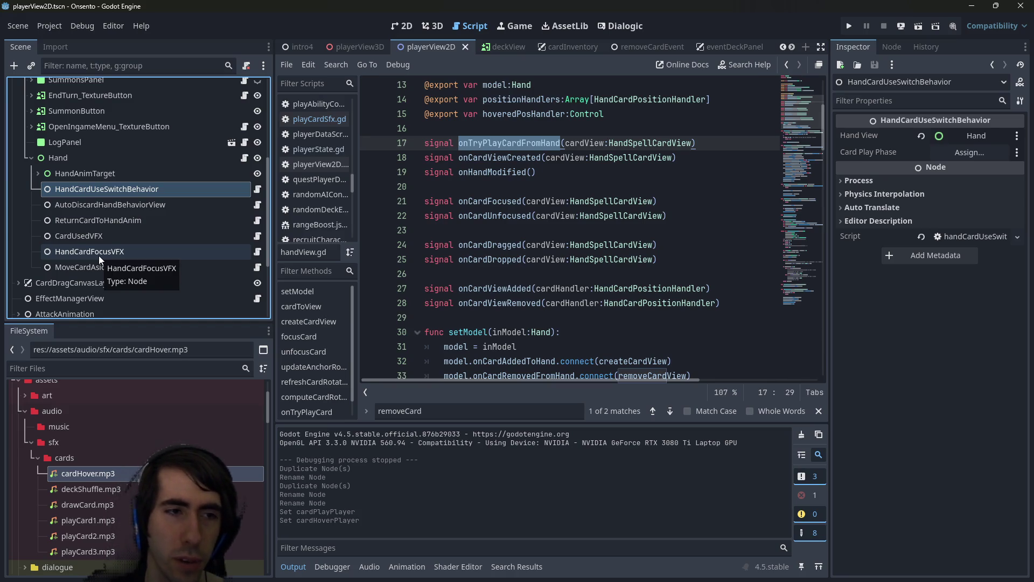
left_click(102, 265)
left_click(108, 196)
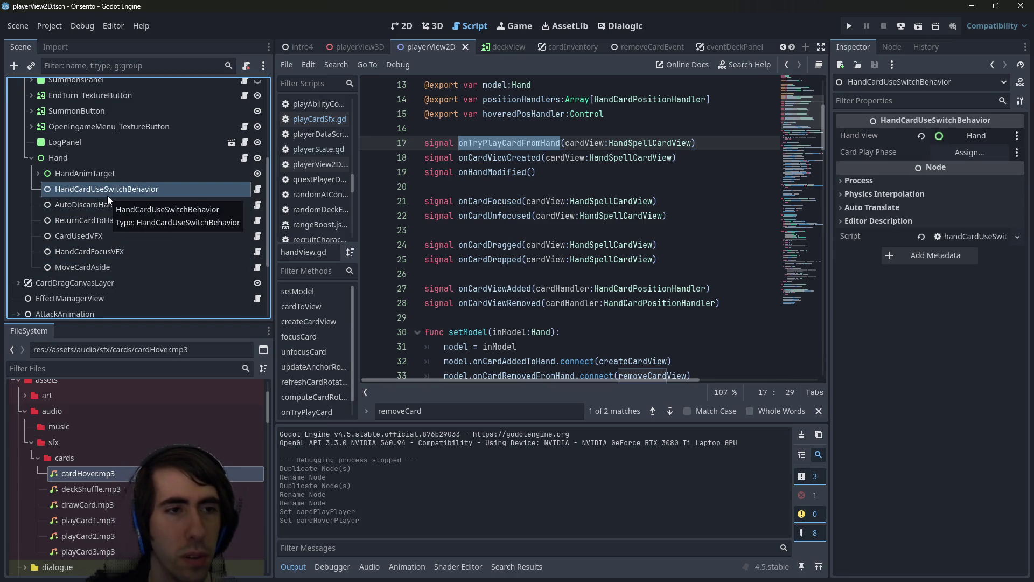
left_click(95, 255)
left_click(98, 268)
left_click(101, 232)
left_click(101, 253)
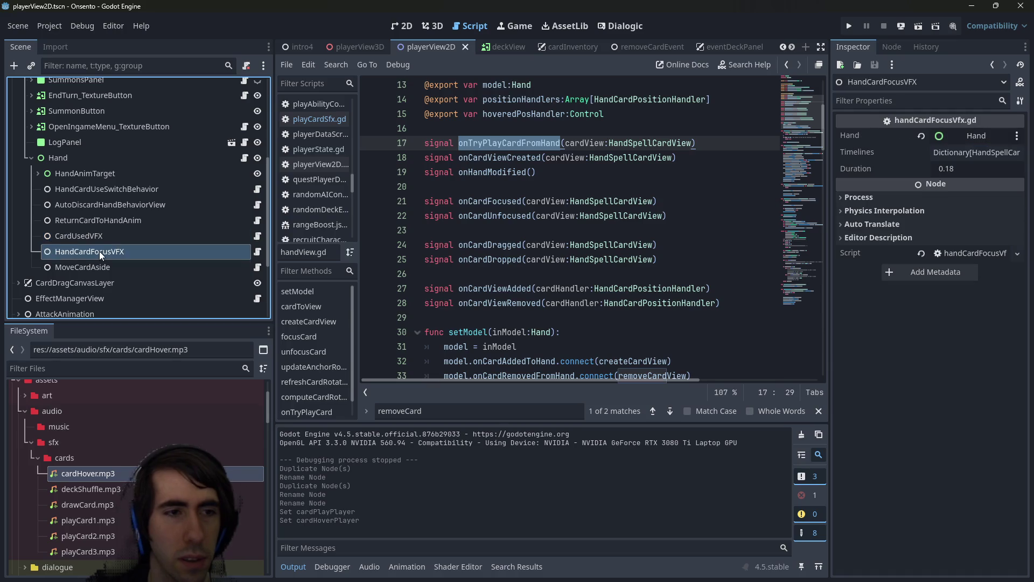
Open handCardFocusVfx.gd and study its onCardFocused connection and 1.0-to-1.5 card scaling
left_click(257, 253)
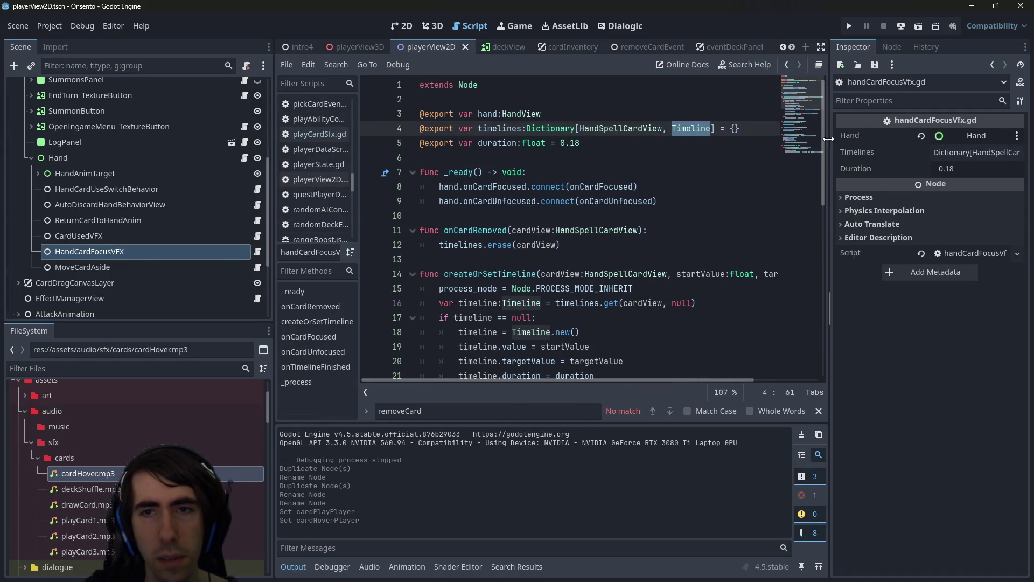
scroll(597, 203, "down", 10)
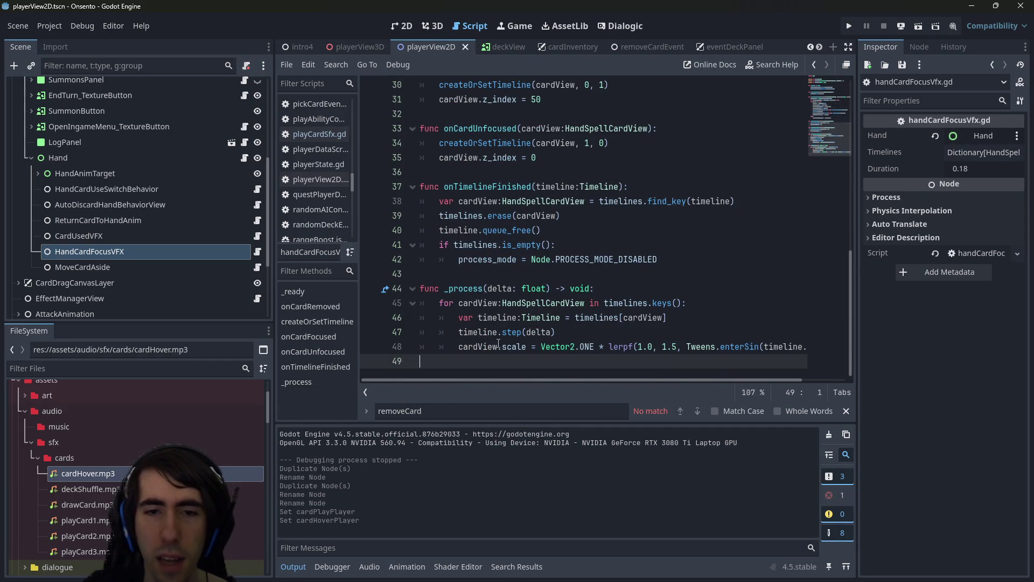
left_click_drag(580, 346, 791, 342)
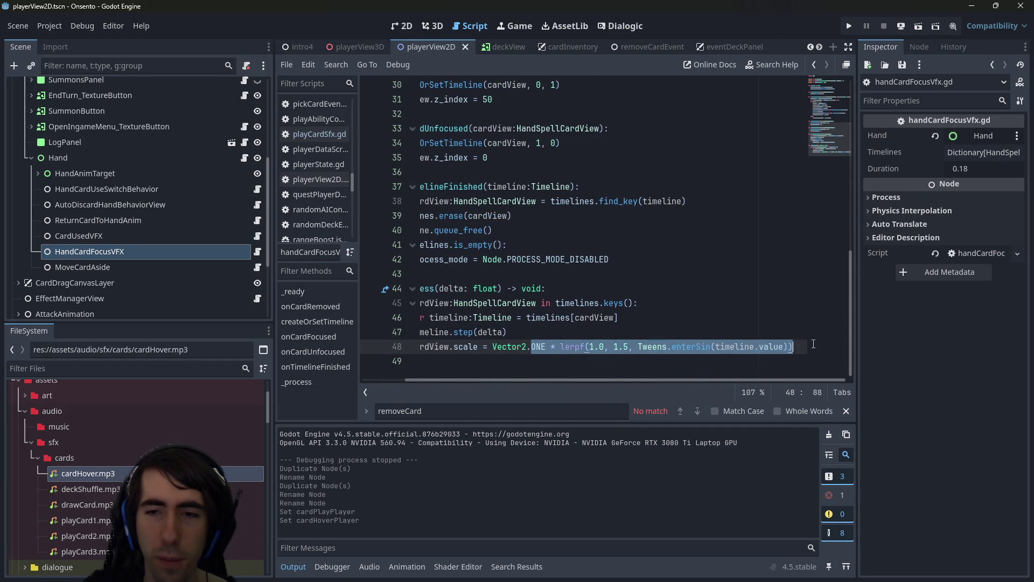
left_click(428, 343)
scroll(494, 283, "up", 3)
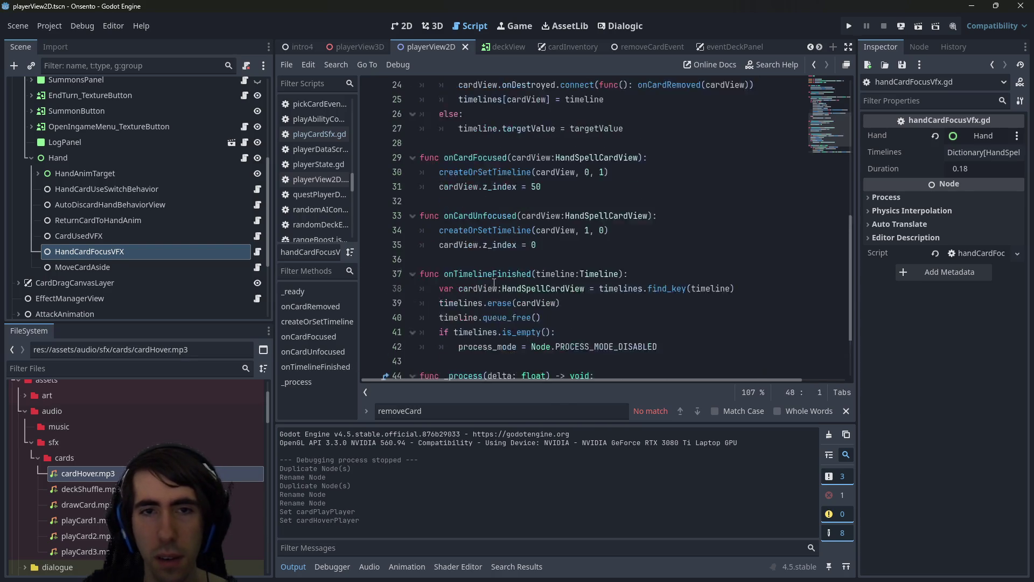
double_click(472, 201)
scroll(492, 245, "up", 7)
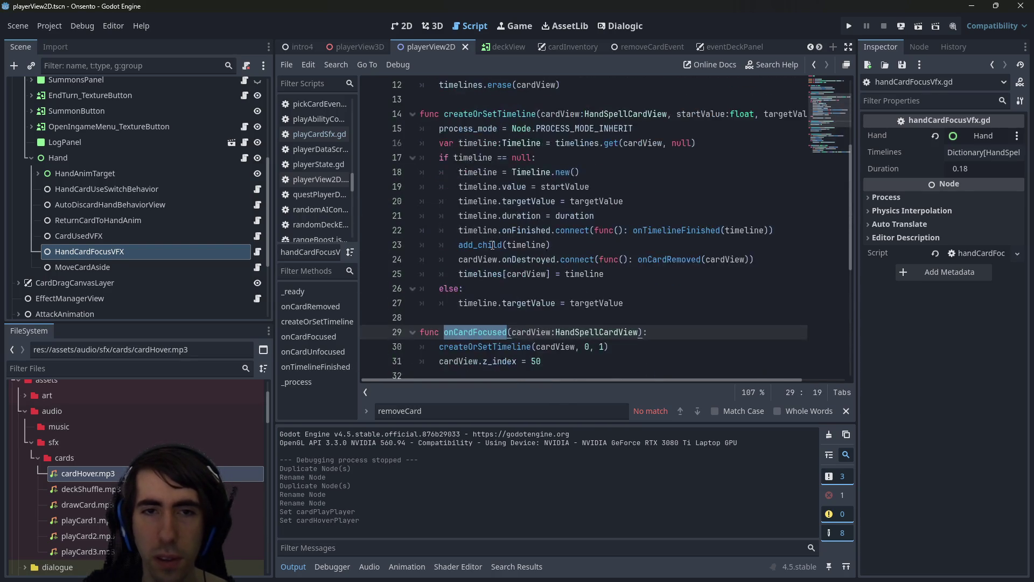
left_click(491, 187)
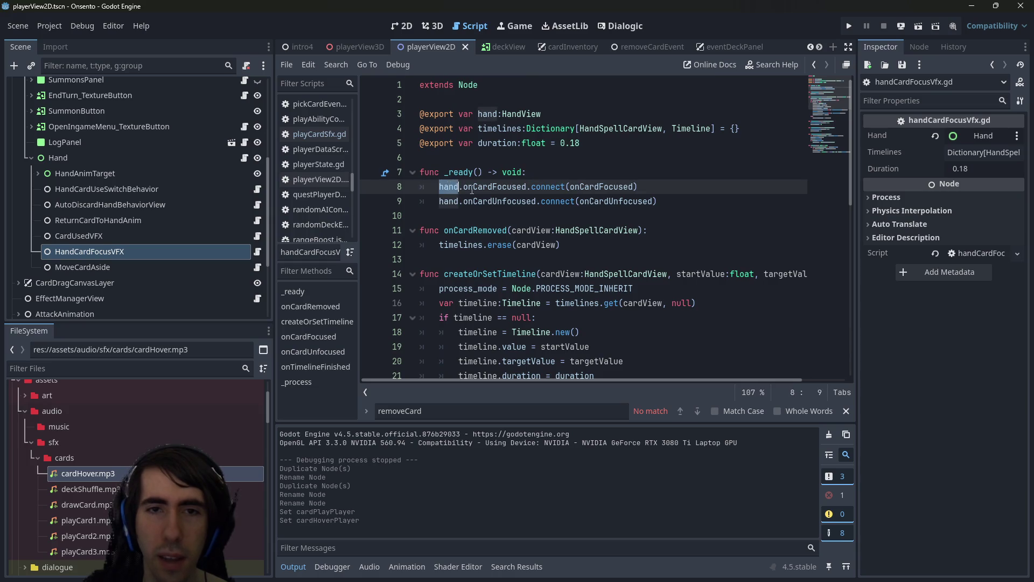
double_click(490, 186)
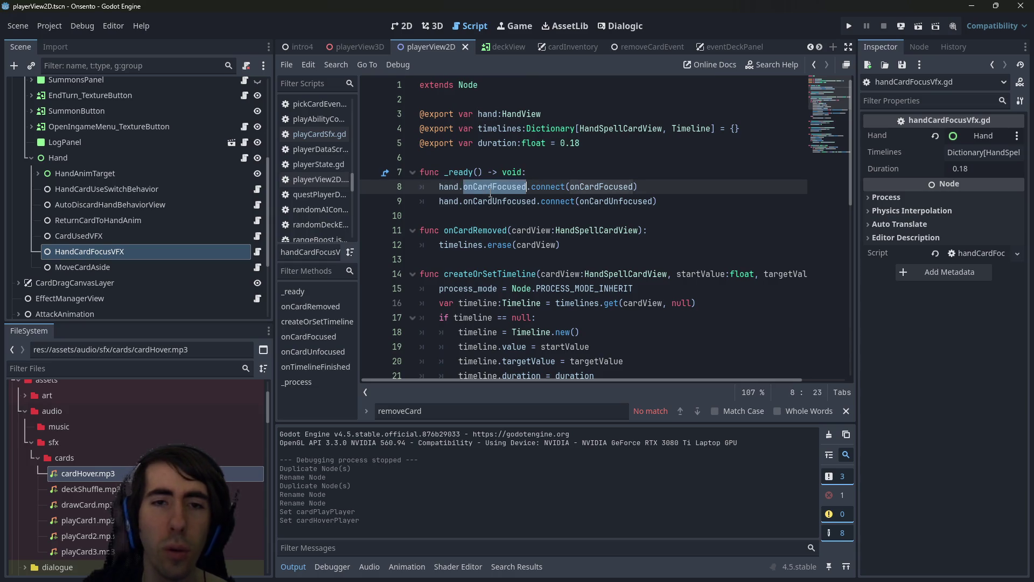
double_click(447, 187)
left_click_drag(543, 114, 420, 114)
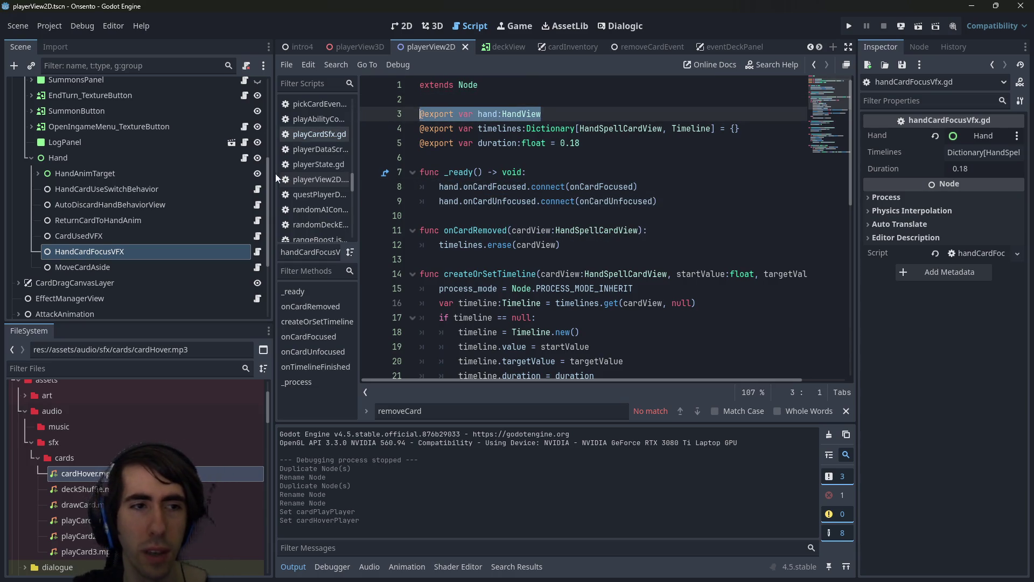
scroll(170, 276, "down", 4)
left_click(257, 246)
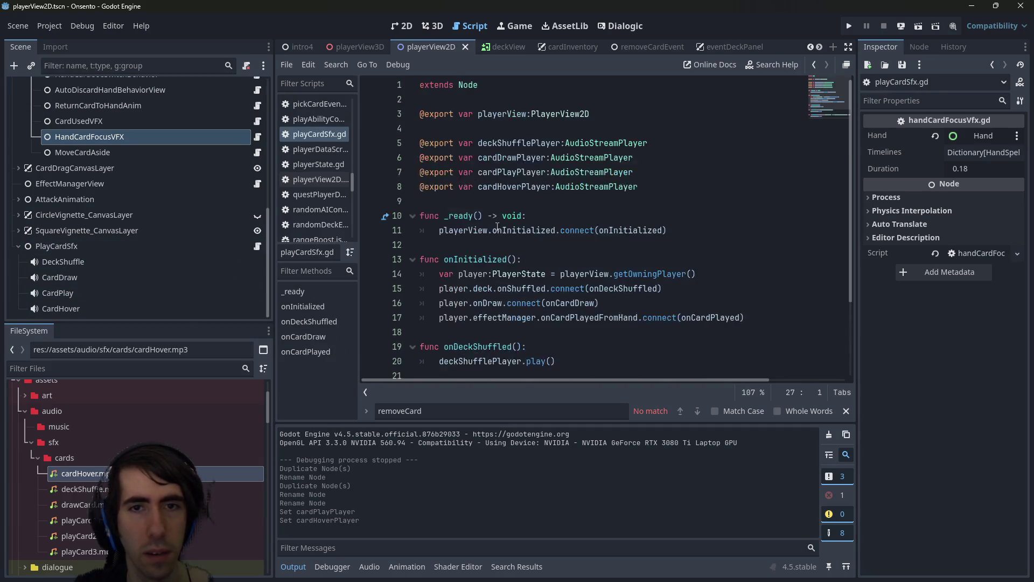
left_click(630, 200)
key("Return")
key("Up")
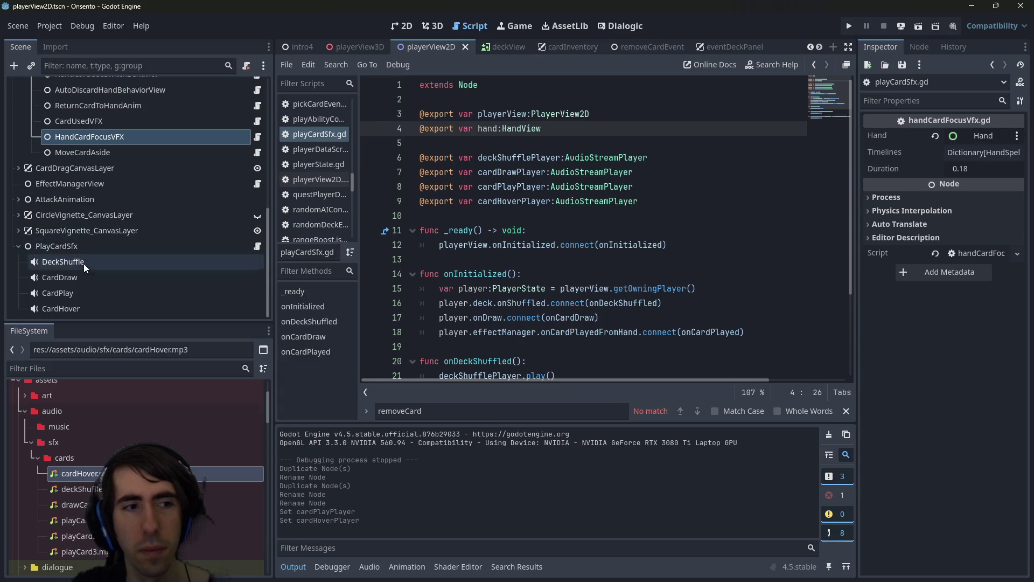
Assign the scene's Hand node to PlayCardSfx's new Hand slot
left_click(81, 246)
left_click(967, 153)
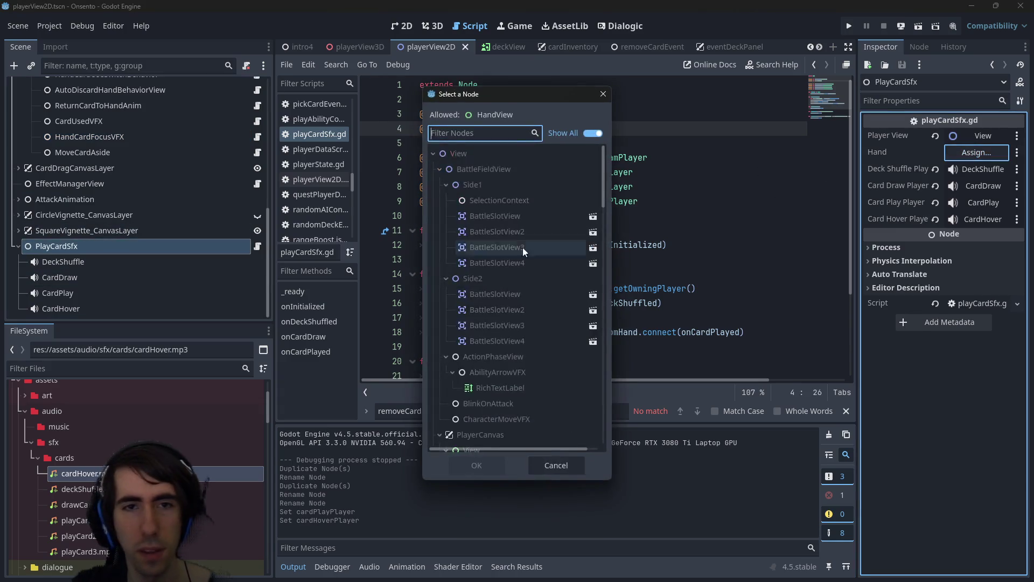
scroll(521, 340, "down", 10)
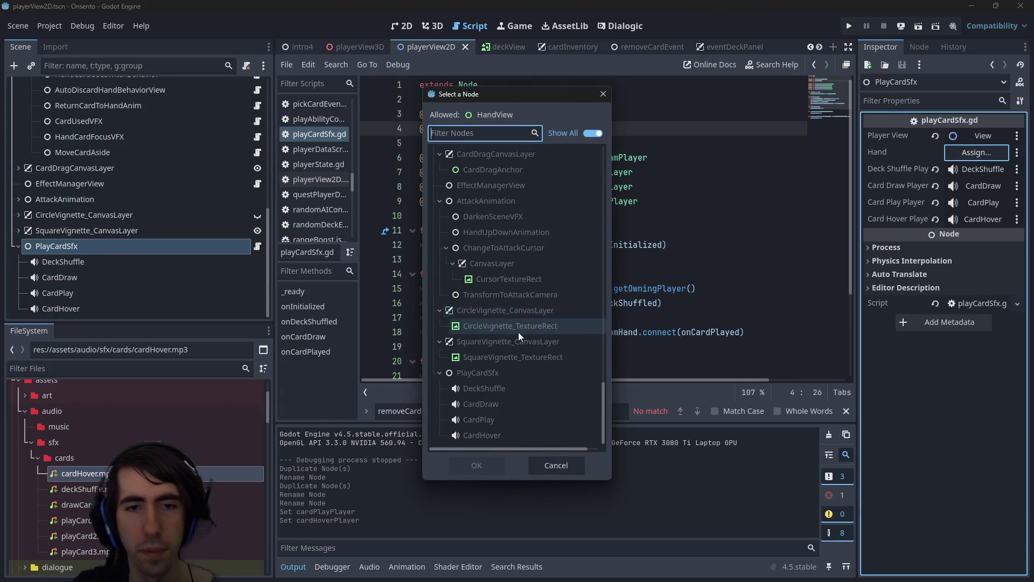
double_click(477, 420)
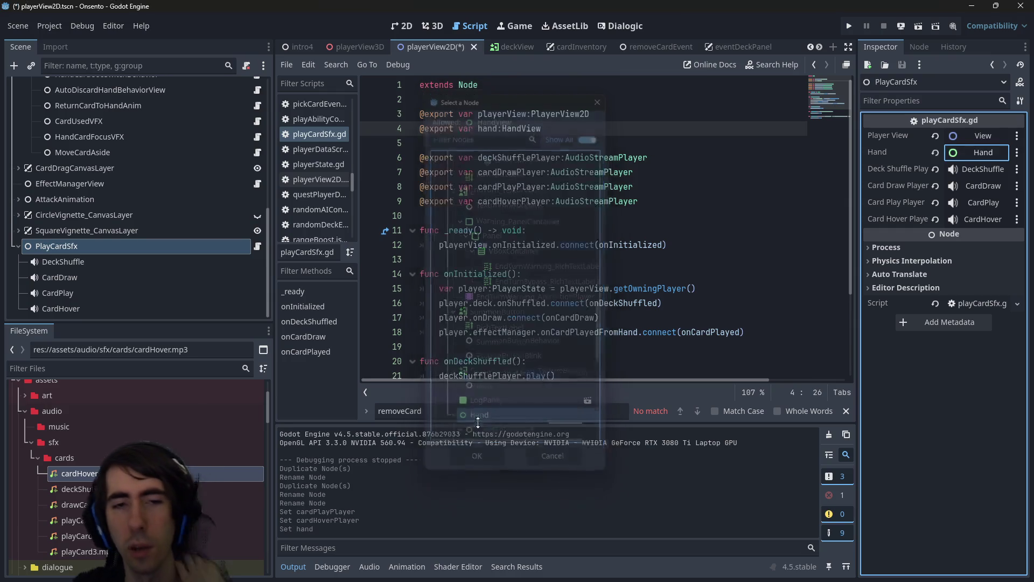
double_click(486, 129)
left_click(685, 250)
scroll(685, 250, "down", 3)
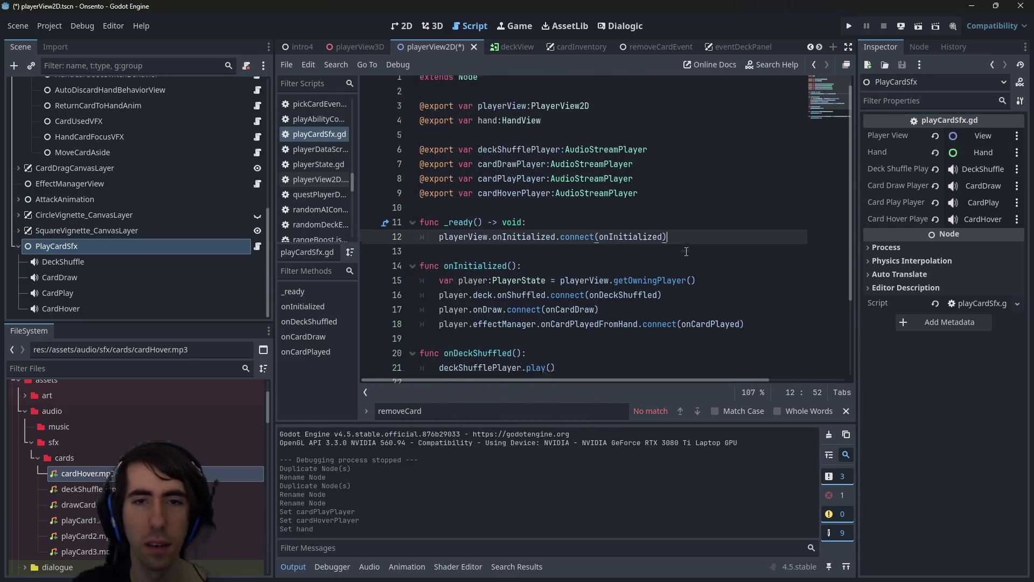
left_click(775, 201)
Add a hand.onCardFocused.connect() call in onInitialized, checking the signal's cardView:HandSpellCardView parameter
left_click(767, 222)
key("Return")
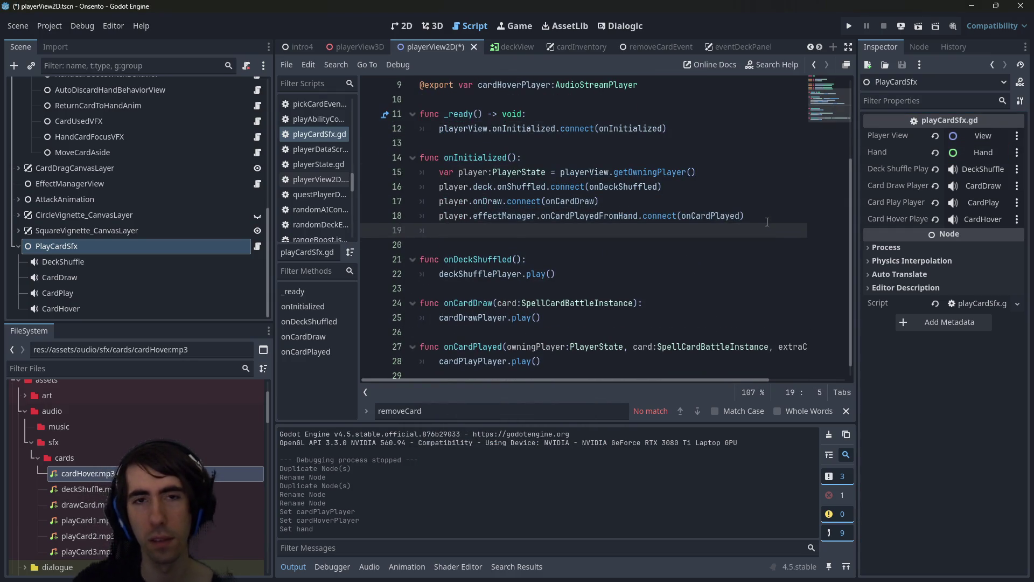
type("oncard")
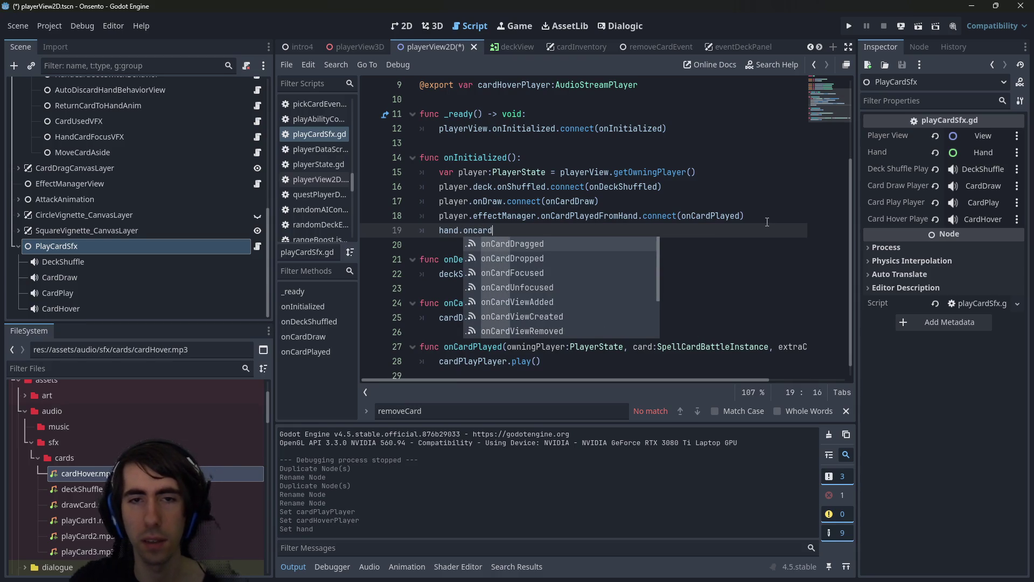
type("f")
key("Return")
type(".connec")
key("Return")
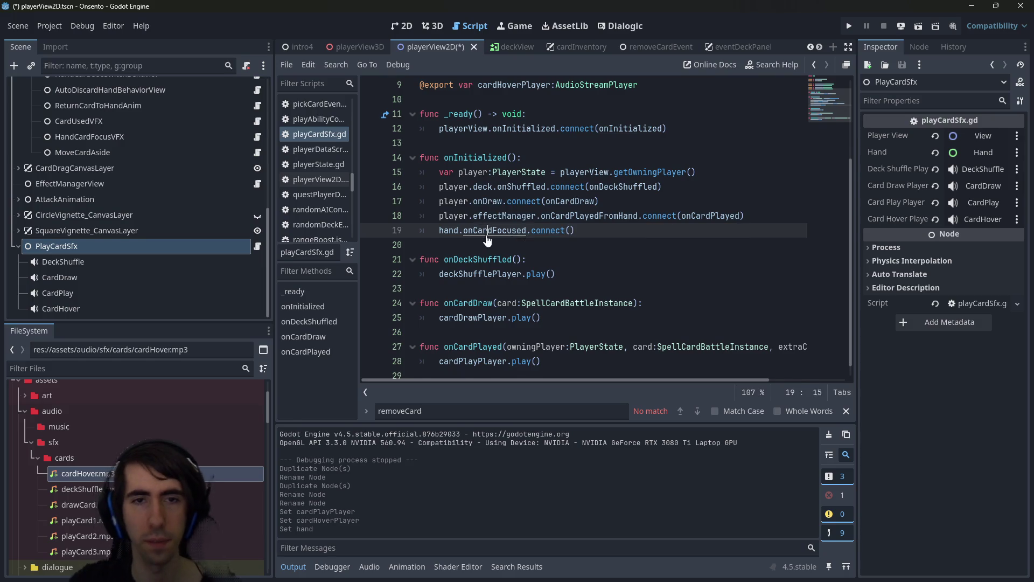
left_click(486, 230, "ctrl")
left_click(655, 230, "shift")
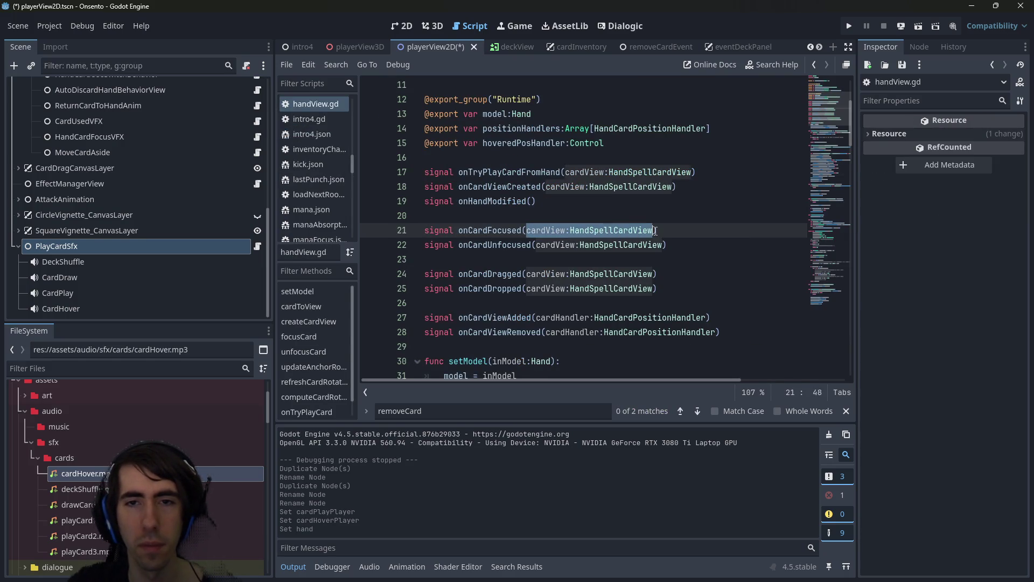
key("alt+Left")
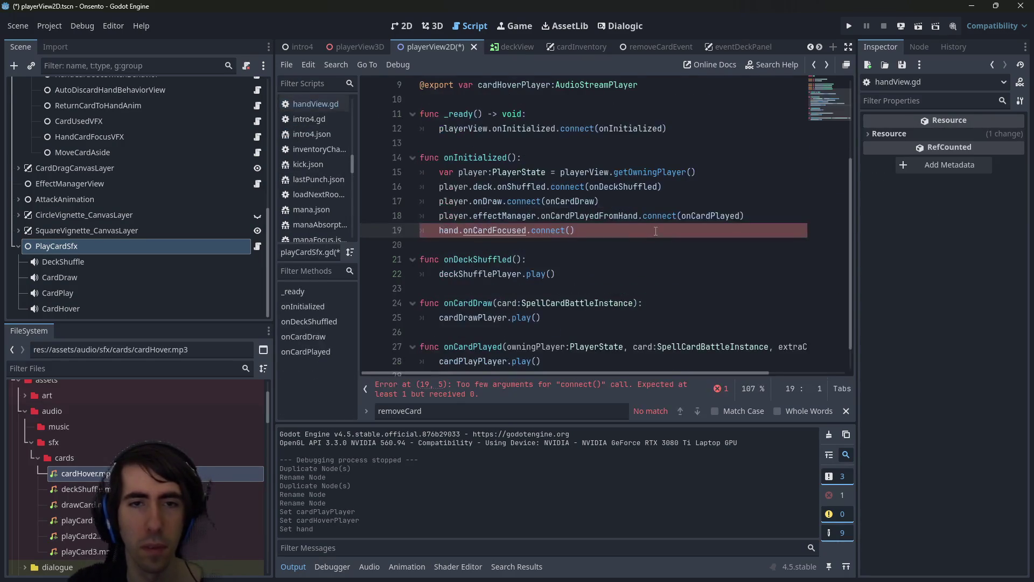
key("End")
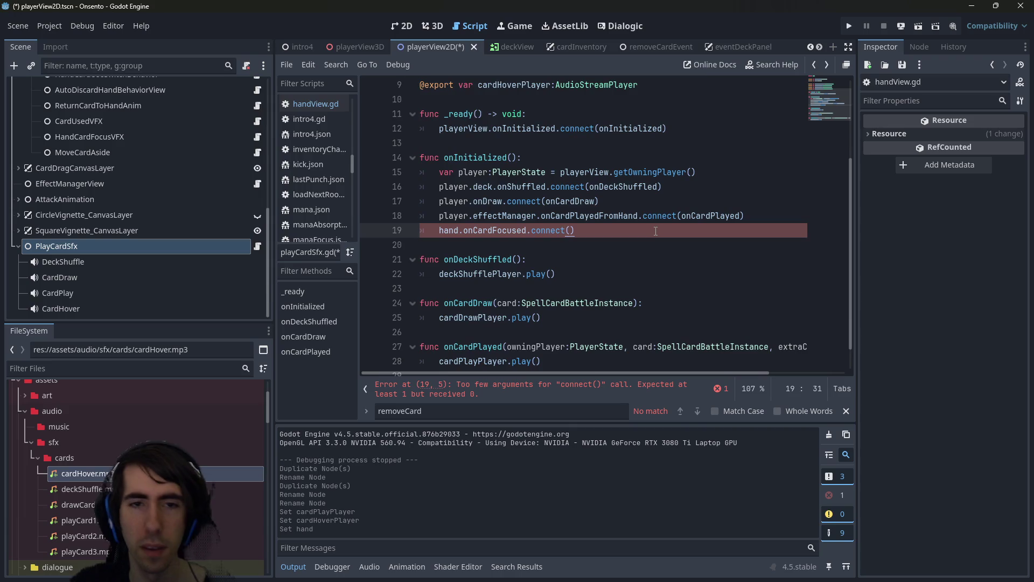
Declare an onCardFocused(cardView:HandSpellCardView) handler function and save
scroll(655, 231, "down", 1)
left_click(596, 348)
left_click(596, 362)
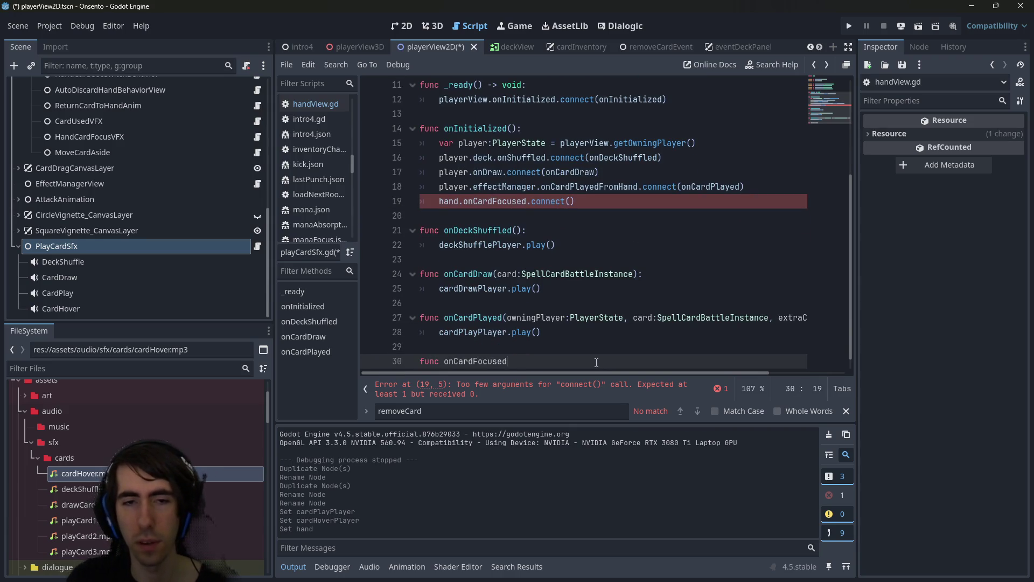
type(":")
key("Return")
key("Up")
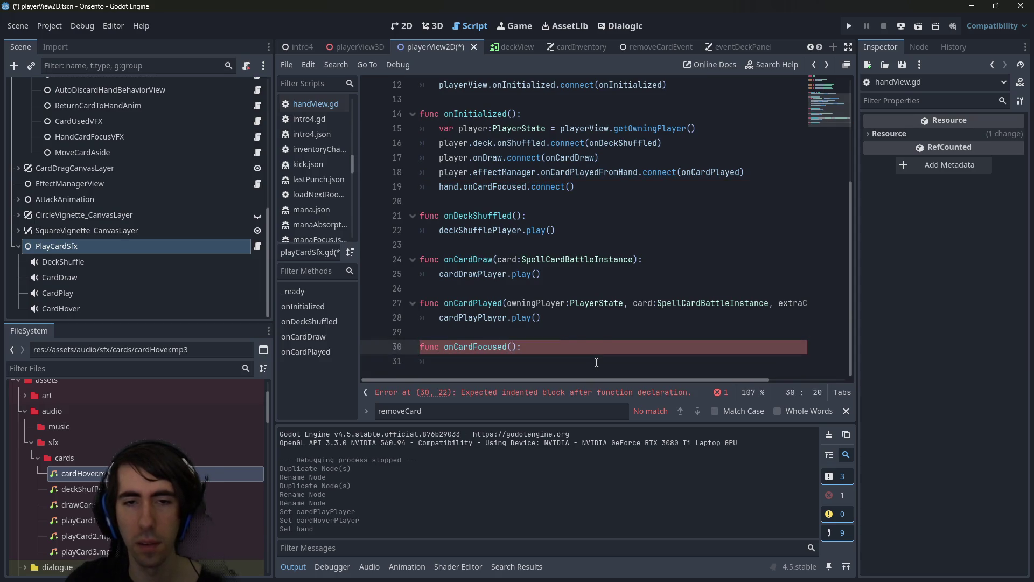
type("cardView:HandSpellCardView")
key("ctrl+s")
Duplicate the handler declaration as onCardUnfocused and save
key("ctrl+c")
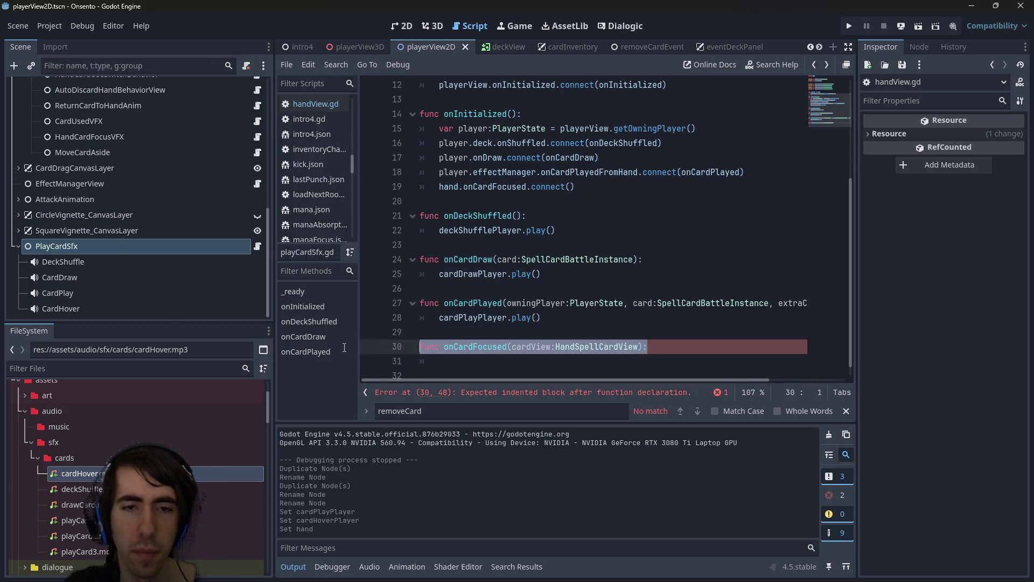
key("ctrl+v")
key("ctrl+Left")
key("ctrl+Left")
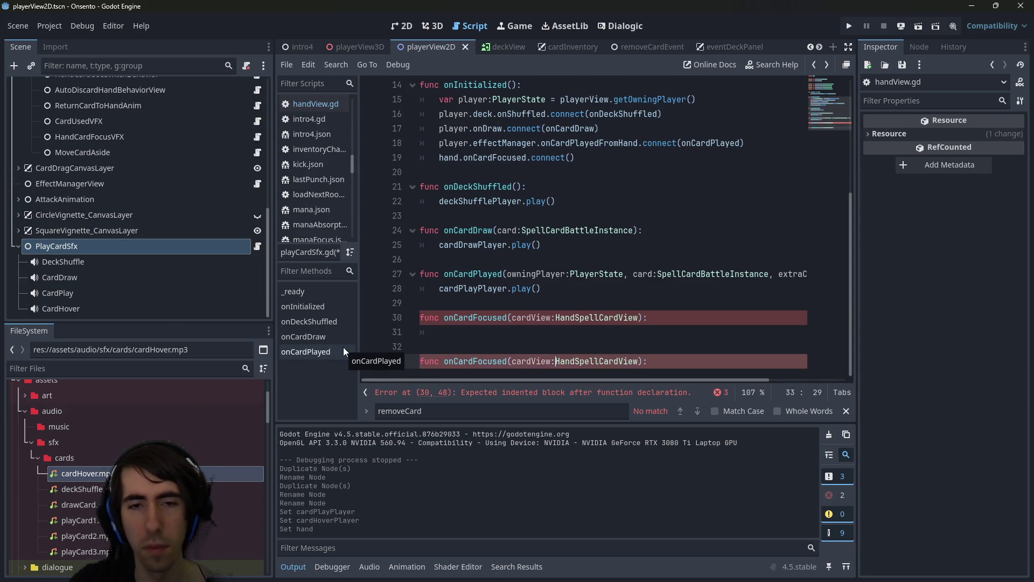
key("BackSpace")
type("Unf")
key("ctrl+s")
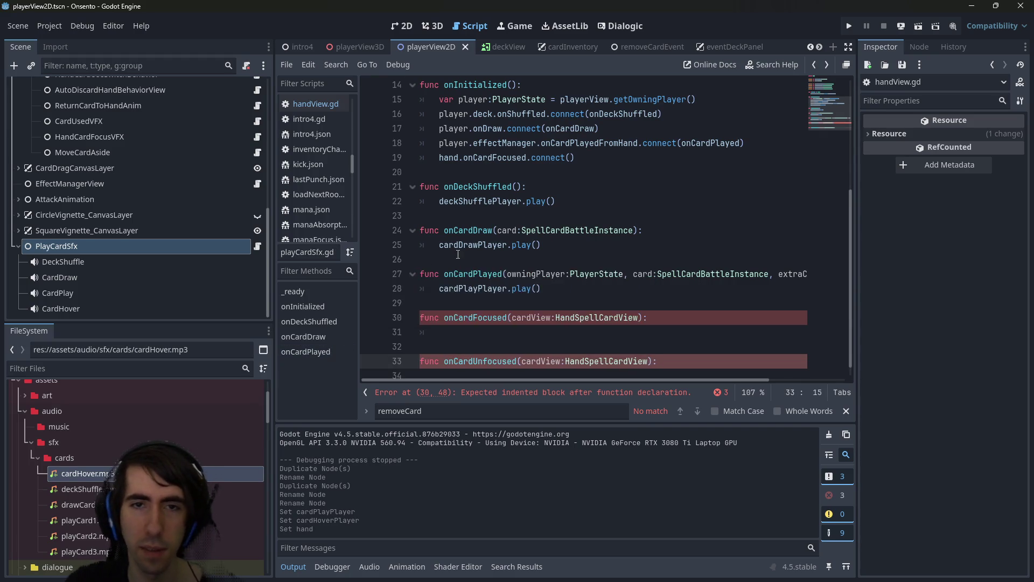
Pass onCardFocused as the handler in the onCardFocused connect call and save
scroll(391, 340, "up", 4)
left_click(391, 340)
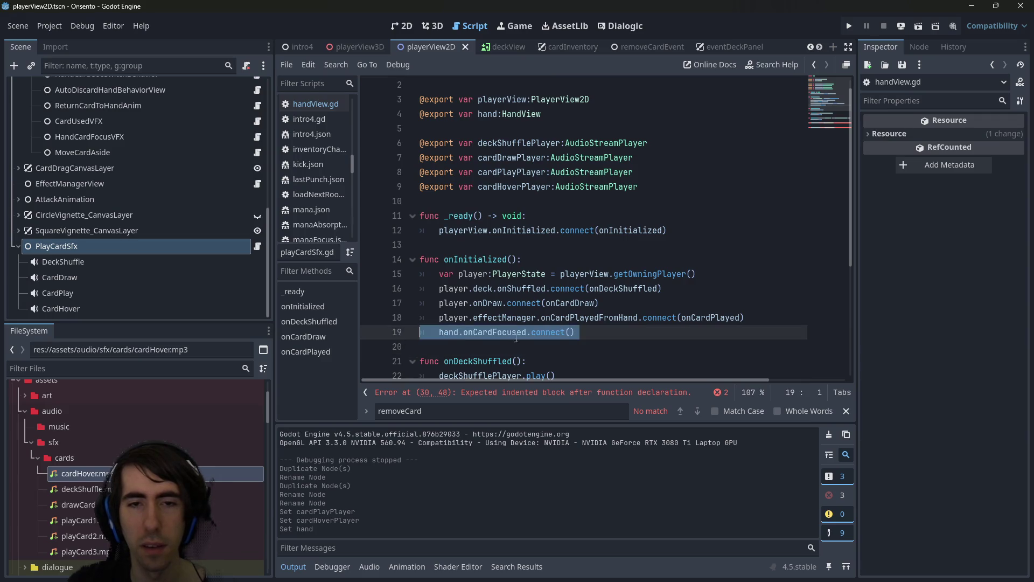
scroll(492, 310, "down", 5)
double_click(475, 303)
key("ctrl+c")
left_click(569, 143)
key("ctrl+v")
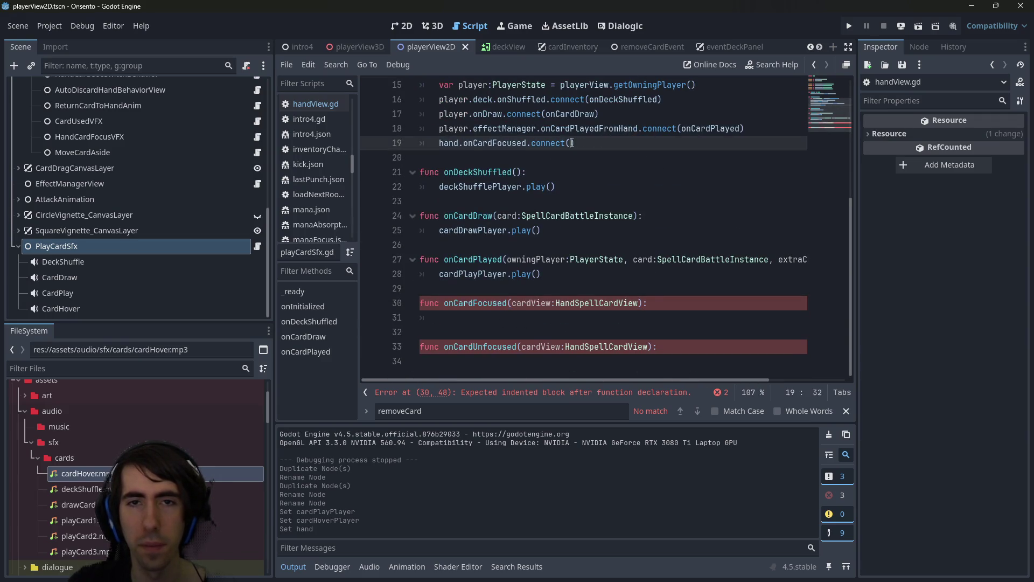
key("ctrl+s")
Duplicate the connection line to connect onCardUnfocused to the onCardUnfocused handler
left_click_drag(646, 143, 366, 139)
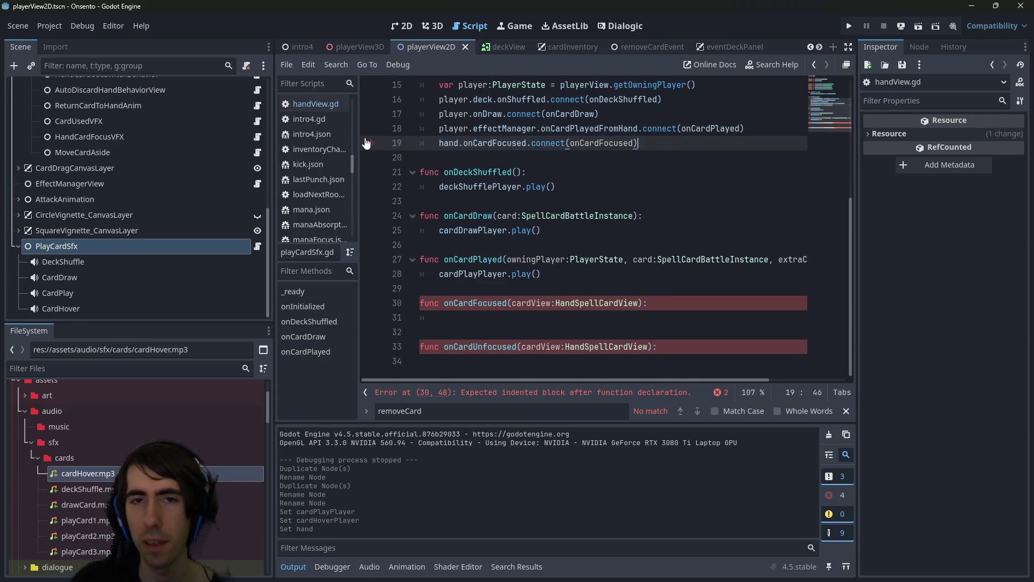
key("ctrl+shift+d")
key("ctrl+shift+d")
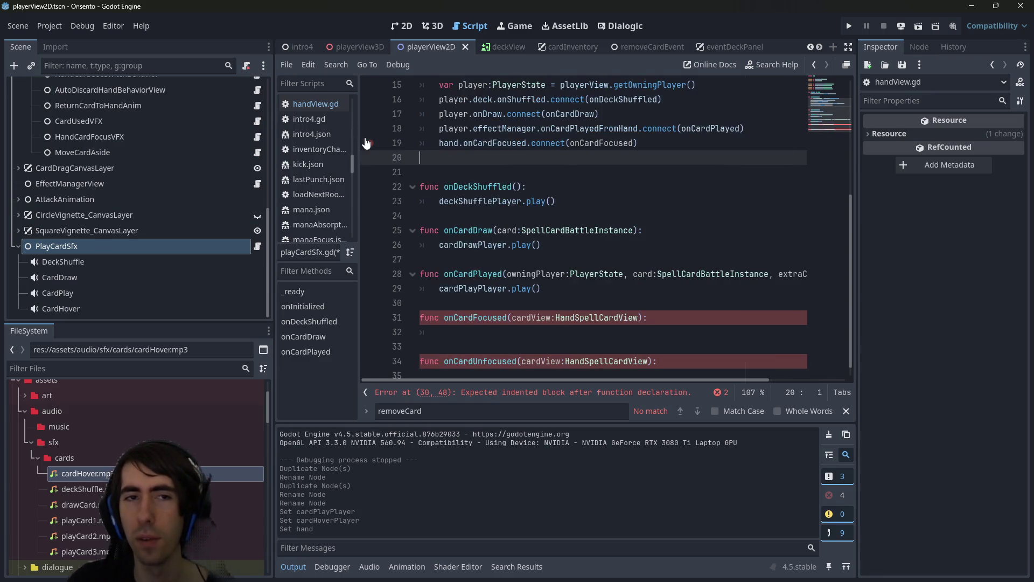
double_click(490, 158)
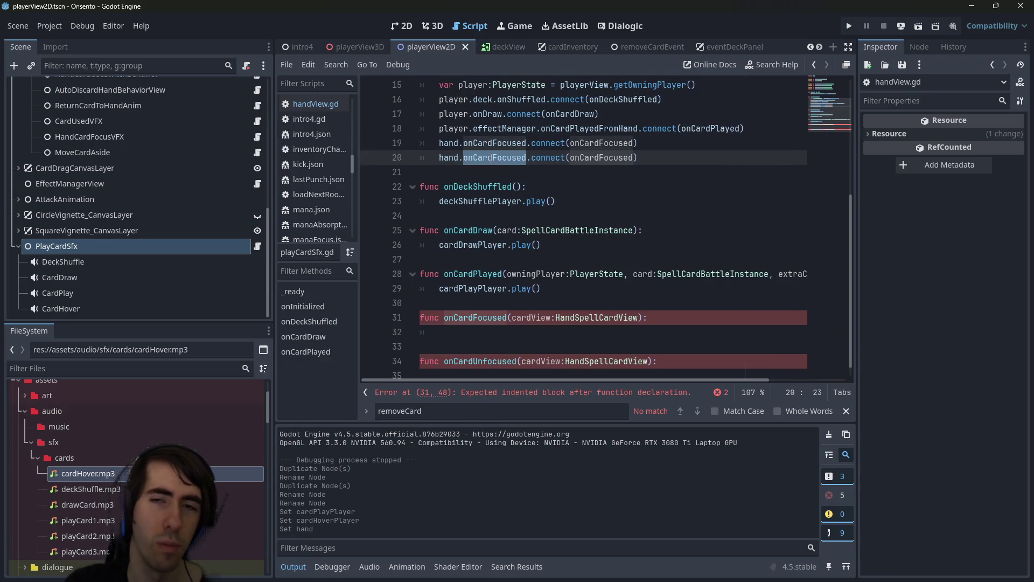
type("oncar")
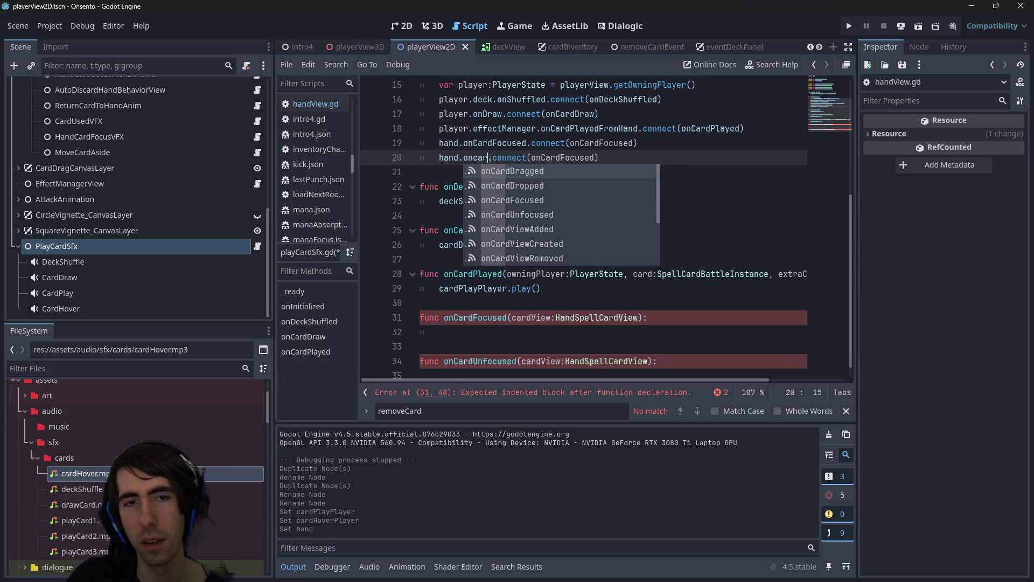
type("unf")
key("Return")
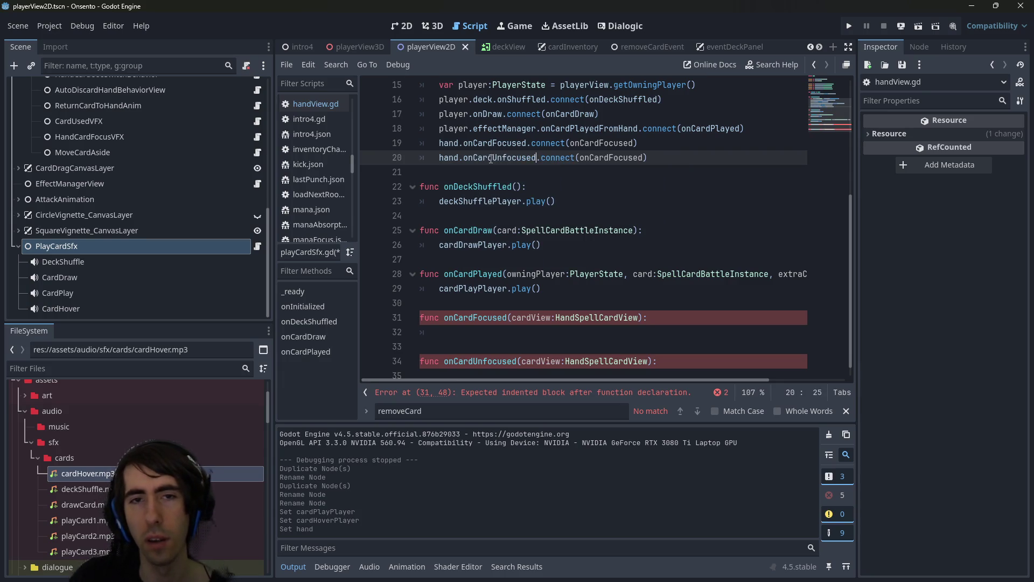
double_click(519, 361)
key("ctrl+c")
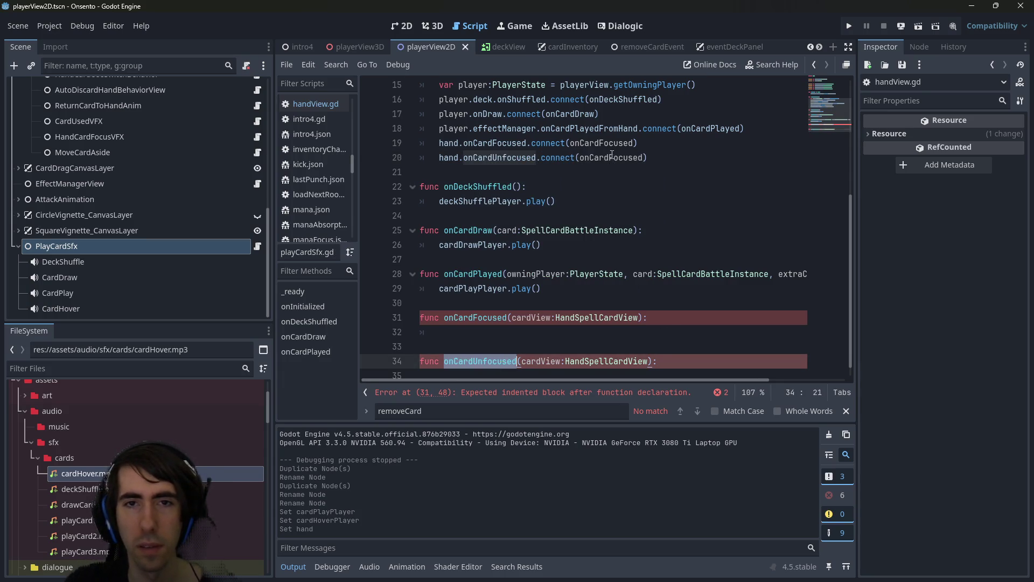
double_click(614, 157)
key("ctrl+v")
key("ctrl+s")
Make onCardFocused call cardHoverPlayer.play() and save
left_click(513, 332)
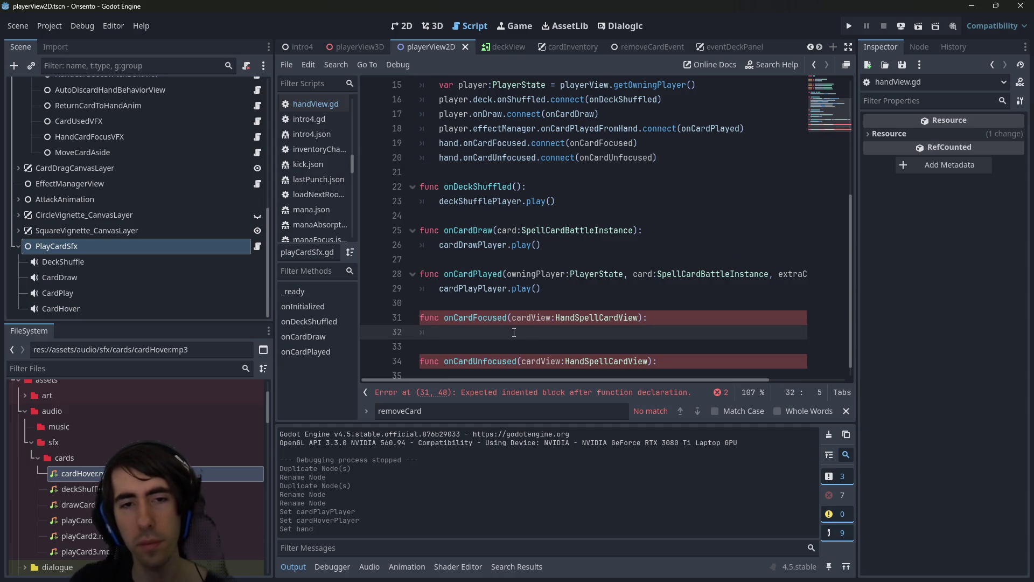
scroll(535, 192, "up", 5)
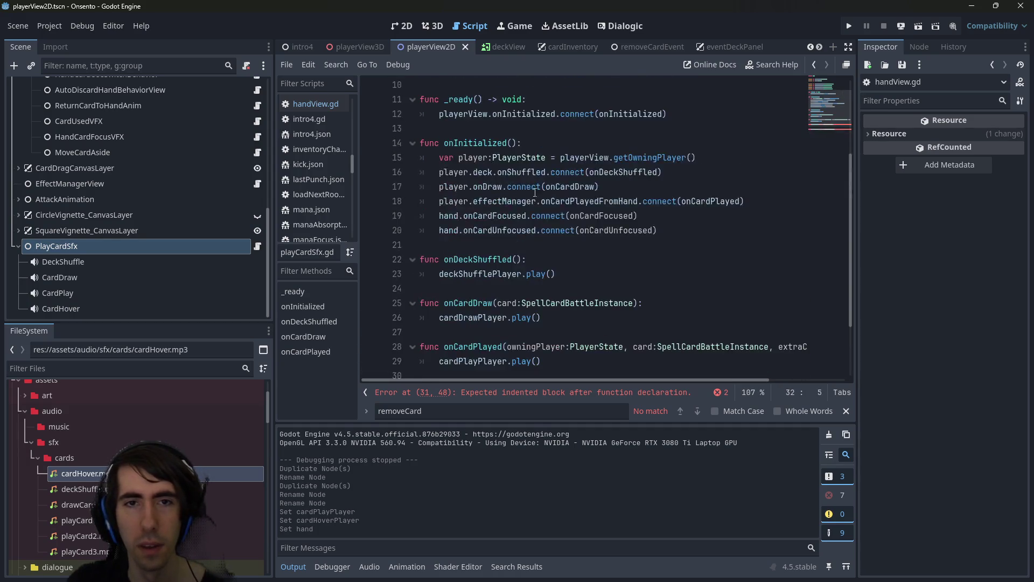
scroll(535, 192, "up", 3)
double_click(512, 204)
key("ctrl+c")
scroll(512, 203, "down", 5)
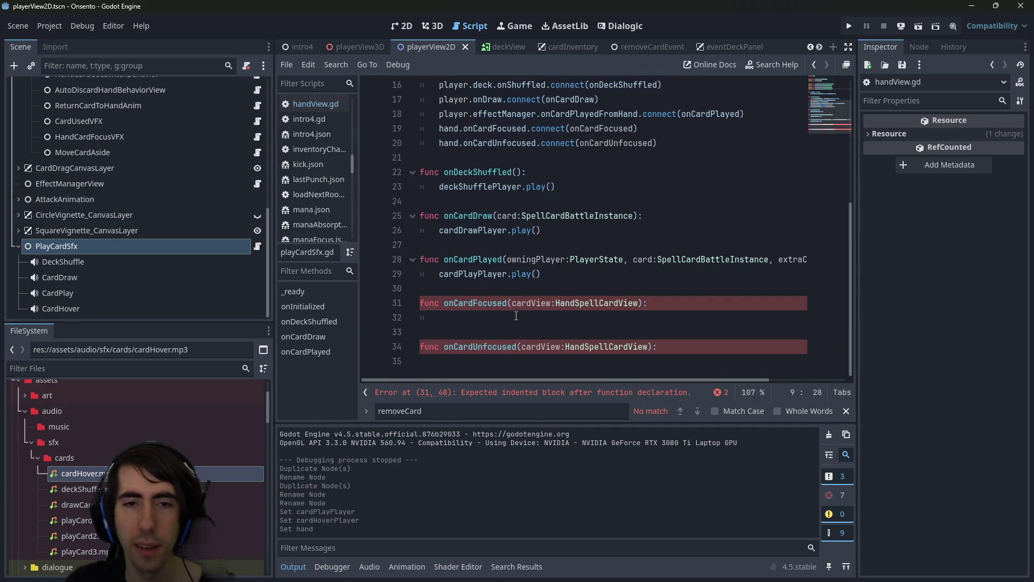
left_click(516, 316)
key("ctrl+v")
type("pl")
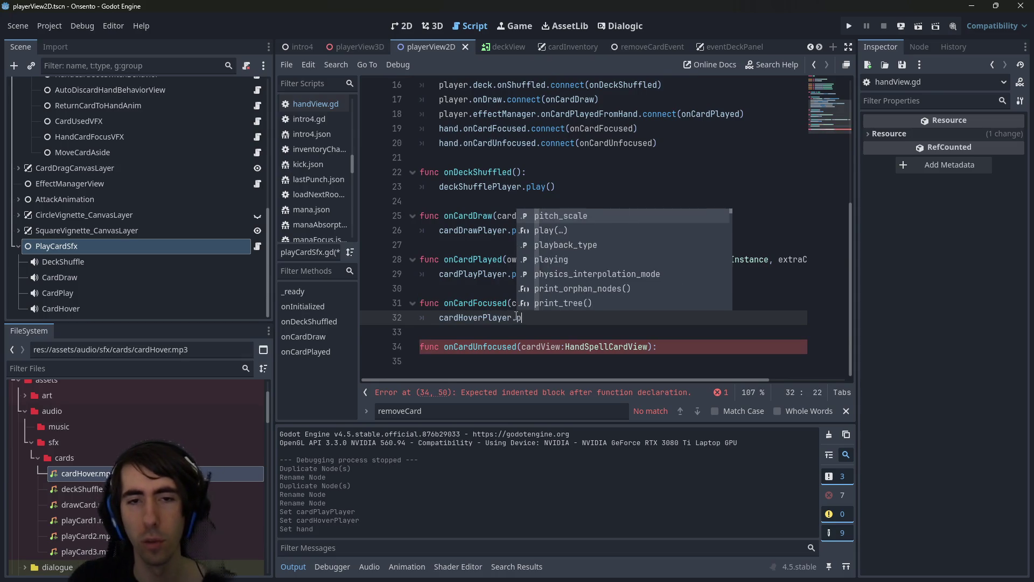
key("Return")
key("ctrl+s")
Give onCardUnfocused a pass body, save, and select the PlayCardSfx node
left_click(544, 372)
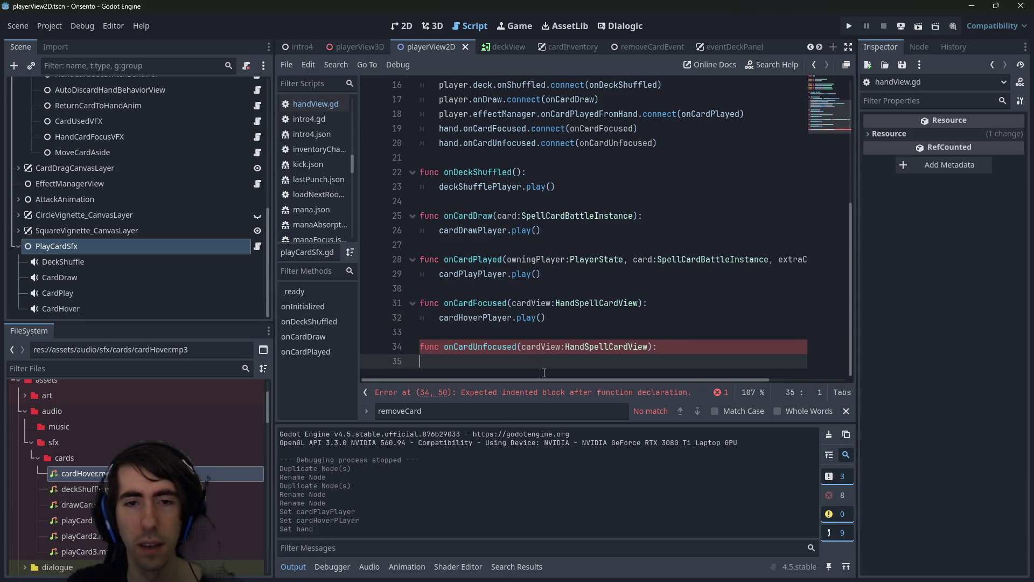
type("s")
key("ctrl+s")
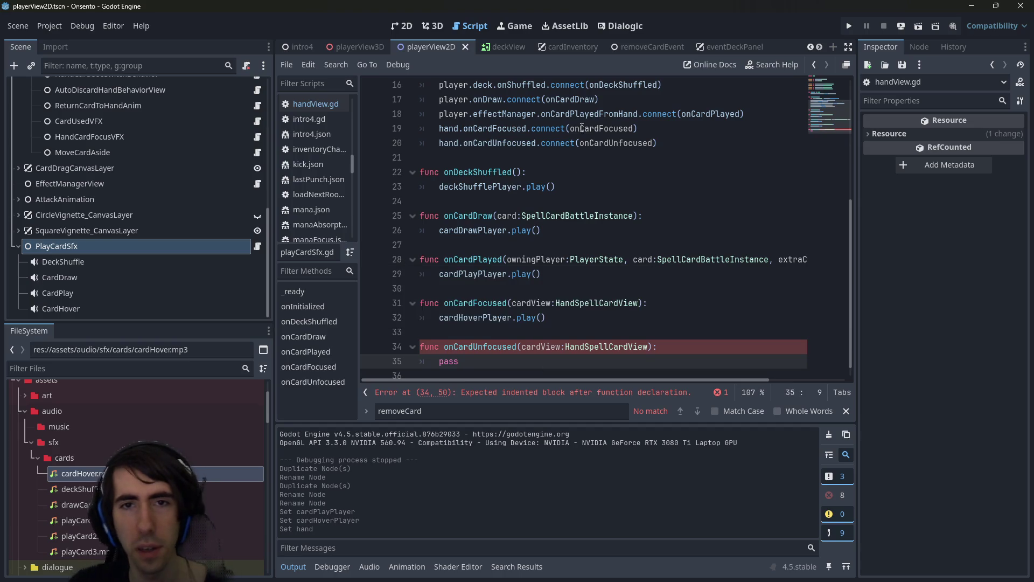
left_click(527, 144, "ctrl")
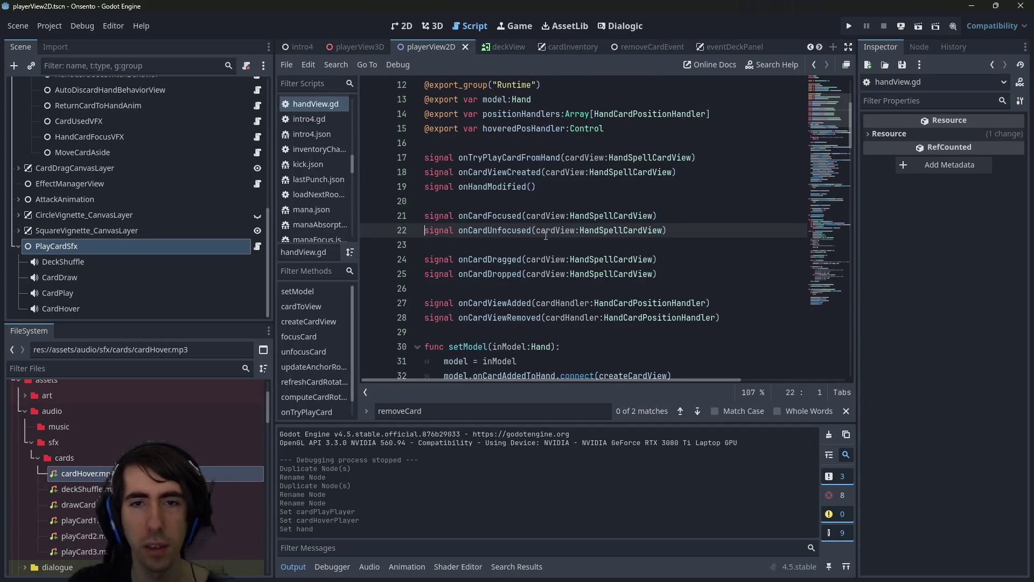
key("alt+Left")
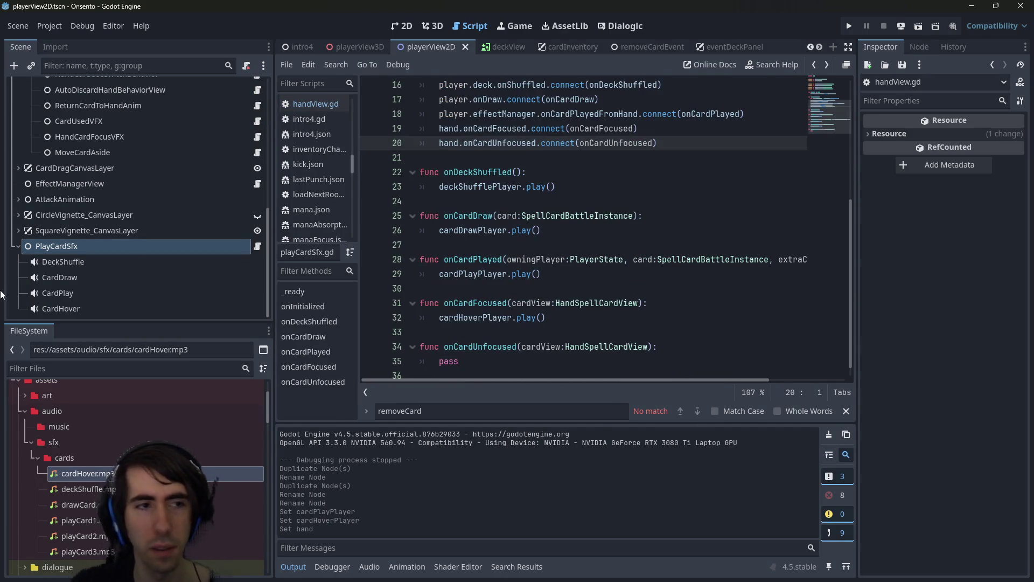
left_click(85, 237)
left_click(79, 251)
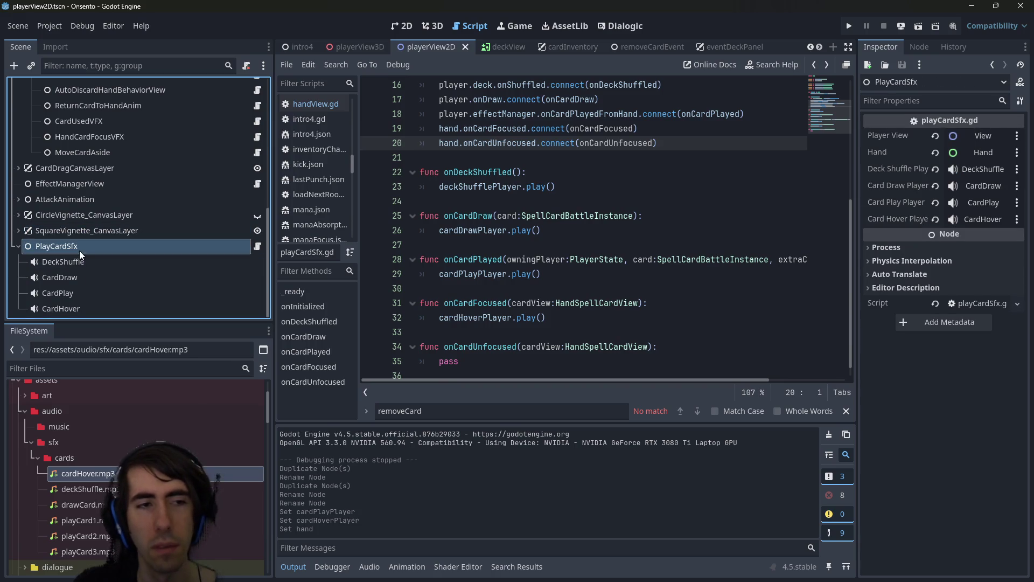
Assign cardHover.mp3 to the CardHover player's Stream and save the scene
left_click(82, 307)
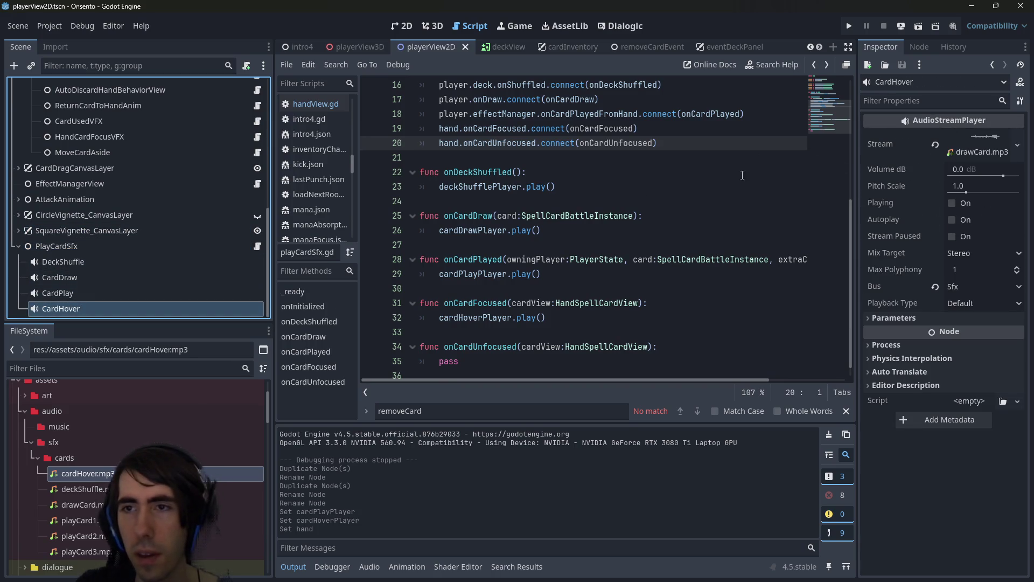
left_click_drag(86, 473, 968, 153)
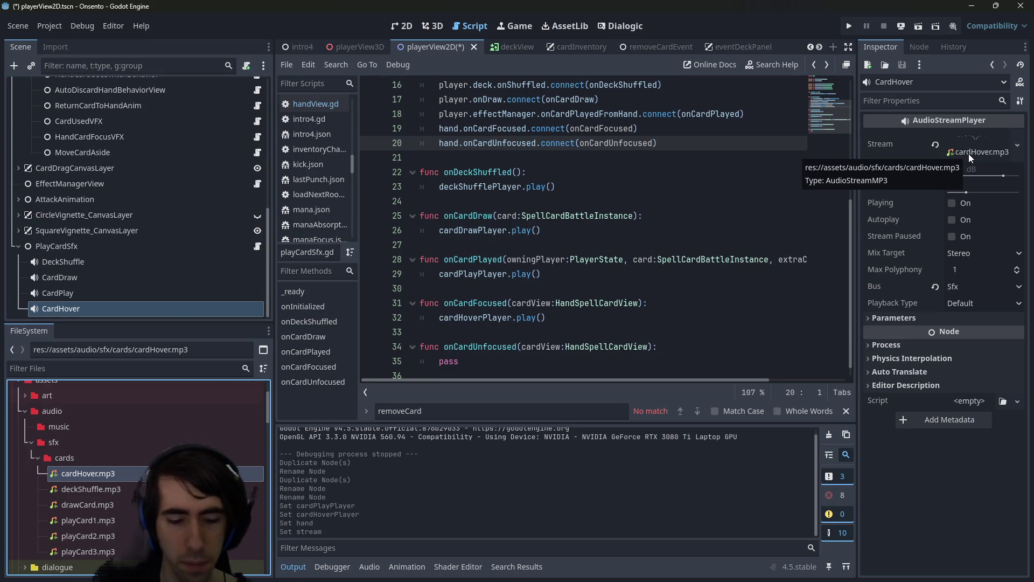
key("ctrl+s")
Preview the playCard1, playCard3 and playCard2 sounds for the CardPlay player
left_click(159, 295)
left_click(160, 294)
key("Escape")
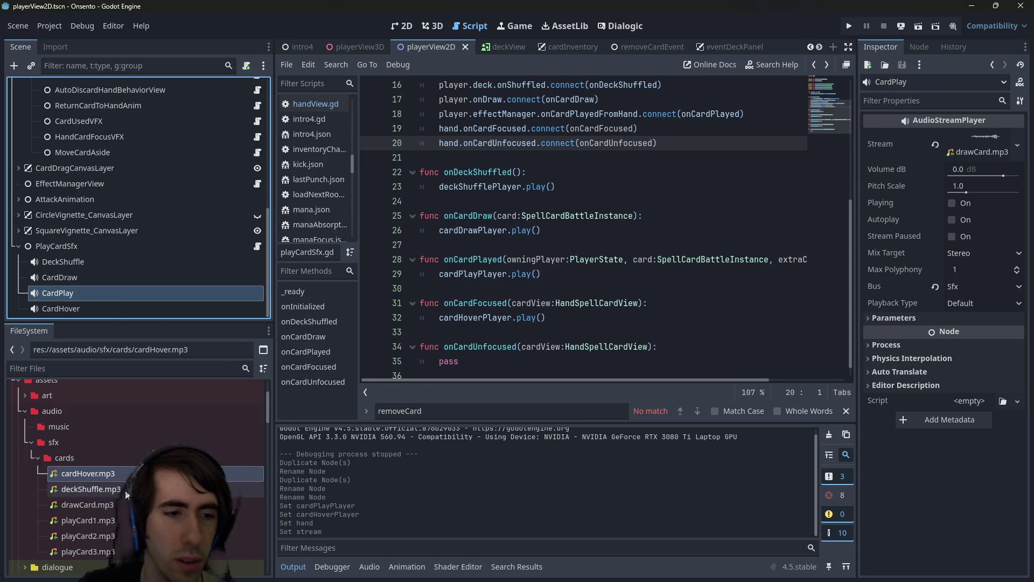
double_click(123, 521)
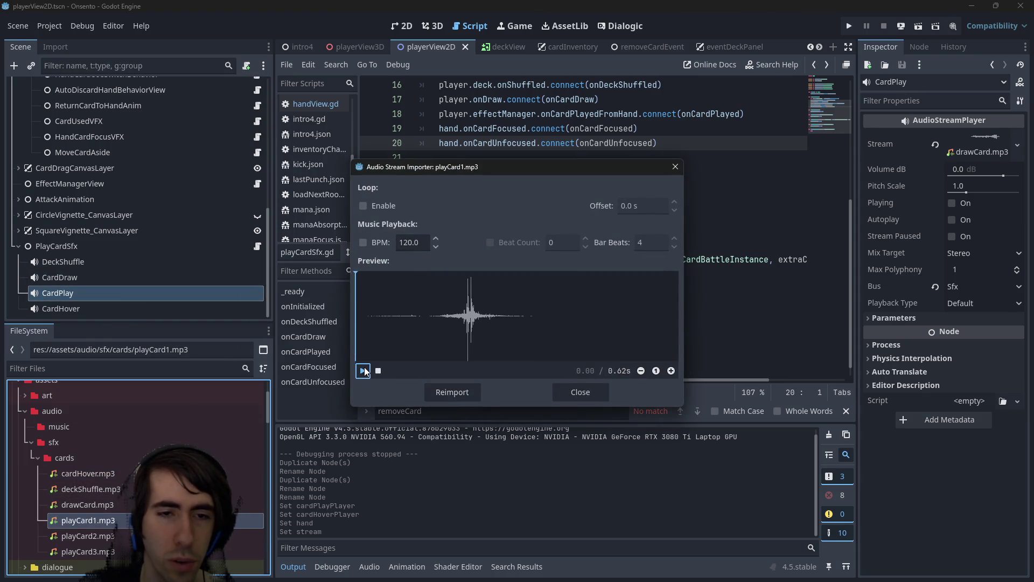
left_click(565, 395)
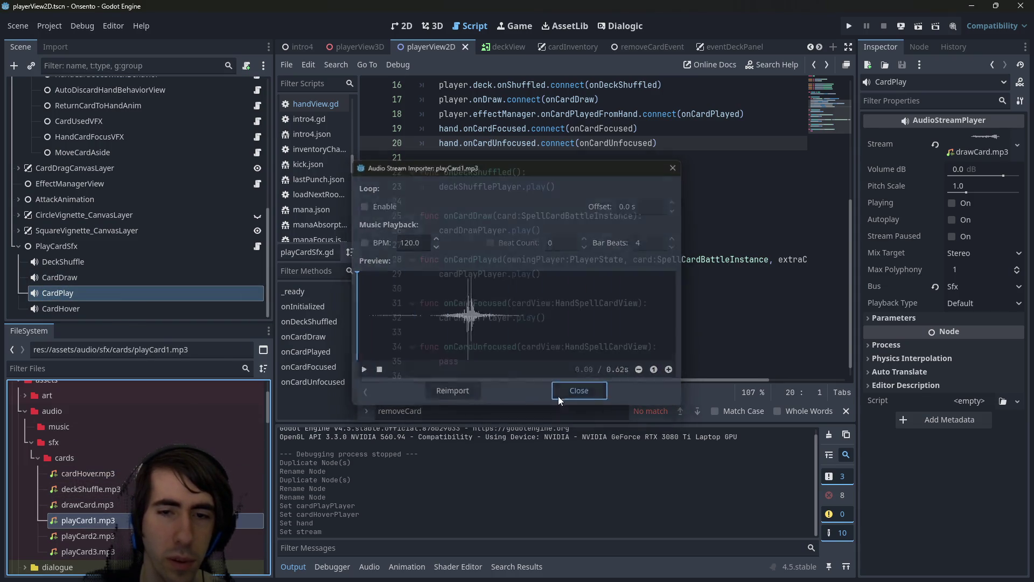
key("Down")
key("Down")
key("Return")
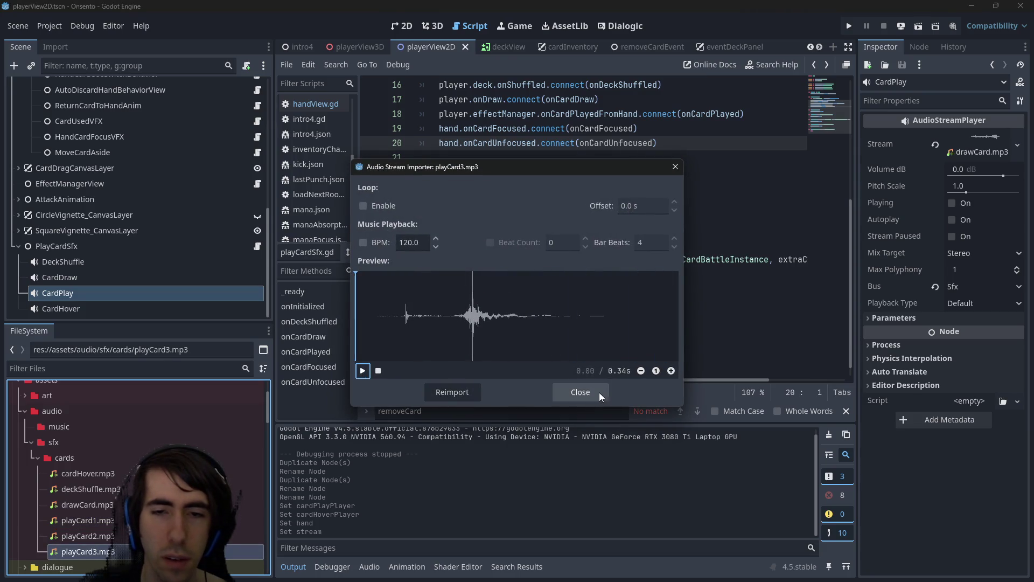
left_click(585, 392)
double_click(98, 541)
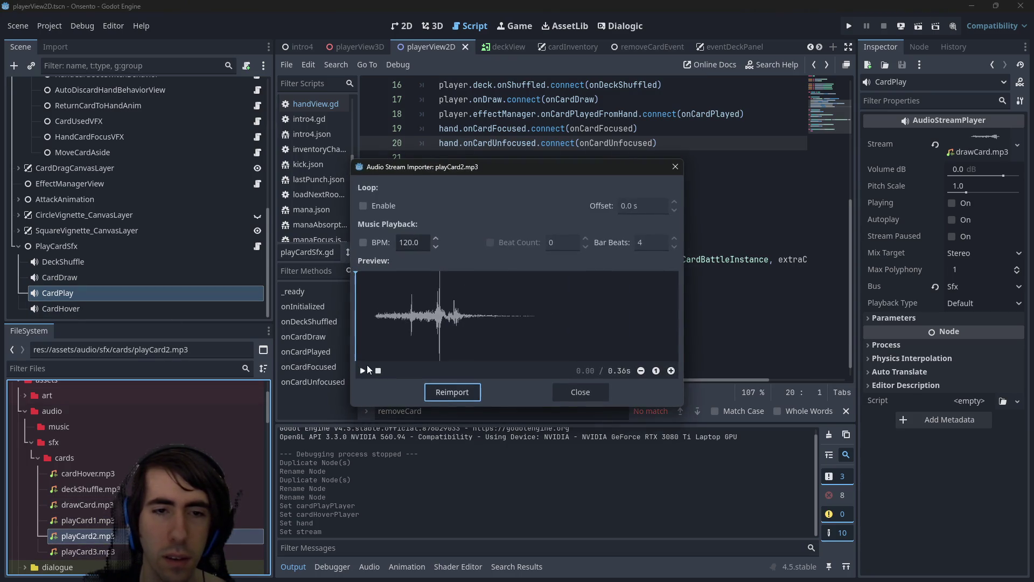
left_click(577, 399)
Assign playCard3.mp3 to the CardPlay player's Stream, save, and run the game
left_click(60, 277)
left_click(128, 297)
left_click_drag(81, 551, 984, 149)
key("ctrl+s")
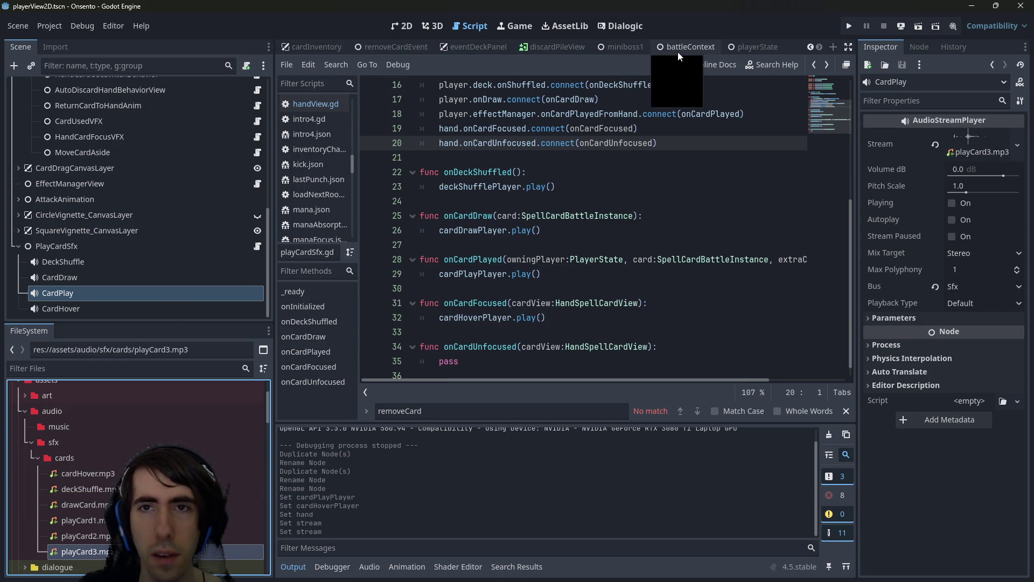
left_click(849, 26)
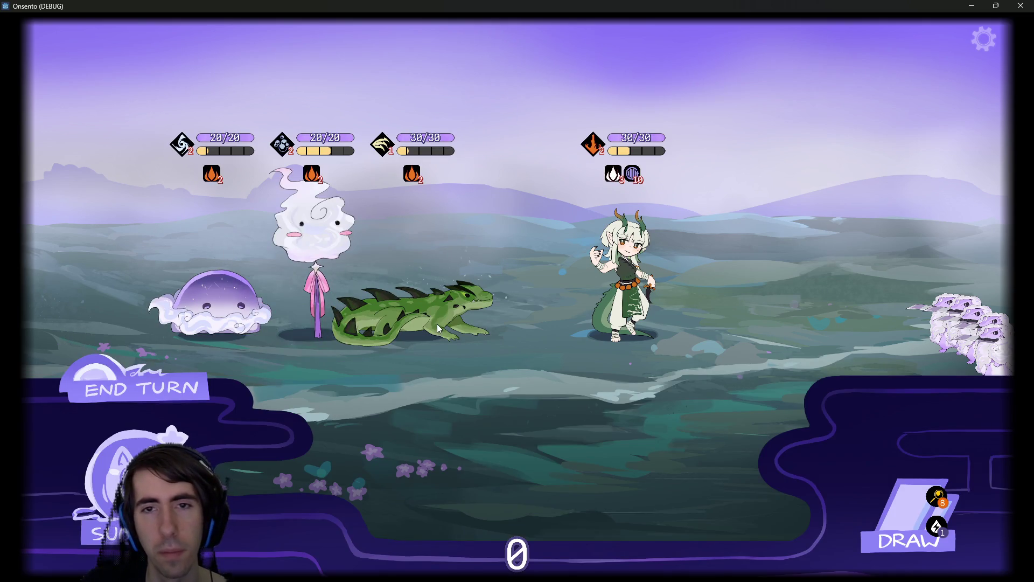
Draw and play a Wind Catalyst card, then end two turns past the draw warning
left_click(437, 324)
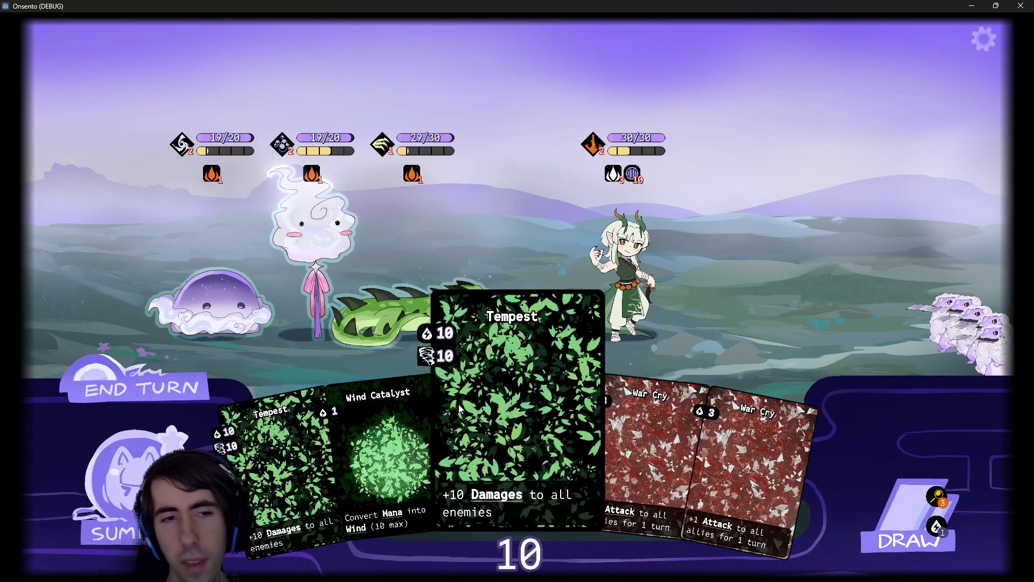
left_click(885, 510)
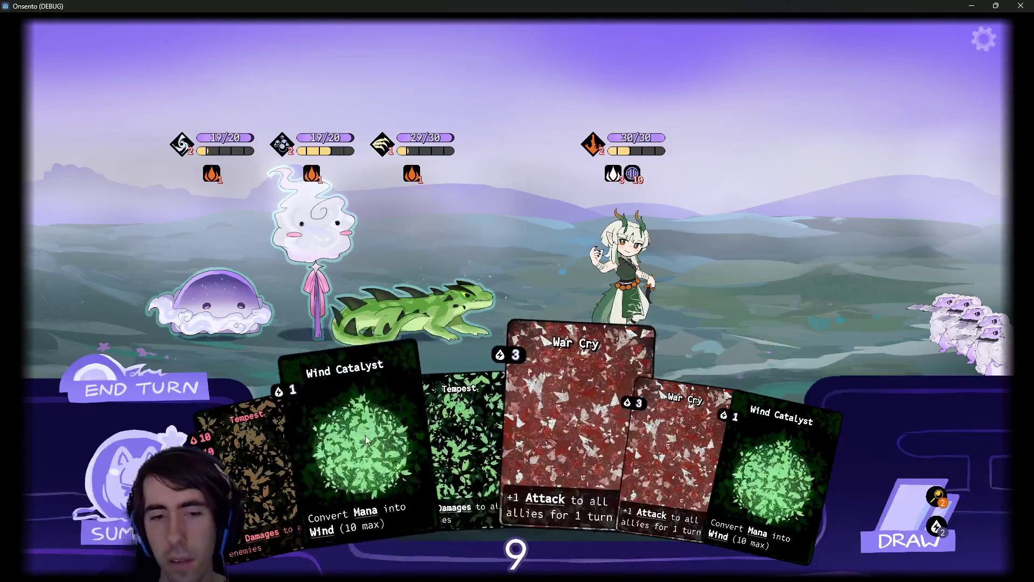
left_click_drag(391, 428, 401, 334)
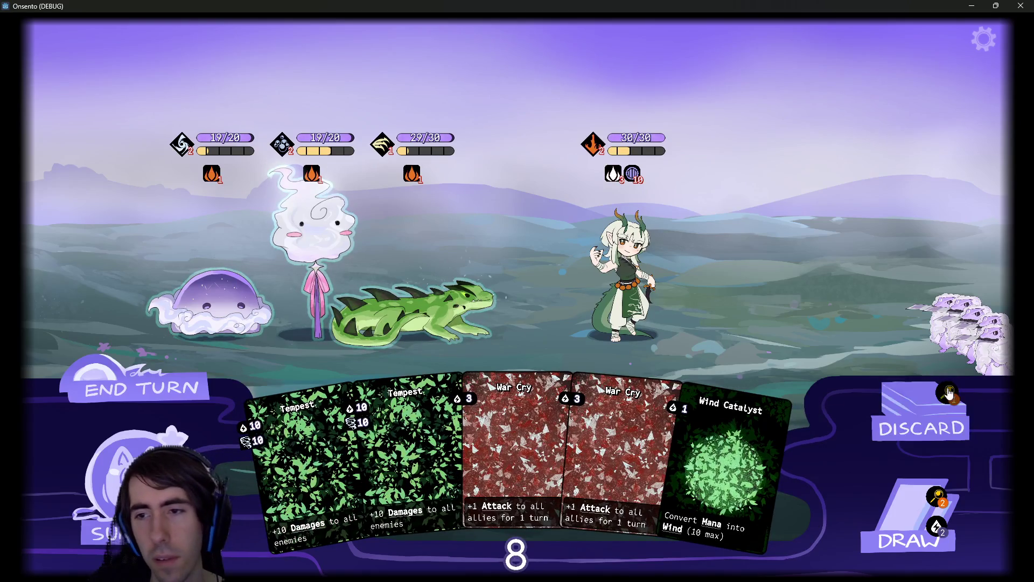
left_click(150, 374)
left_click(150, 373)
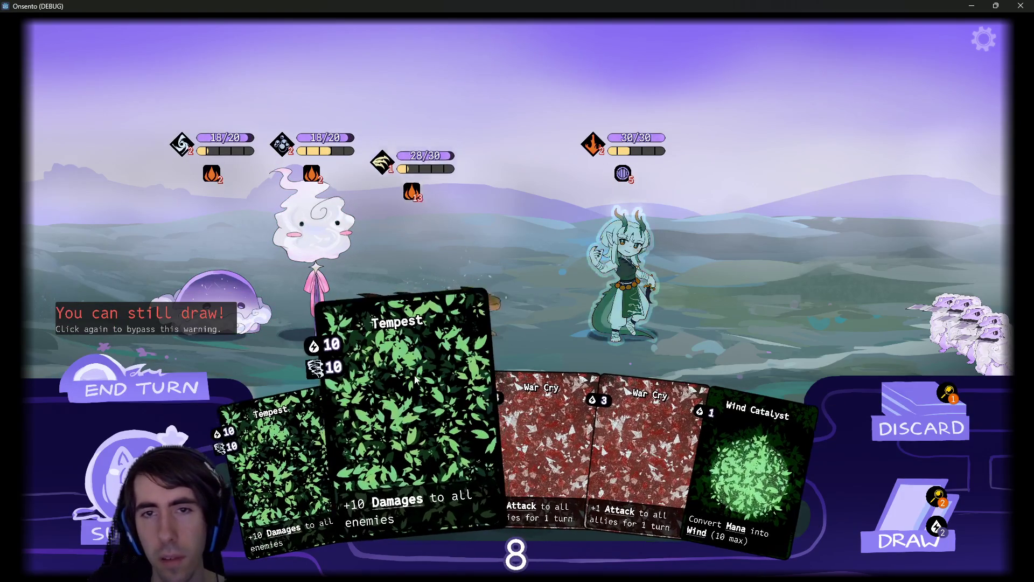
left_click(139, 393)
left_click(140, 394)
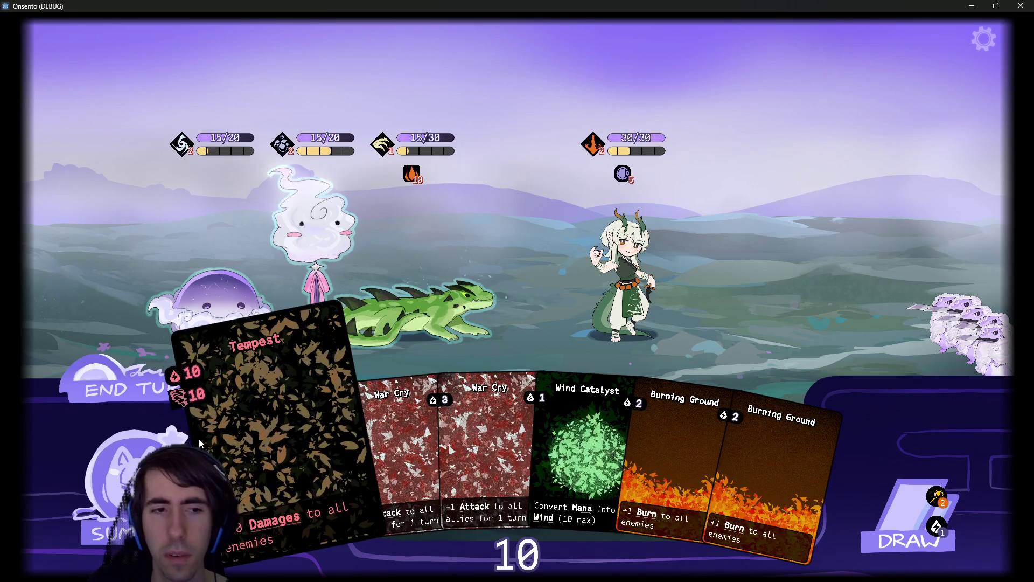
Play War Cry and two Wind Catalyst cards across turns, then close the game window
left_click(389, 425)
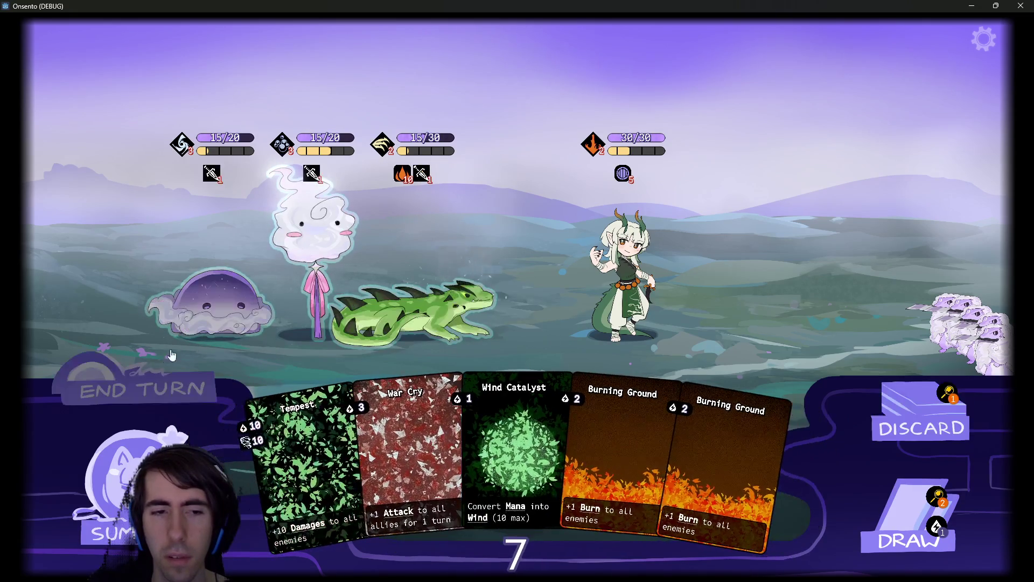
left_click(144, 381)
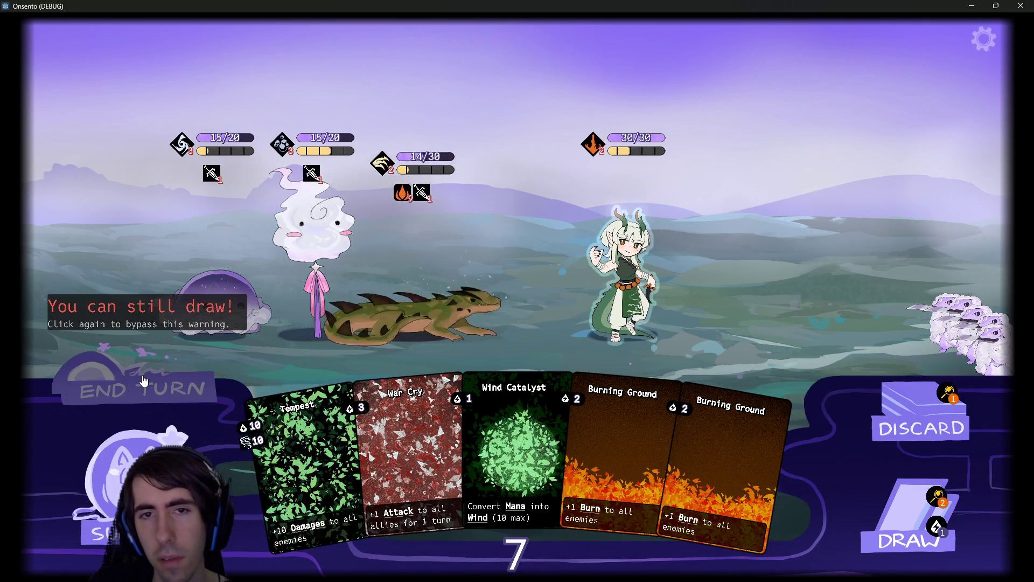
left_click(144, 381)
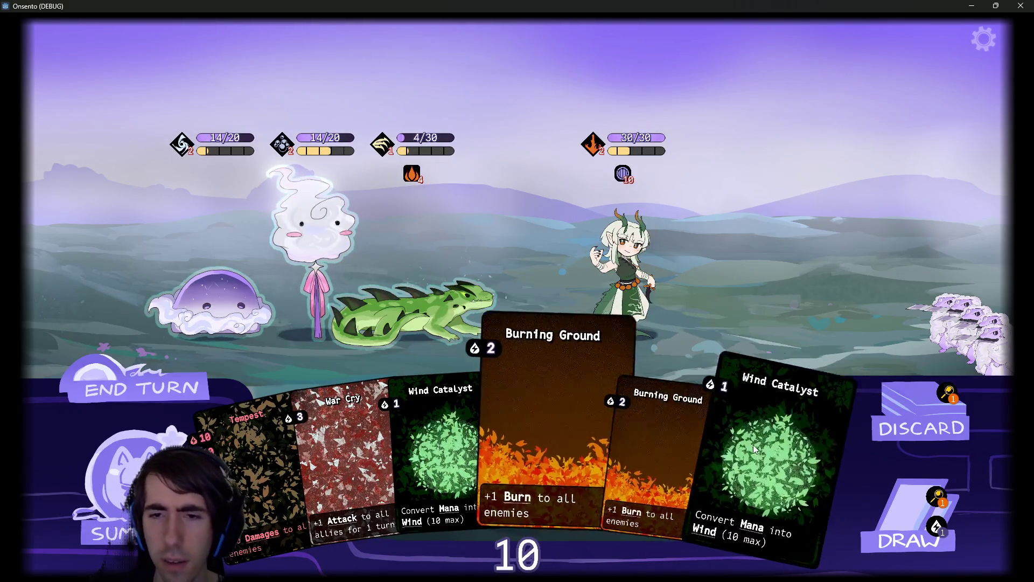
left_click_drag(754, 468, 435, 311)
left_click_drag(441, 447, 431, 313)
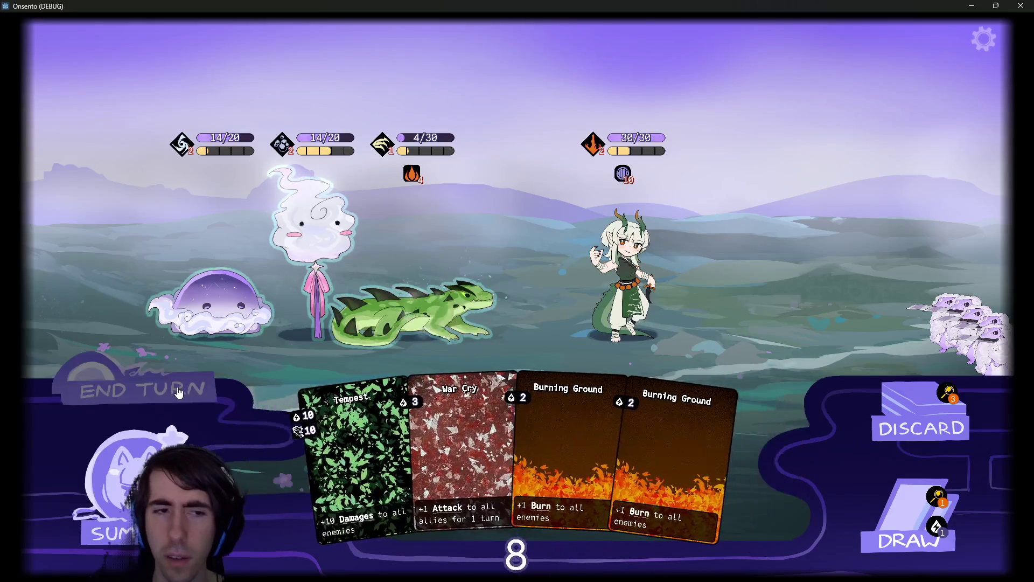
left_click(178, 392)
left_click(178, 392)
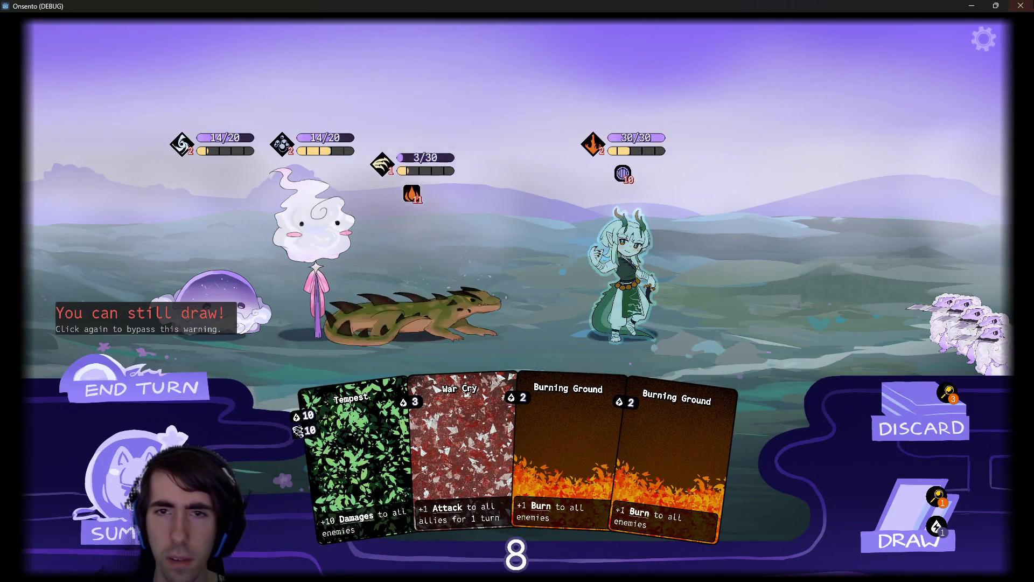
left_click(1021, 5)
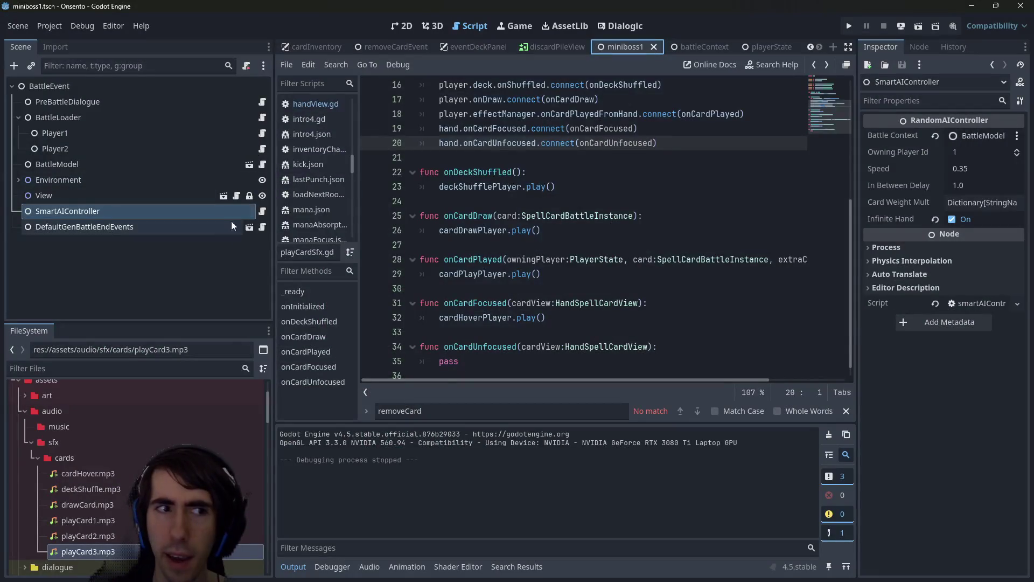
Bring up the playerView2D script and inspect the deck and onDraw signal references
scroll(483, 278, "down", 1)
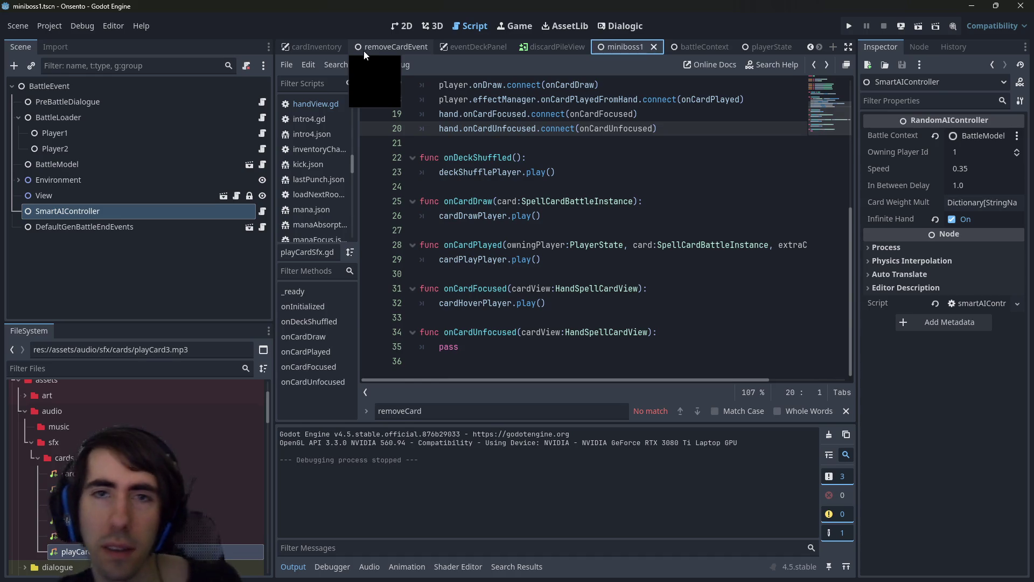
scroll(312, 140, "up", 3)
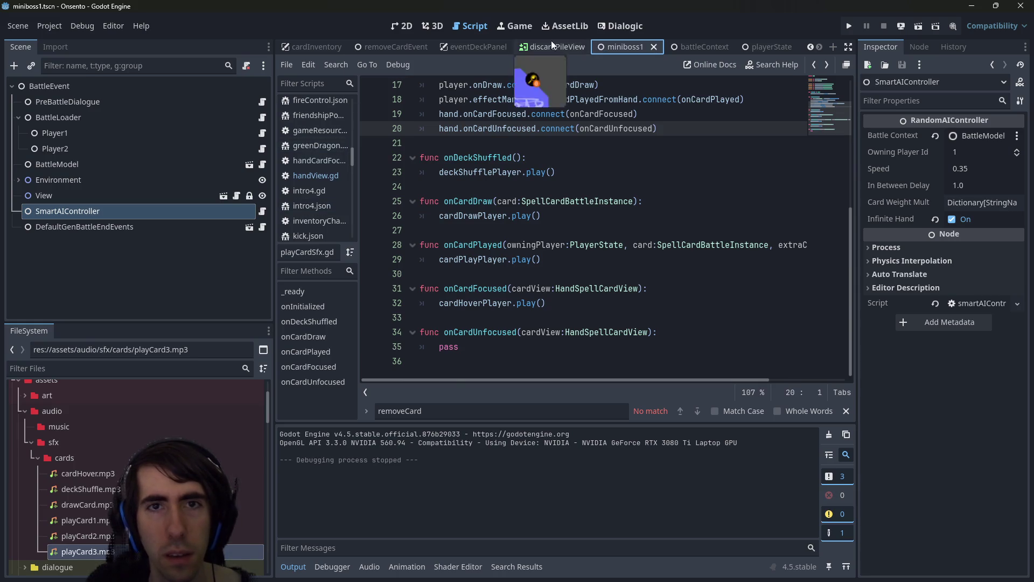
scroll(371, 46, "up", 4)
left_click(408, 47)
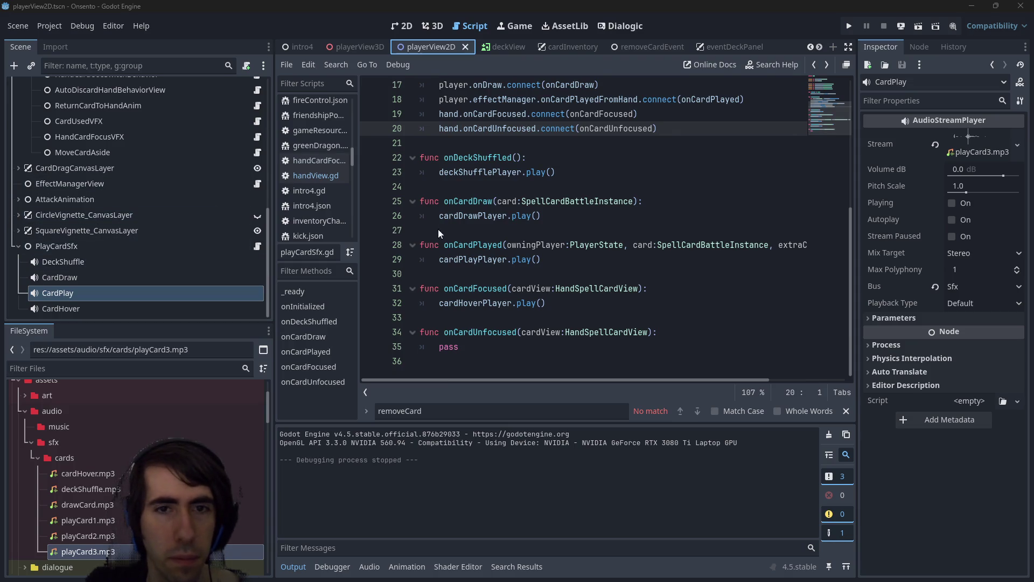
scroll(442, 229, "up", 4)
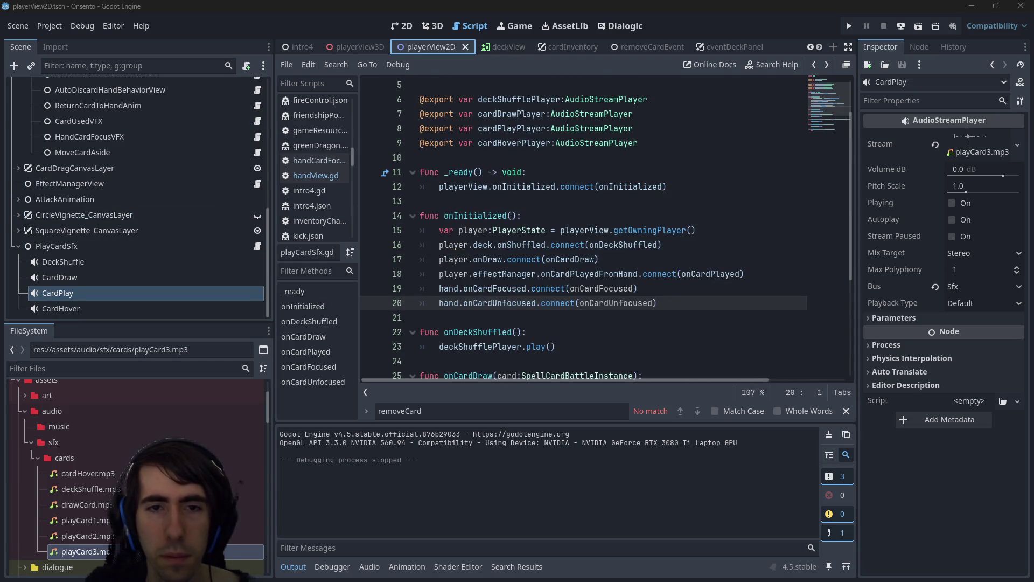
double_click(484, 246)
double_click(484, 260)
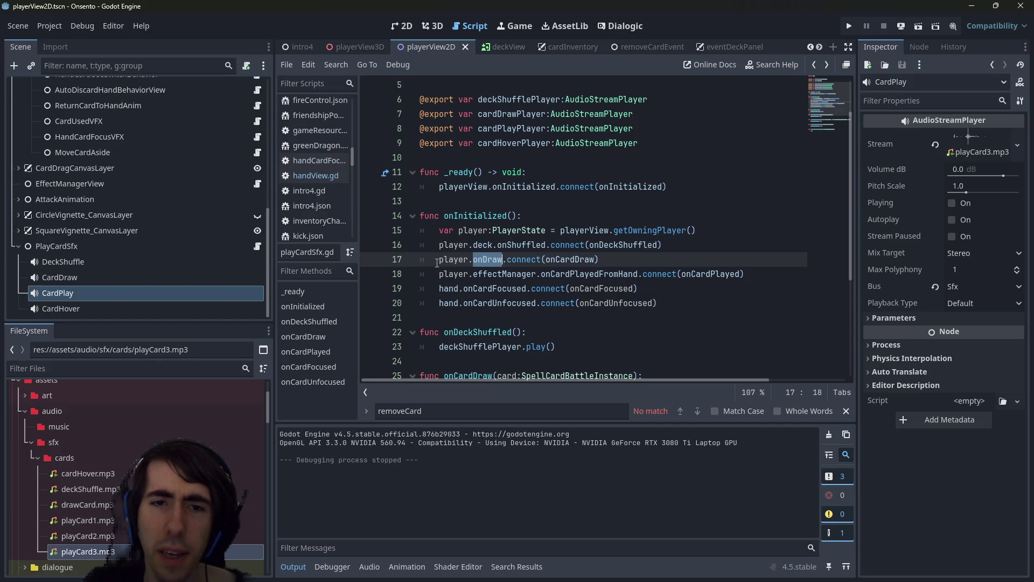
left_click(484, 260)
double_click(484, 261)
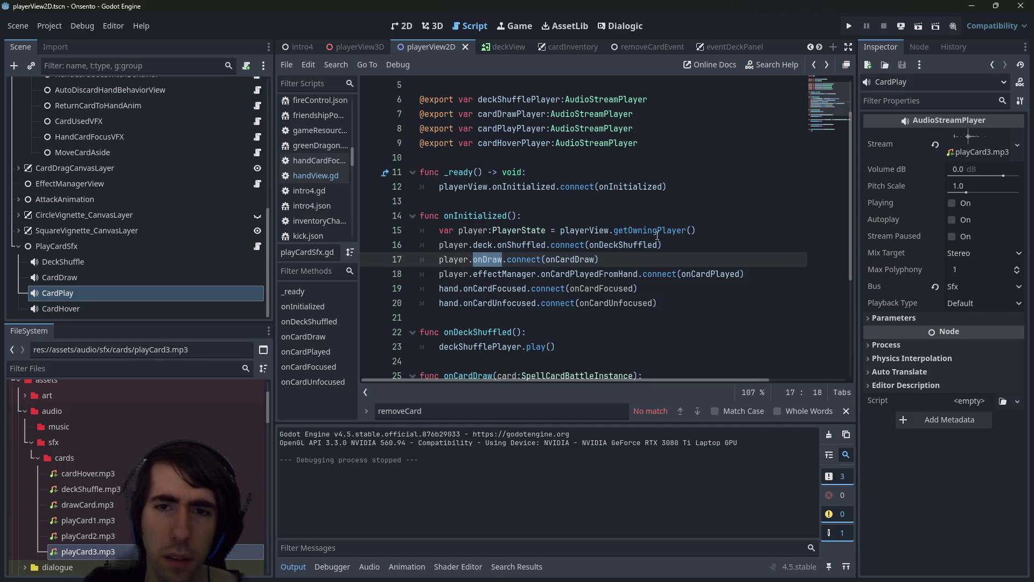
Check the onDeckShuffled, onCardDraw and onDraw signals and their documentation
left_click(641, 246)
double_click(622, 244)
scroll(618, 239, "down", 2)
scroll(618, 238, "up", 1)
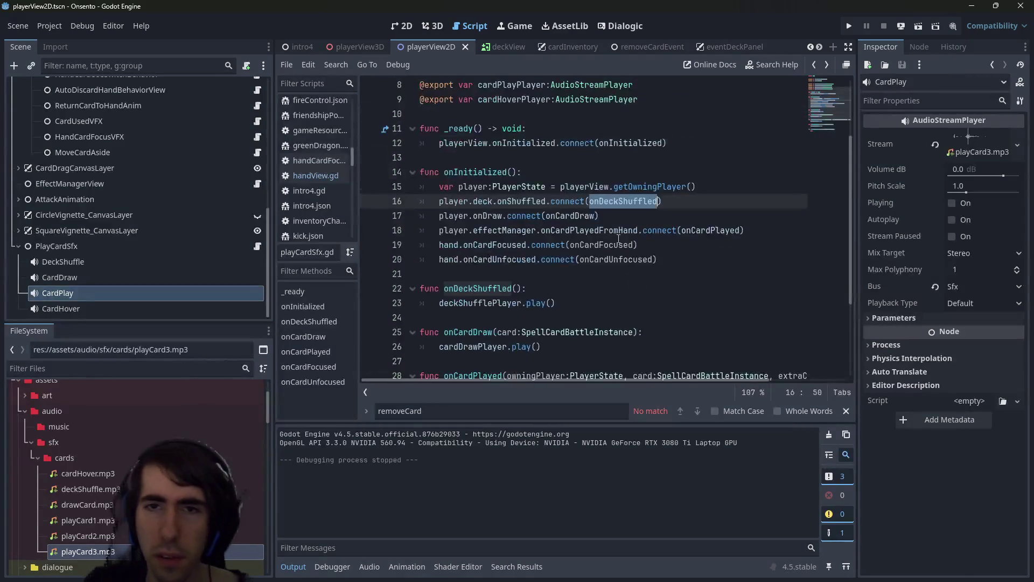
double_click(563, 216)
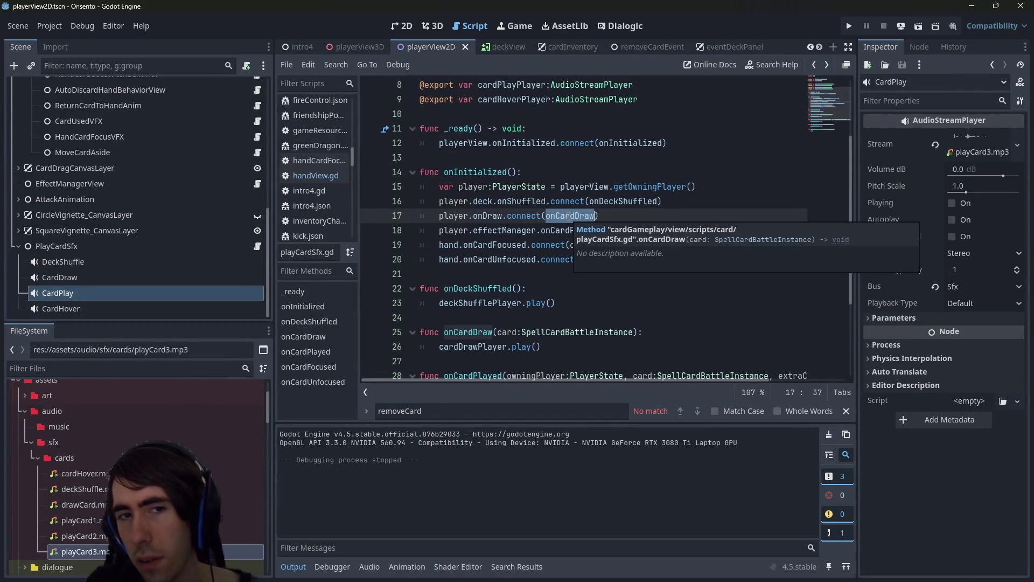
double_click(484, 216)
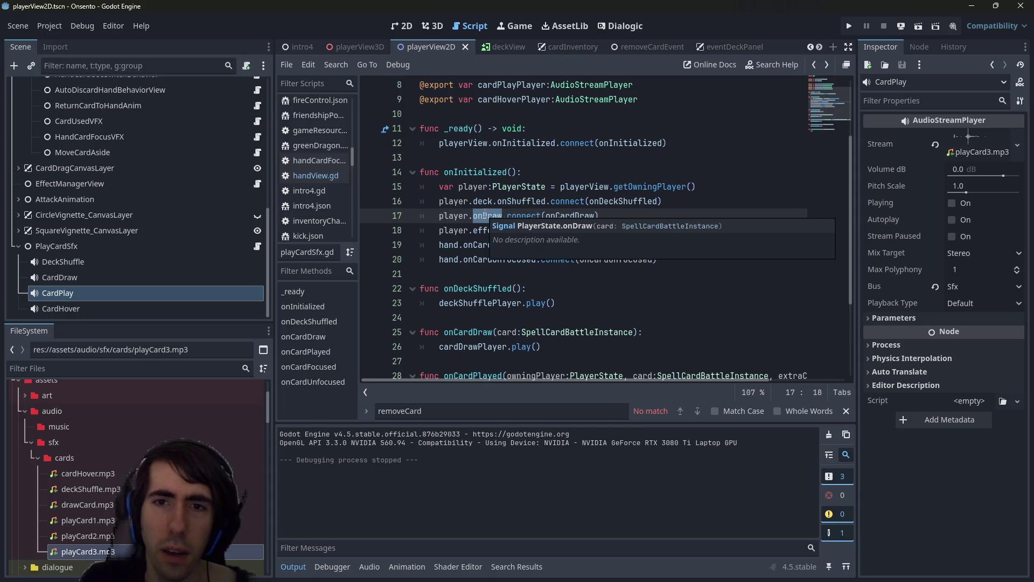
left_click(626, 217)
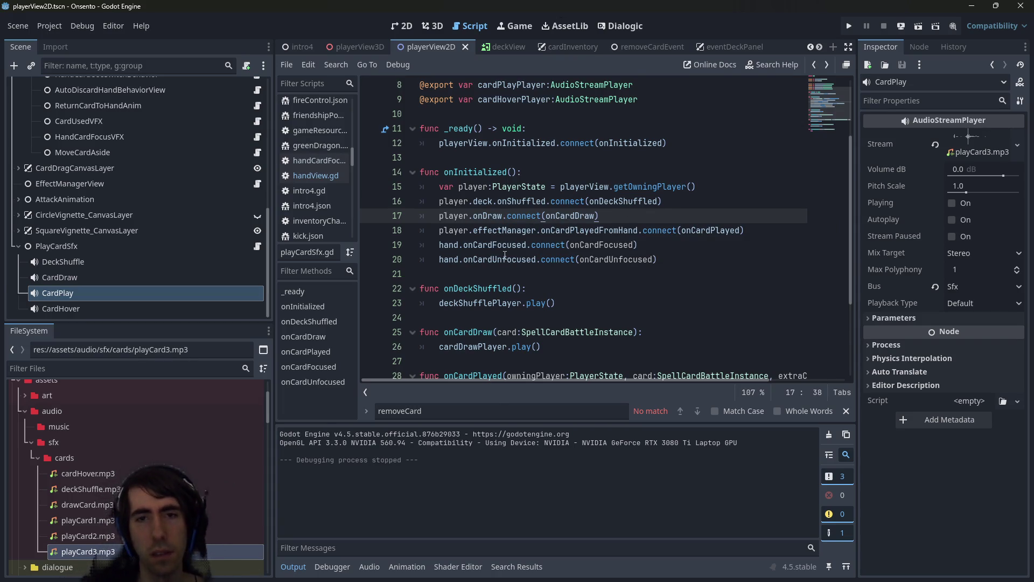
mouse_move(504, 255)
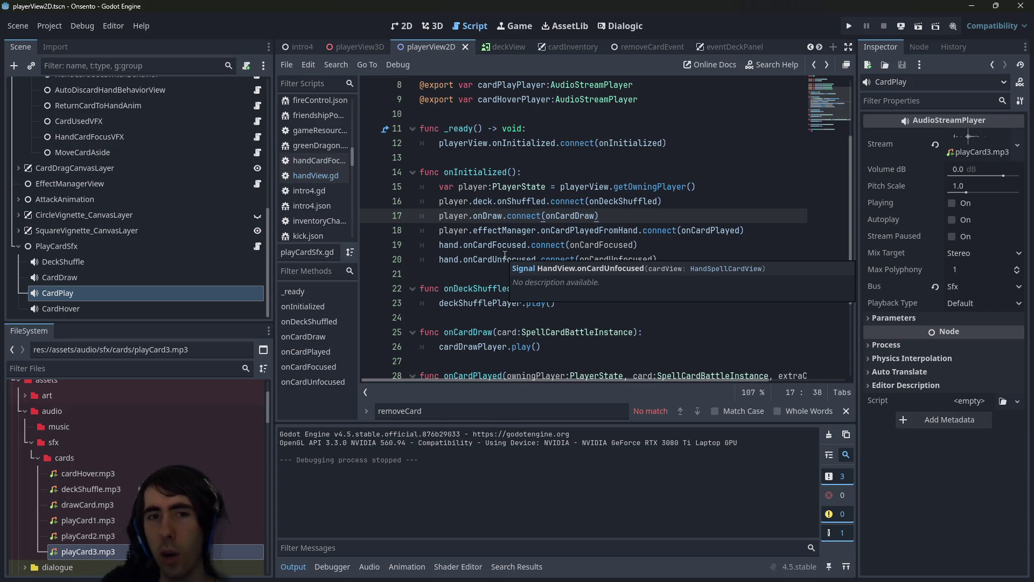
Inspect onCardPlayedFromHand and jump to the onCardPlayed function definition
double_click(587, 229)
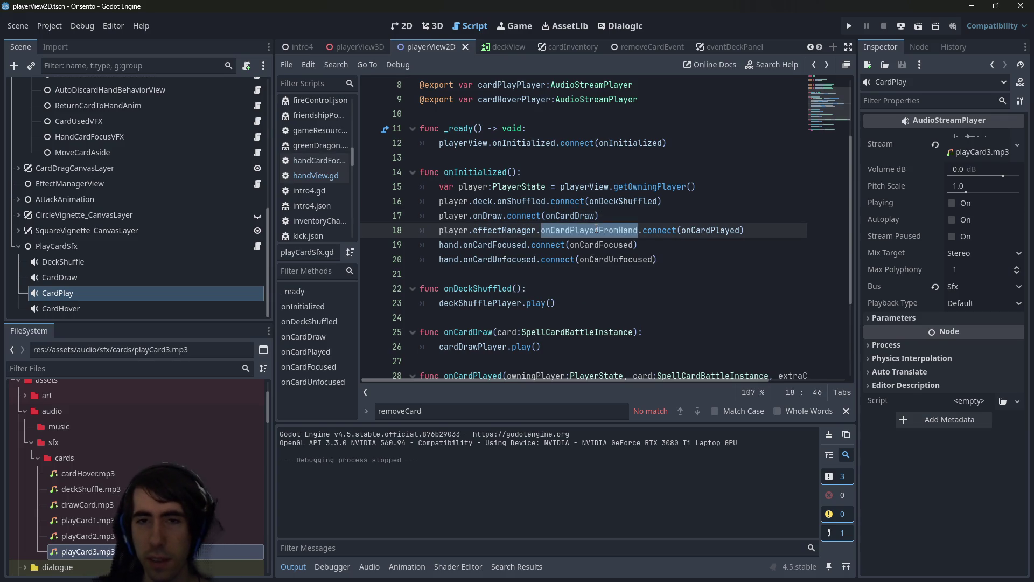
scroll(561, 247, "down", 2)
scroll(561, 247, "up", 1)
scroll(560, 248, "up", 2)
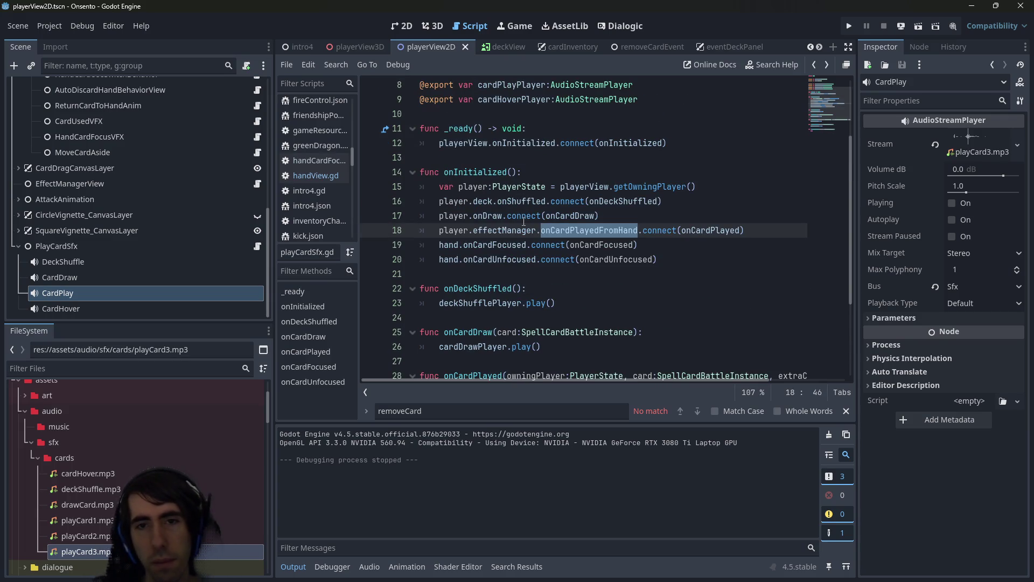
scroll(621, 237, "down", 2)
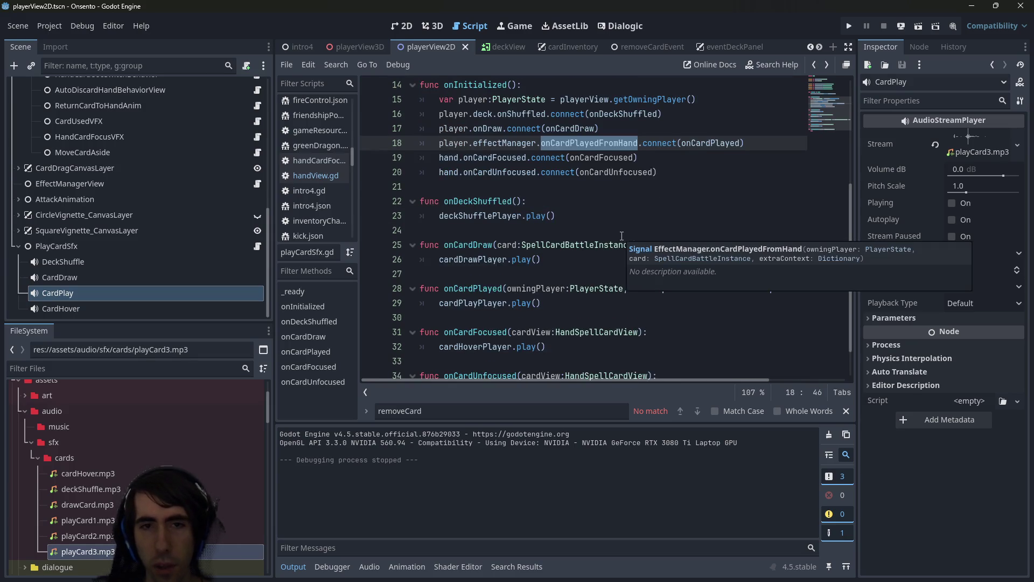
double_click(710, 143)
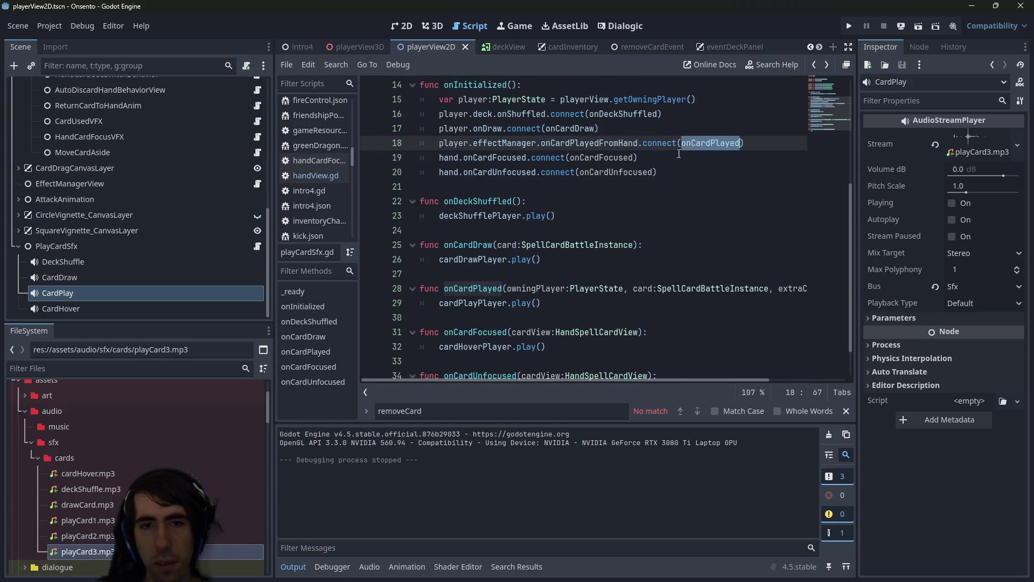
scroll(709, 143, "down", 1)
left_click(552, 244)
left_click(437, 261)
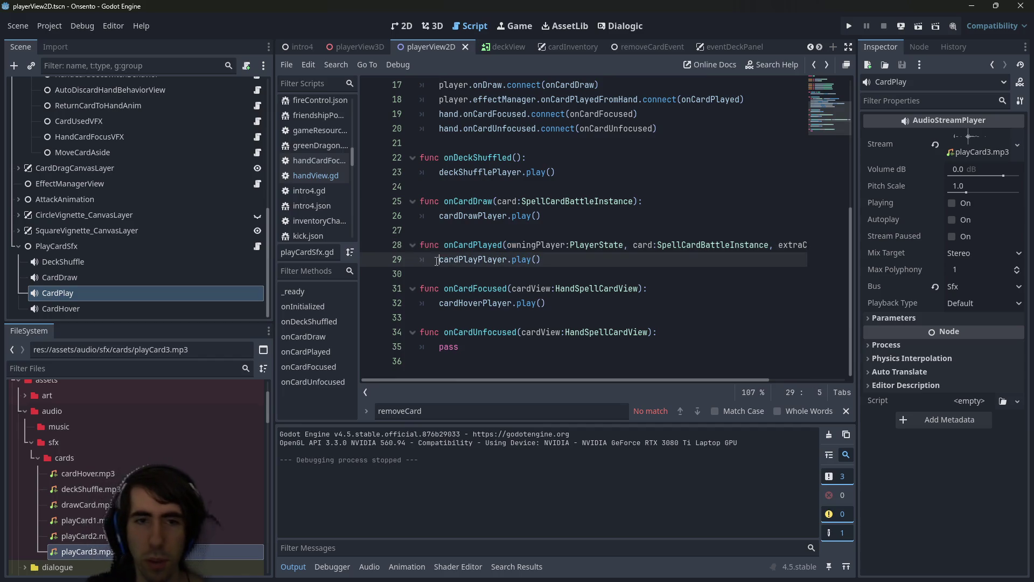
key("Return")
key("Up")
type("if owningPla")
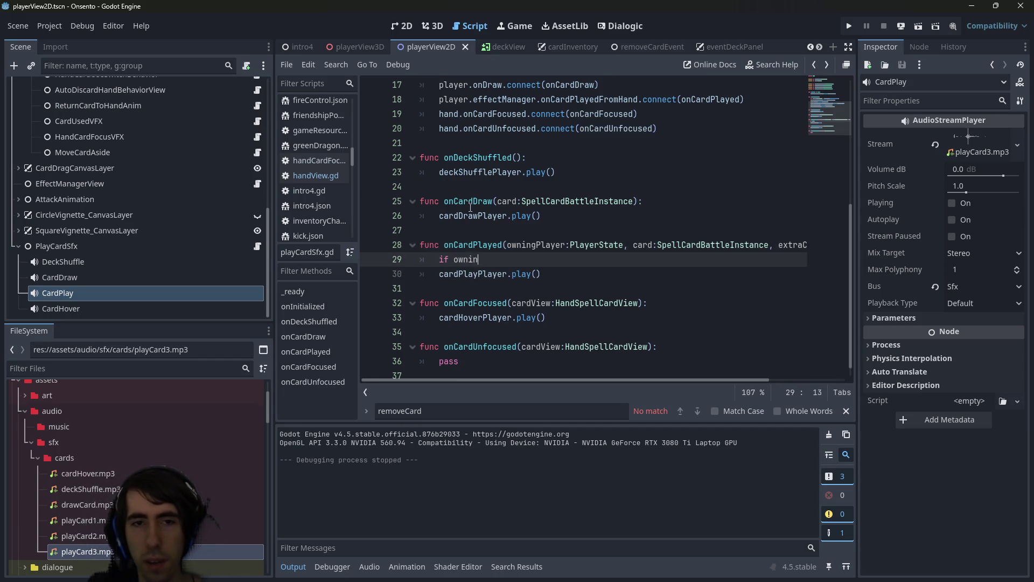
type("yer ==")
scroll(470, 208, "up", 4)
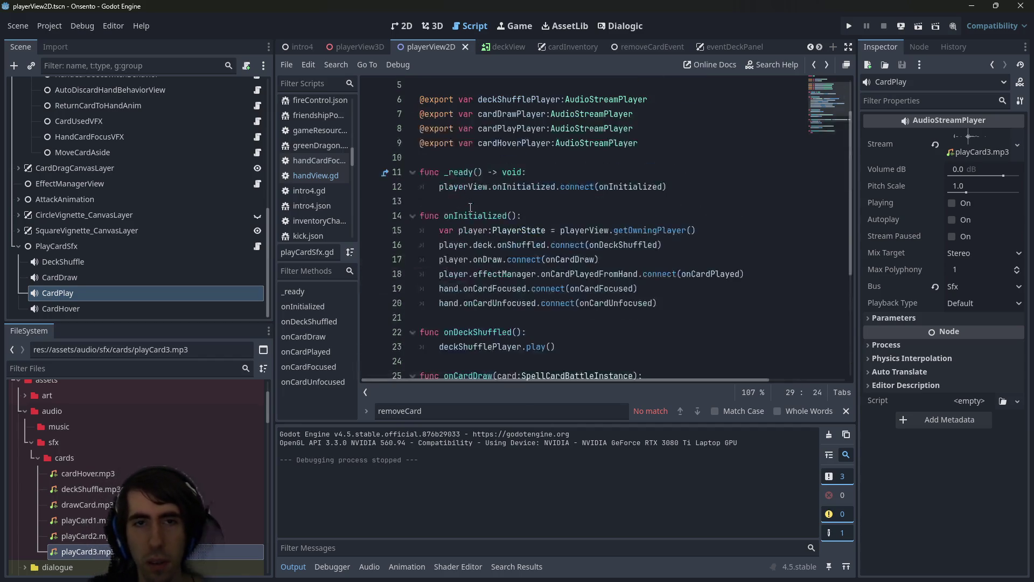
left_click_drag(560, 230, 696, 230)
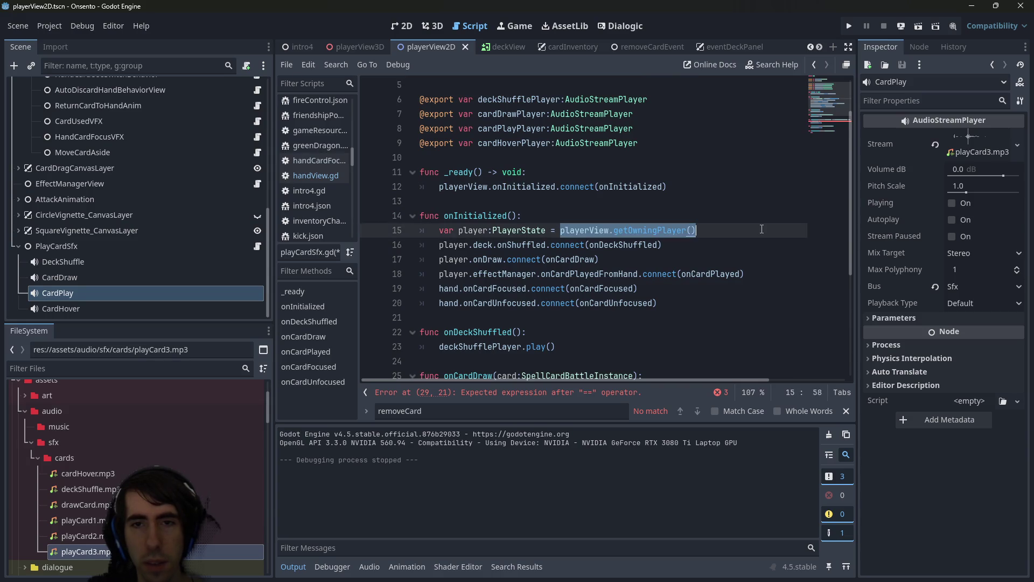
scroll(563, 278, "down", 2)
key("ctrl+c")
scroll(563, 278, "down", 2)
left_click(548, 245)
key("ctrl+v")
type(":")
key("Down")
key("Home")
key("Tab")
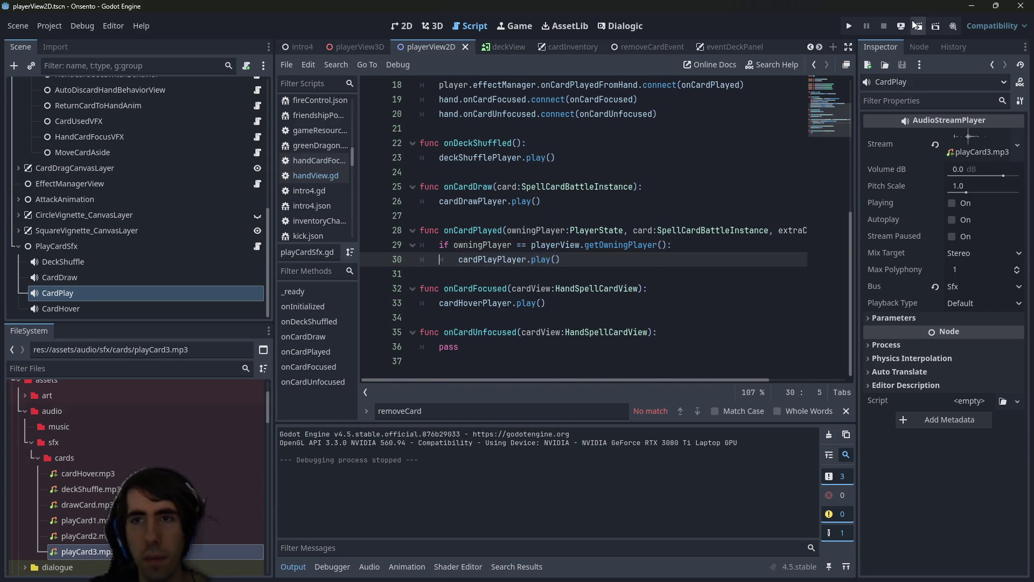
scroll(658, 46, "down", 3)
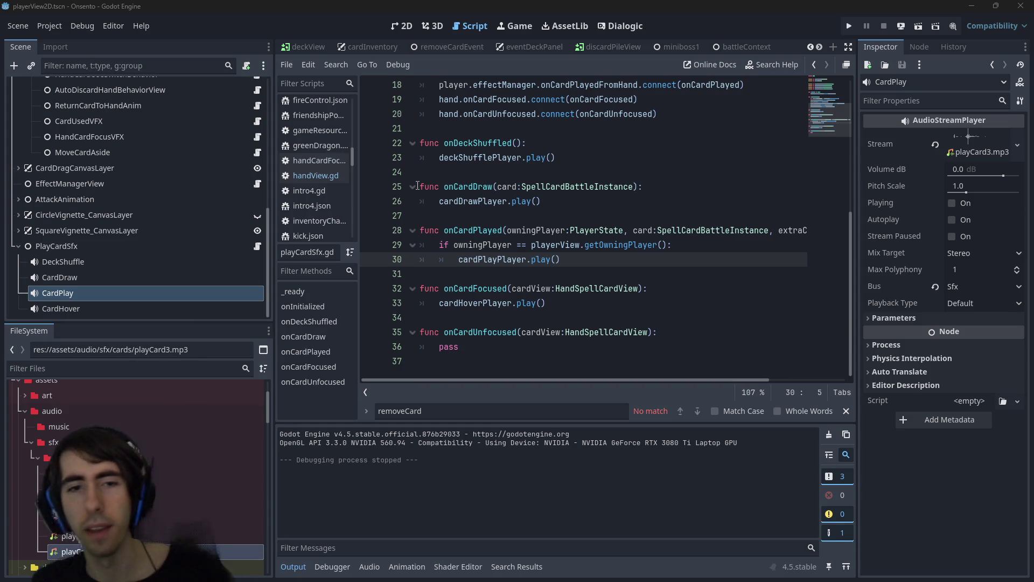
left_click_drag(545, 303, 421, 303)
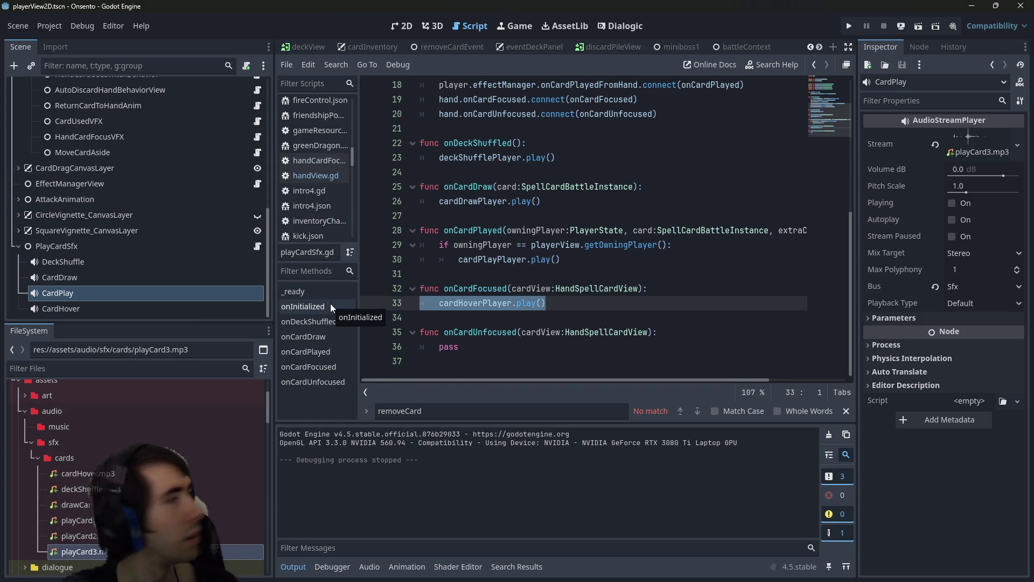
mouse_move(458, 303)
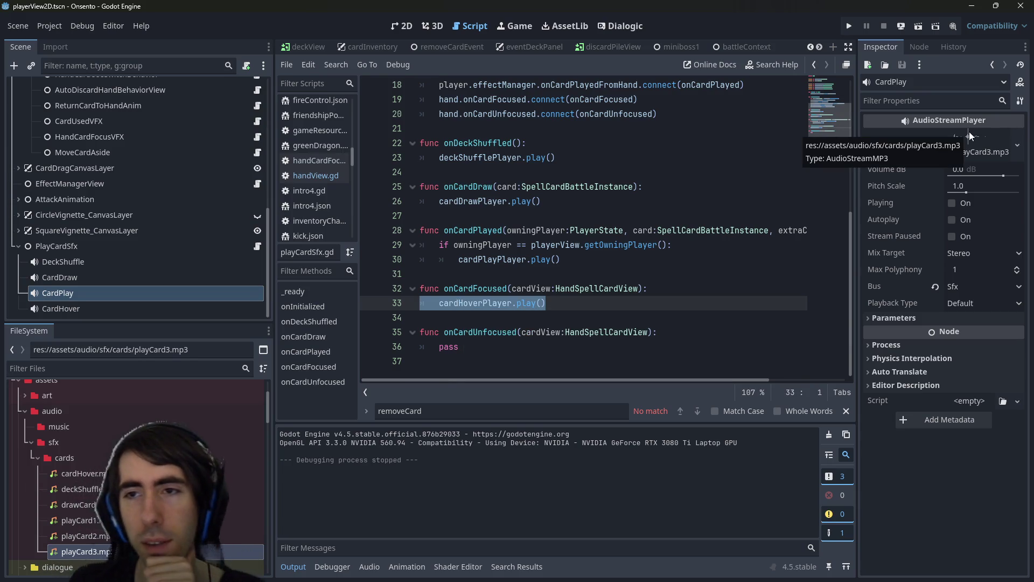
scroll(654, 218, "up", 6)
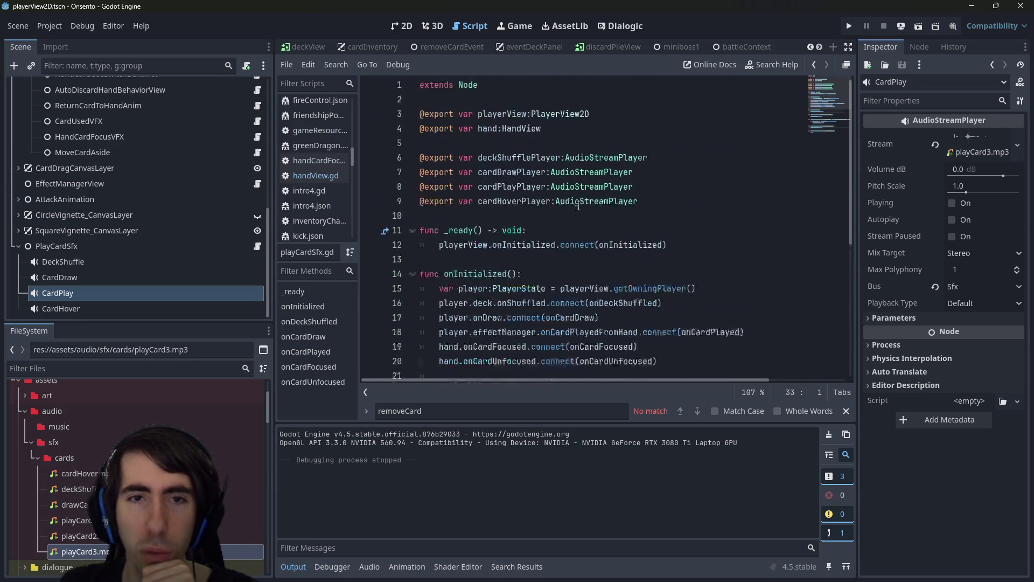
left_click(654, 218)
key("Return")
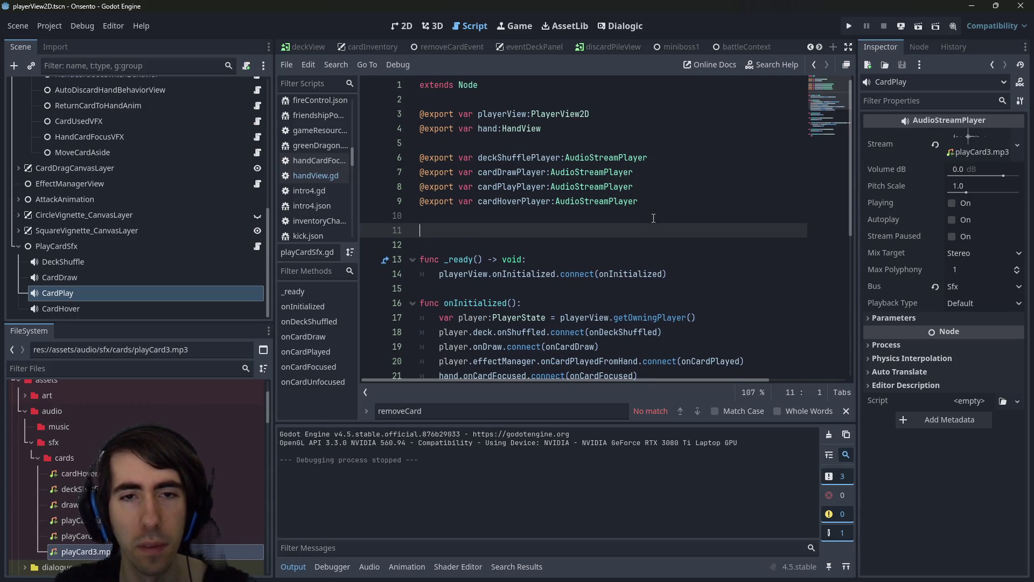
type("@export var")
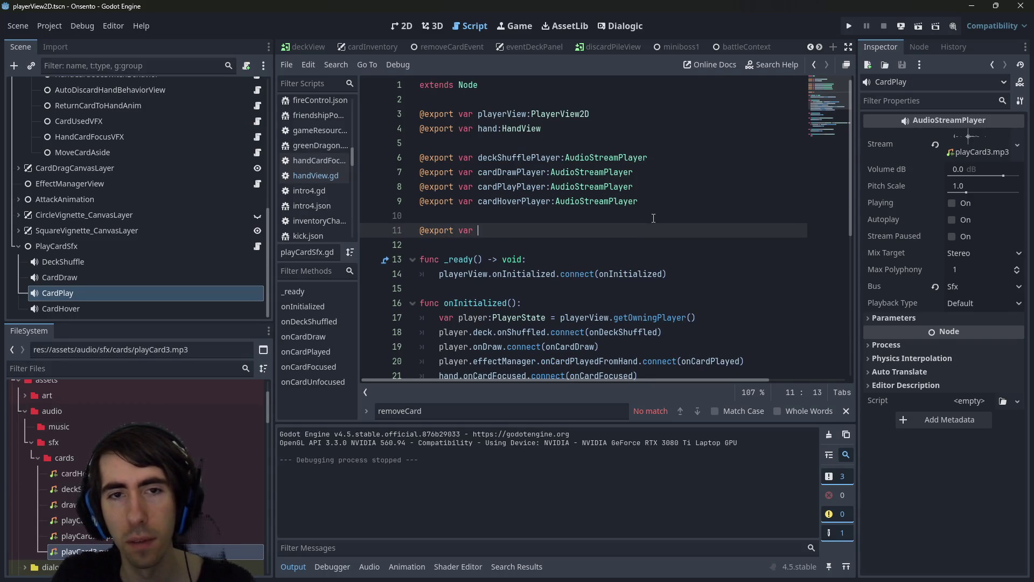
key("Up")
key("Up")
key("ctrl+shift+Right")
key("ctrl+c")
key("Down")
key("Down")
key("ctrl+v")
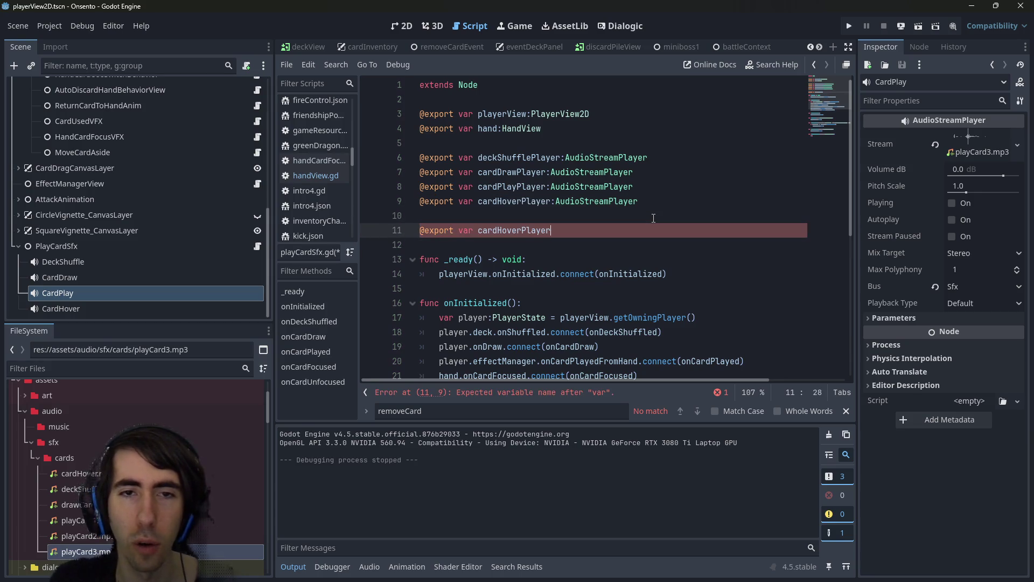
key("BackSpace")
key("BackSpace")
key("BackSpace")
type("Stream:A")
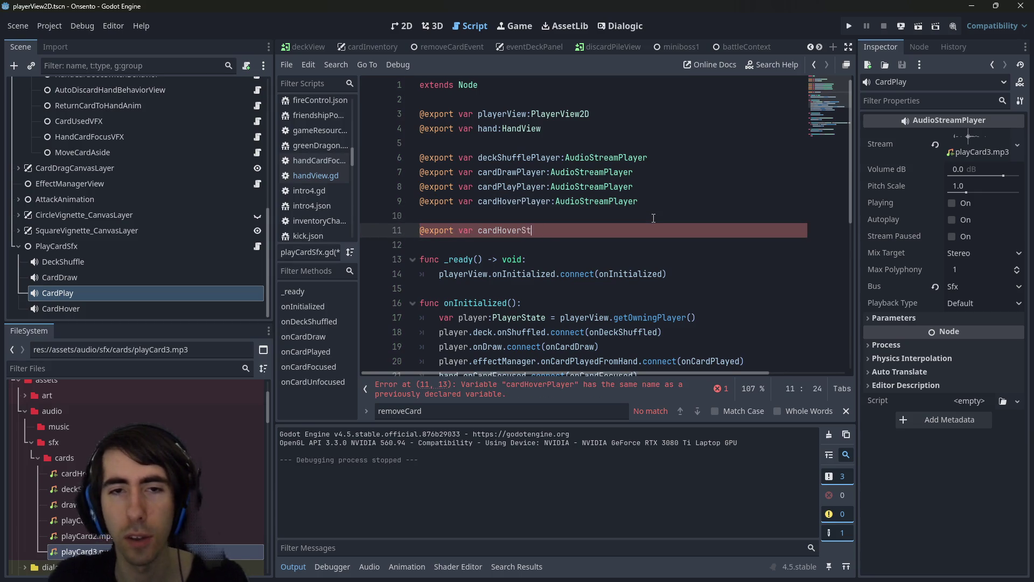
type("udioStream =")
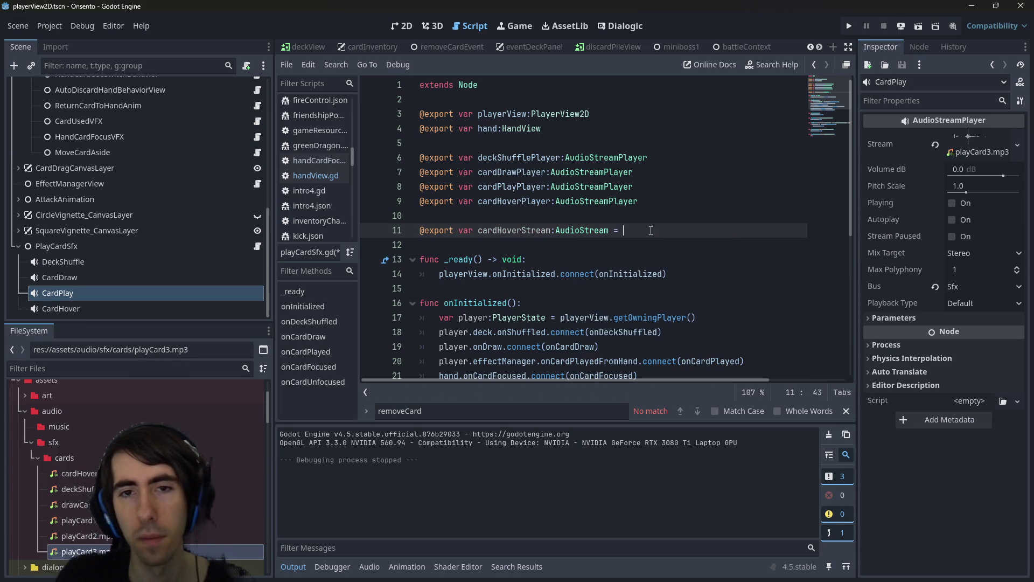
key("BackSpace")
key("BackSpace")
key("BackSpace")
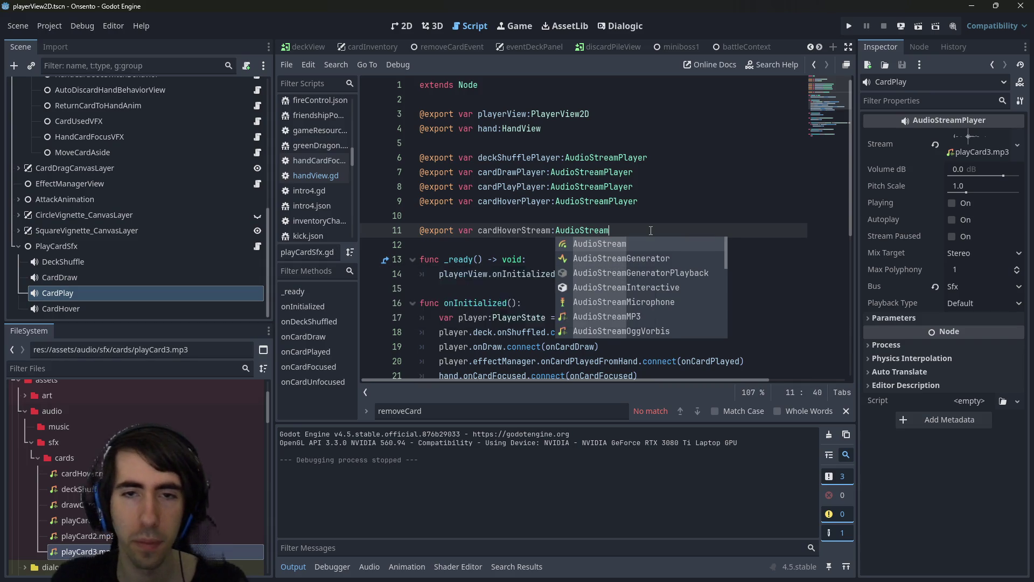
key("Escape")
key("Escape")
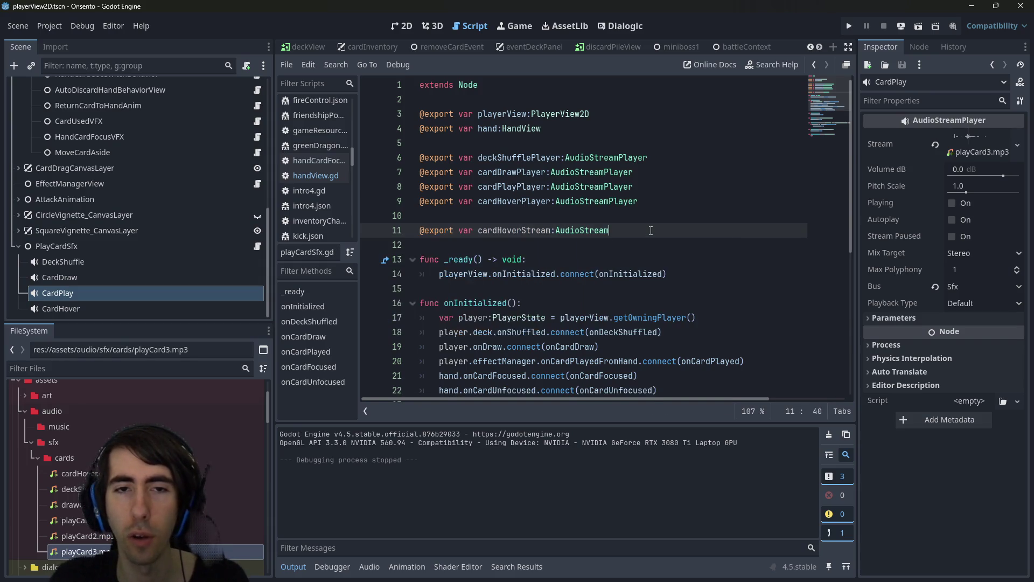
Duplicate that line as cardUnhoverStream and save the script
key("ctrl+shift+d")
key("ctrl+Left")
type("Unh")
key("Delete")
key("ctrl+s")
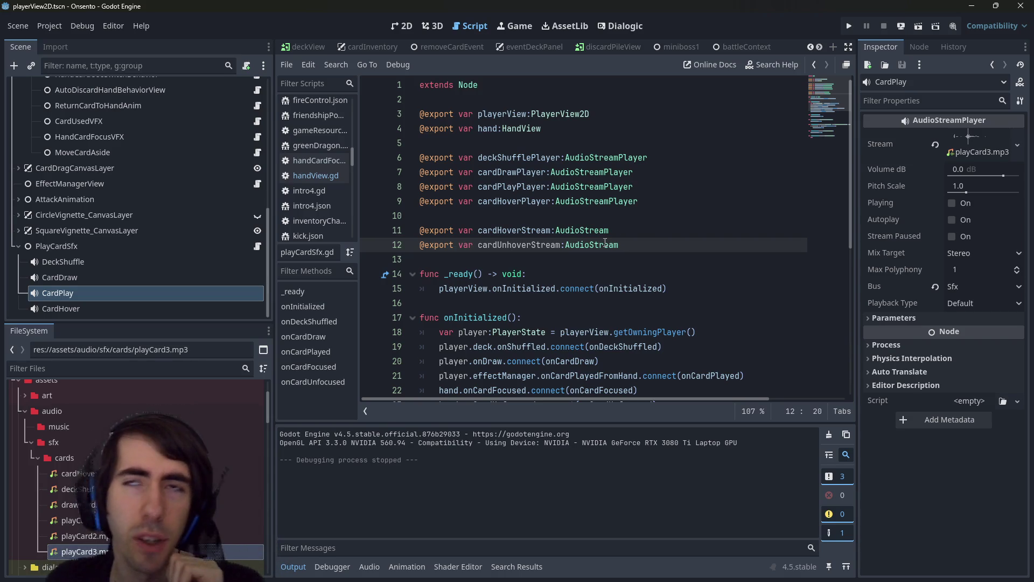
mouse_move(604, 242)
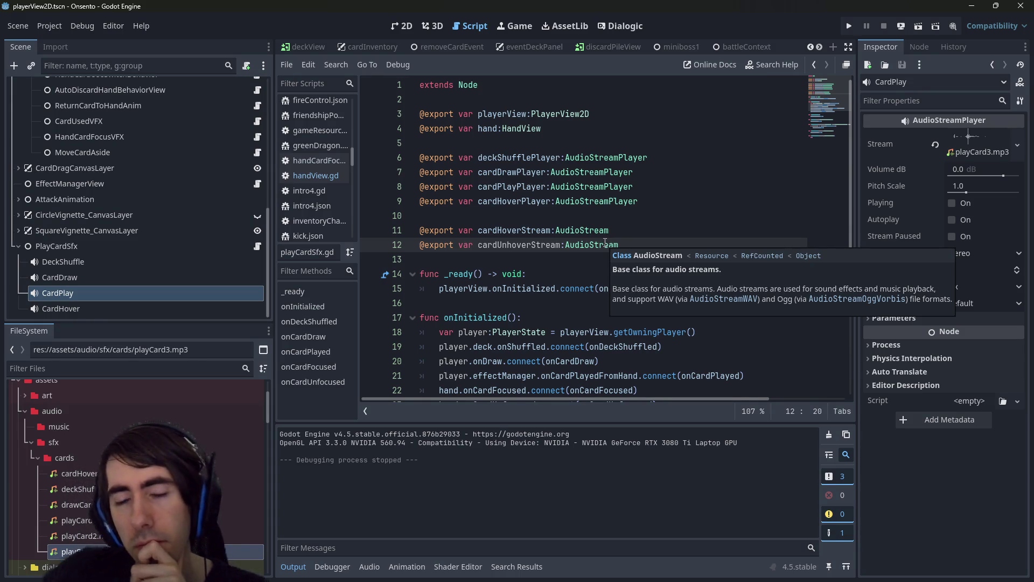
double_click(508, 245)
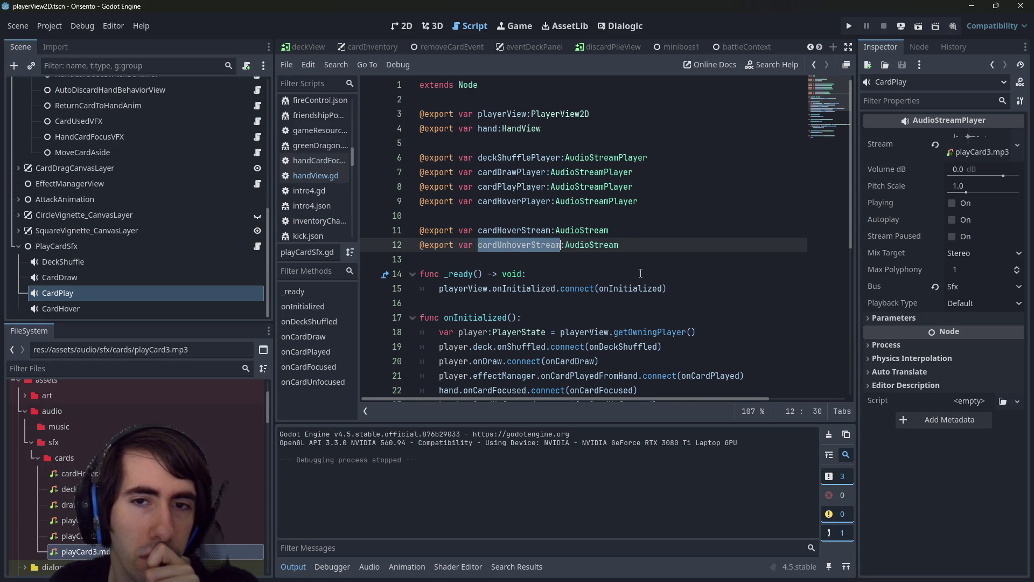
left_click_drag(624, 250, 376, 231)
key("ctrl+k")
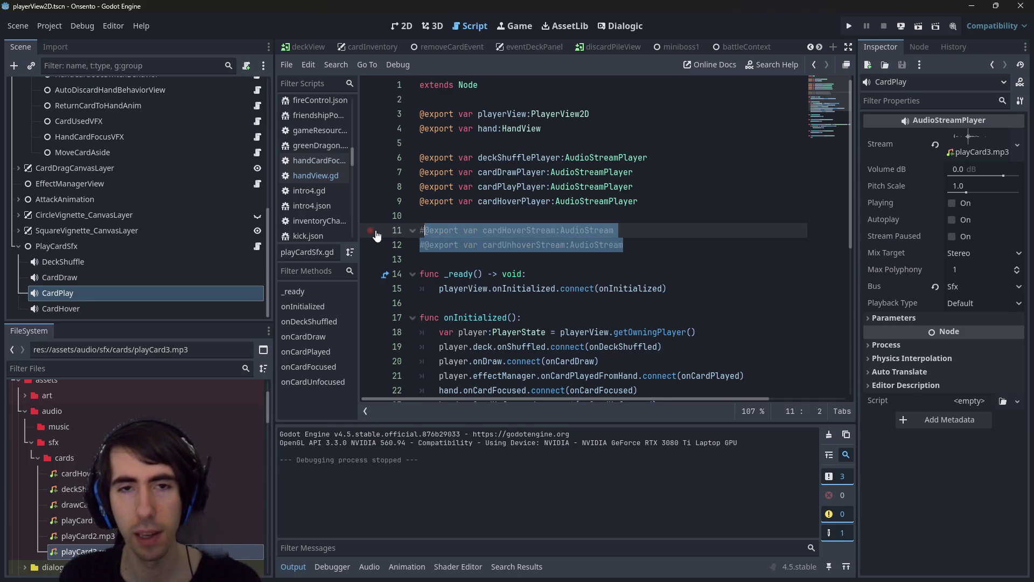
key("Up")
key("Left")
key("Return")
key("ctrl+v")
left_click(501, 215)
key("BackSpace")
type("Unh")
key("ctrl+s")
Duplicate CardHover as CardUnhover and assign it to PlayCardSfx's Card Unhover Player slot
left_click(77, 306)
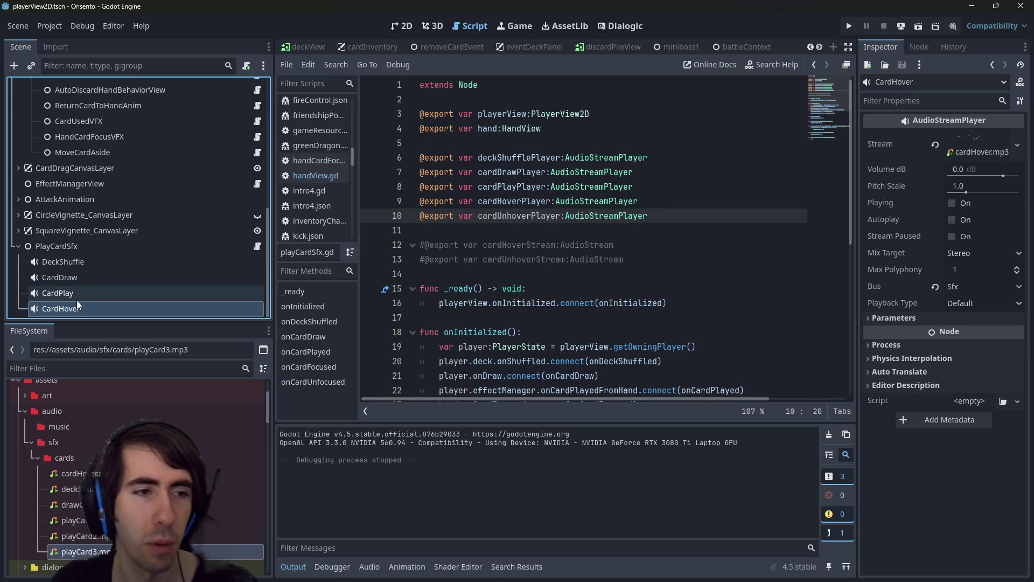
key("ctrl+d")
key("F2")
type("CardUnhover")
key("Return")
left_click_drag(65, 308, 989, 235)
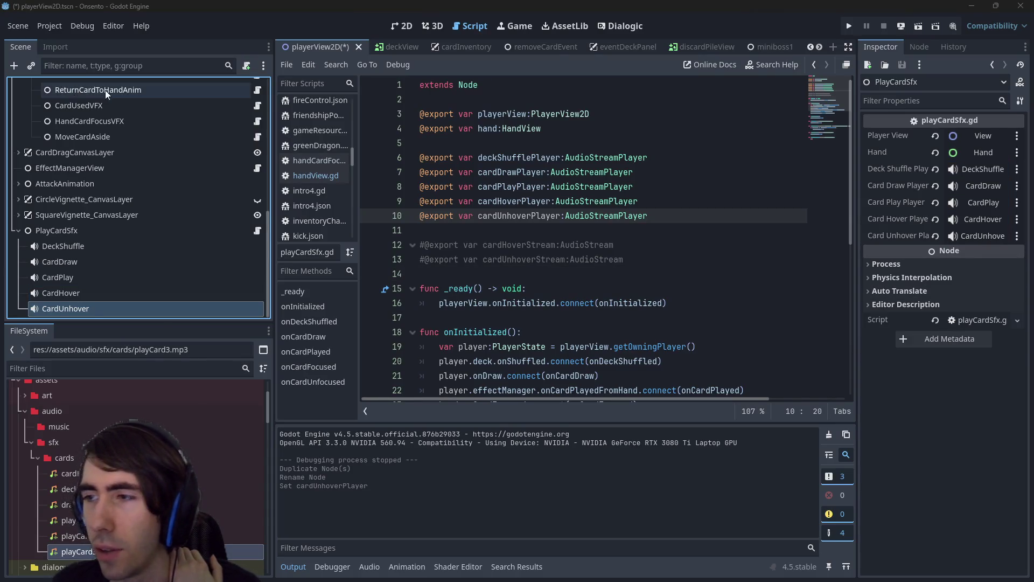
left_click(72, 228)
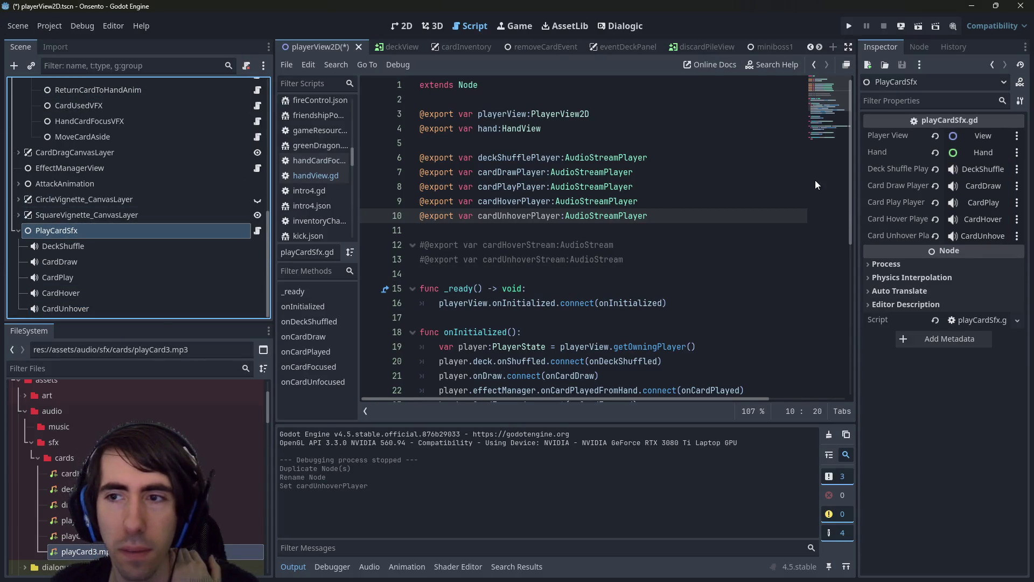
left_click(512, 229)
Replace 'pass' in onCardUnfocused with a copy of the cardHoverPlayer.play() call
double_click(517, 215)
scroll(538, 296, "down", 6)
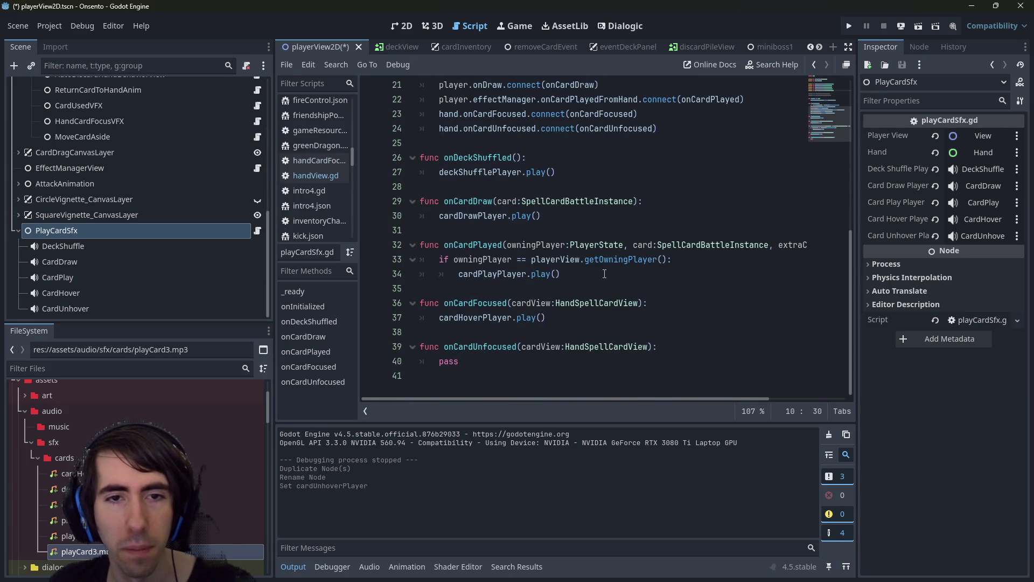
scroll(550, 215, "up", 7)
scroll(581, 225, "down", 7)
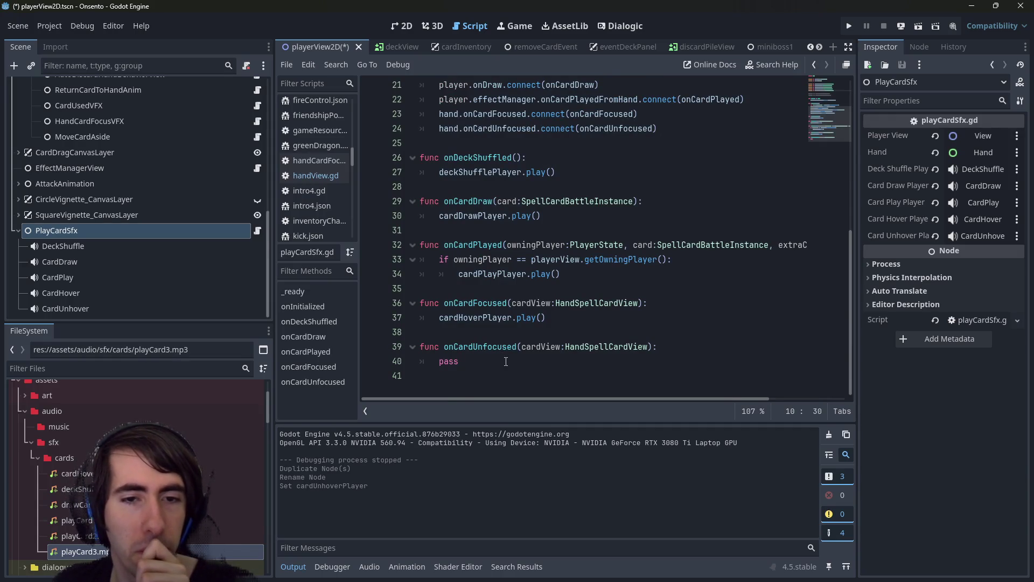
left_click(566, 317)
left_click(510, 362)
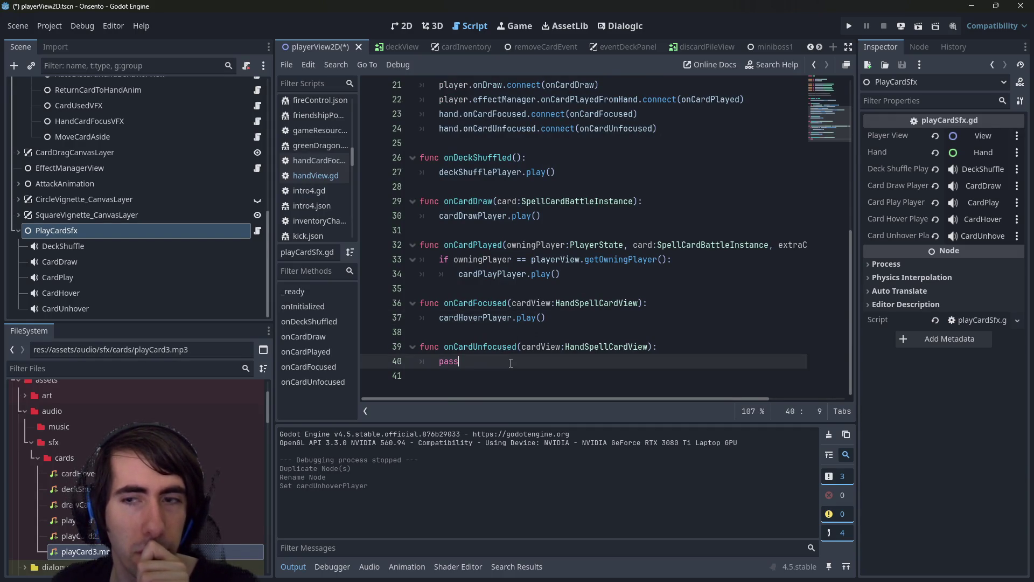
scroll(508, 362, "up", 3)
scroll(508, 363, "down", 3)
scroll(516, 164, "up", 5)
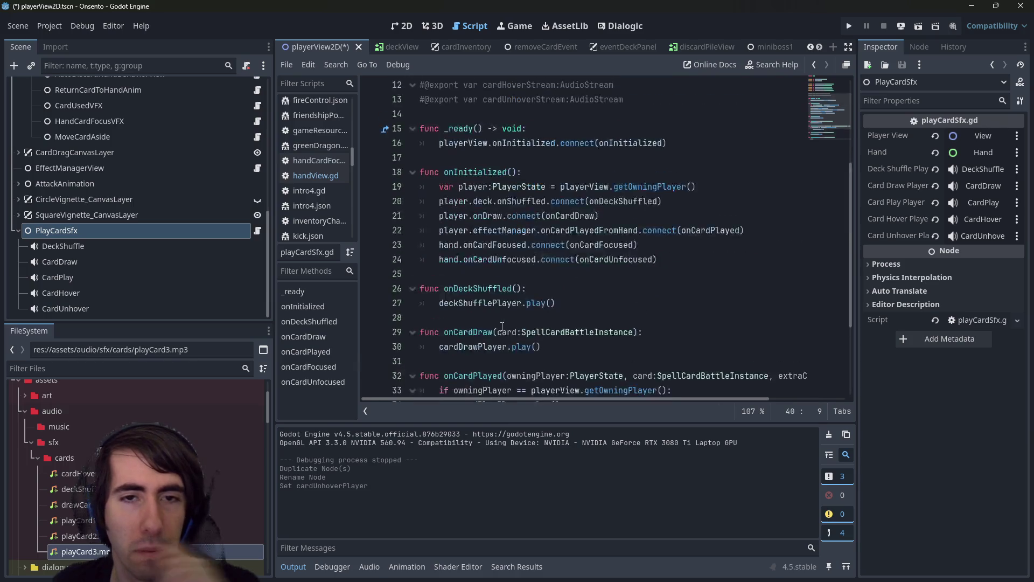
scroll(517, 164, "down", 5)
left_click_drag(546, 317, 420, 317)
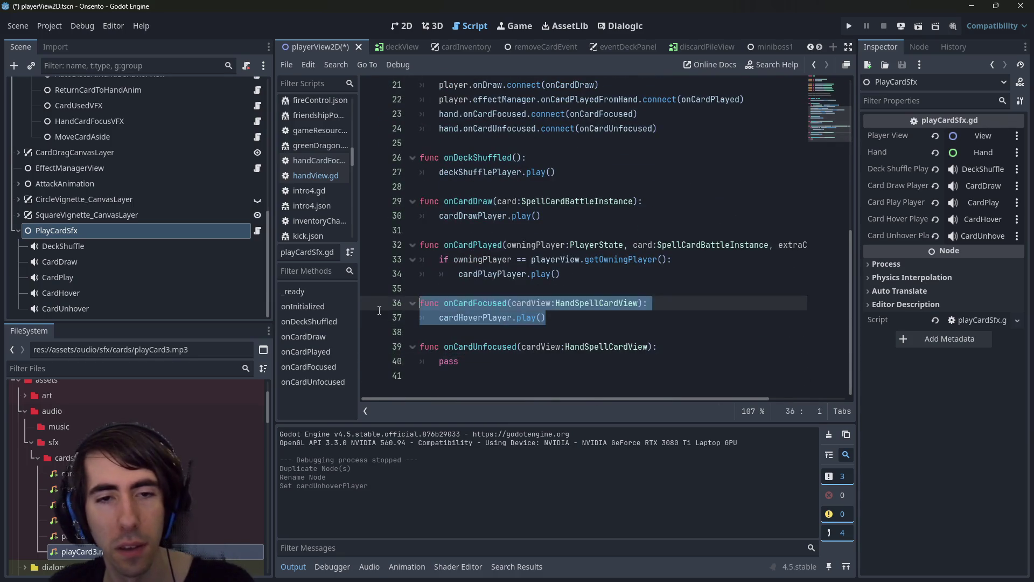
double_click(448, 361)
key("ctrl+v")
Change that call to cardUnhoverPlayer.play(), save, then bring up the cardHover audio in Audacity
scroll(509, 215, "up", 7)
double_click(509, 215)
key("ctrl+c")
scroll(510, 216, "down", 7)
double_click(475, 361)
key("ctrl+v")
key("ctrl+s")
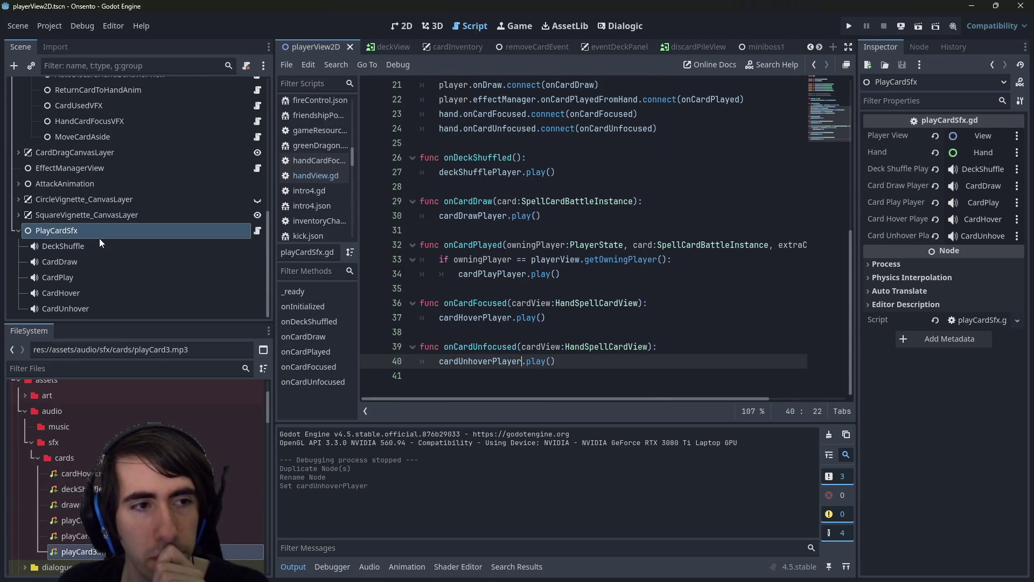
left_click(116, 307)
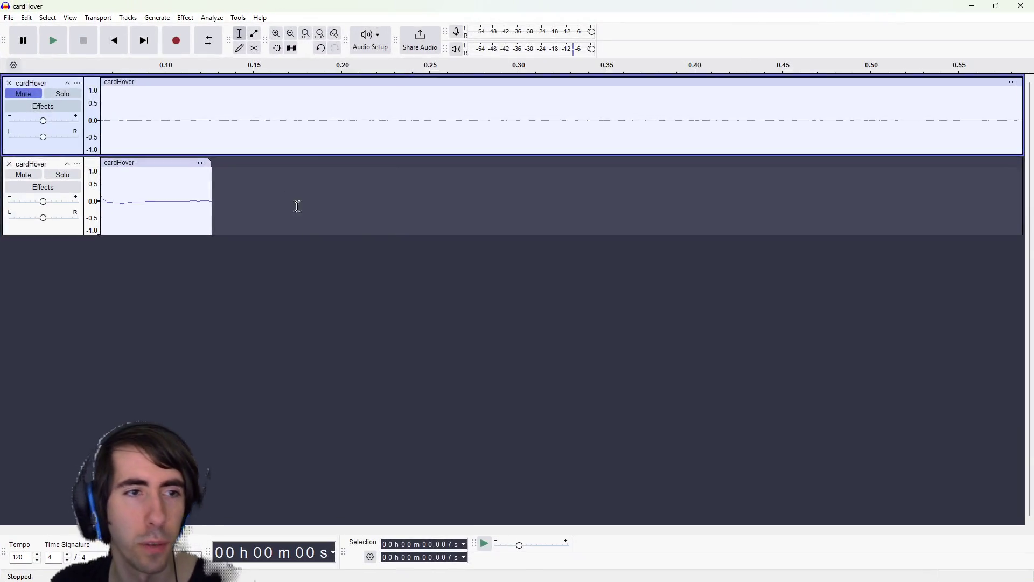
left_click(294, 204)
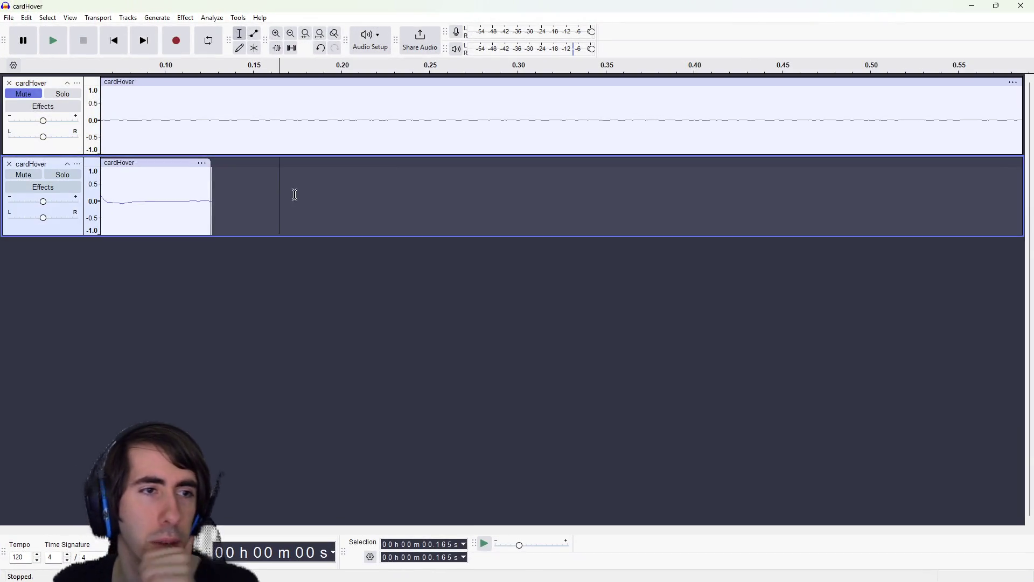
Delete the muted upper cardHover track and select the remaining cardHover clip
left_click(9, 83)
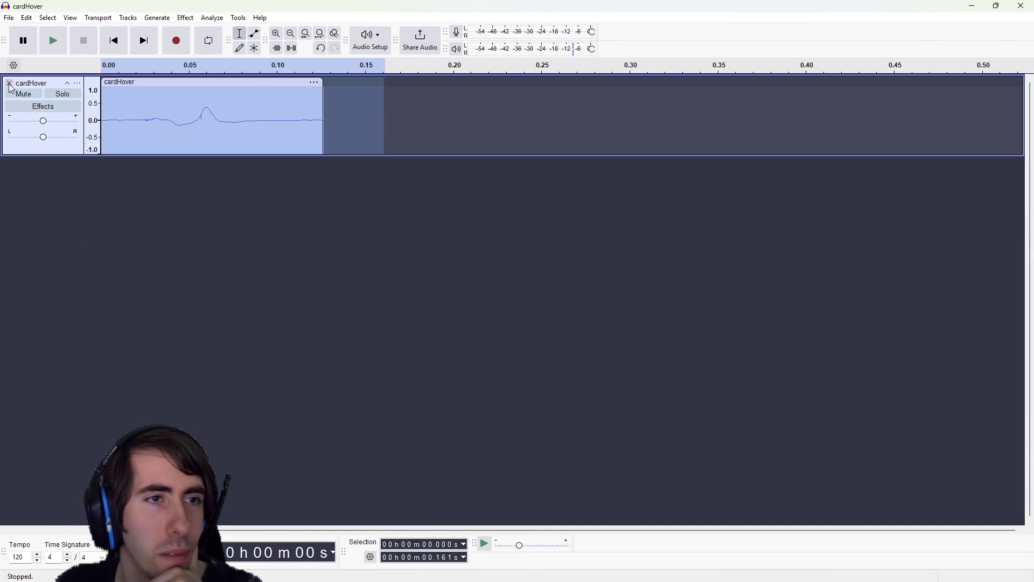
double_click(197, 102)
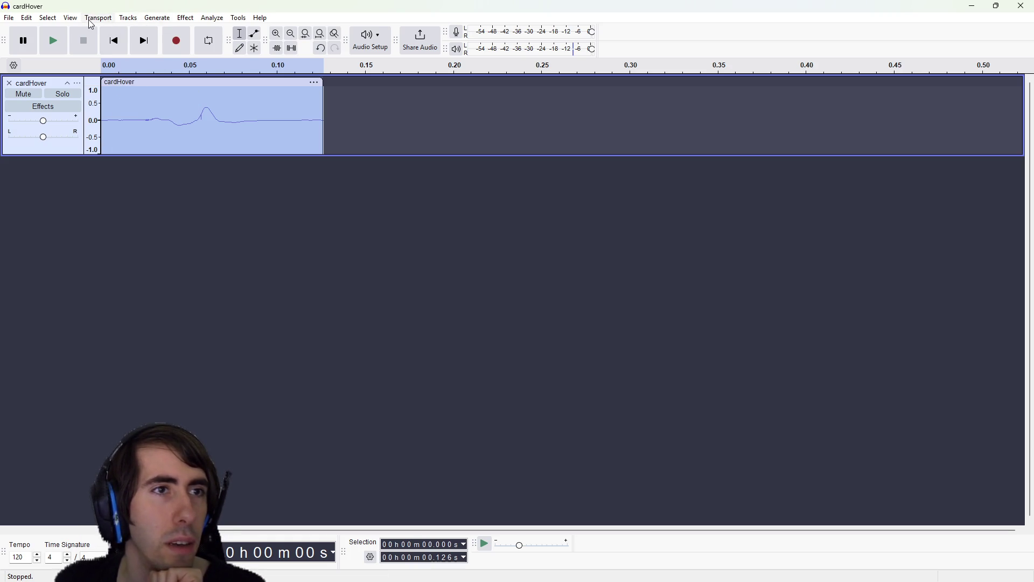
left_click(179, 20)
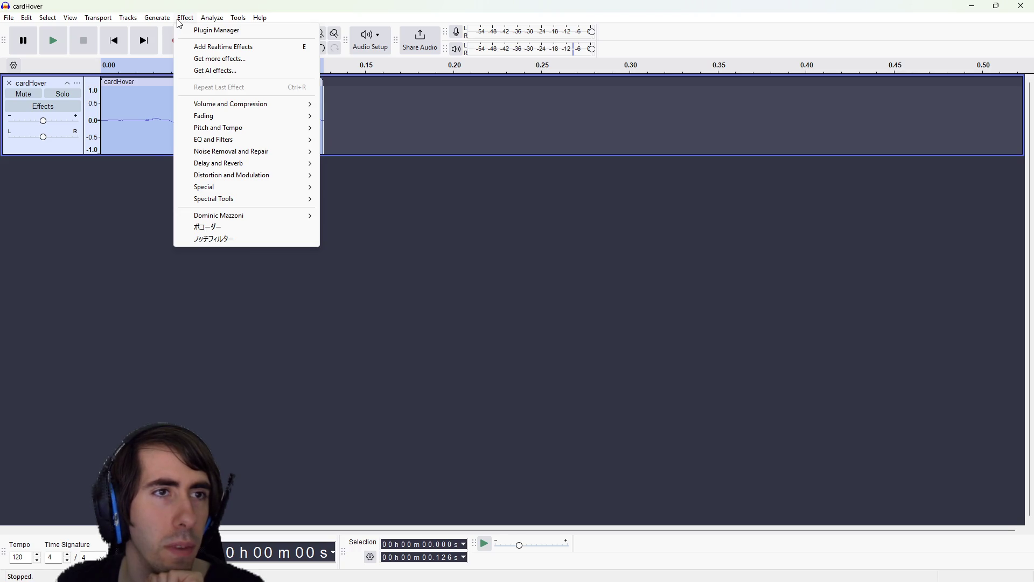
left_click(180, 20)
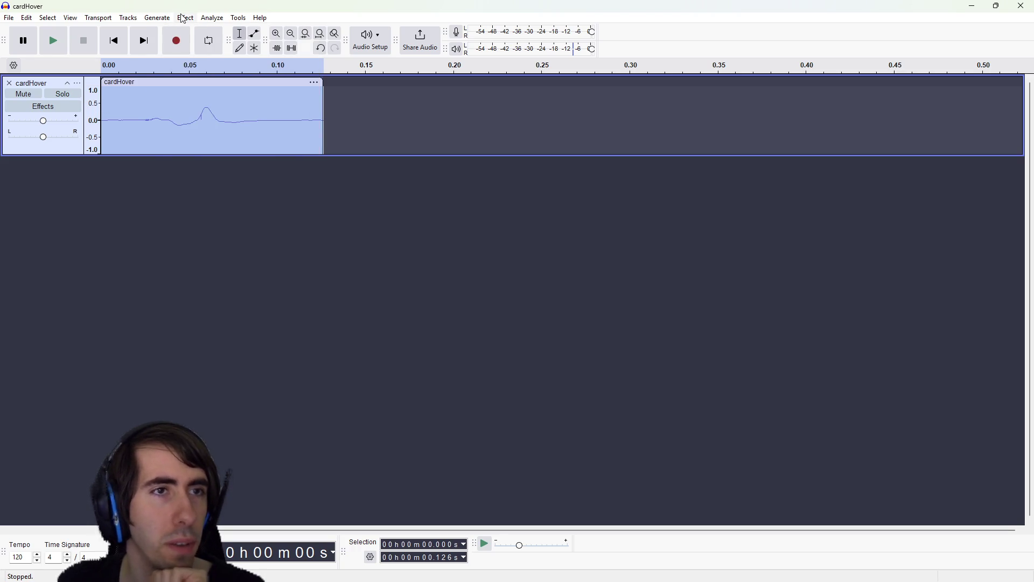
left_click(183, 19)
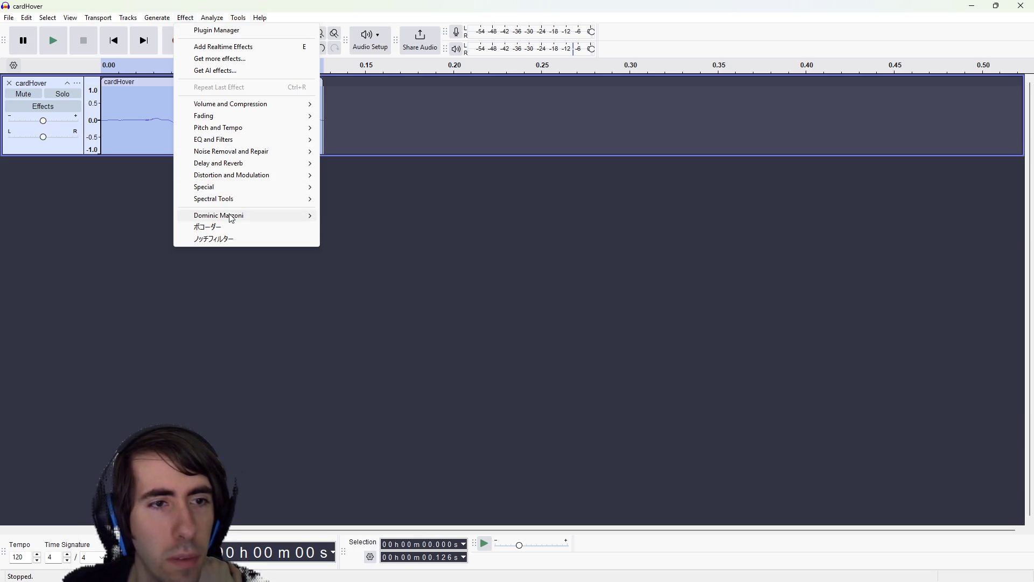
Open the Vocoder effect, discard it without applying, and browse other Effect submenus
left_click(229, 228)
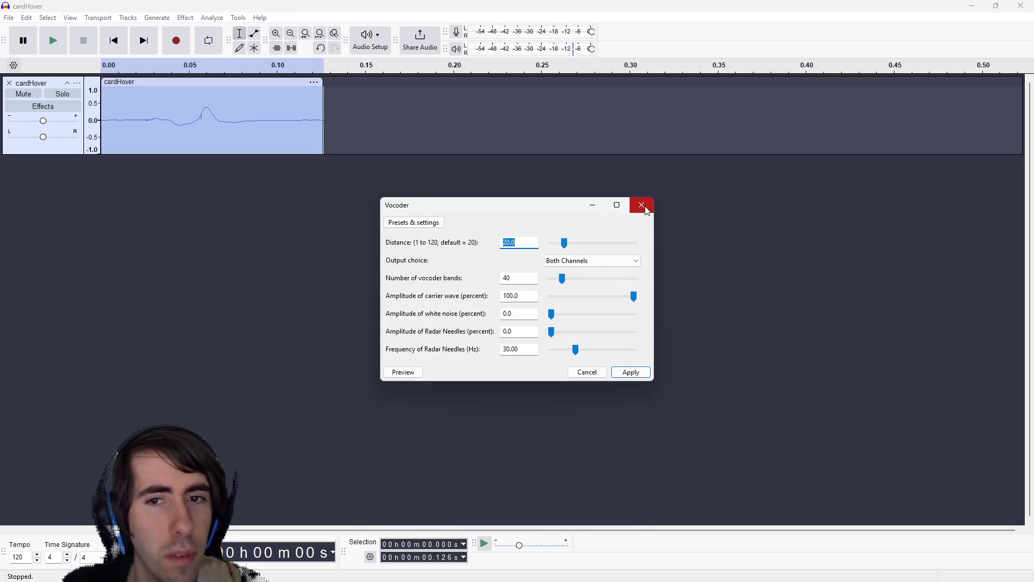
left_click(632, 209)
left_click(184, 18)
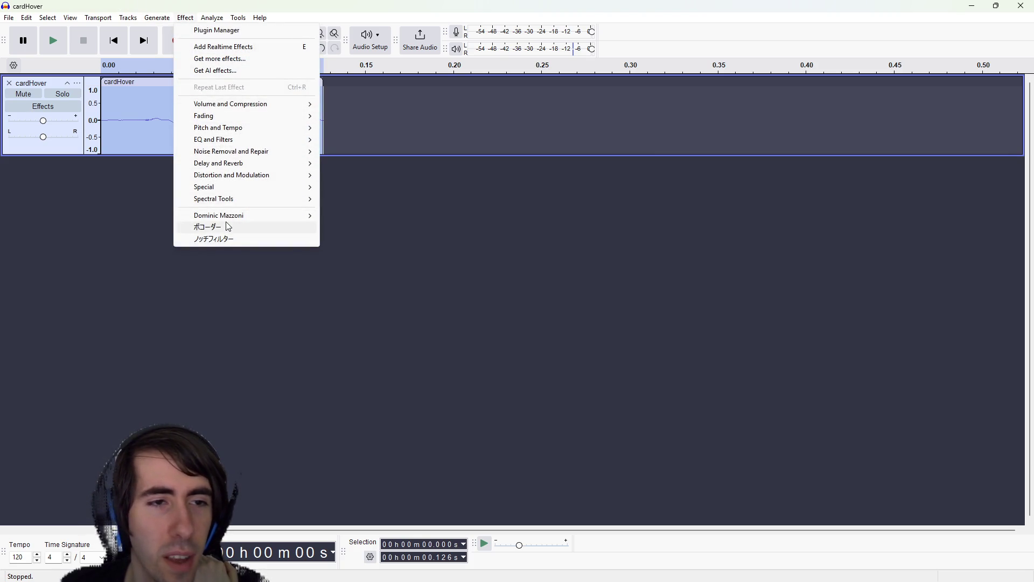
mouse_move(244, 188)
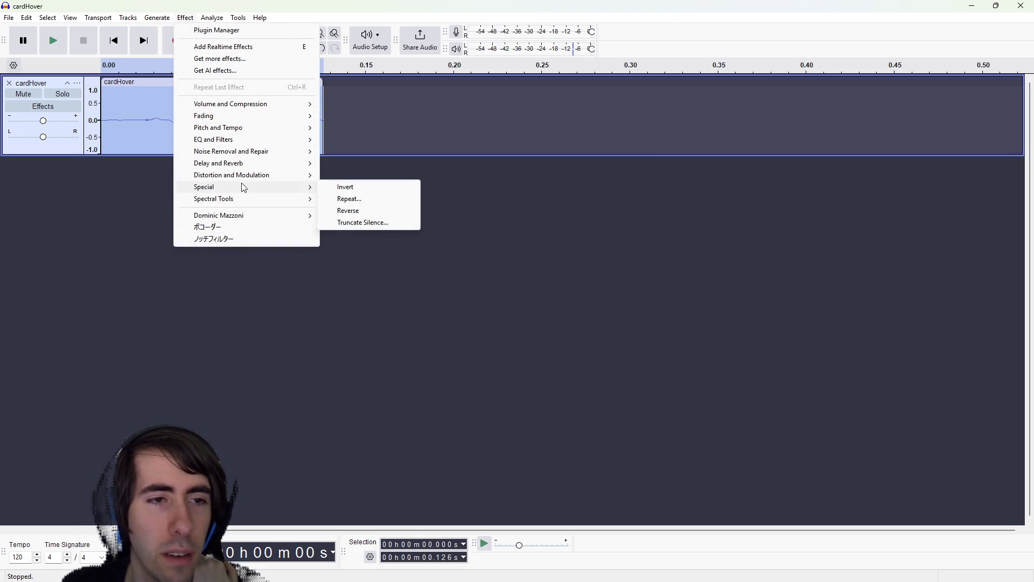
Amplify the cardHover clip to a 0.0 dB peak and play it back
mouse_move(249, 165)
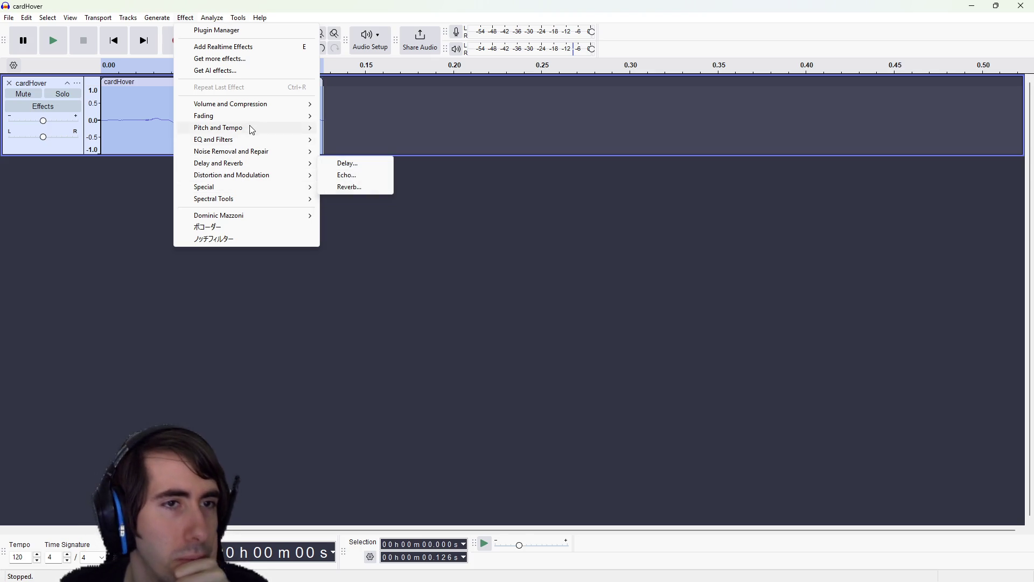
mouse_move(247, 129)
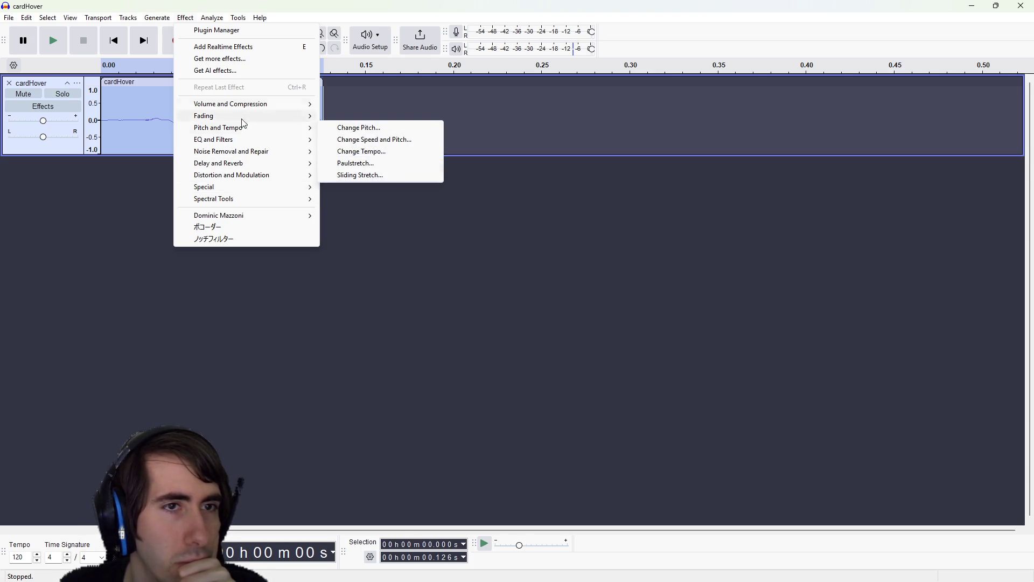
mouse_move(247, 104)
left_click(347, 104)
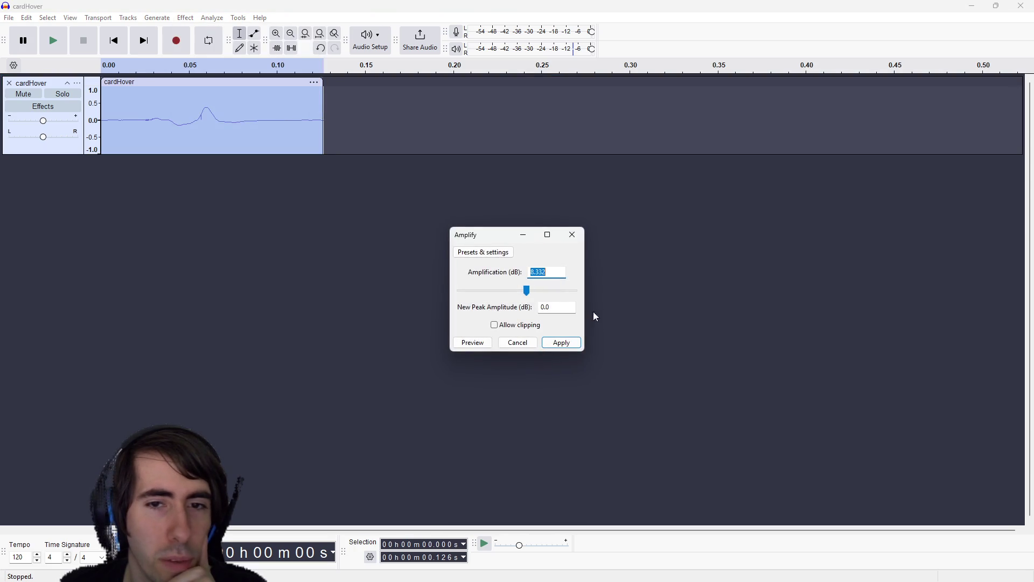
left_click(553, 344)
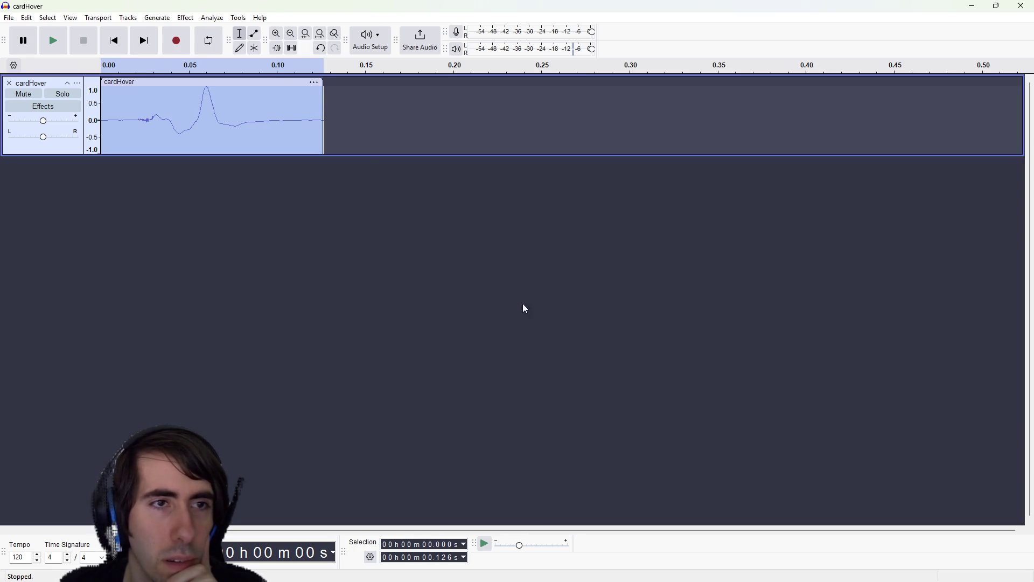
left_click(59, 47)
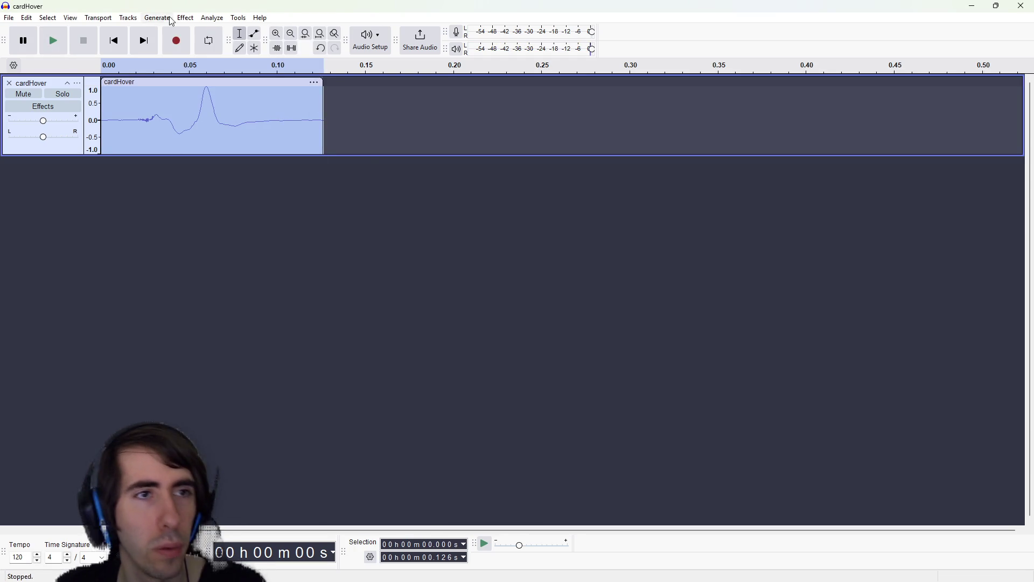
Undo the amplification to compare with the quieter original, then redo it
left_click(186, 18)
key("Escape")
key("ctrl+z")
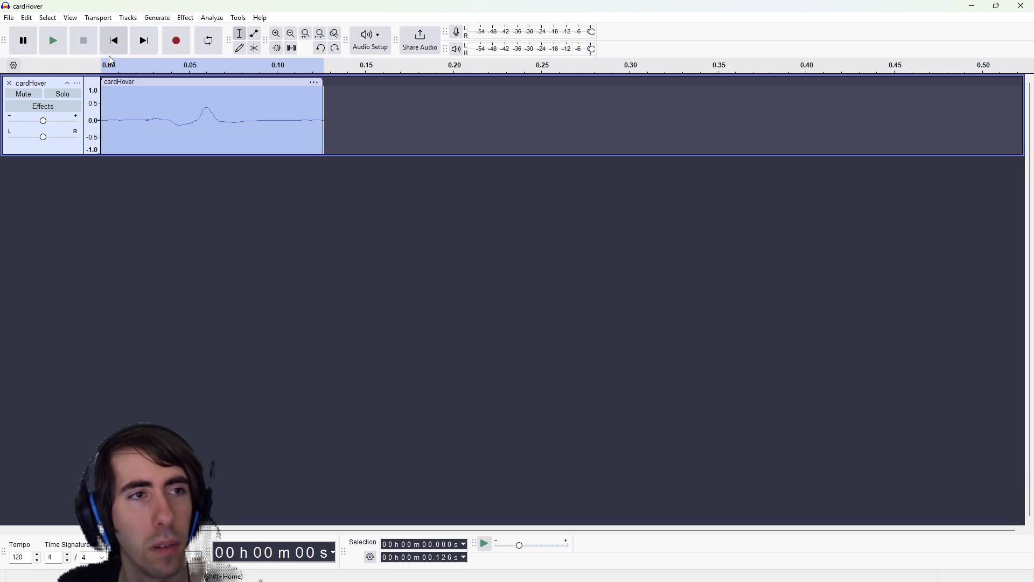
left_click(186, 17)
left_click(216, 5)
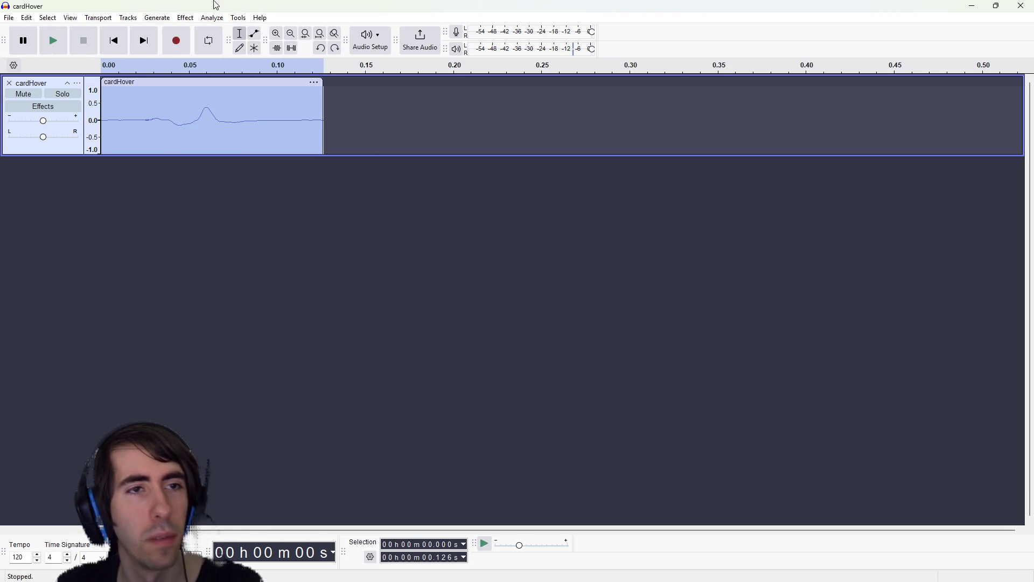
key("ctrl+y")
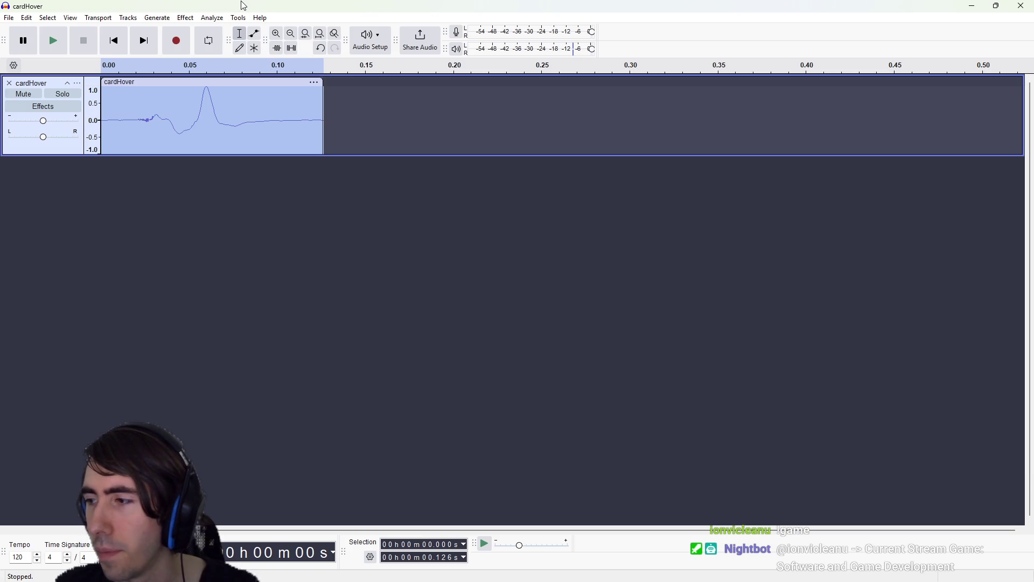
key("alt+Tab")
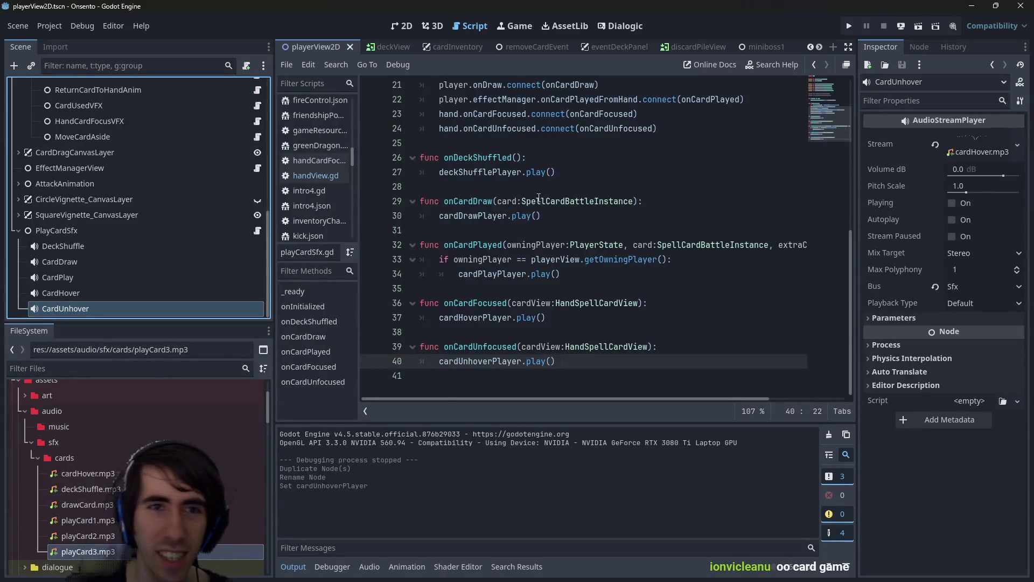
Quick-open the playQuest scene by searching 'playquest'
left_click(539, 201)
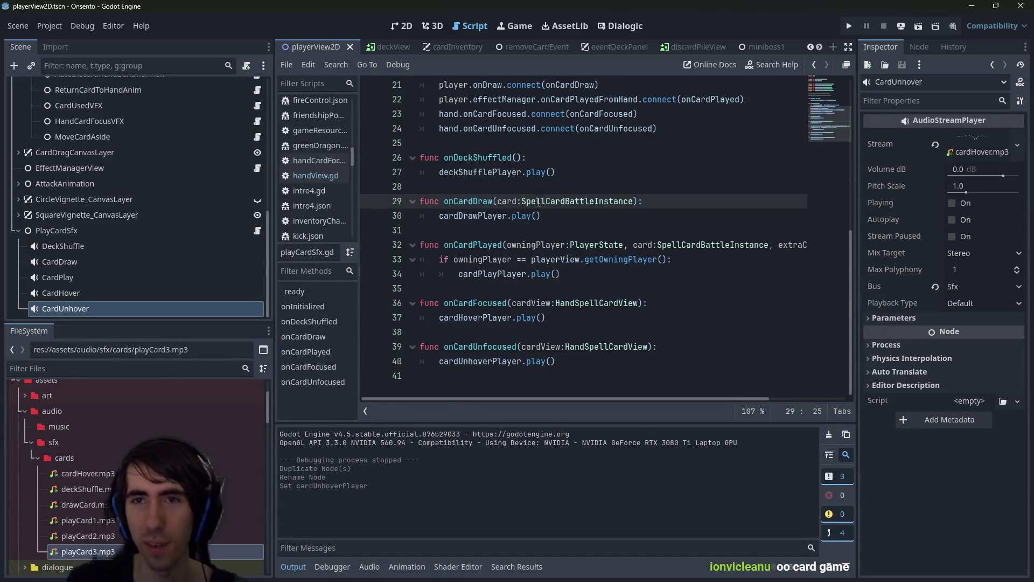
key("shift+alt+o")
type("p")
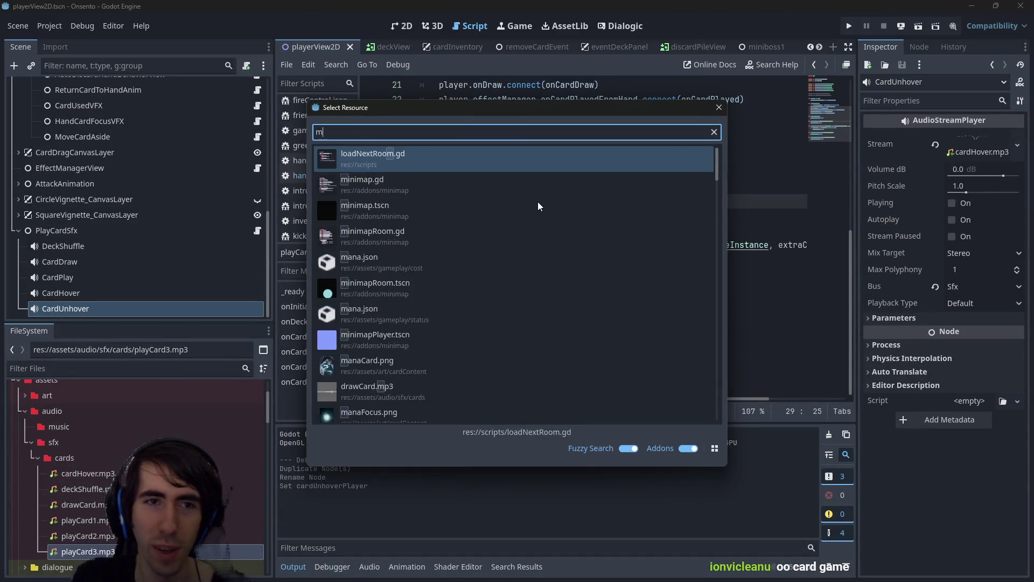
type("layquest")
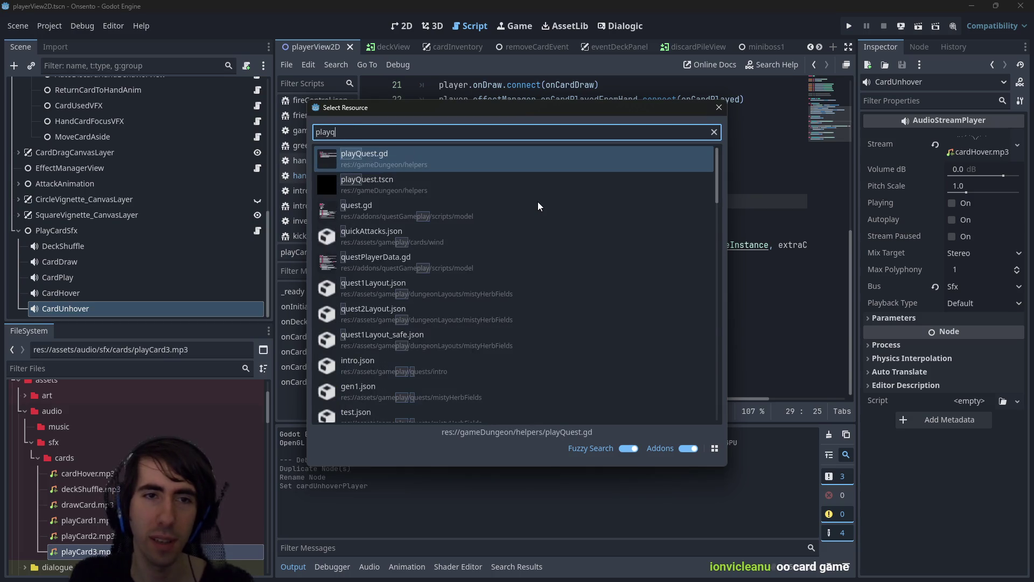
key("Return")
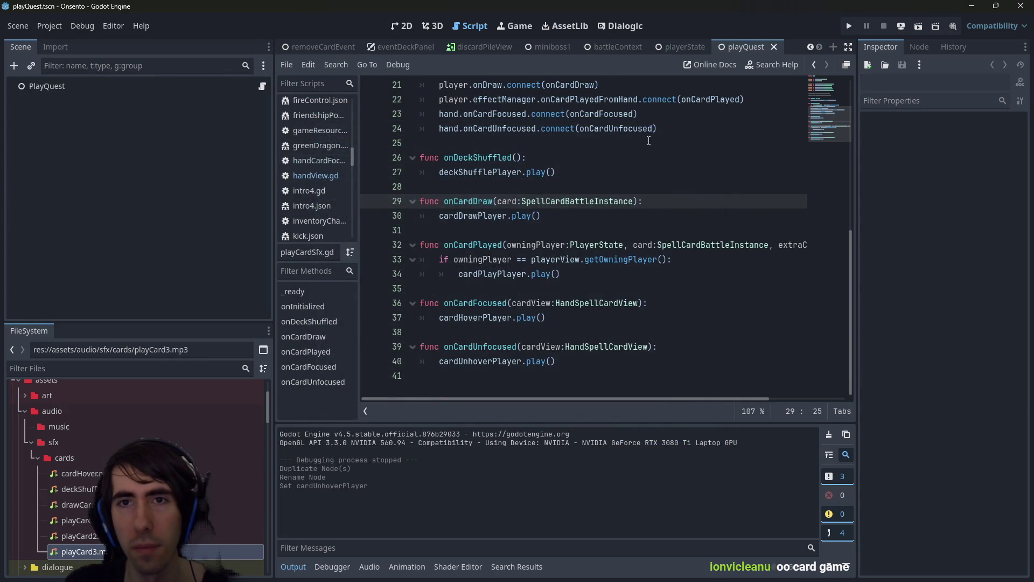
Quick-open deckEditorPanel.tscn, run it on its own, then stop it
left_click(648, 141)
key("shift+alt+o")
type("deck edit")
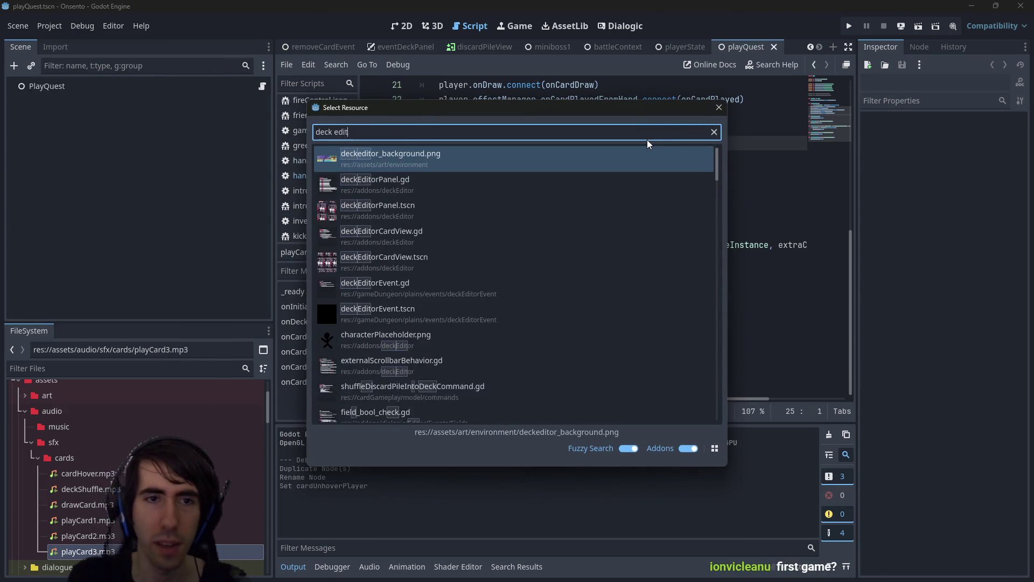
key("Down")
key("Down")
key("Return")
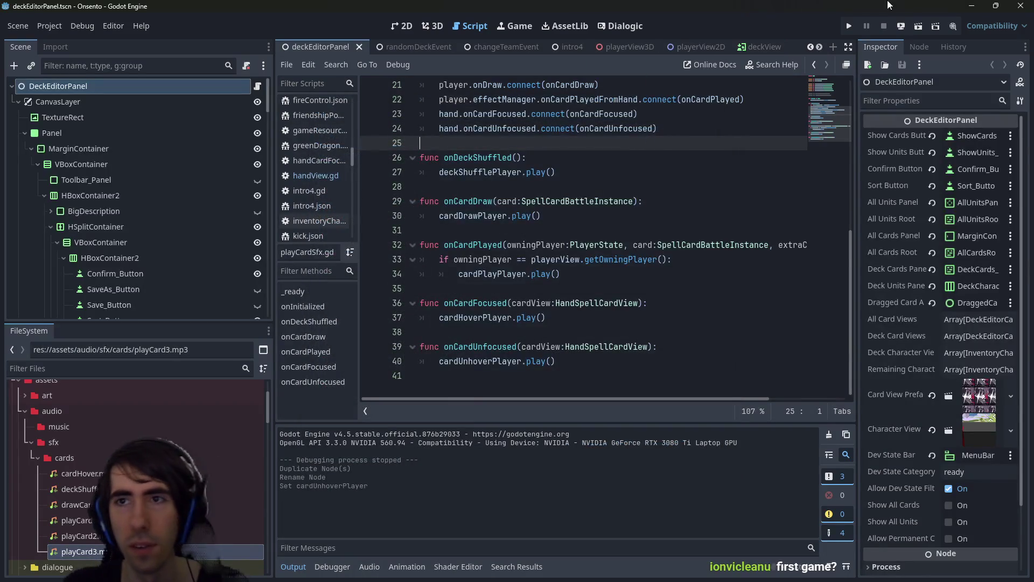
left_click(918, 27)
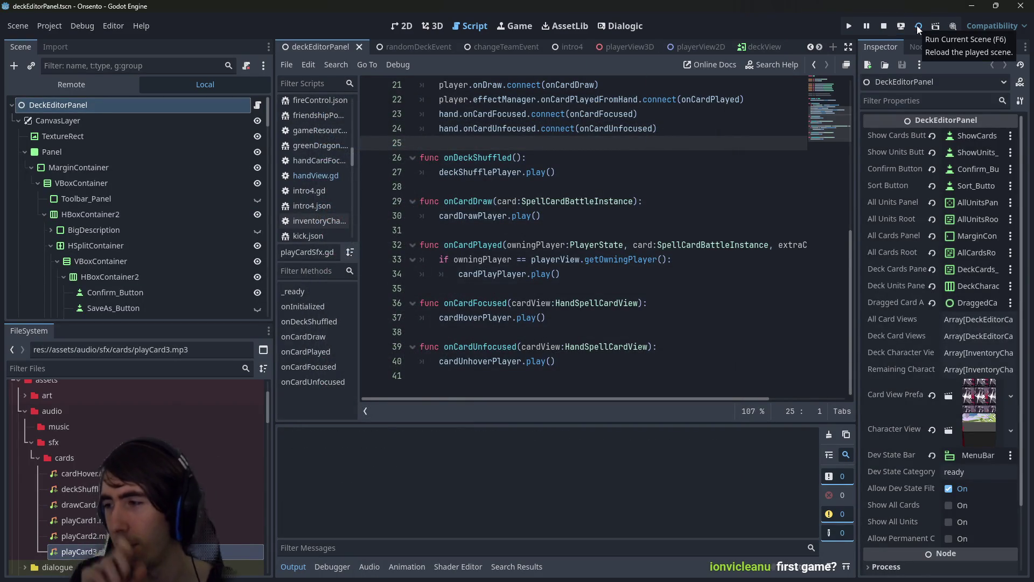
left_click(883, 26)
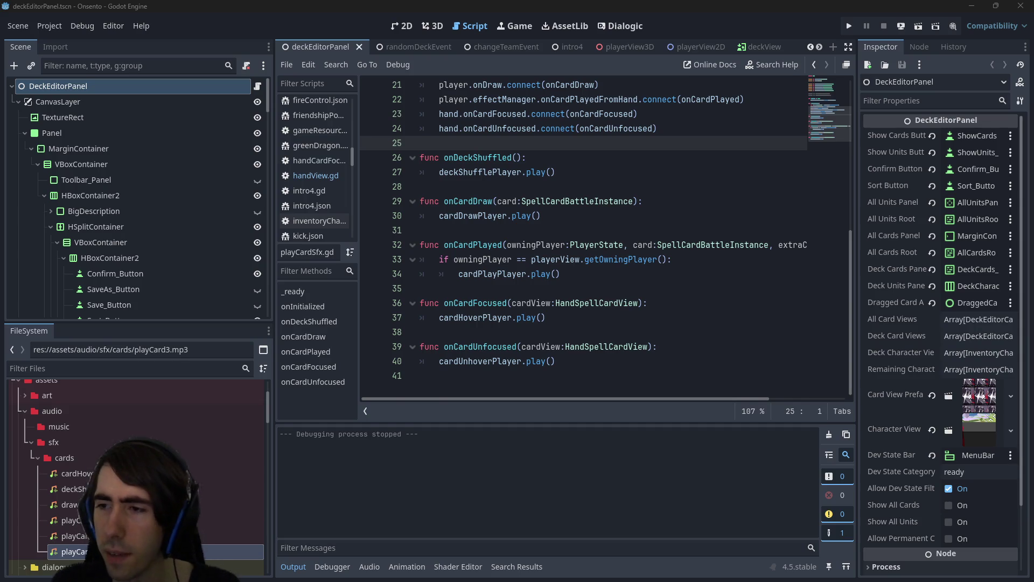
Relaunch the game with F5 so the deck editor shows Burning Ground, Burst and Fire Control
key("F5")
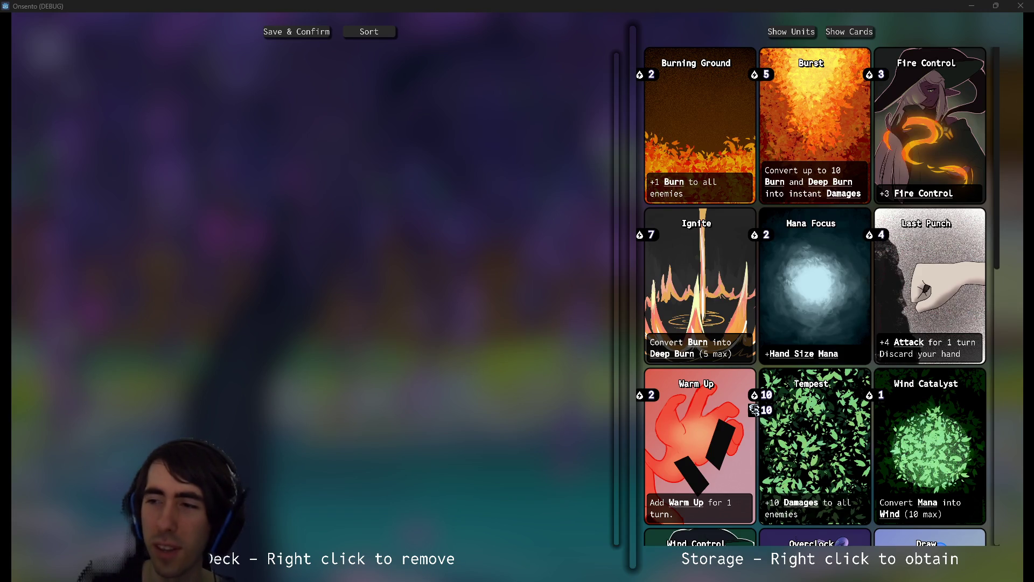
Add the green-haired, dark-haired, fox-girl and pink bunny-girl units to the deck
left_click(837, 34)
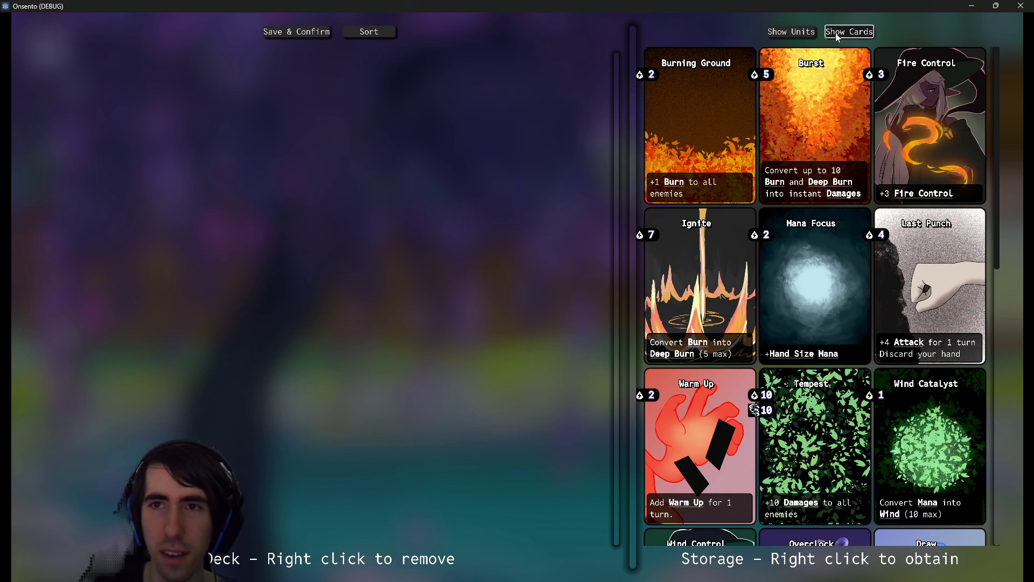
left_click(791, 31)
right_click(846, 224)
scroll(875, 248, "down", 3)
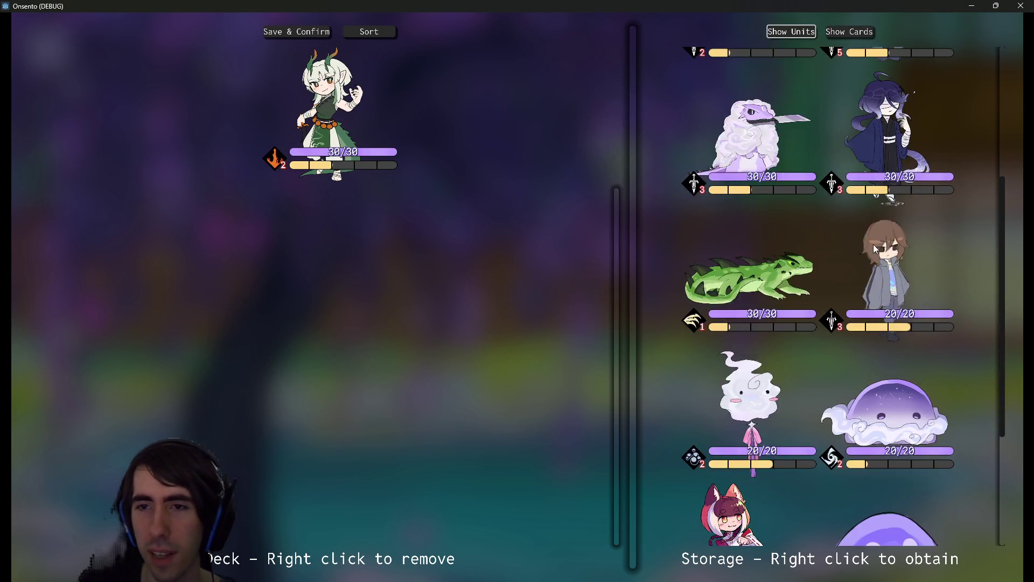
right_click(874, 249)
right_click(406, 115)
right_click(889, 134)
right_click(743, 471)
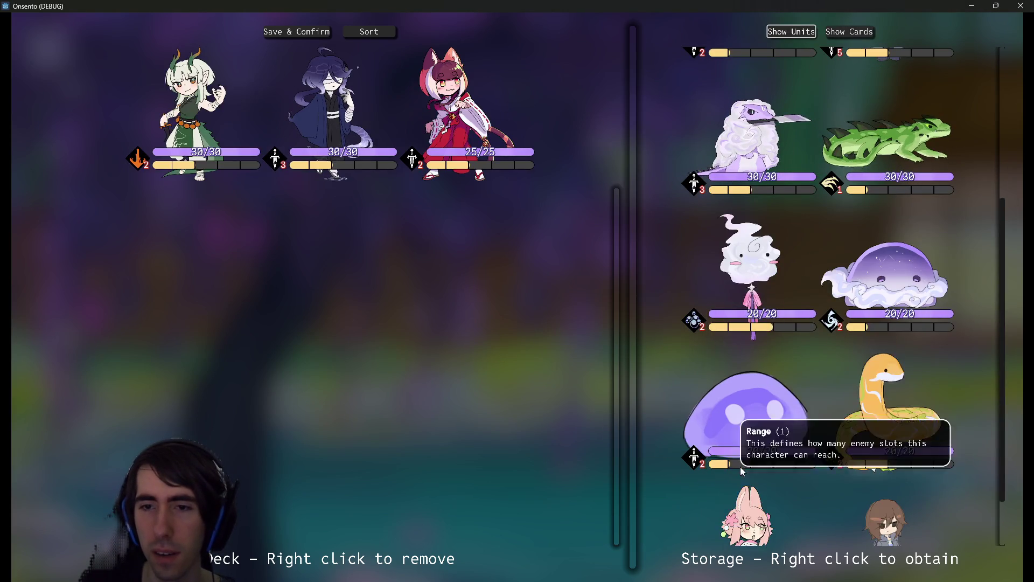
scroll(743, 472, "down", 2)
right_click(744, 471)
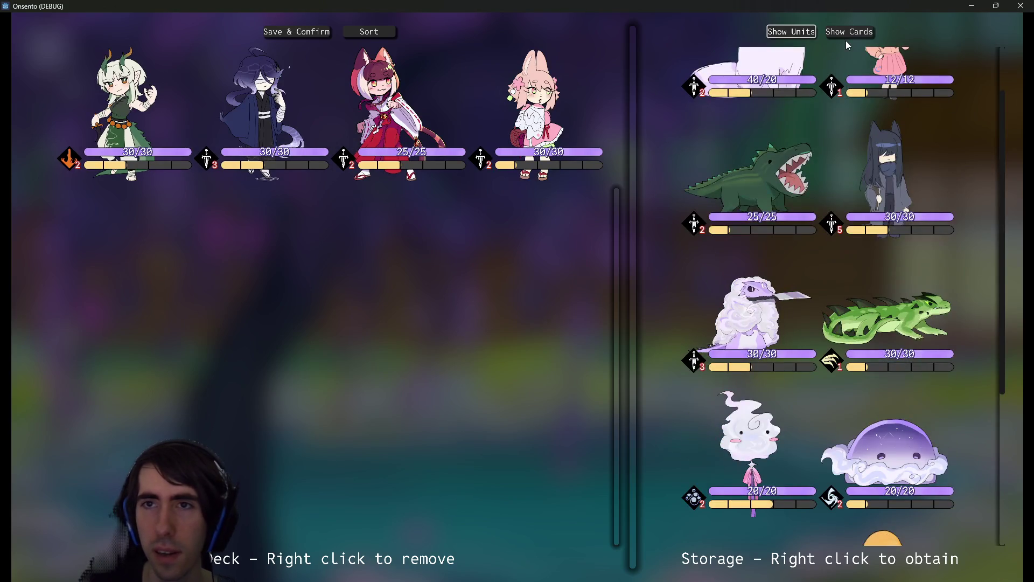
Add Overclock, two Breath of Mana, two Motivation, Fire Control and Attack-Up Magic cards
left_click(849, 32)
scroll(791, 353, "down", 5)
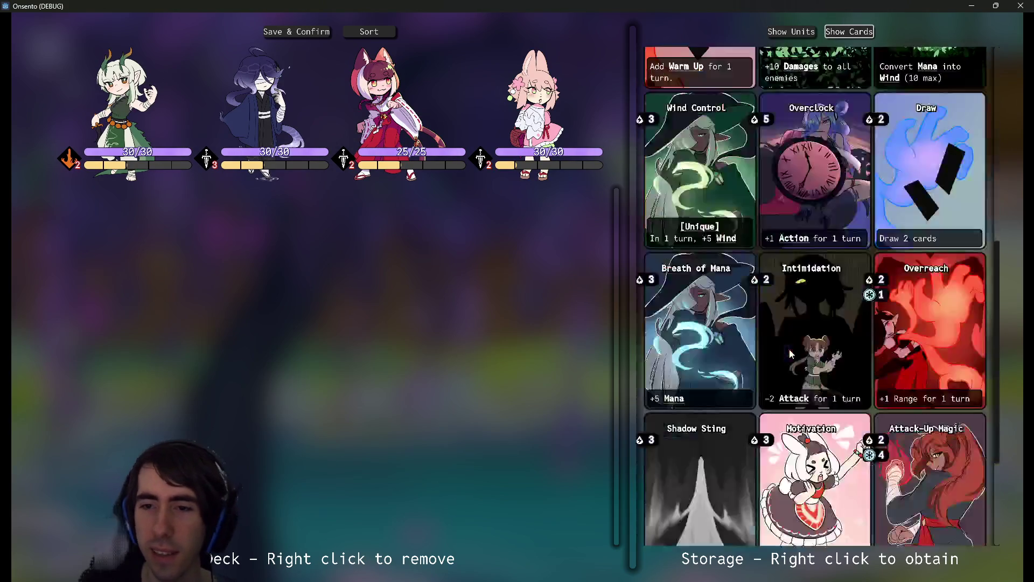
right_click(808, 224)
scroll(808, 224, "down", 3)
right_click(727, 172)
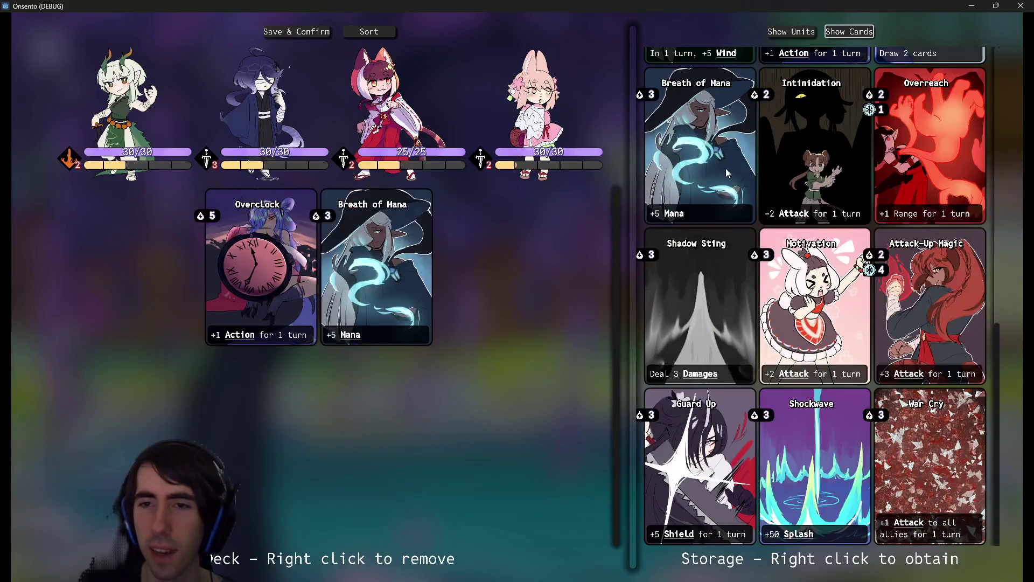
right_click(727, 172)
right_click(799, 266)
right_click(814, 280)
scroll(800, 334, "down", 5)
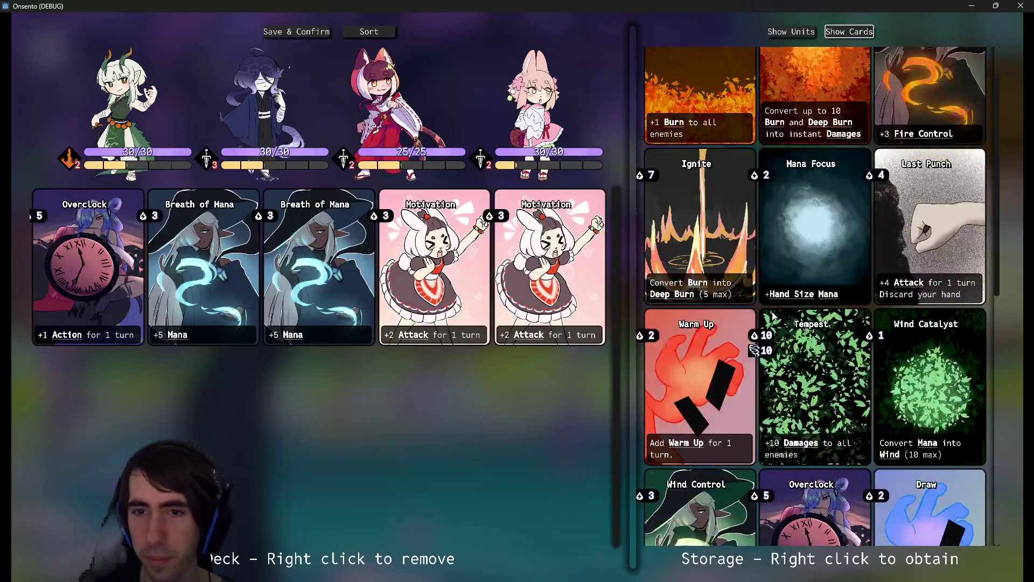
scroll(772, 318, "up", 1)
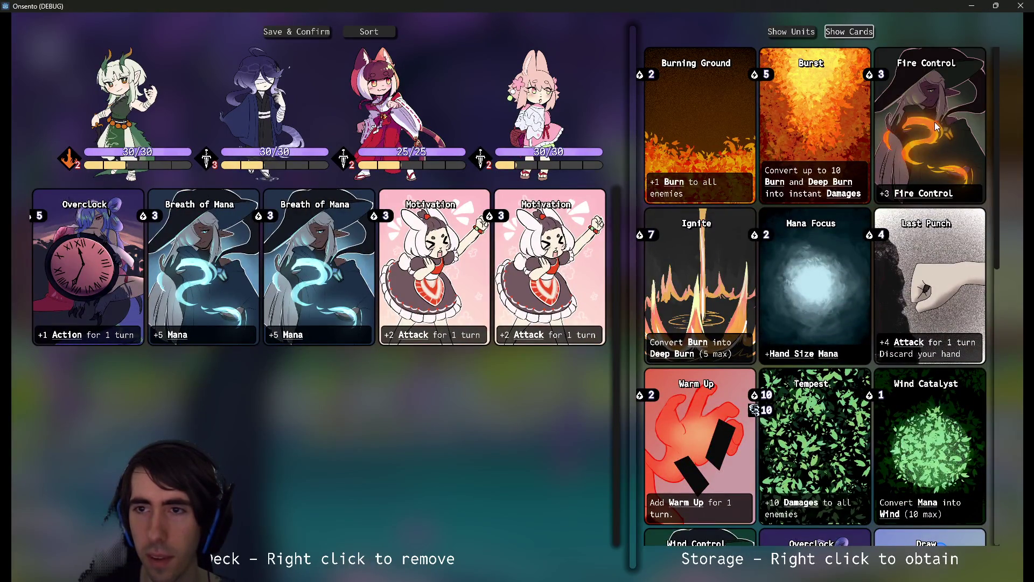
right_click(936, 127)
scroll(936, 130, "down", 5)
scroll(870, 377, "down", 7)
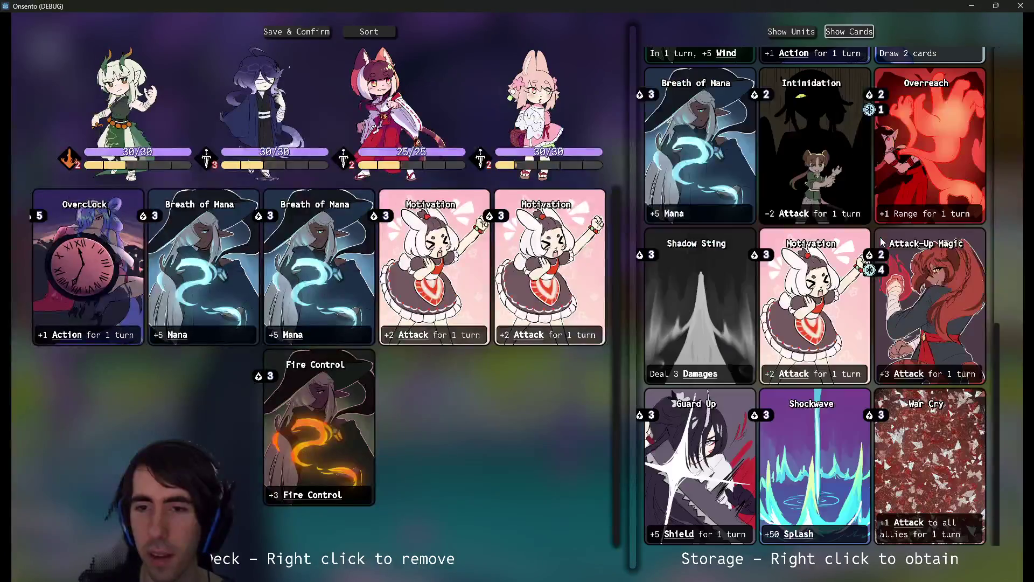
right_click(908, 270)
right_click(908, 269)
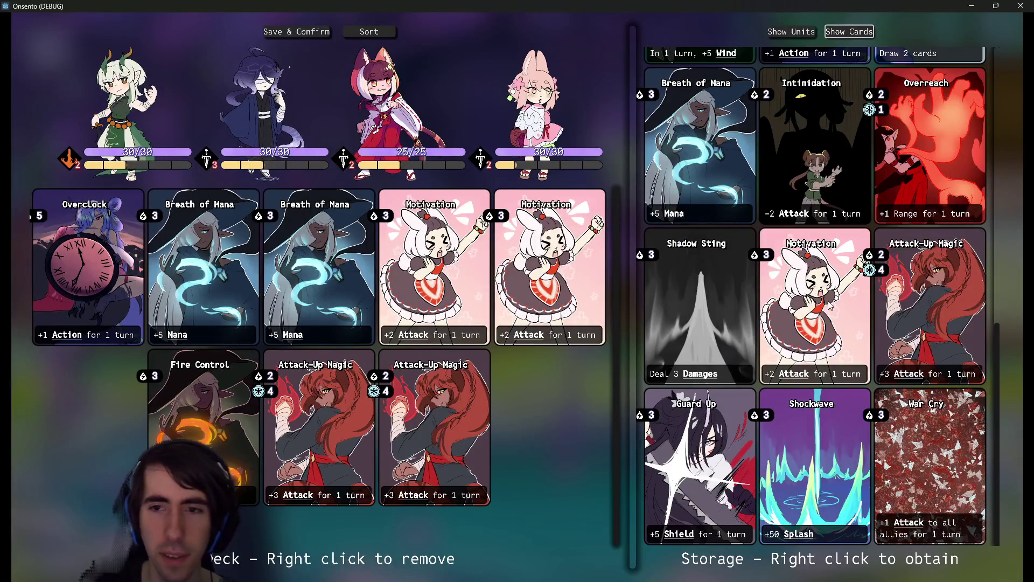
scroll(828, 302, "up", 10)
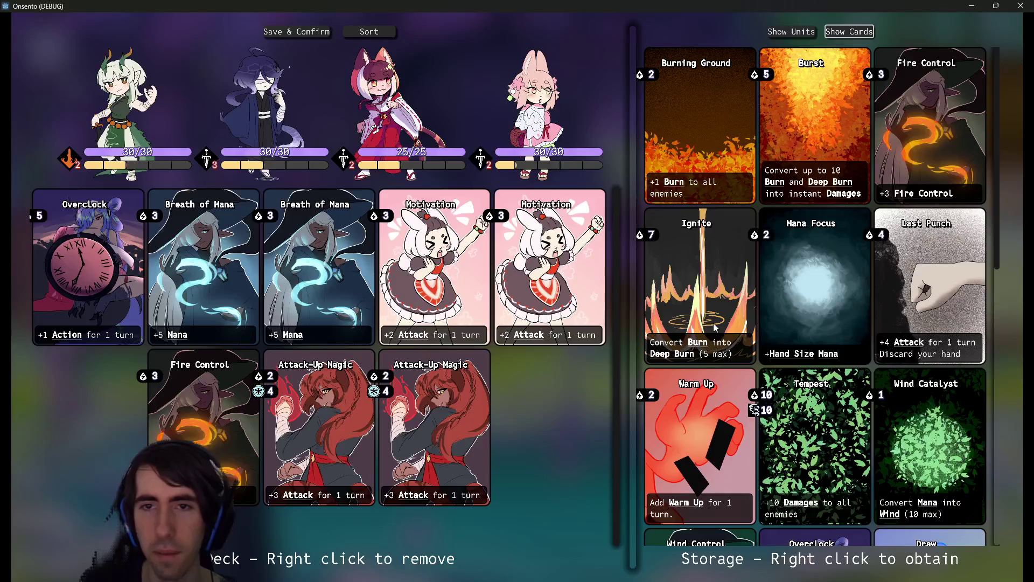
Remove Fire Control, then add Ignite, two Draw, Guard Up and War Cry
right_click(226, 420)
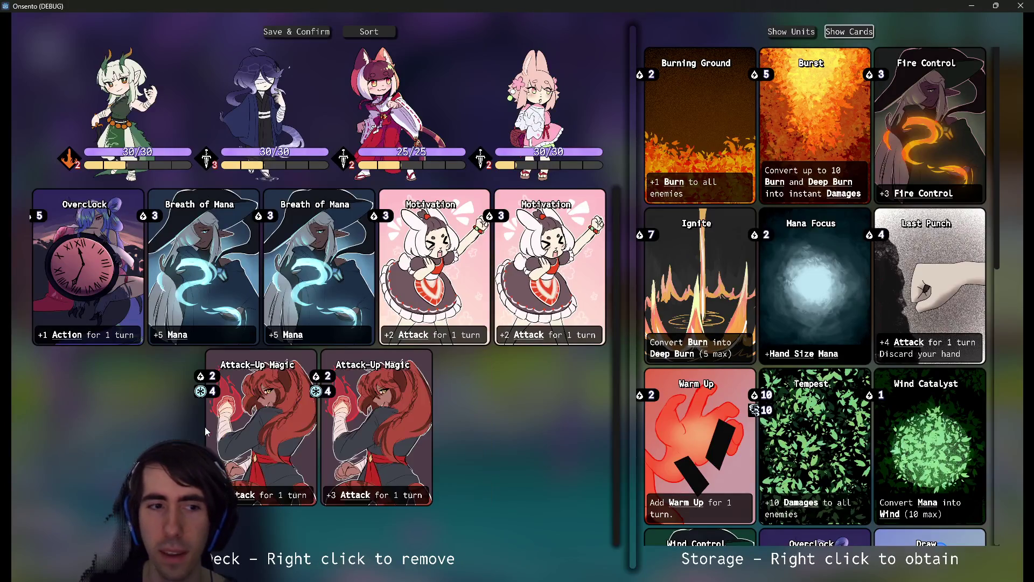
right_click(695, 283)
scroll(831, 397, "down", 1)
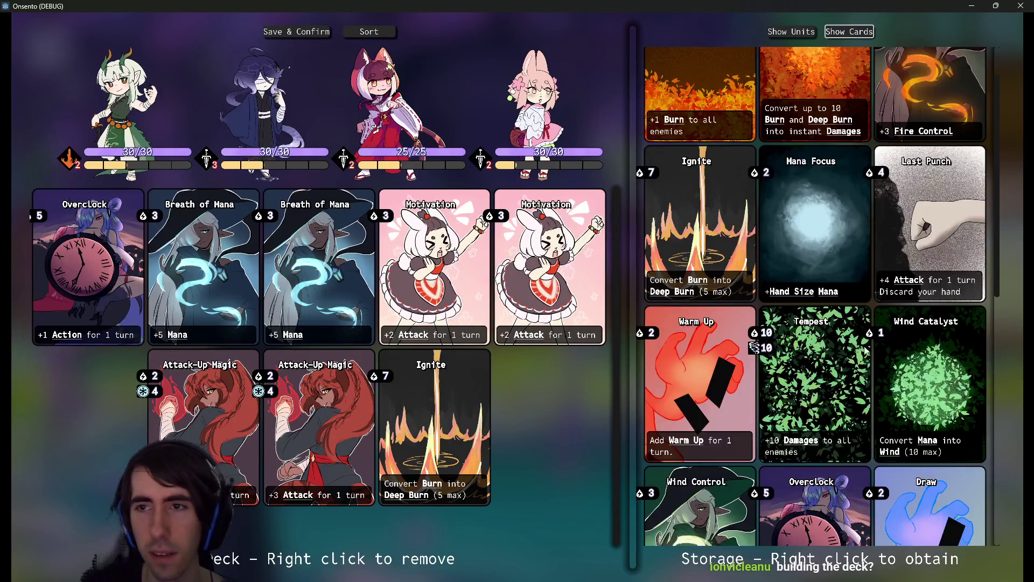
scroll(818, 375, "down", 3)
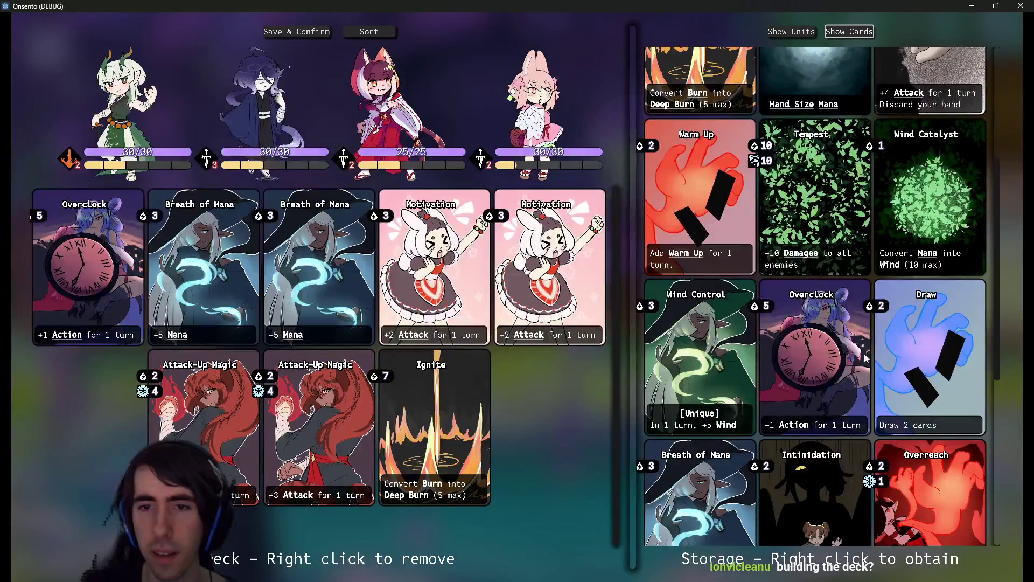
right_click(954, 351)
right_click(954, 351)
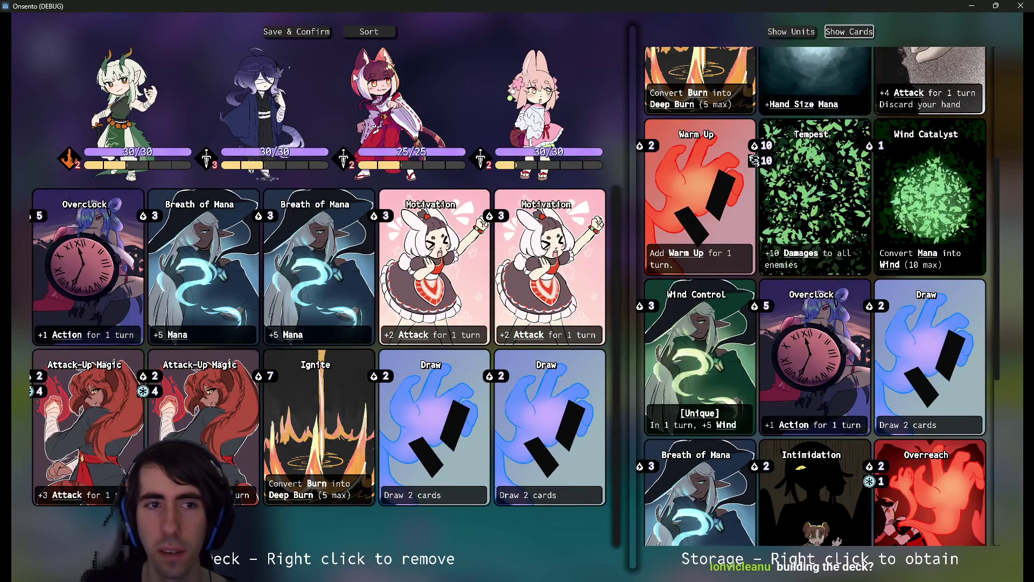
scroll(875, 395, "down", 3)
scroll(815, 323, "down", 3)
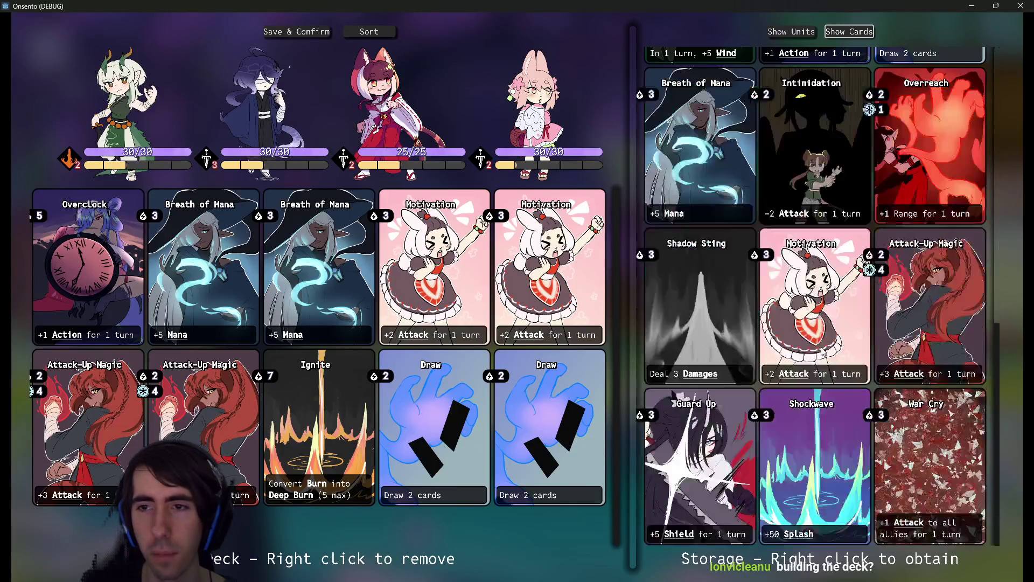
right_click(718, 459)
scroll(835, 418, "up", 10)
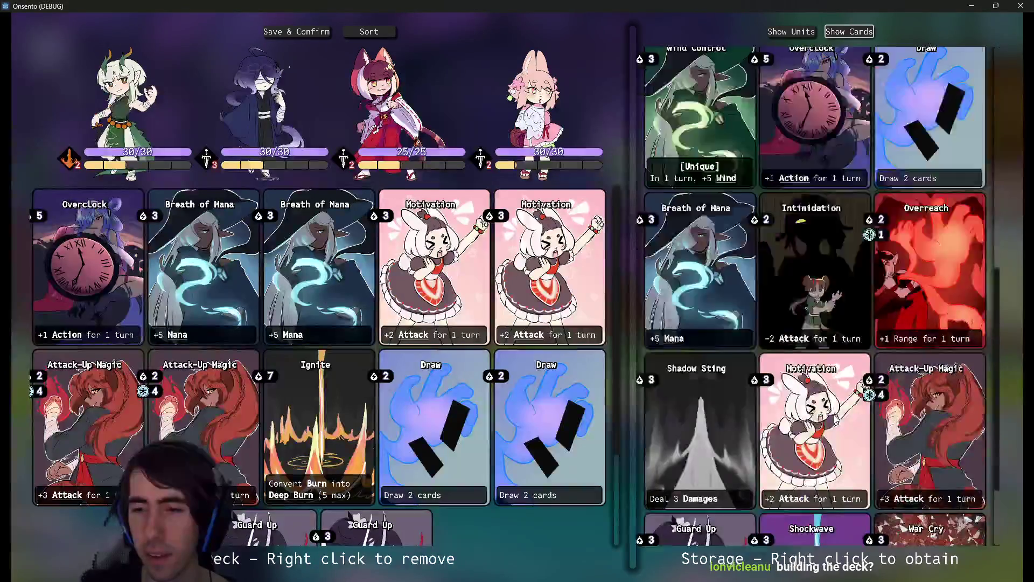
scroll(835, 415, "down", 10)
right_click(835, 414)
Swap two trial Wind Catalysts for Wind Control and Shadow Sting, then save the deck
scroll(834, 414, "up", 10)
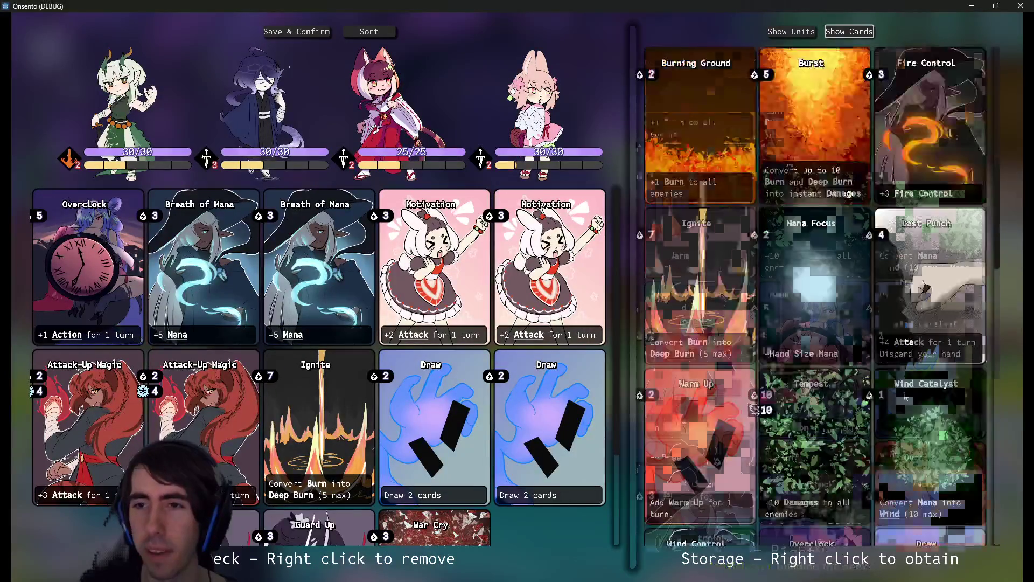
right_click(919, 416)
right_click(918, 416)
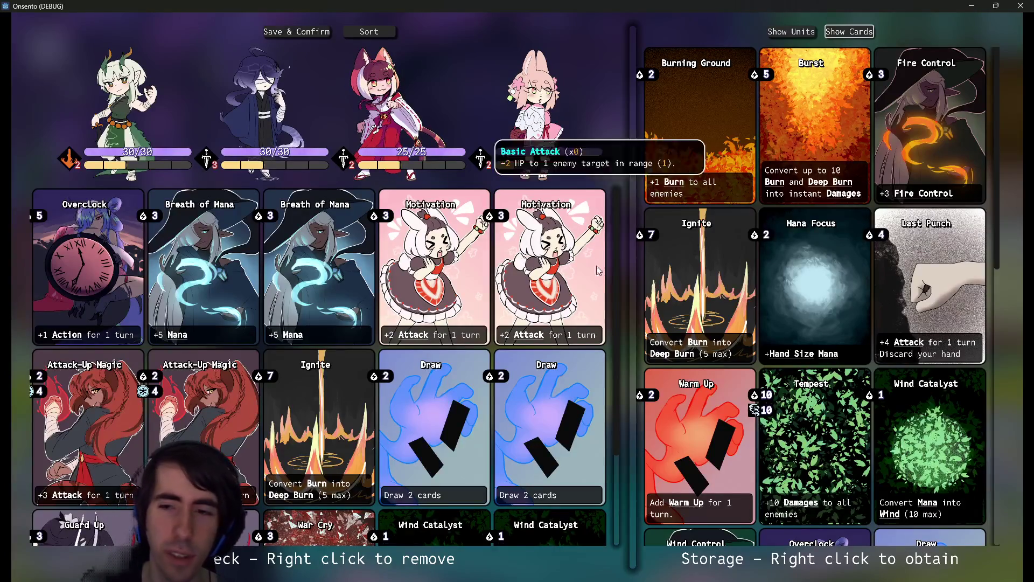
scroll(857, 365, "down", 2)
scroll(857, 365, "down", 4)
scroll(688, 248, "down", 2)
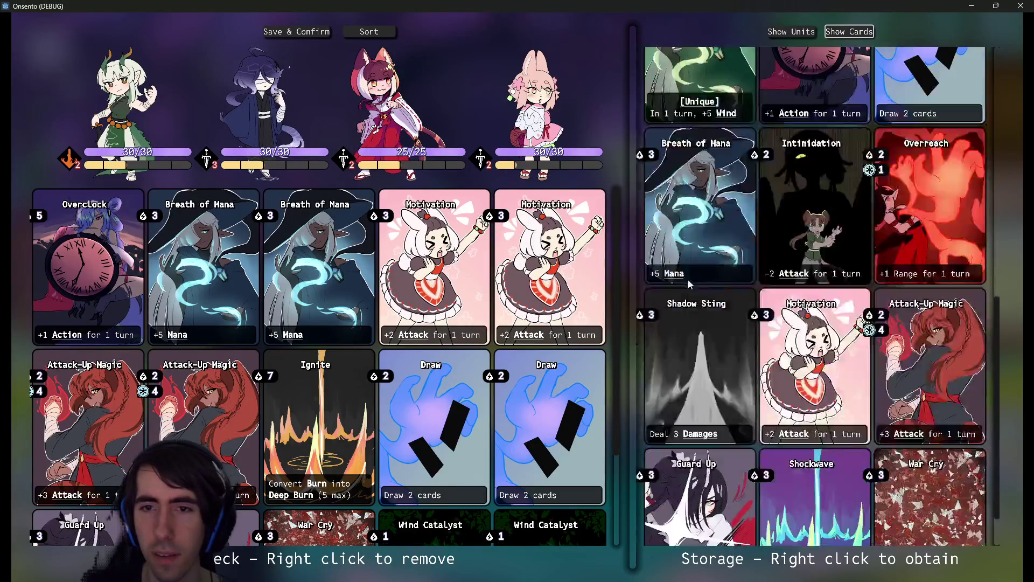
scroll(697, 302, "up", 3)
scroll(430, 377, "down", 3)
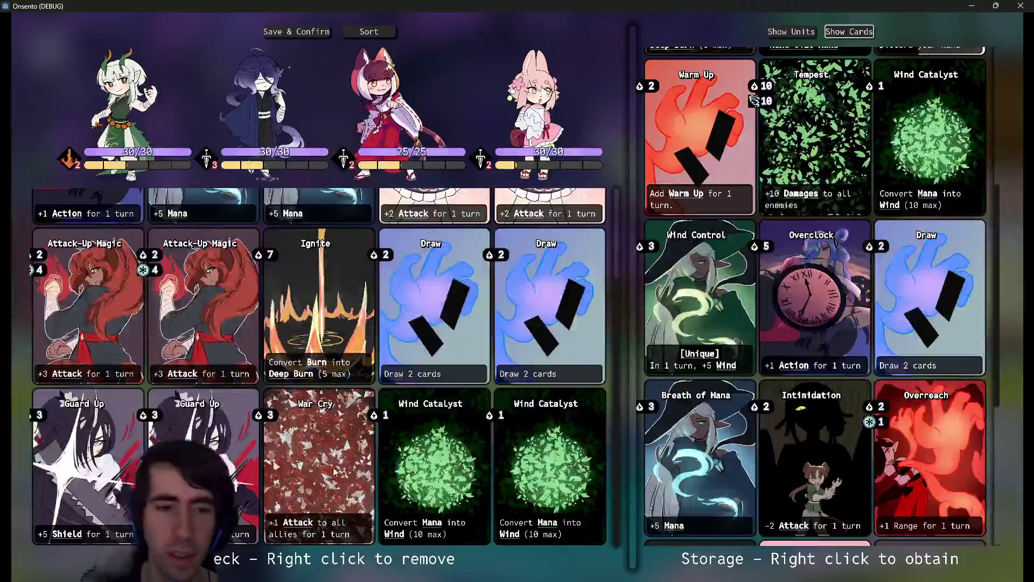
right_click(547, 463)
right_click(493, 463)
right_click(677, 319)
scroll(678, 319, "down", 5)
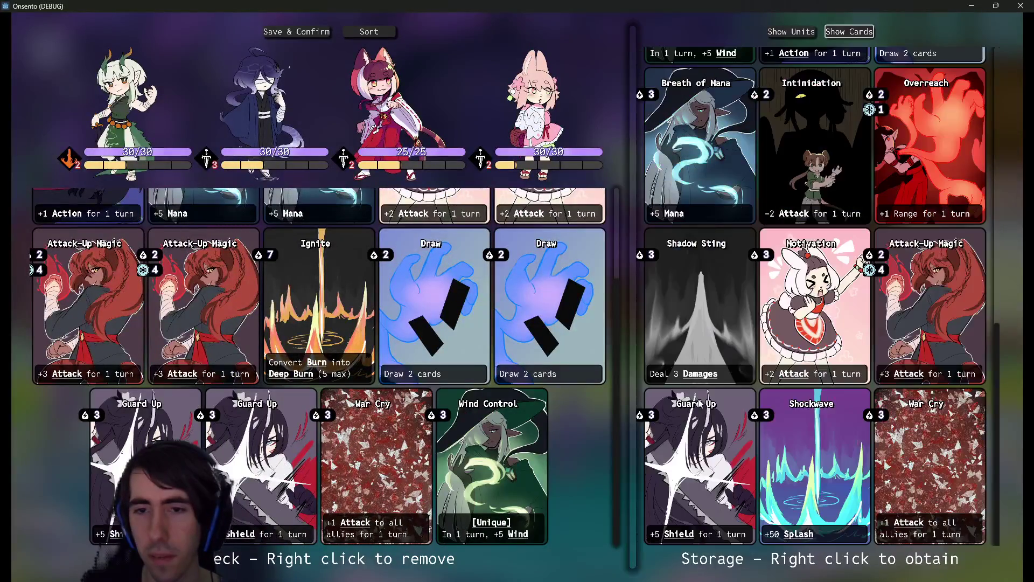
right_click(711, 304)
scroll(711, 303, "up", 3)
left_click(297, 31)
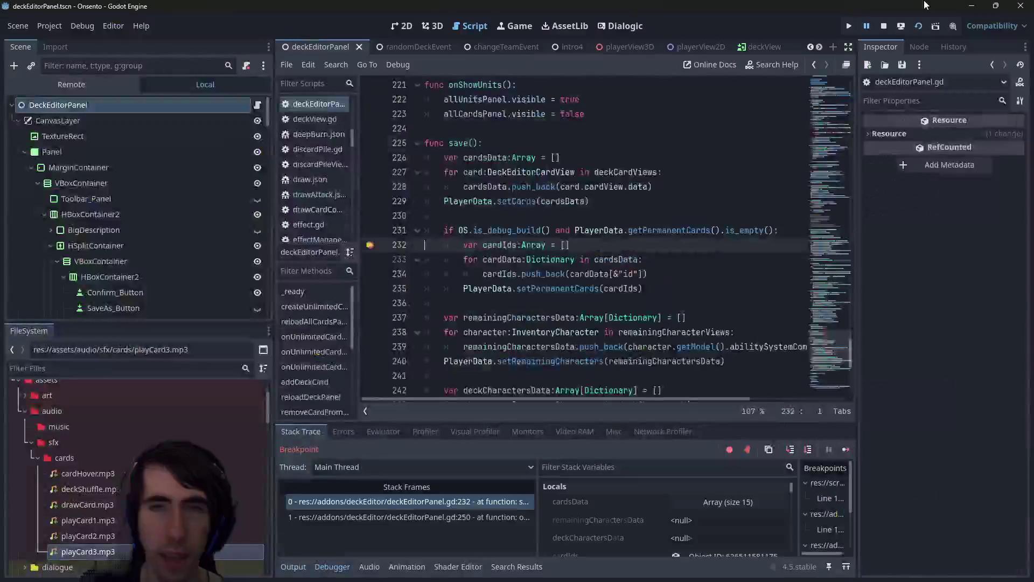
Resume from the breakpoint, quick-open playQuest.tscn and run it to the Make your team screen
left_click(846, 449)
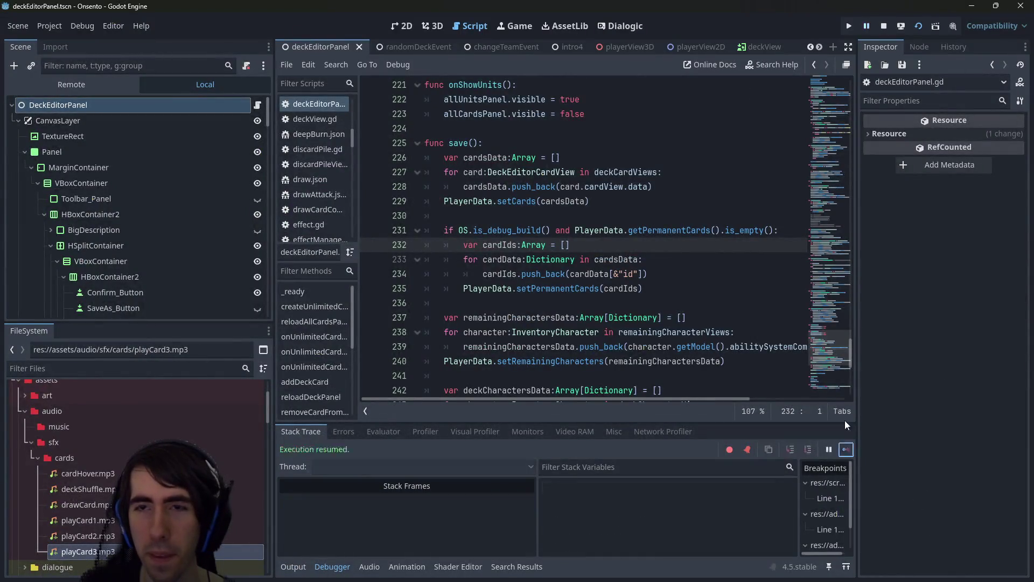
key("shift+alt+o")
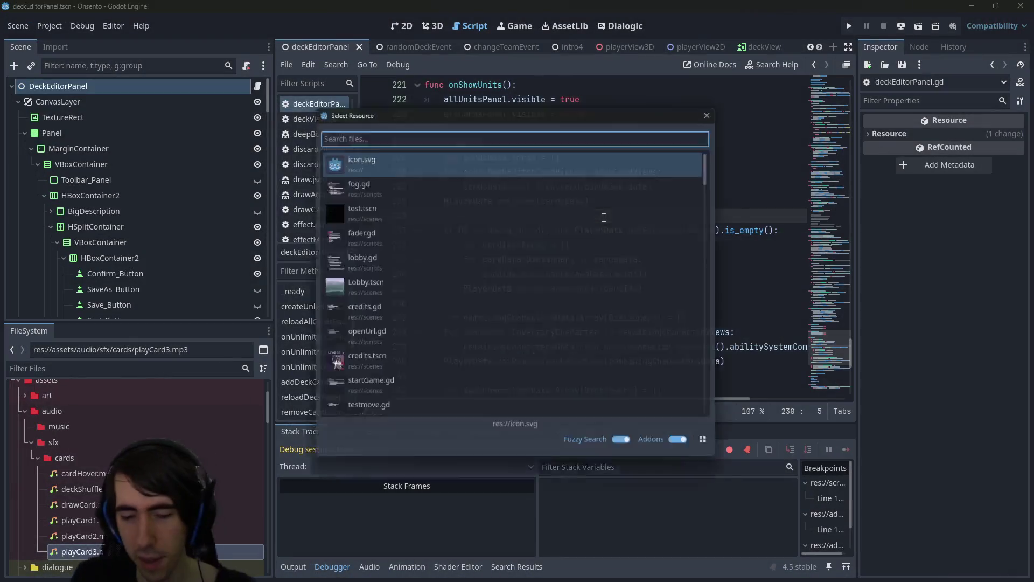
type("playquest")
key("Down")
key("Return")
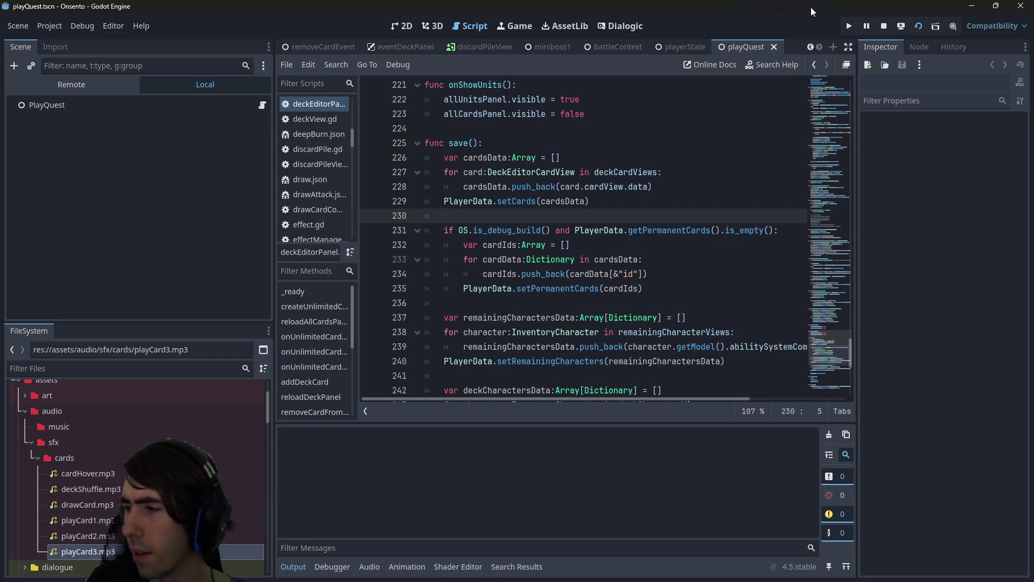
key("F5")
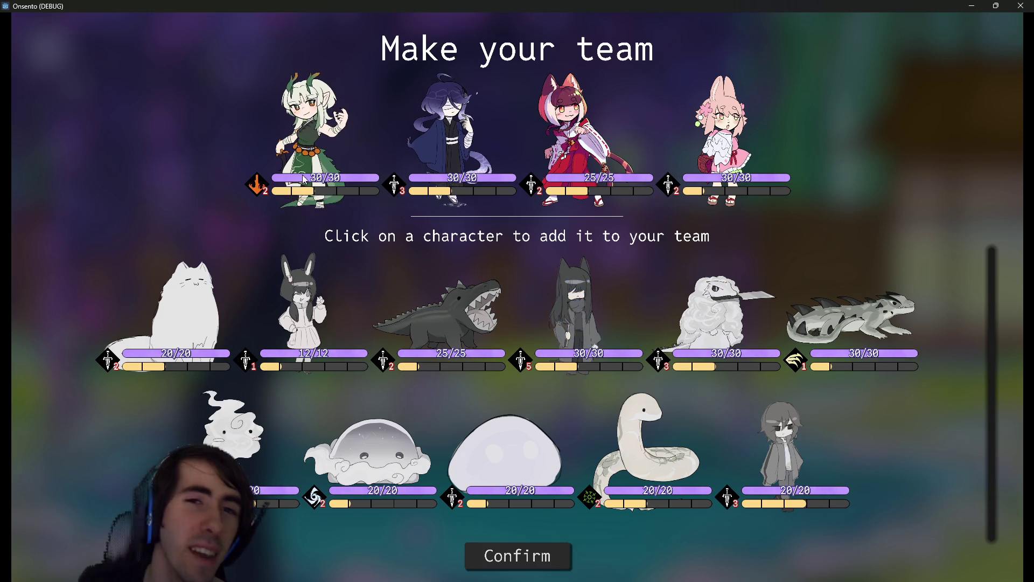
Confirm the team, then add Attack-Up Magic, Draw, Overclock, two Breath of Mana, Guard Up and Ignite
left_click(521, 545)
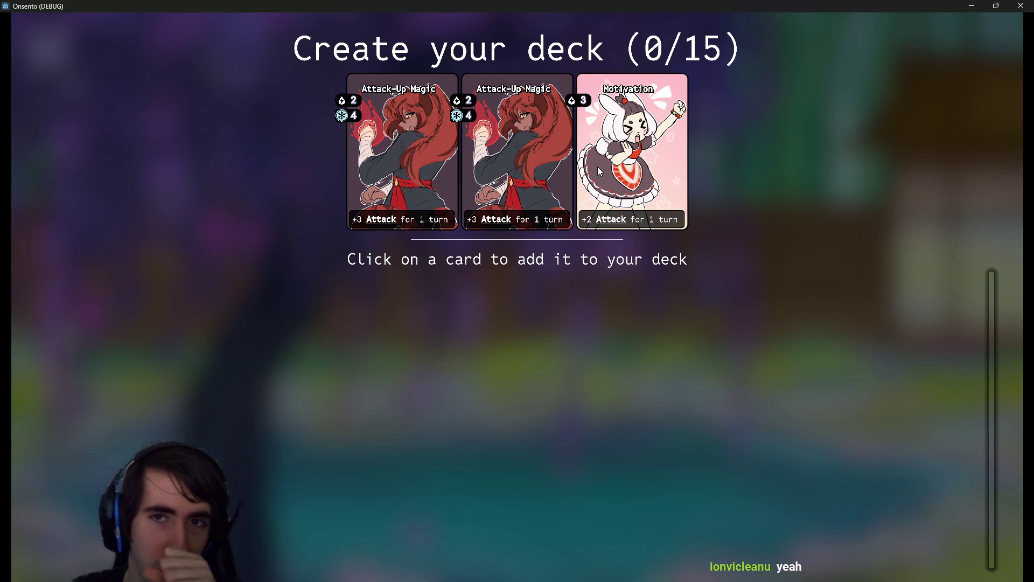
left_click(521, 163)
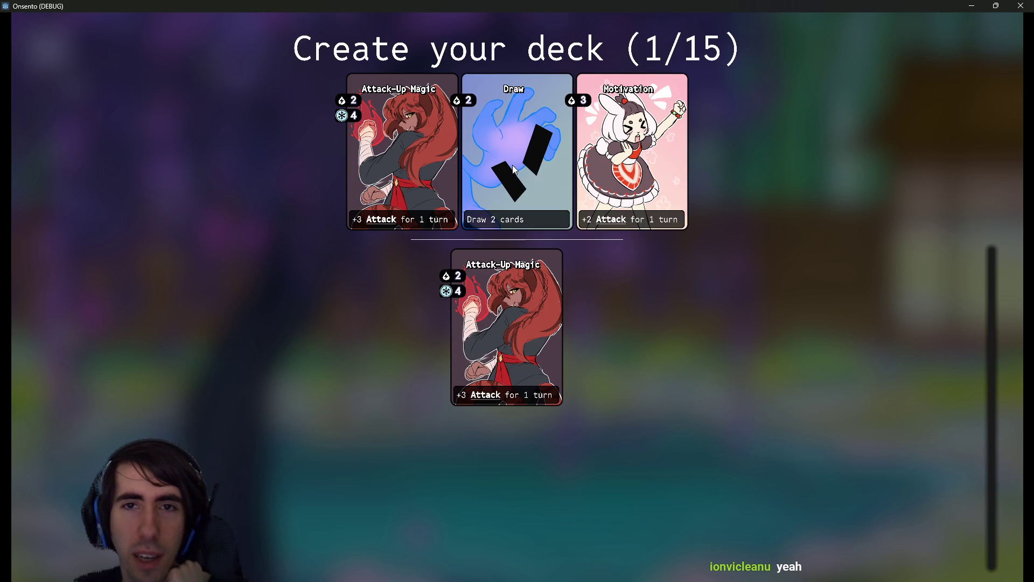
left_click(519, 161)
left_click(514, 147)
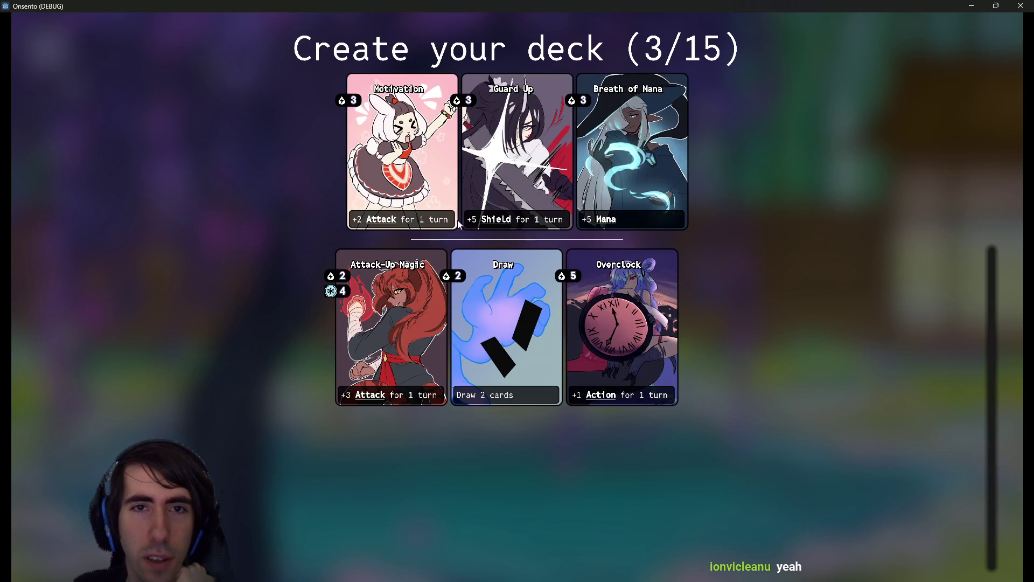
left_click(637, 144)
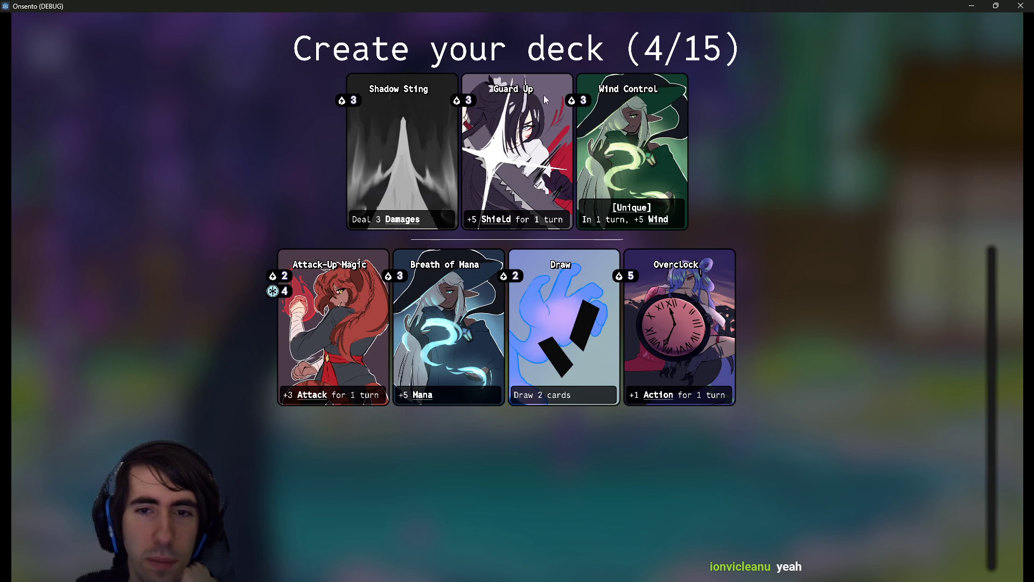
left_click(523, 137)
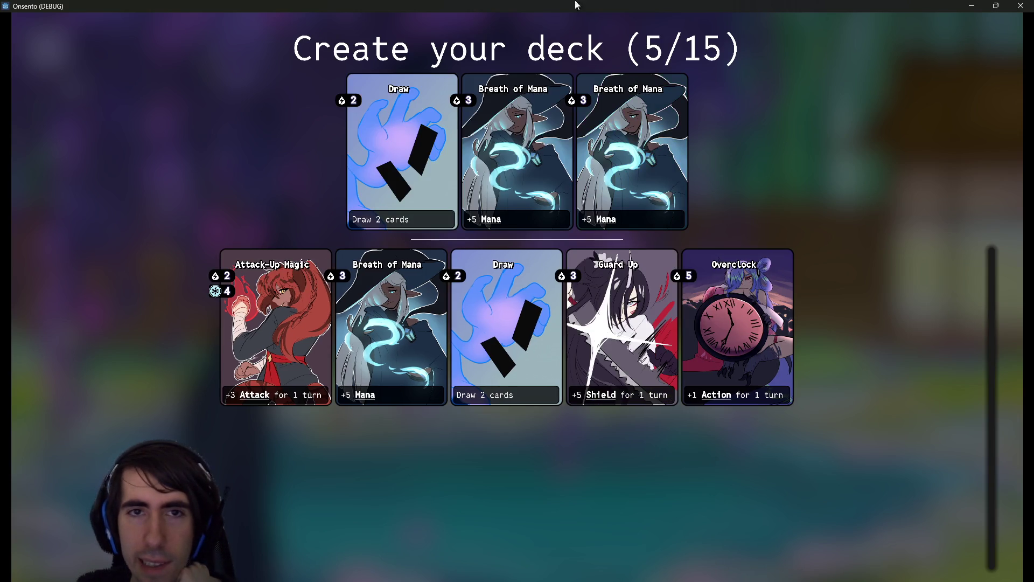
left_click(525, 135)
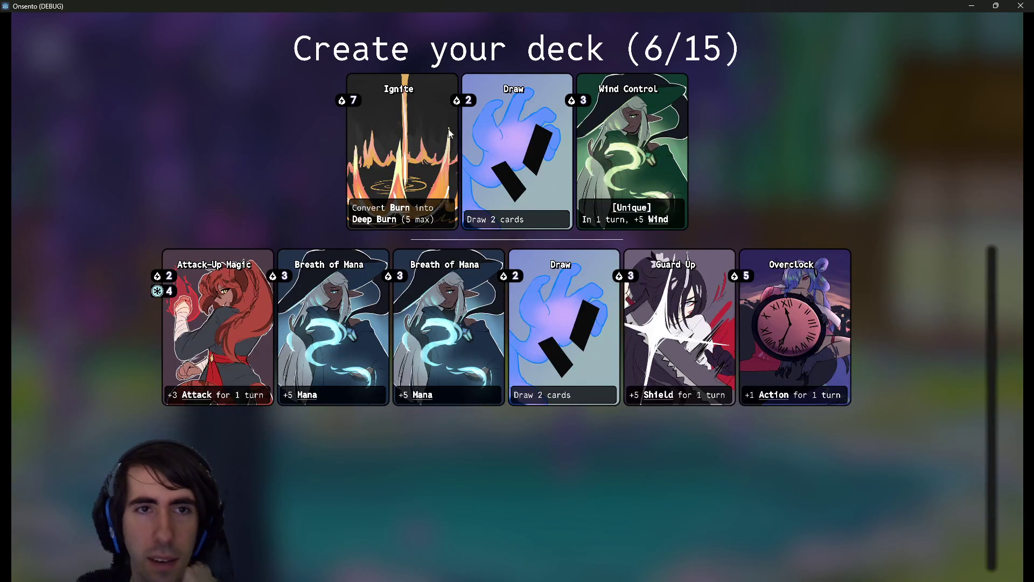
left_click(408, 130)
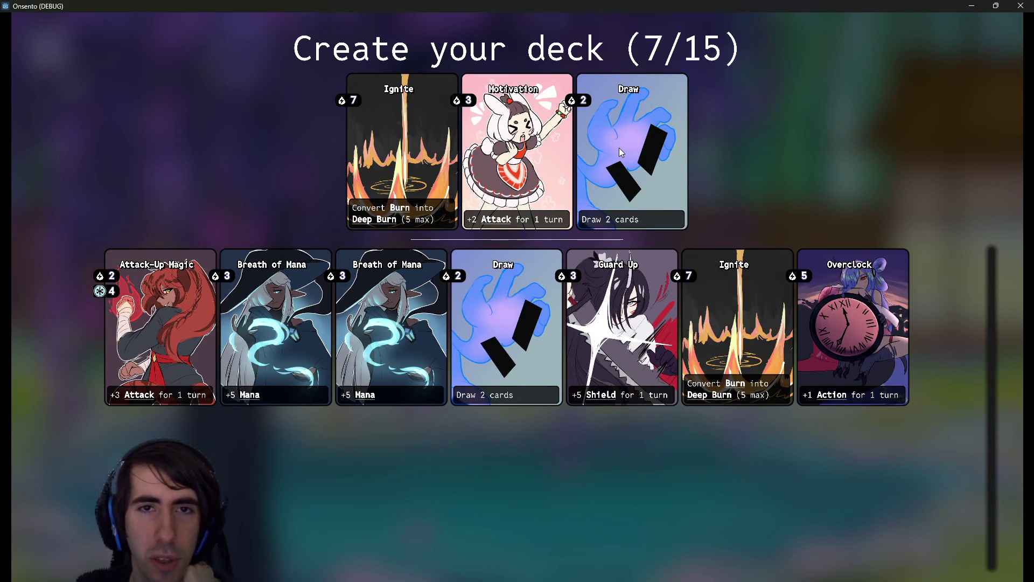
Add Motivation, Attack-Up Magic, Draw, Motivation, War Cry, Wind Control and War Cry, then start the battle
left_click(533, 144)
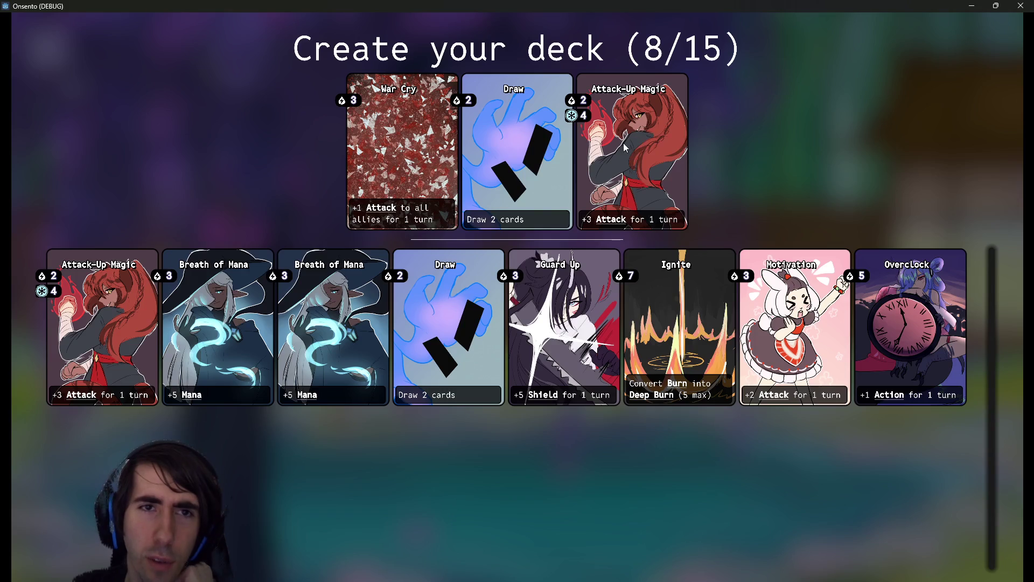
left_click(590, 119)
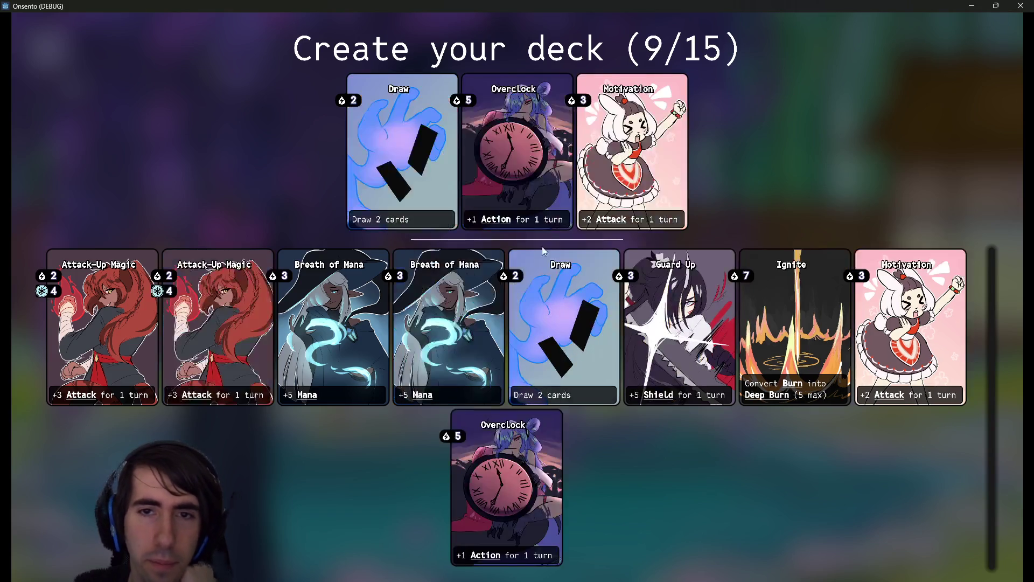
left_click(405, 144)
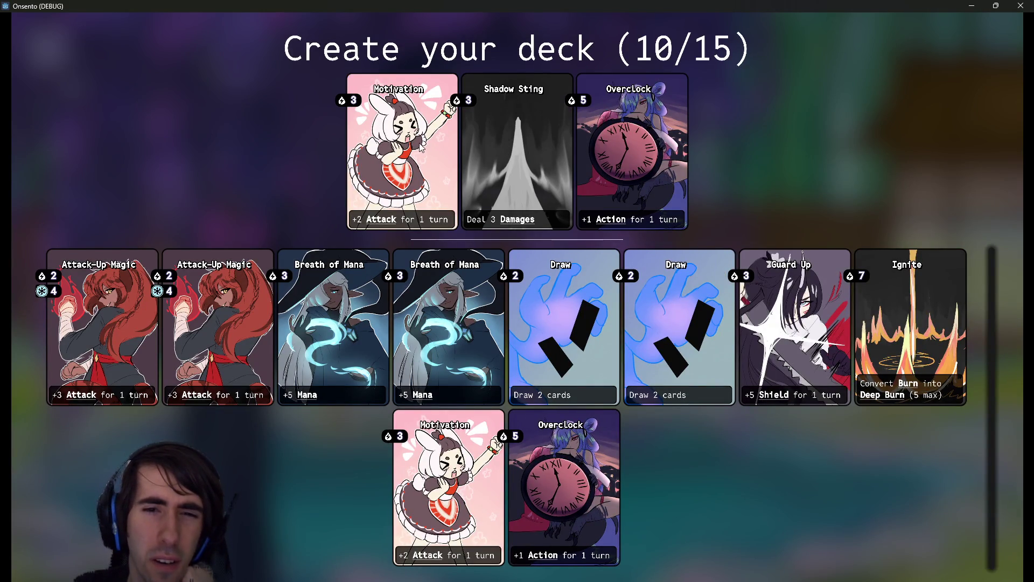
left_click(409, 144)
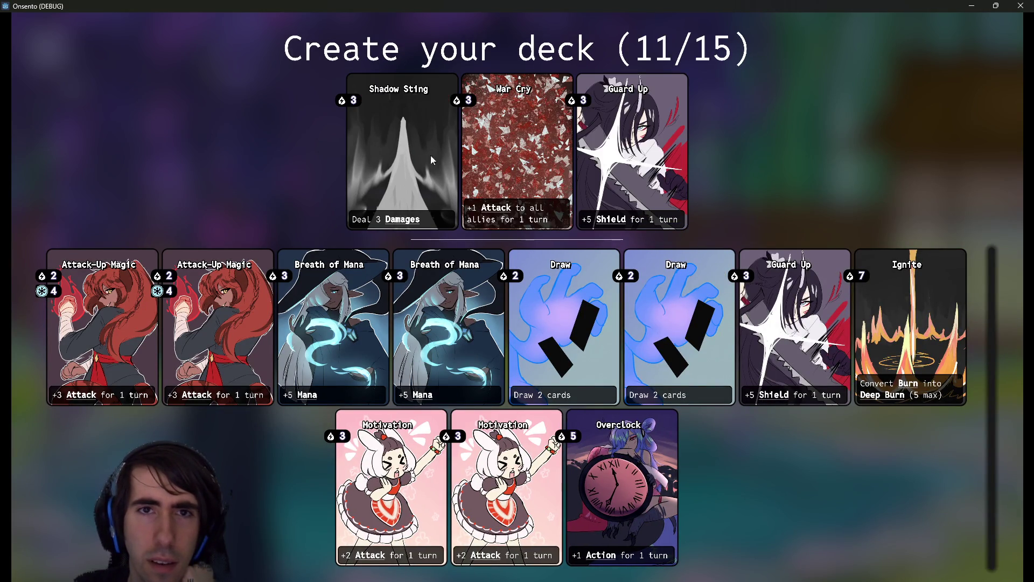
left_click(511, 159)
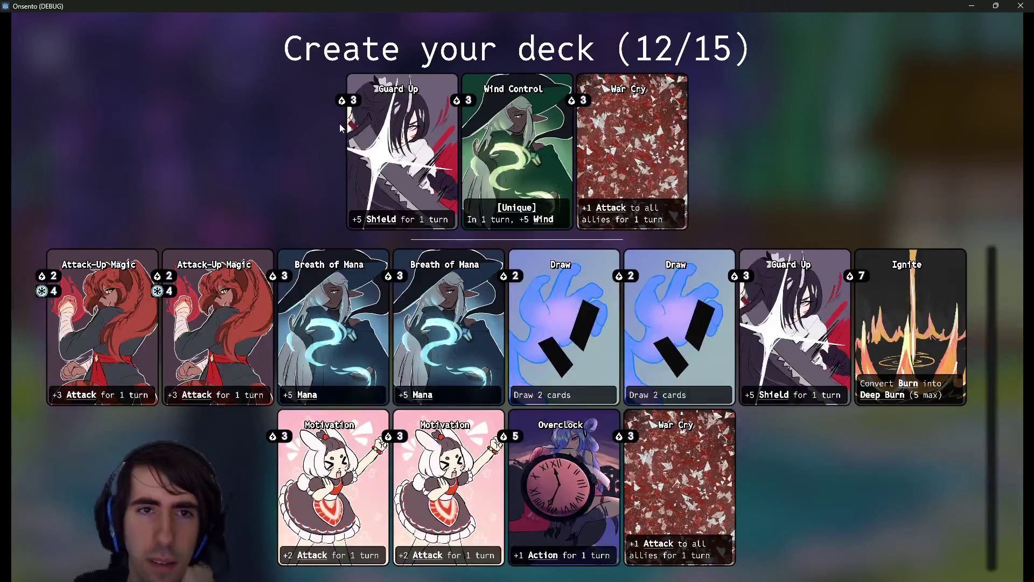
left_click(525, 146)
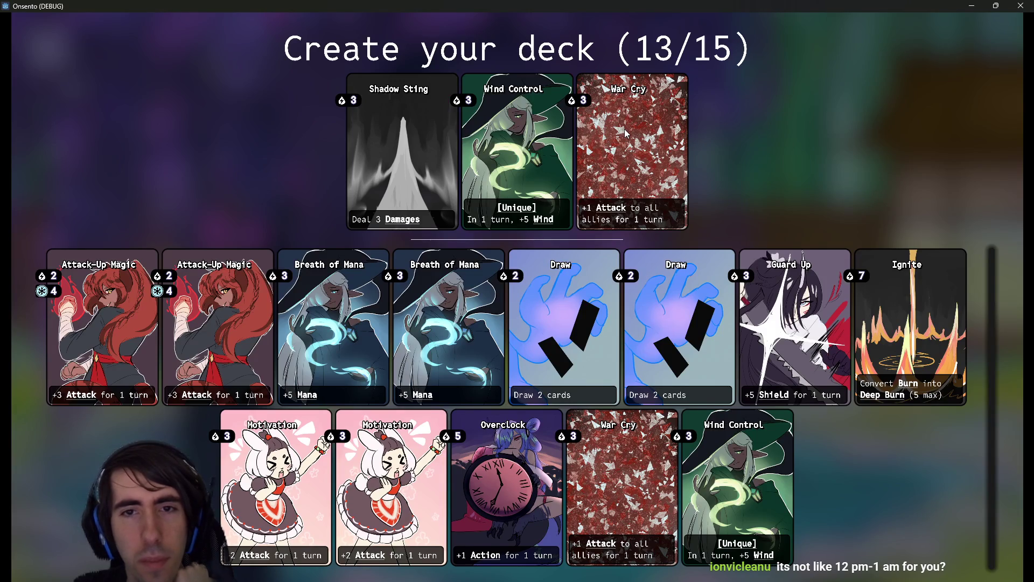
left_click(626, 133)
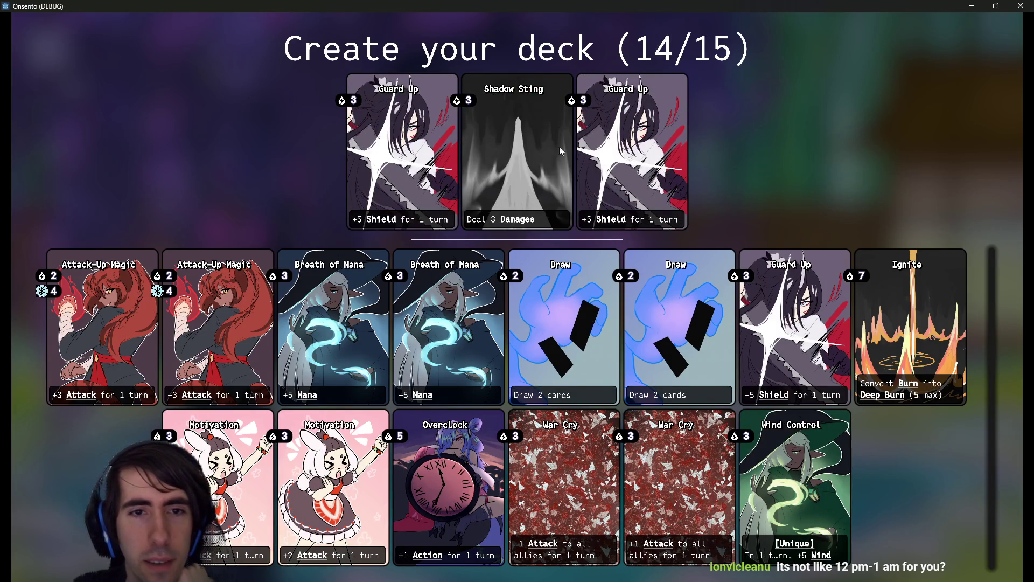
mouse_move(618, 227)
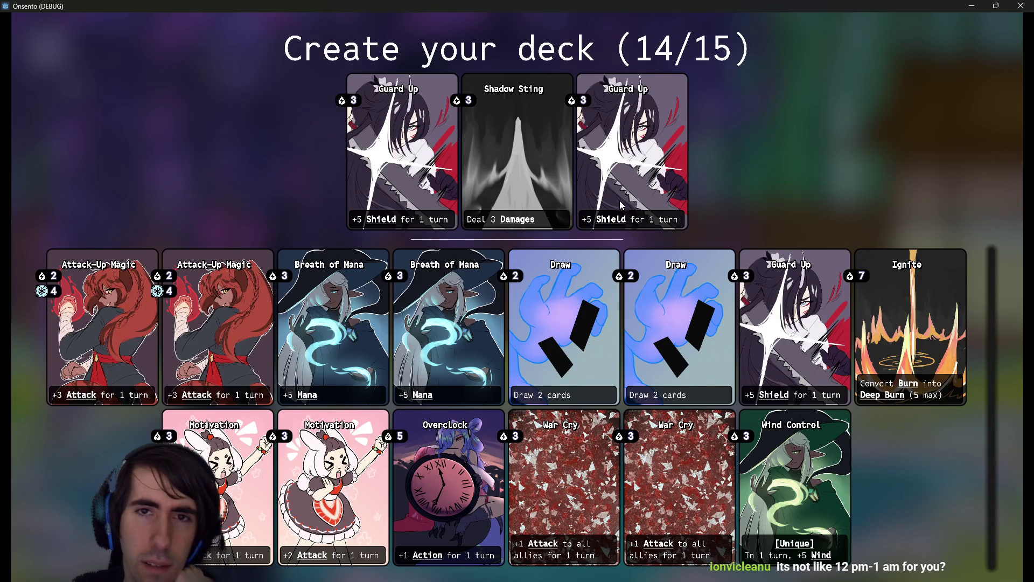
left_click(618, 190)
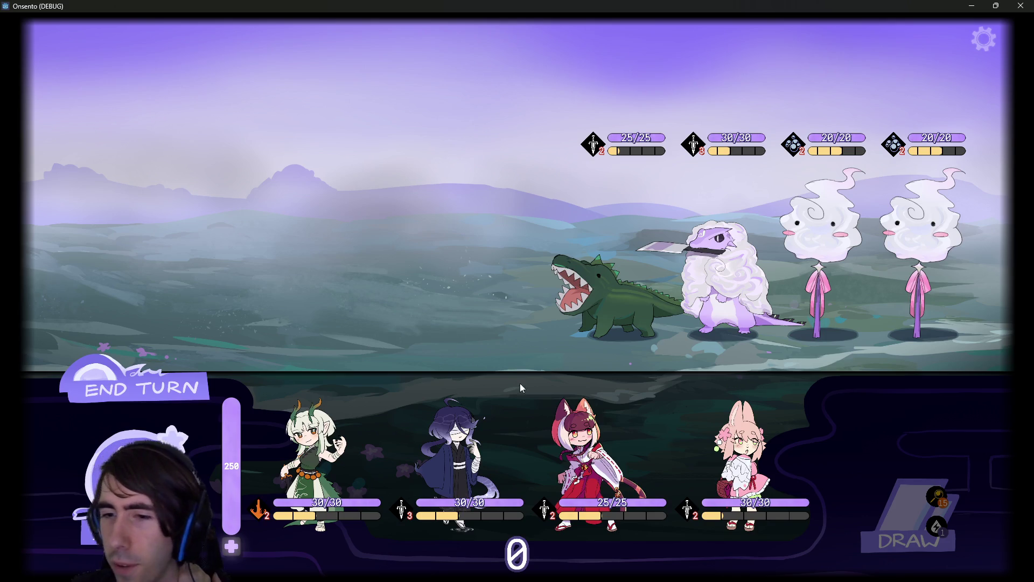
mouse_move(724, 581)
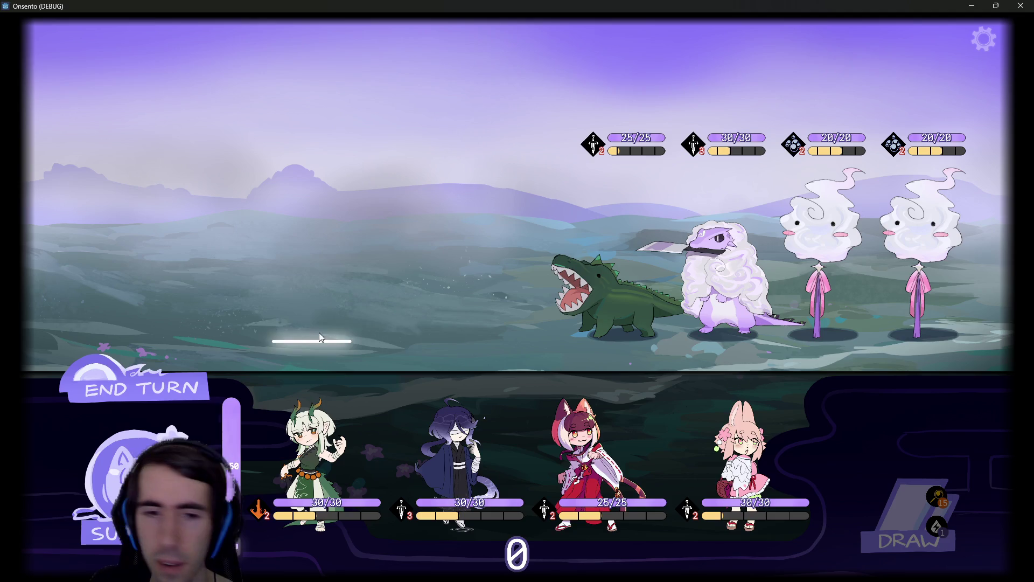
Rotate the party, draw an extra card, and shield the fourth ally with Guard Up
left_click(395, 453)
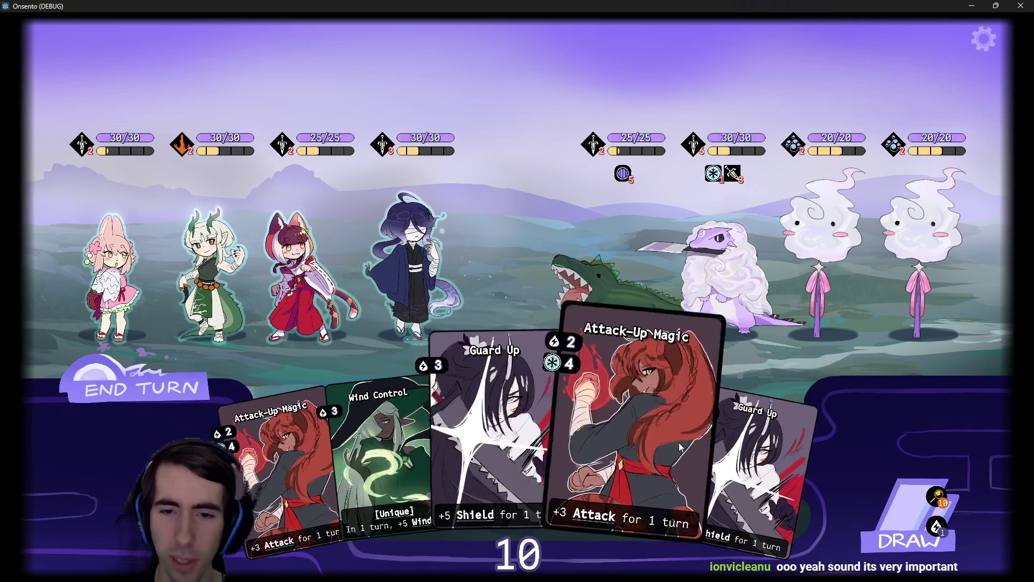
left_click(733, 516)
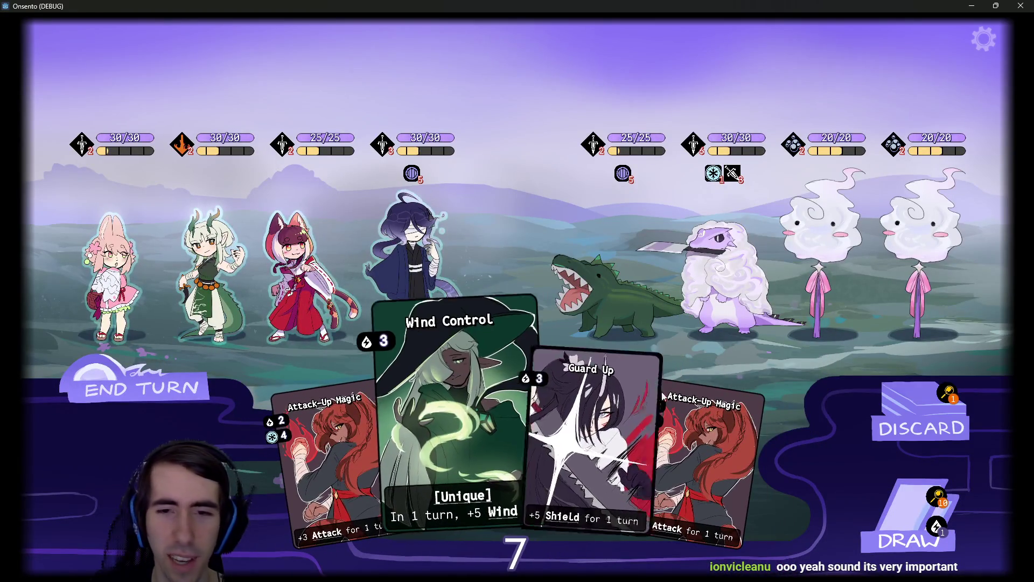
left_click(910, 517)
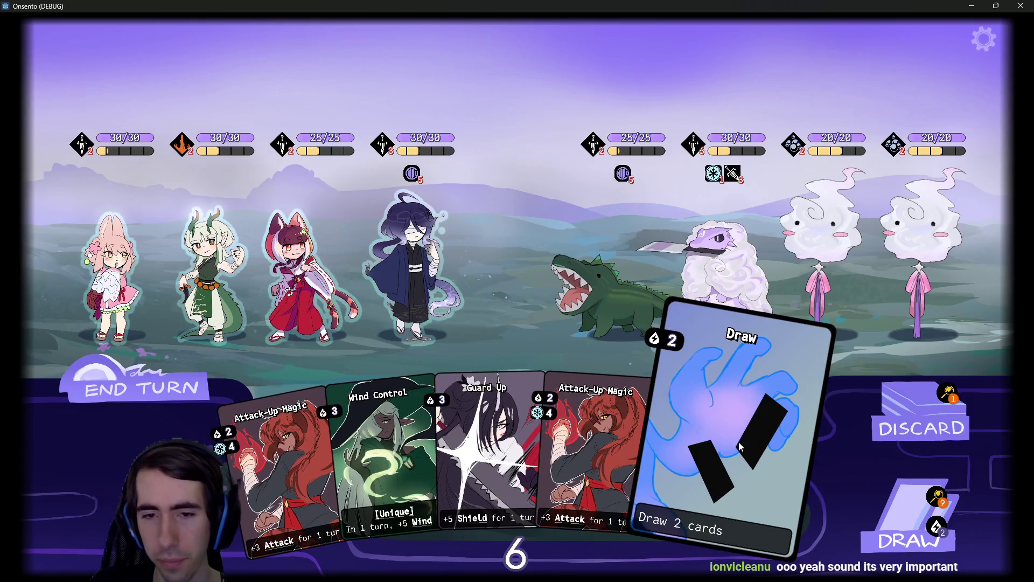
left_click_drag(446, 405, 387, 228)
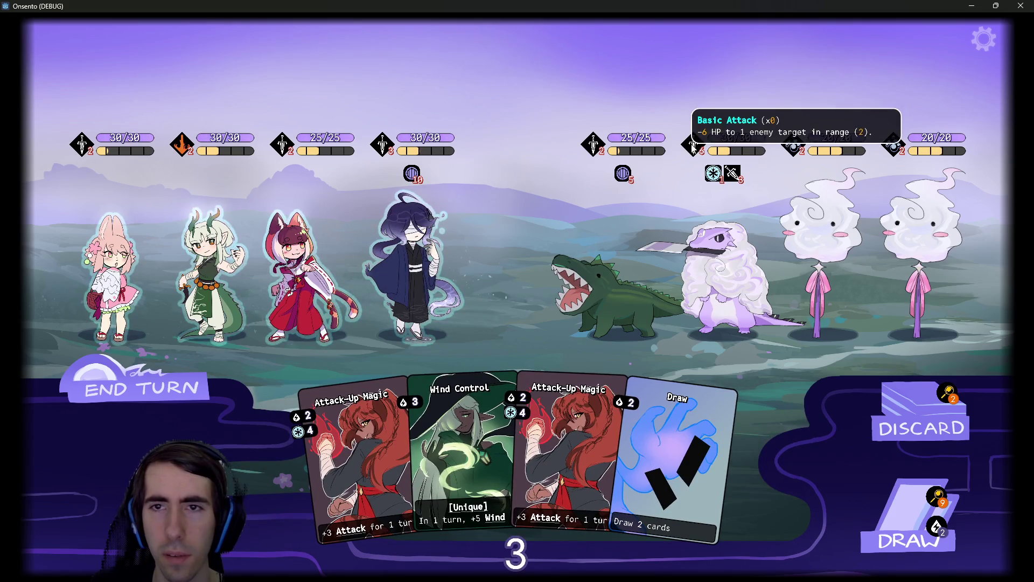
Draw another card (Ignite), end the turn with E, then inspect the remaining draw pile
mouse_move(799, 145)
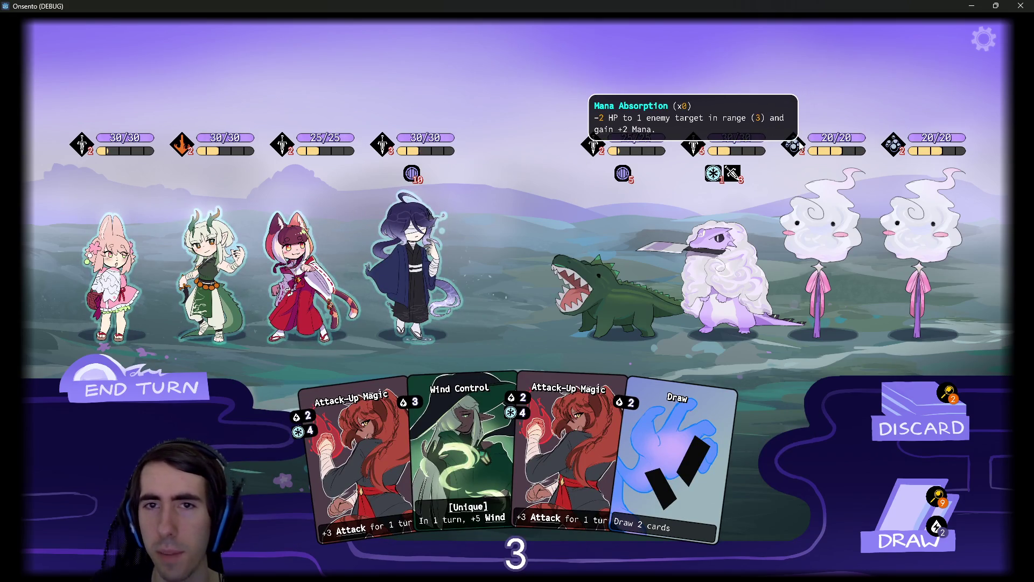
mouse_move(891, 144)
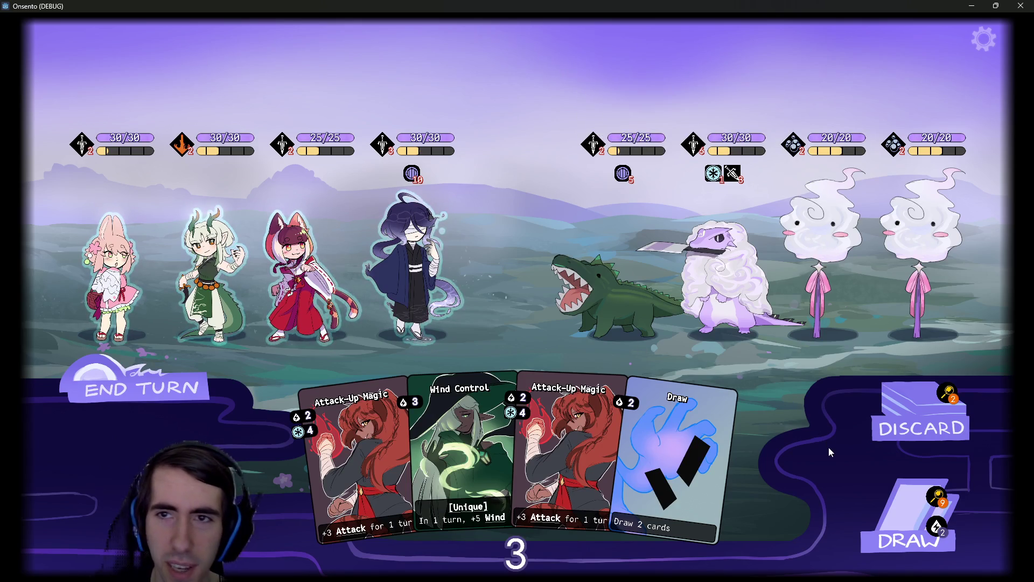
left_click(900, 538)
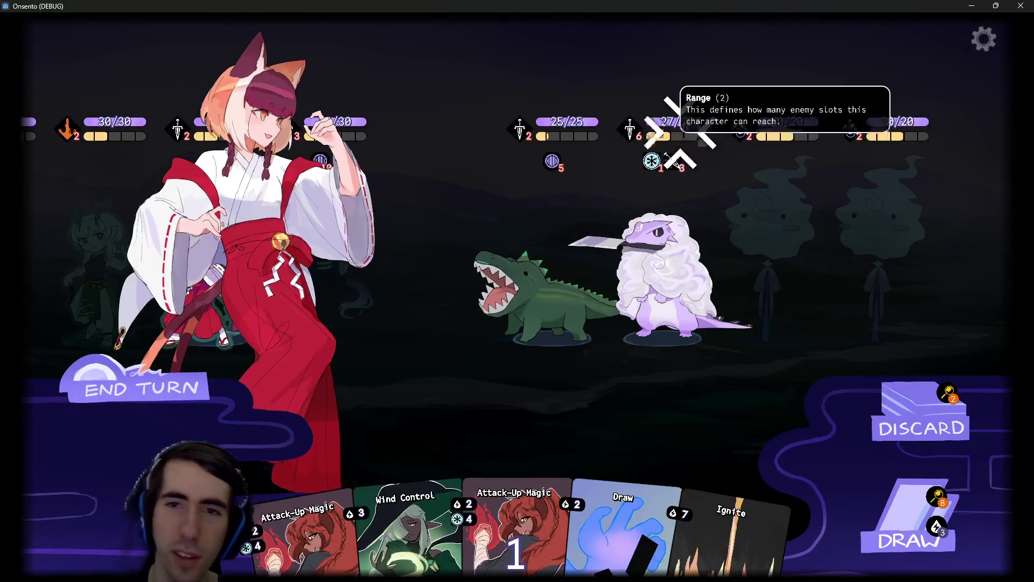
mouse_move(549, 165)
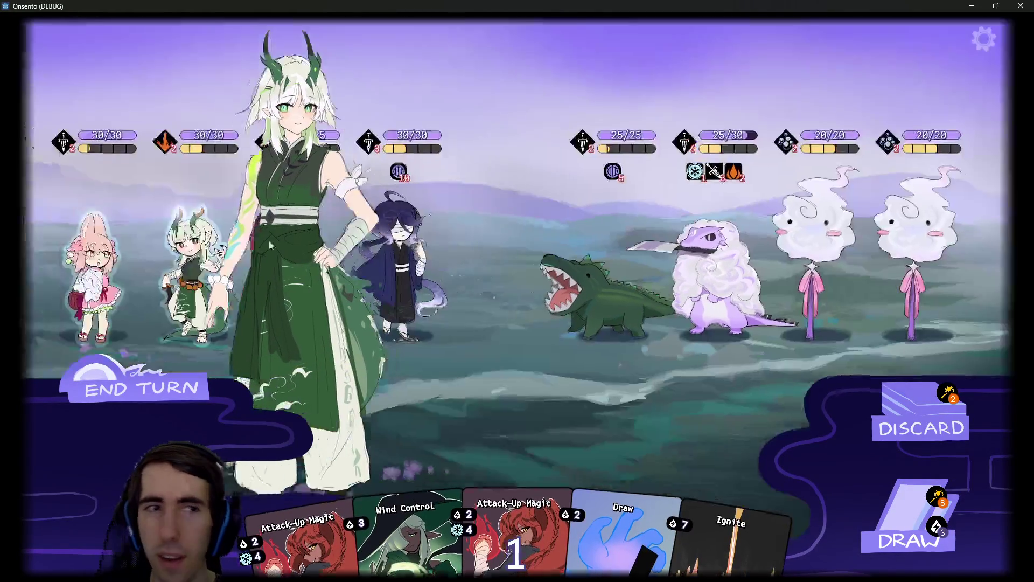
mouse_move(183, 144)
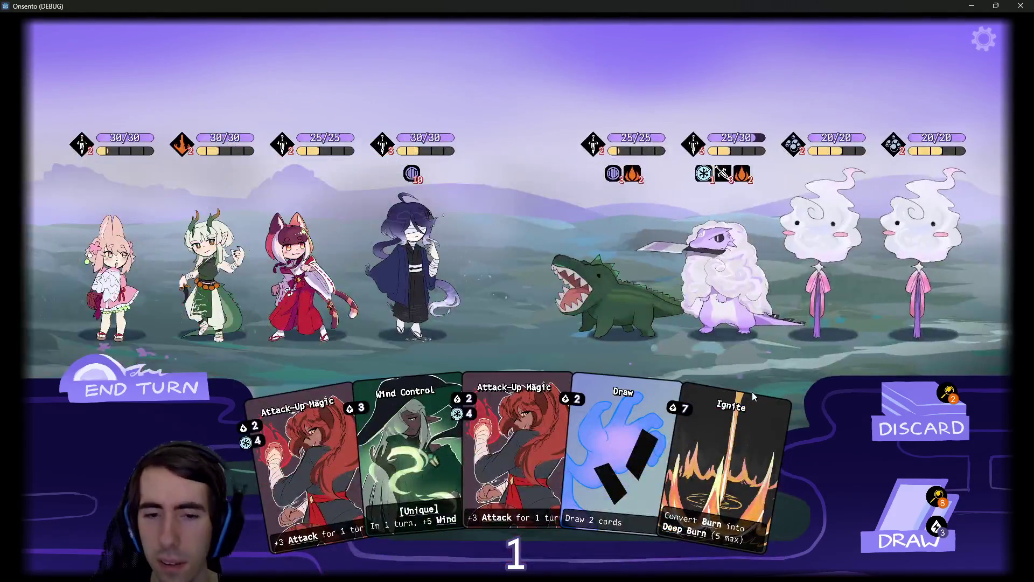
mouse_move(256, 155)
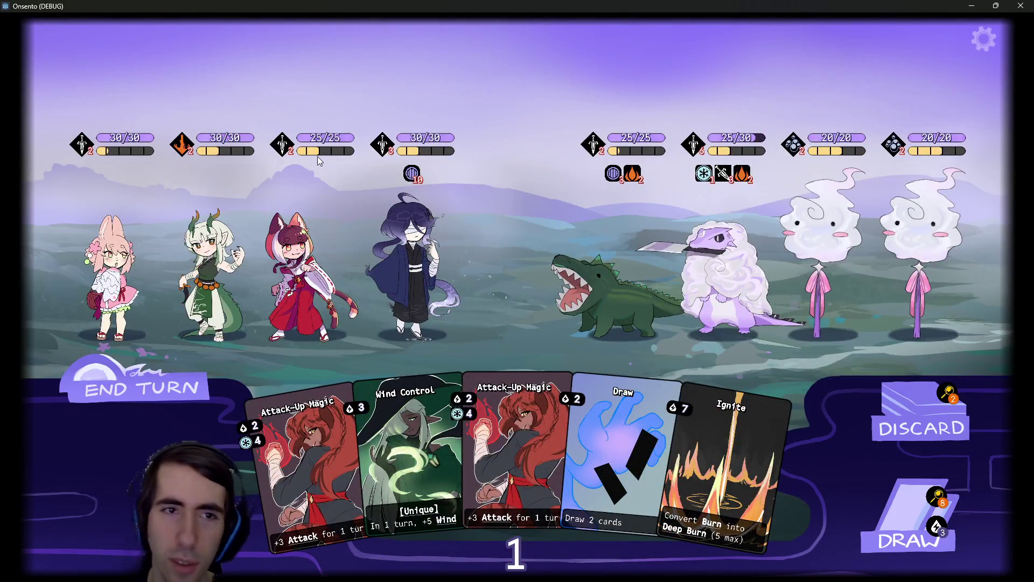
mouse_move(312, 158)
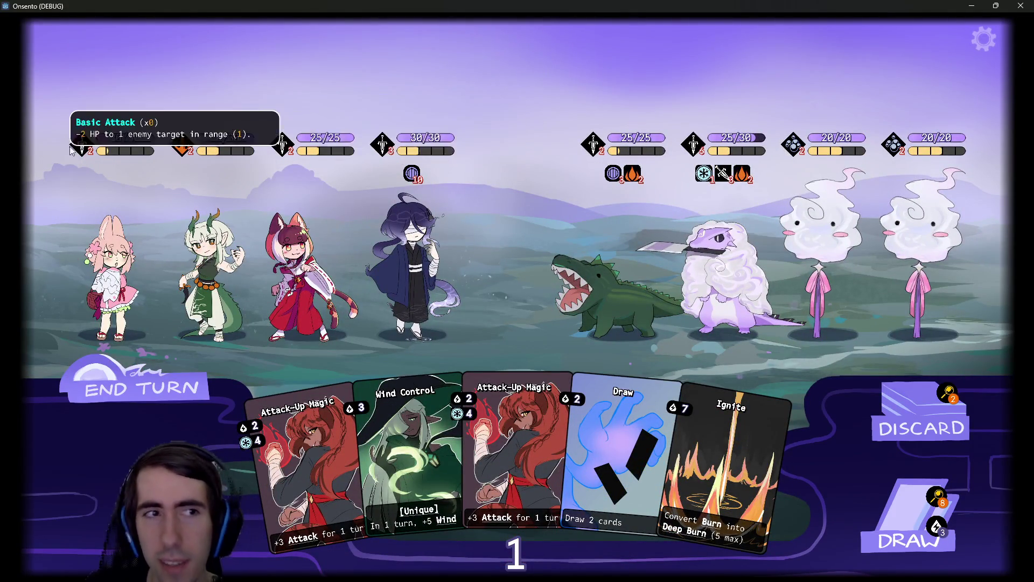
mouse_move(118, 158)
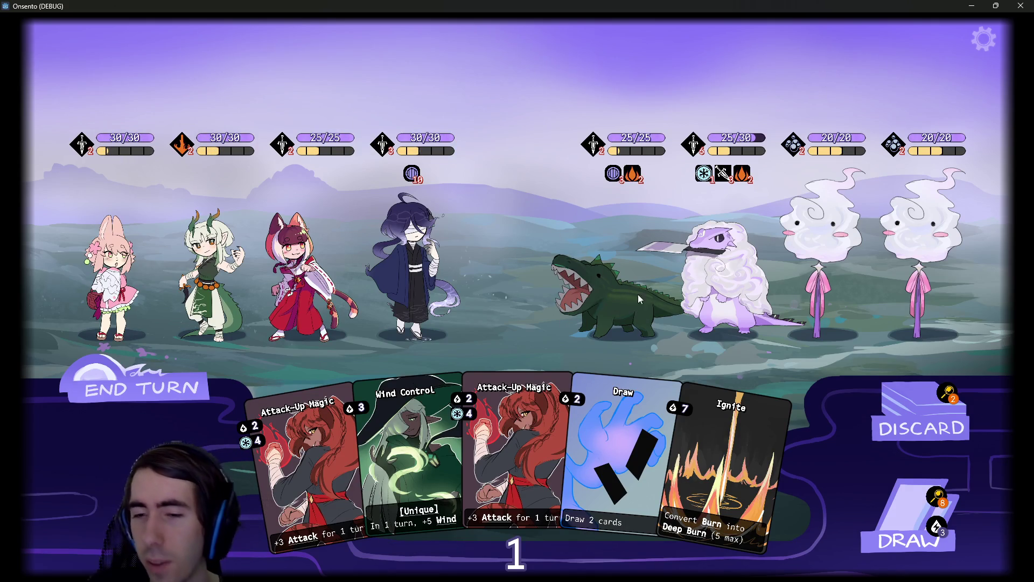
key("e")
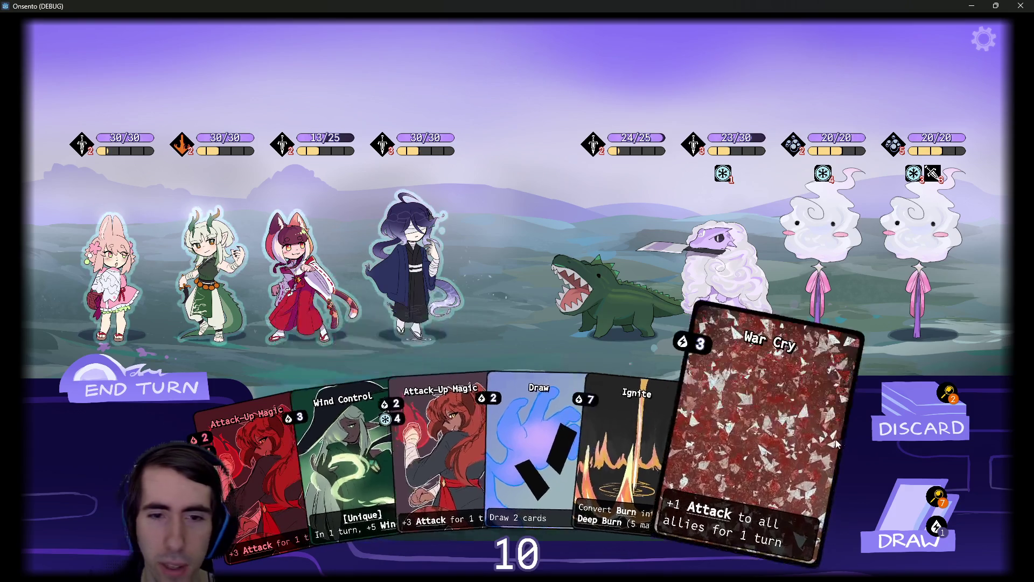
left_click(938, 494)
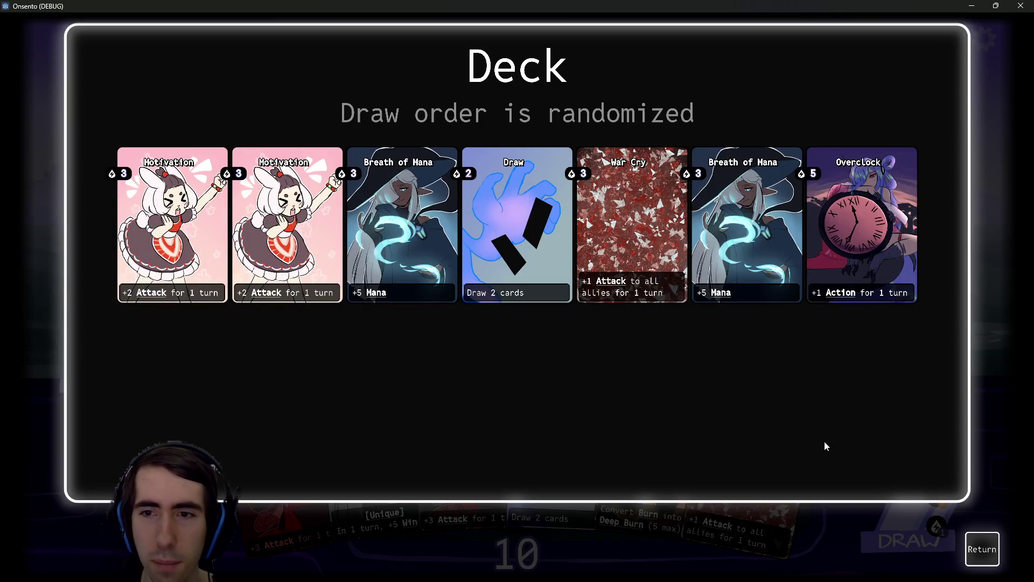
Close the deck list, play Draw twice, and cast Breath of Mana on the fourth ally
left_click(981, 549)
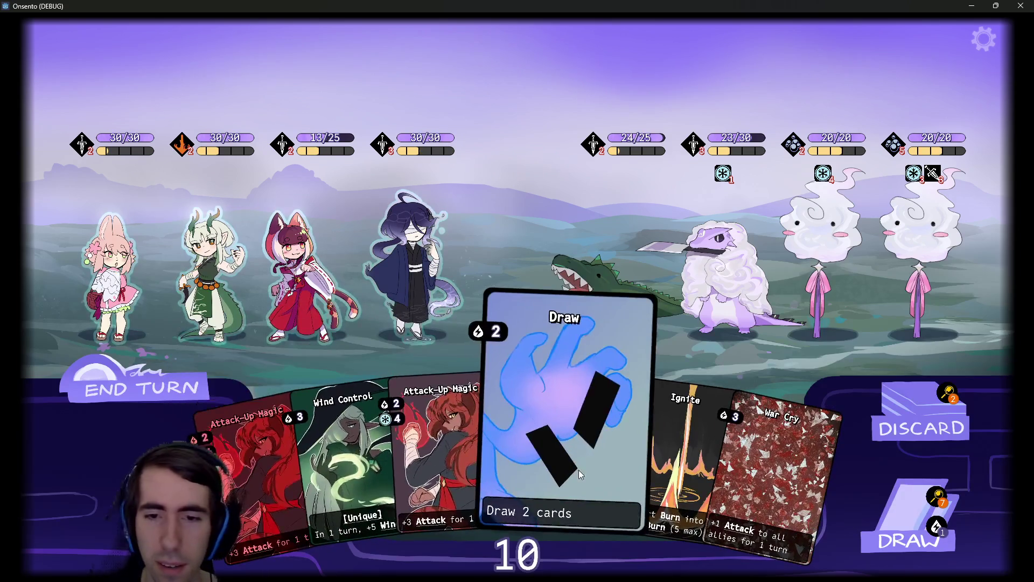
left_click_drag(571, 472, 546, 350)
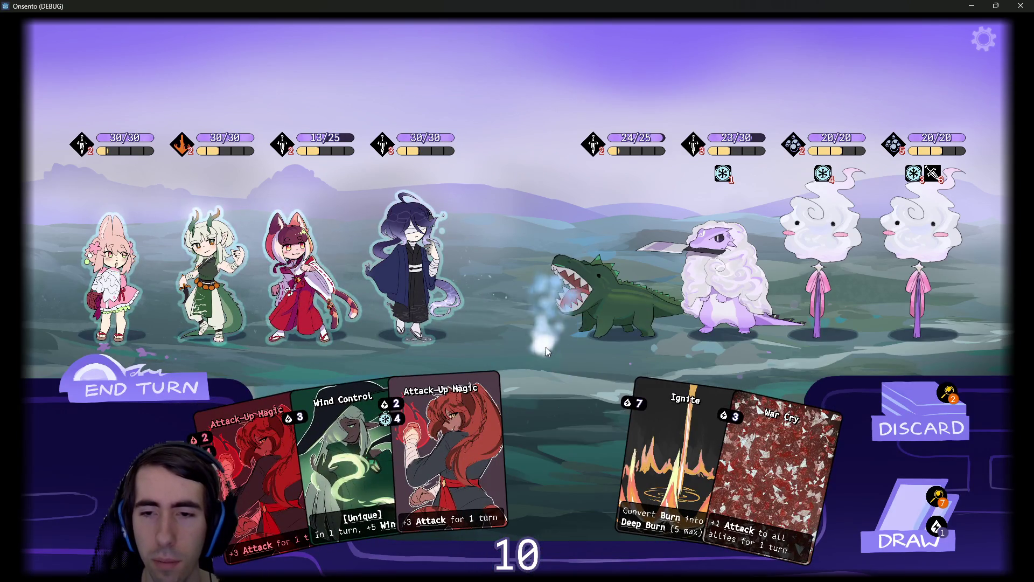
left_click_drag(809, 470, 667, 352)
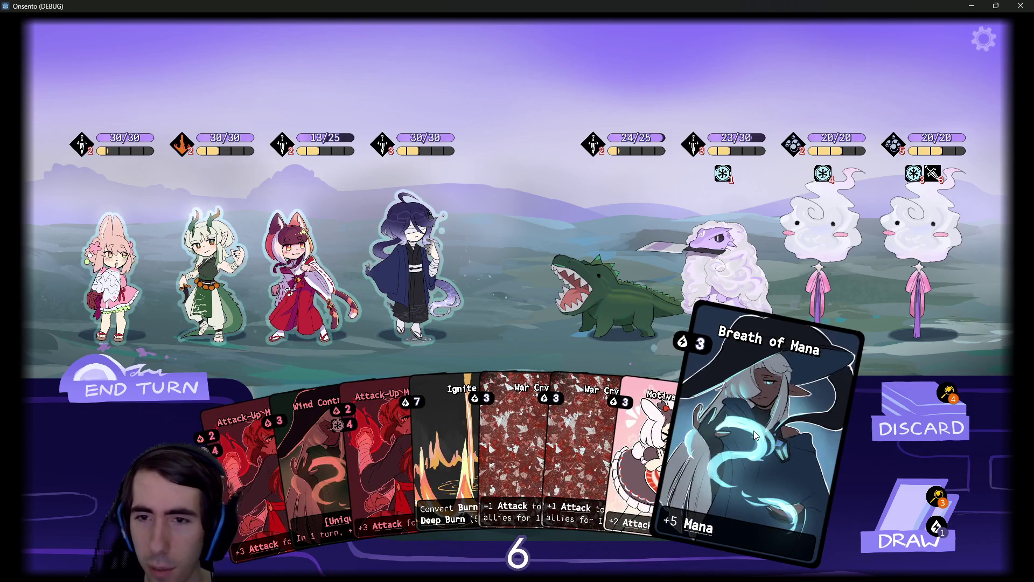
left_click_drag(754, 431, 420, 252)
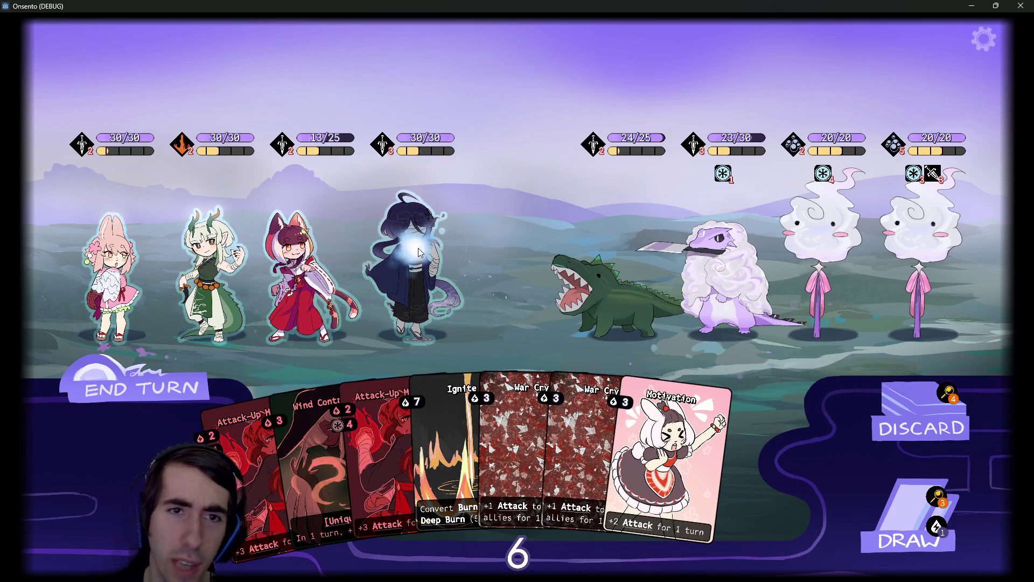
Buff the dark-haired fourth ally with Motivation, then with Attack-Up Magic
mouse_move(409, 178)
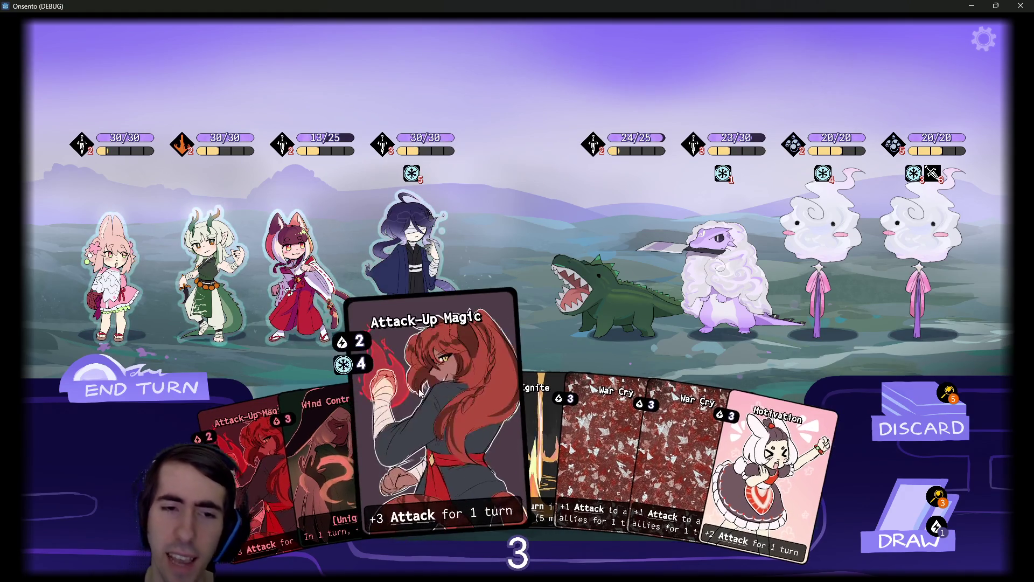
mouse_move(372, 366)
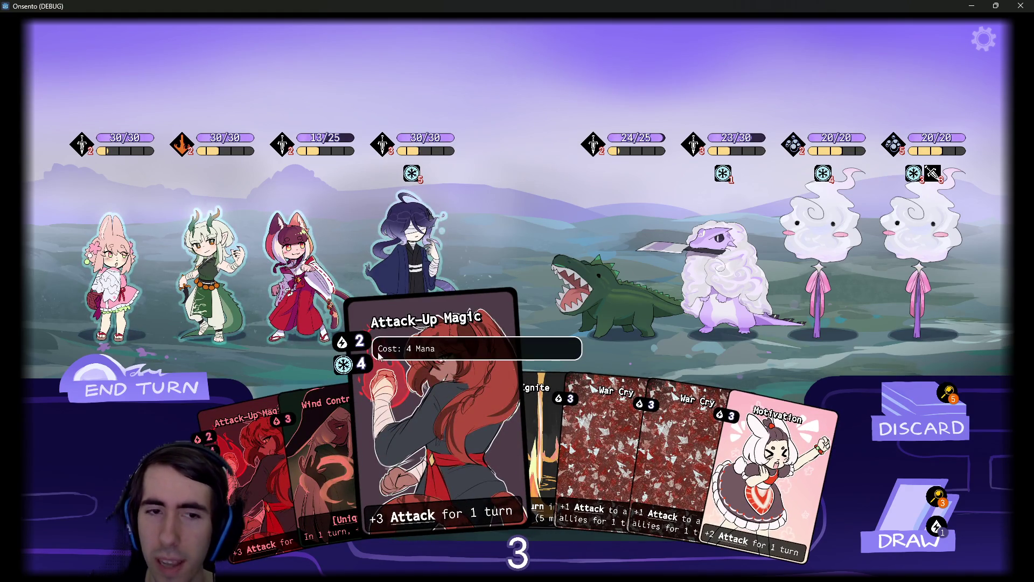
mouse_move(426, 517)
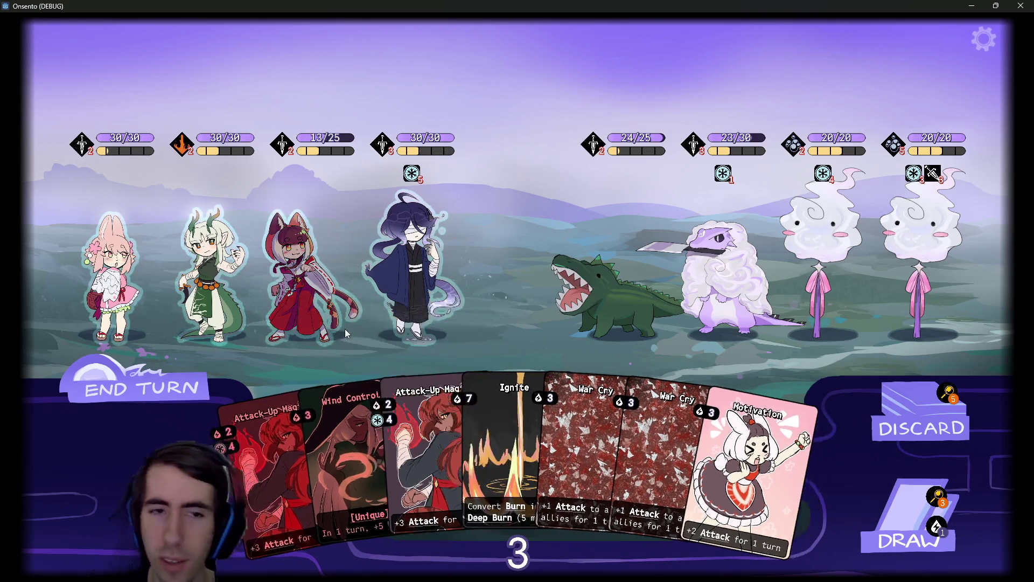
mouse_move(366, 345)
left_click_drag(764, 458, 420, 288)
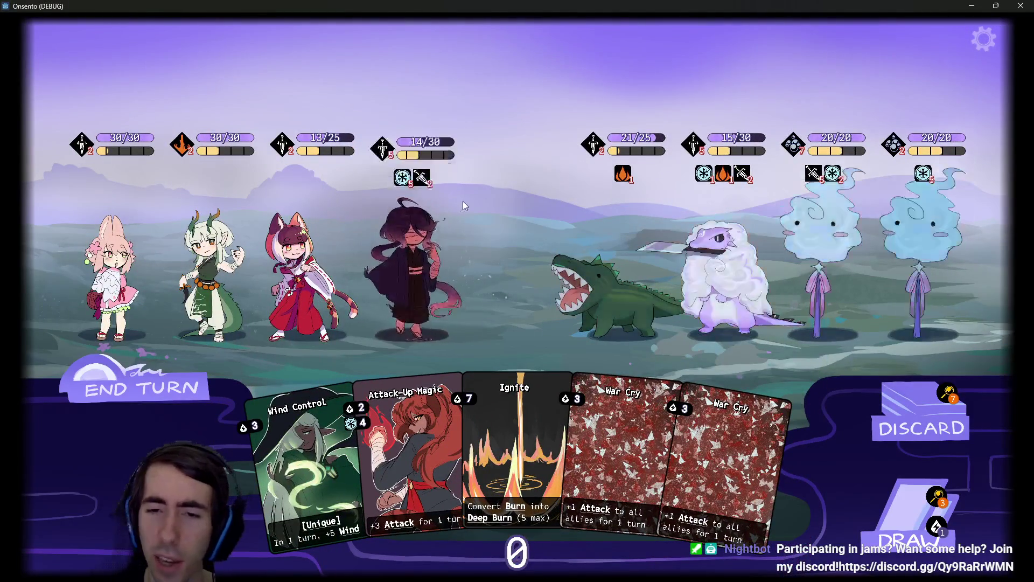
mouse_move(743, 427)
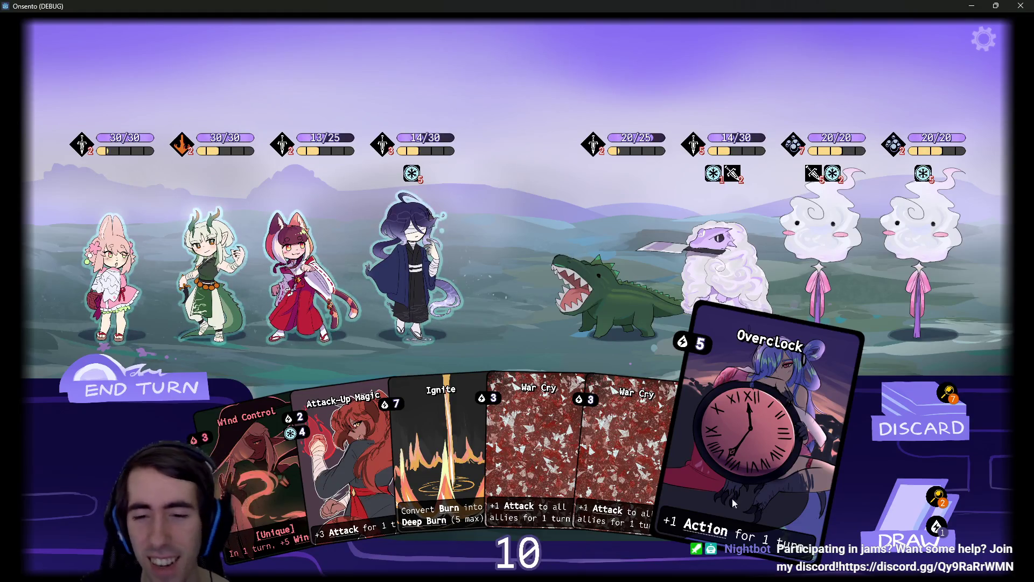
mouse_move(722, 530)
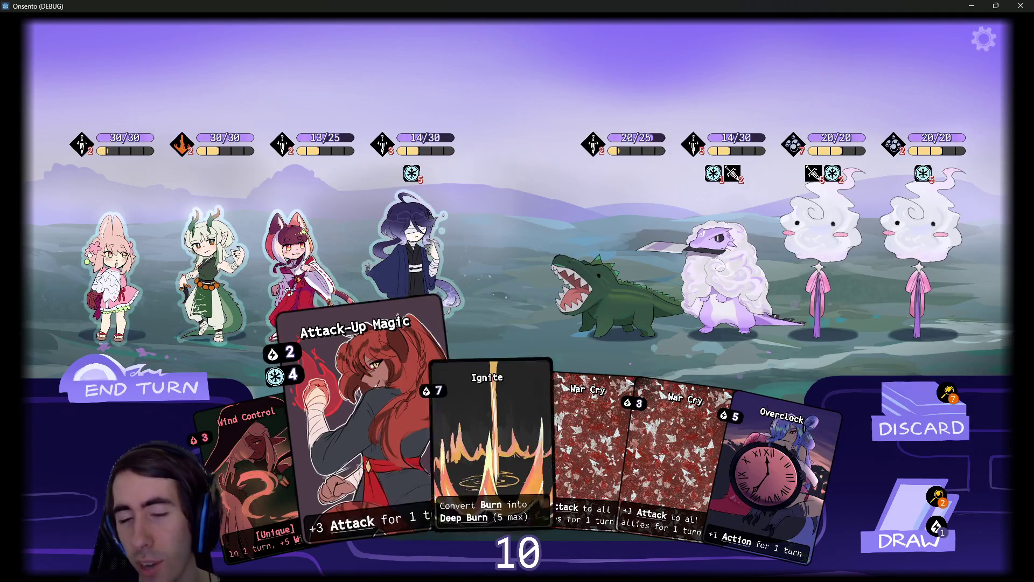
left_click_drag(366, 442, 418, 263)
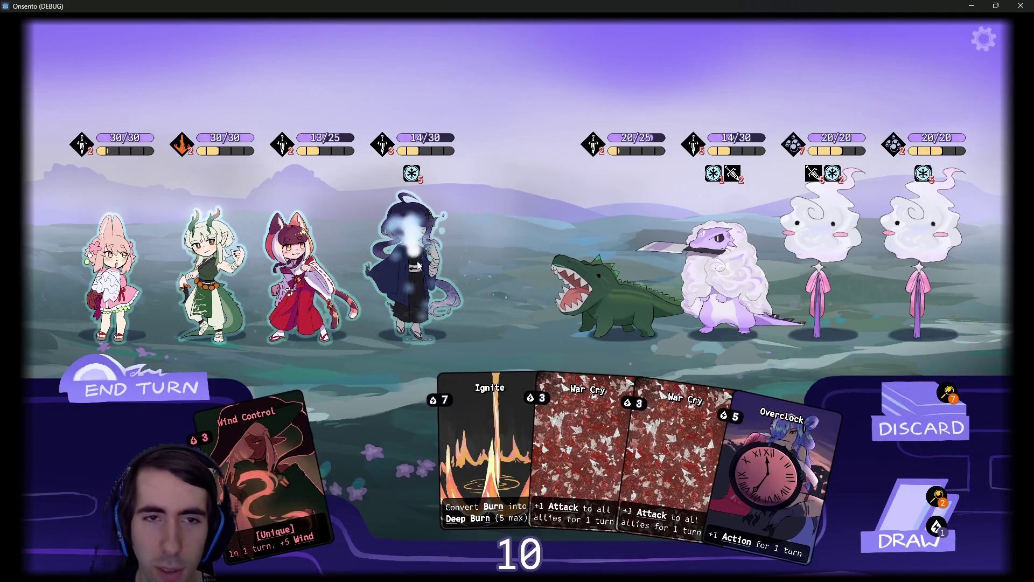
Play War Cry to raise every ally's attack, preview the hand cards, then view the draw pile
left_click_drag(534, 463, 509, 250)
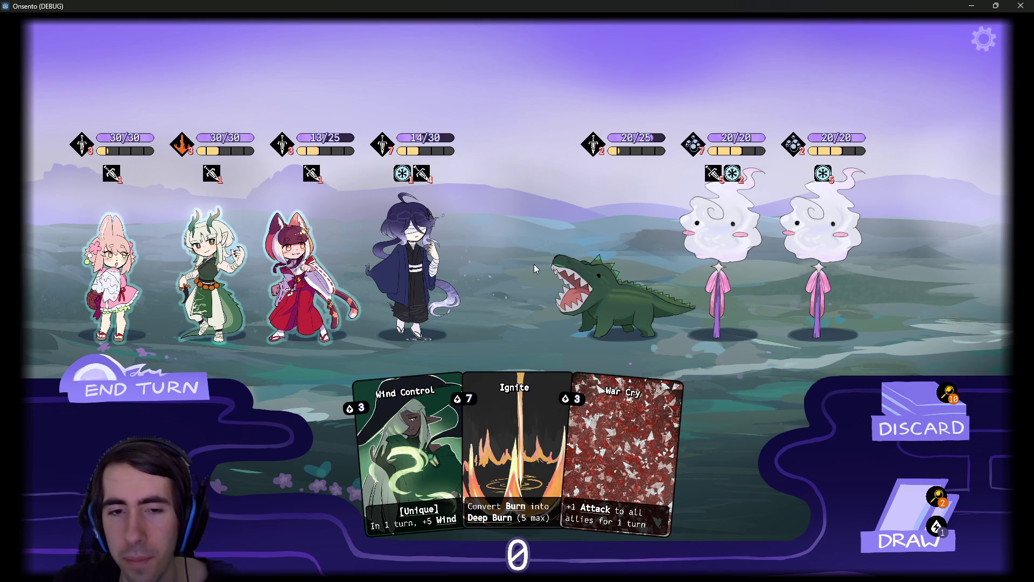
mouse_move(482, 427)
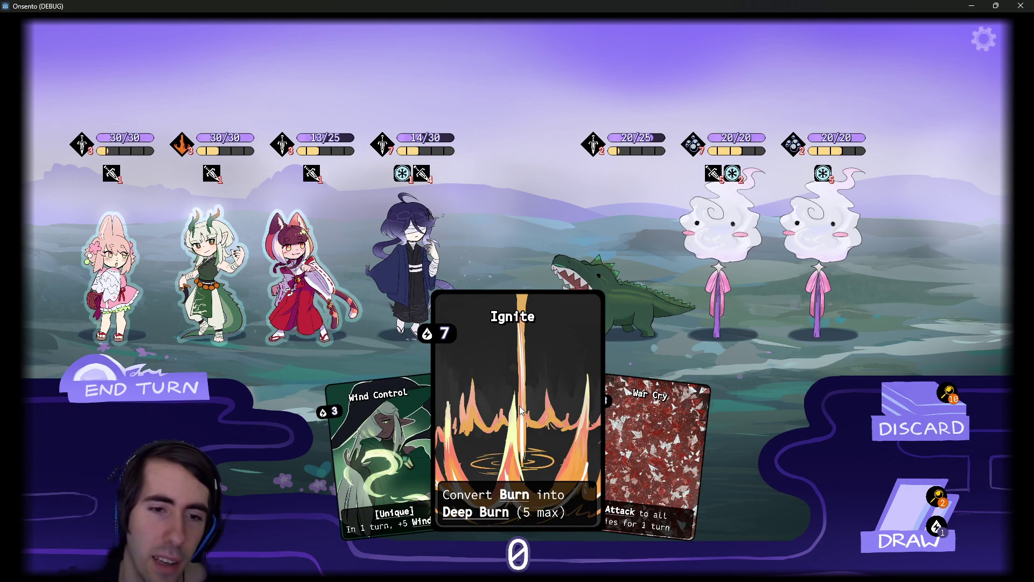
mouse_move(377, 408)
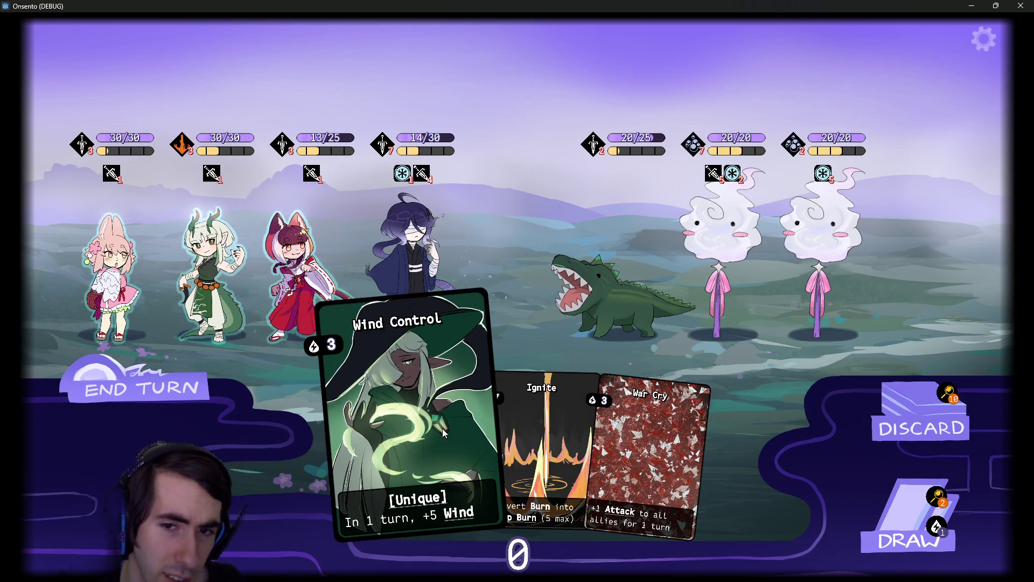
mouse_move(648, 457)
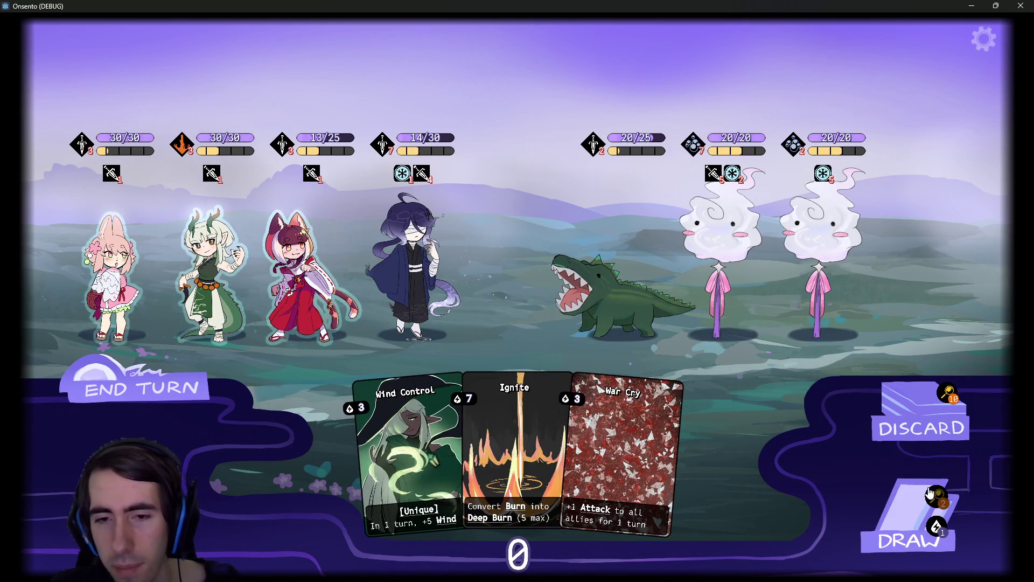
mouse_move(617, 434)
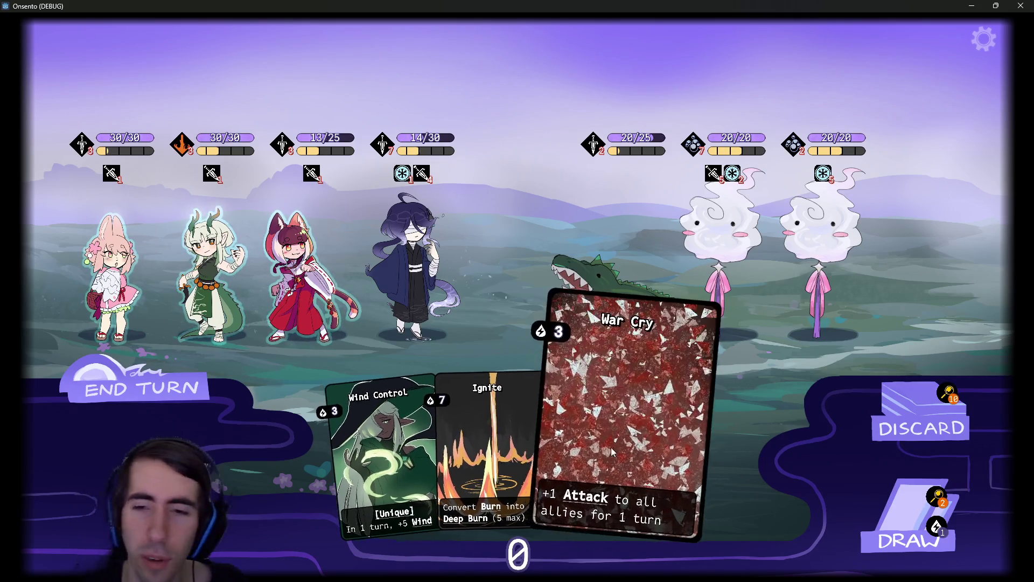
left_click(916, 501)
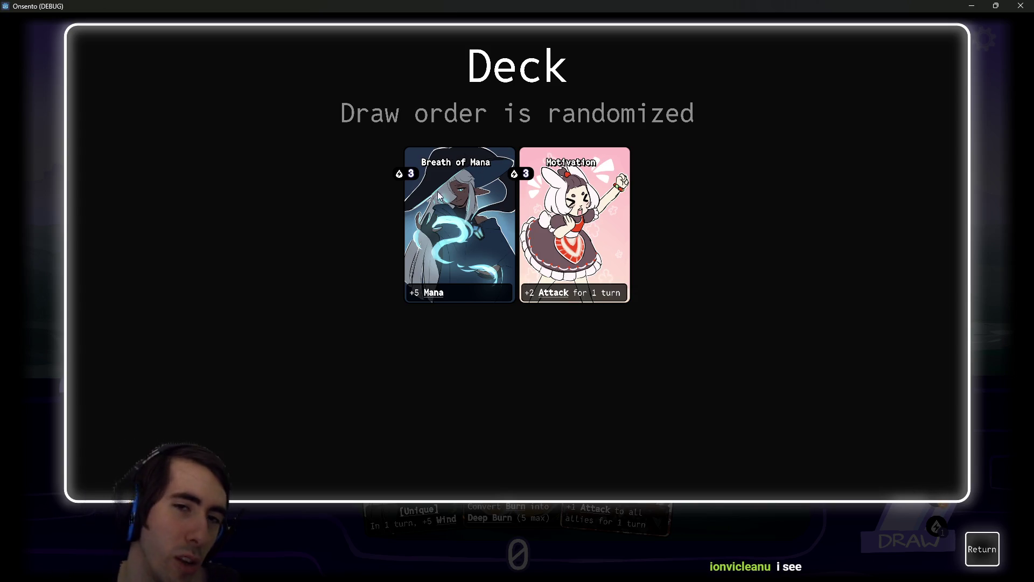
left_click(980, 544)
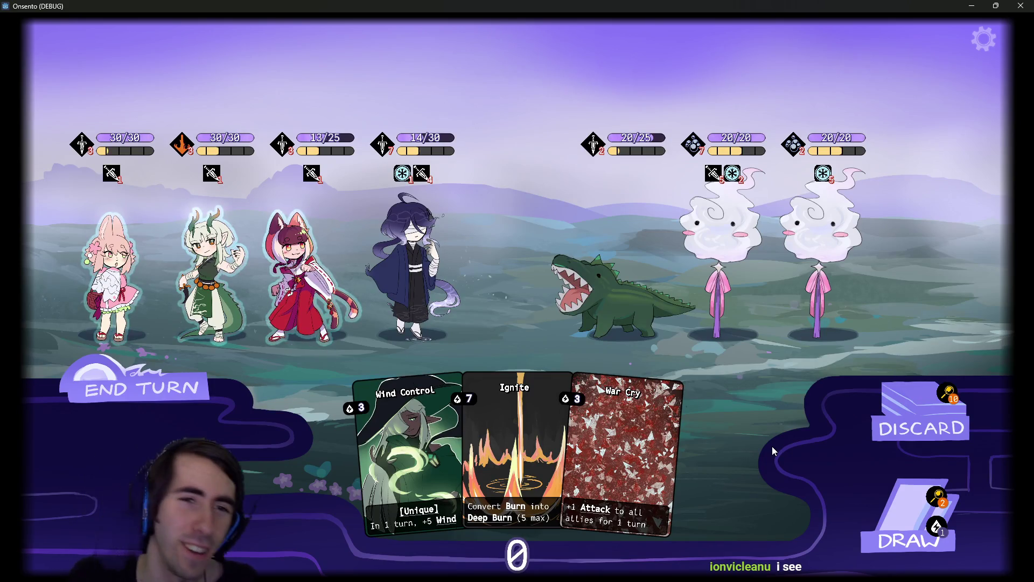
left_click(920, 422)
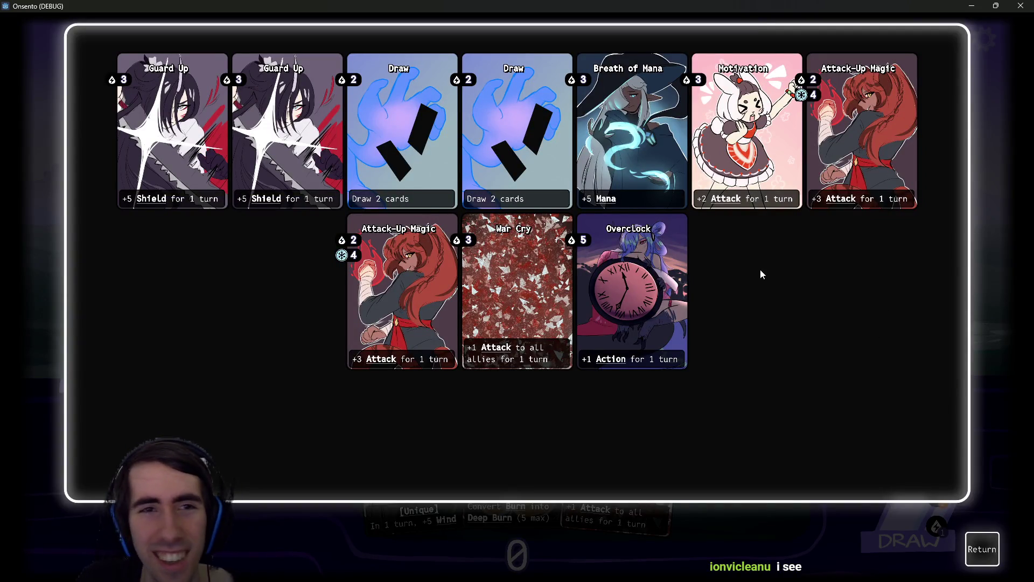
left_click(981, 548)
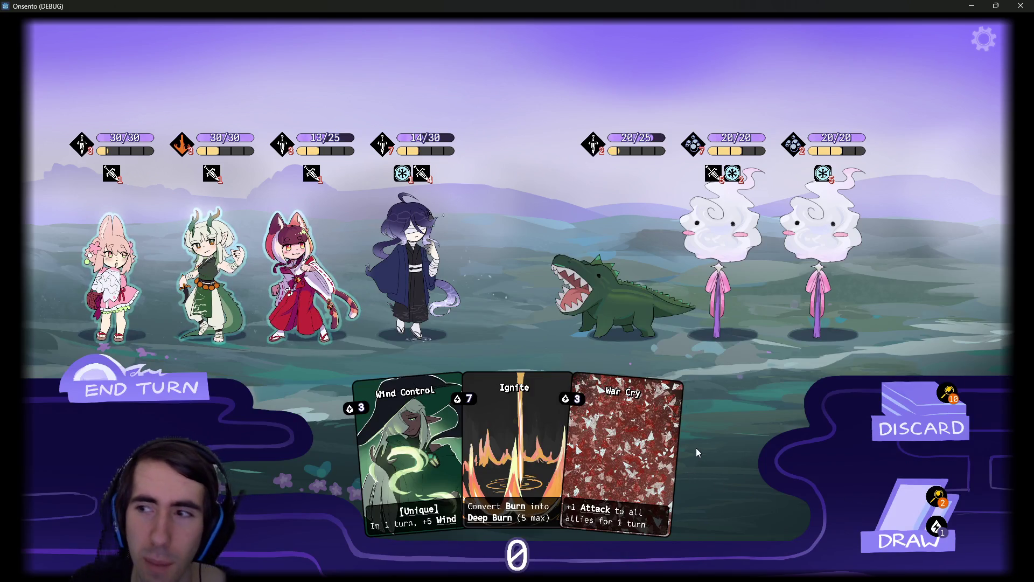
mouse_move(668, 432)
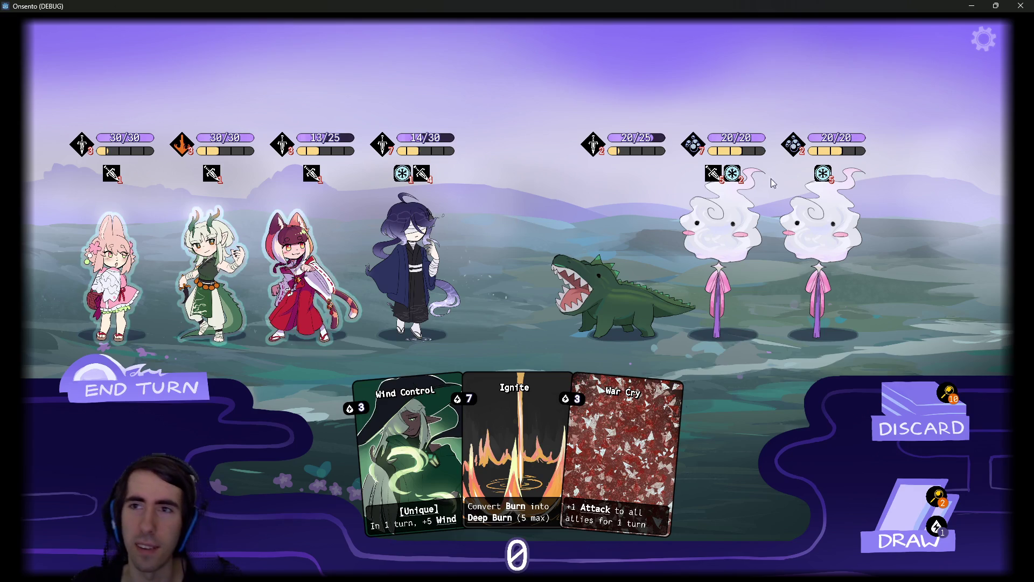
Open the pause menu via the gear, then end the current turn
left_click(985, 39)
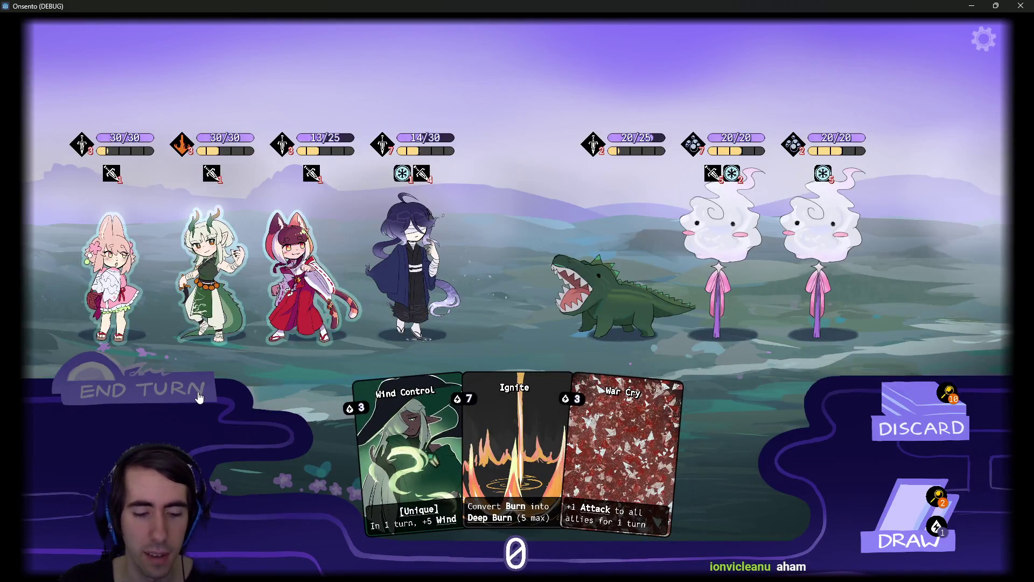
left_click(189, 397)
Dismiss the warning to reach the next battle, then stop the running game
left_click(188, 396)
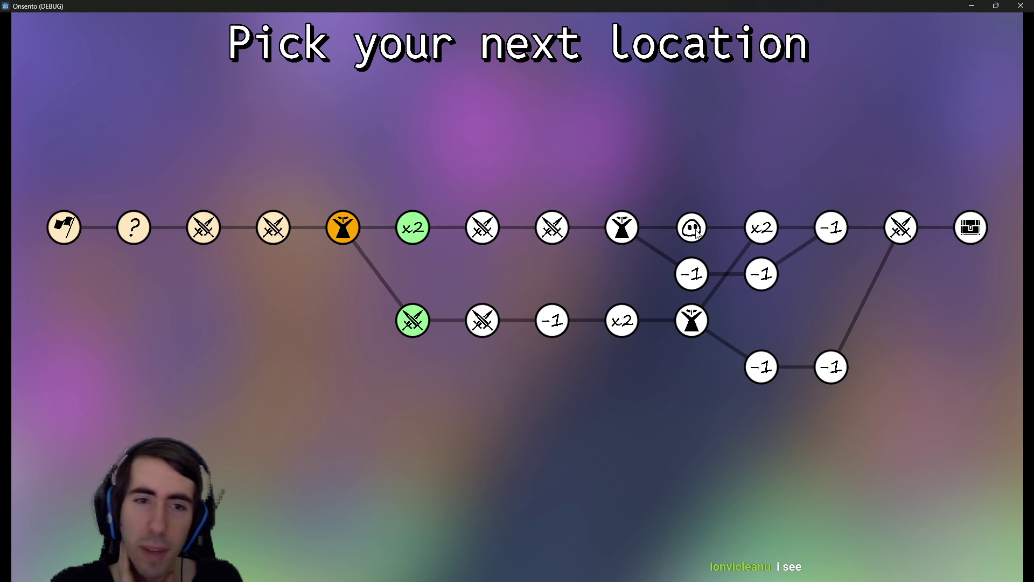
left_click(1021, 5)
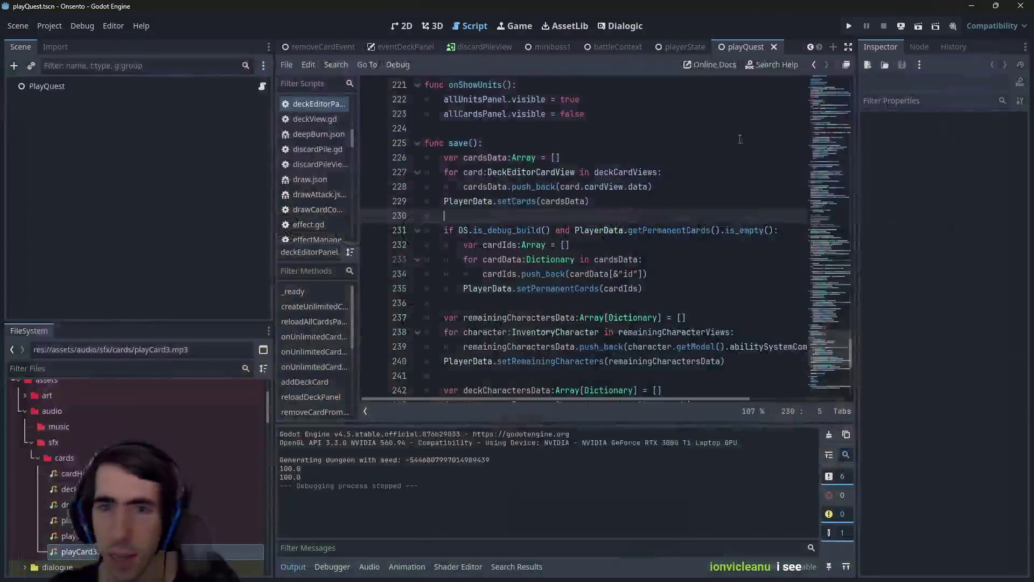
Open minimap.tscn through the quick resource search and run it with F5
key("shift+alt+o")
type("minimap")
key("Down")
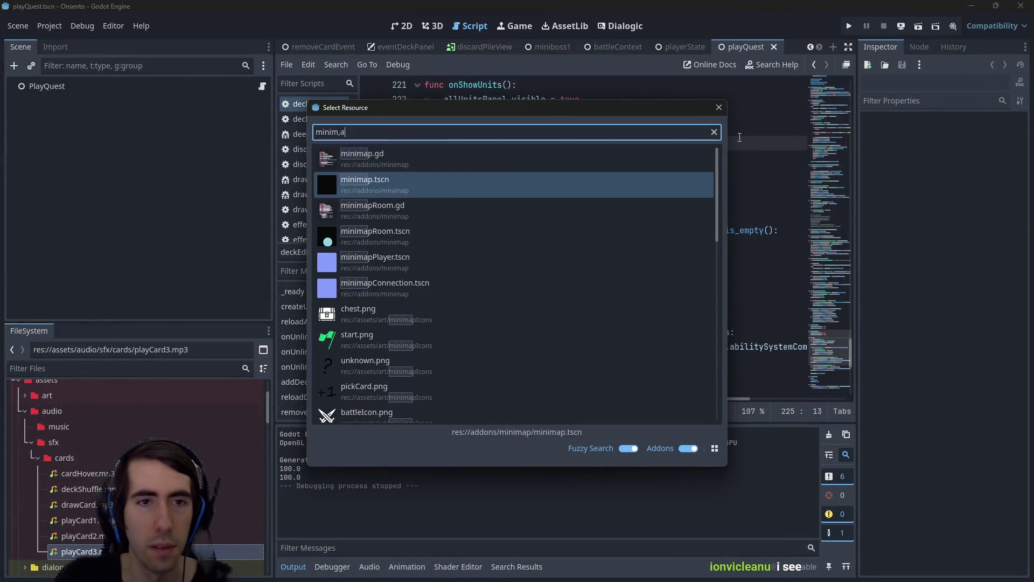
key("Return")
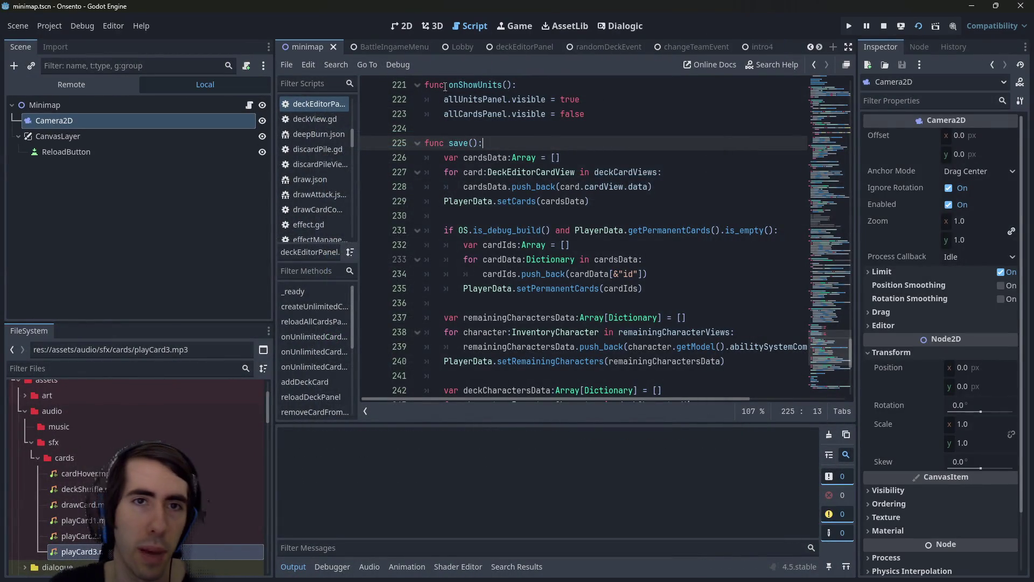
left_click(403, 25)
left_click(470, 26)
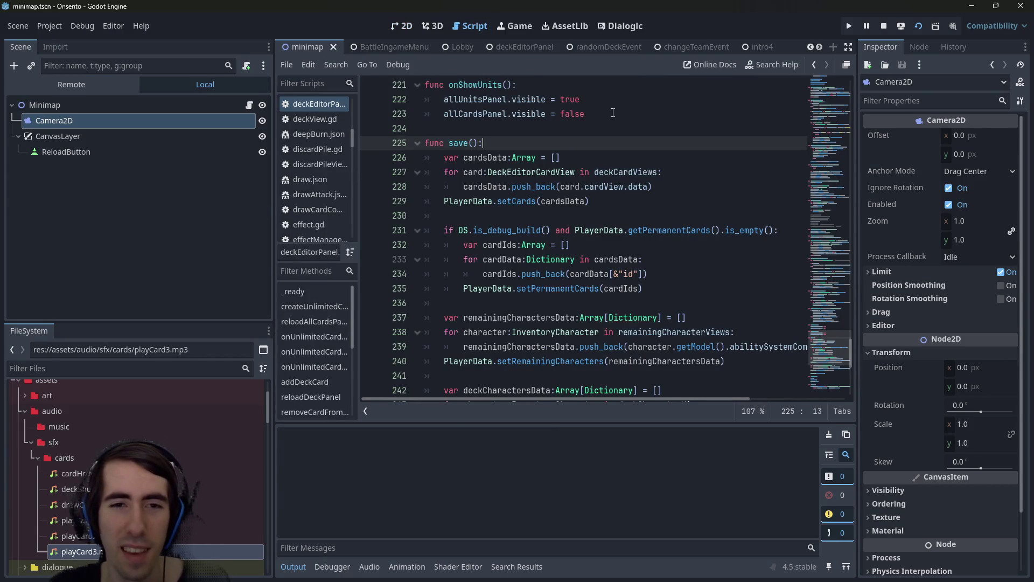
key("F5")
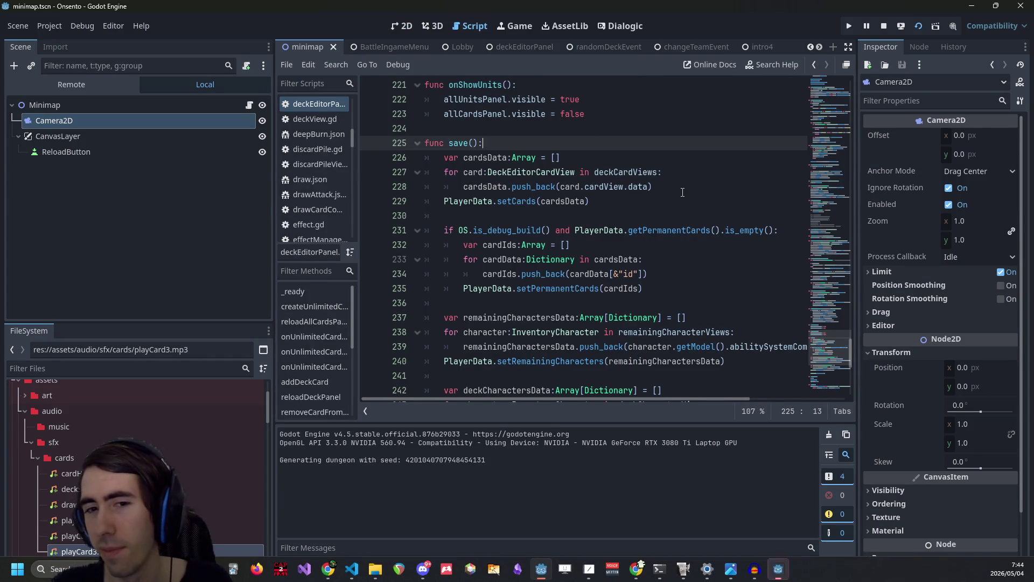
Bring the minimap test window forward and regenerate the node map fifteen times with ReLoad
left_click(781, 571)
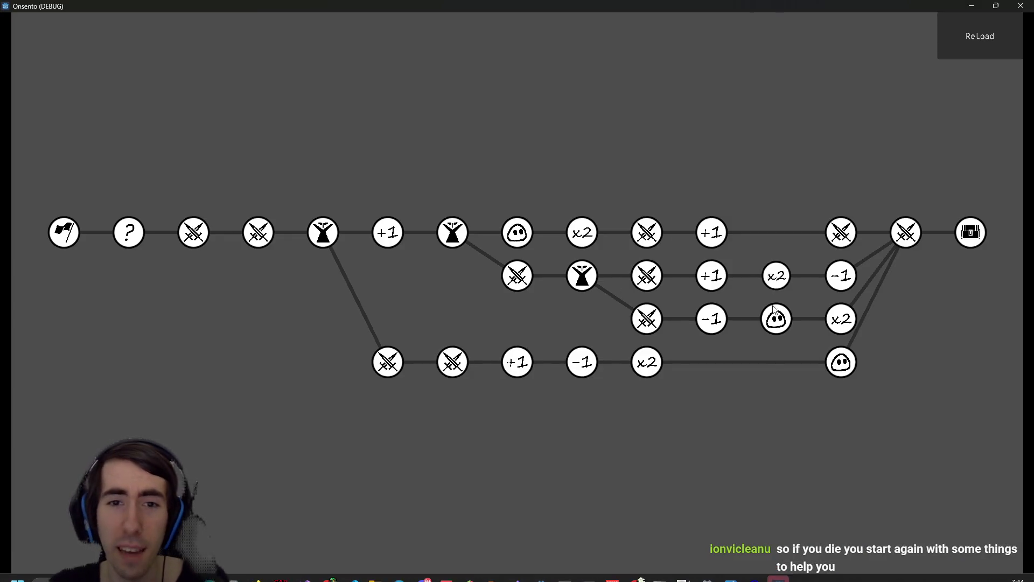
left_click(970, 47)
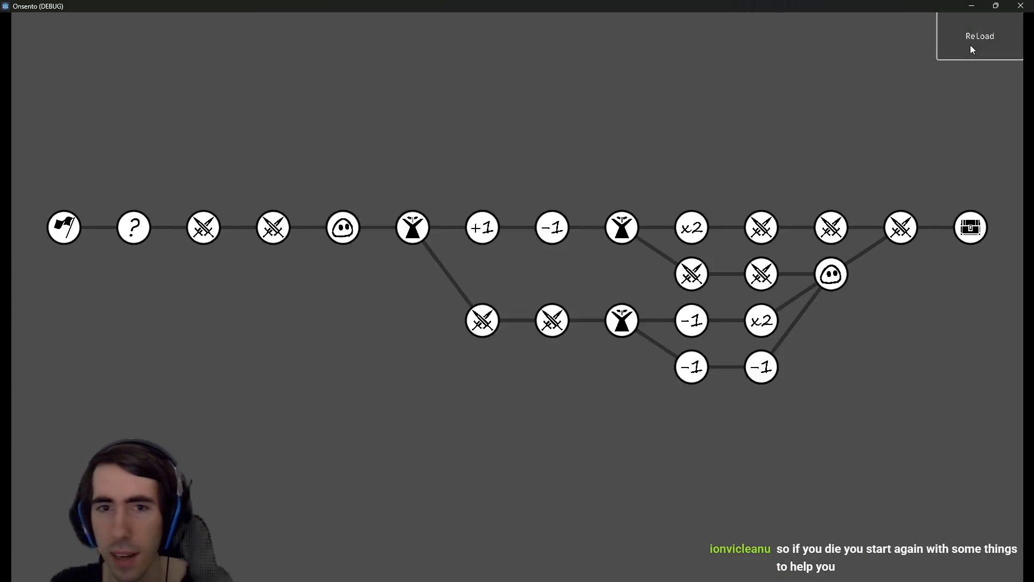
left_click(970, 47)
left_click(970, 46)
left_click(971, 46)
left_click(970, 46)
left_click(971, 46)
left_click(971, 47)
left_click(970, 47)
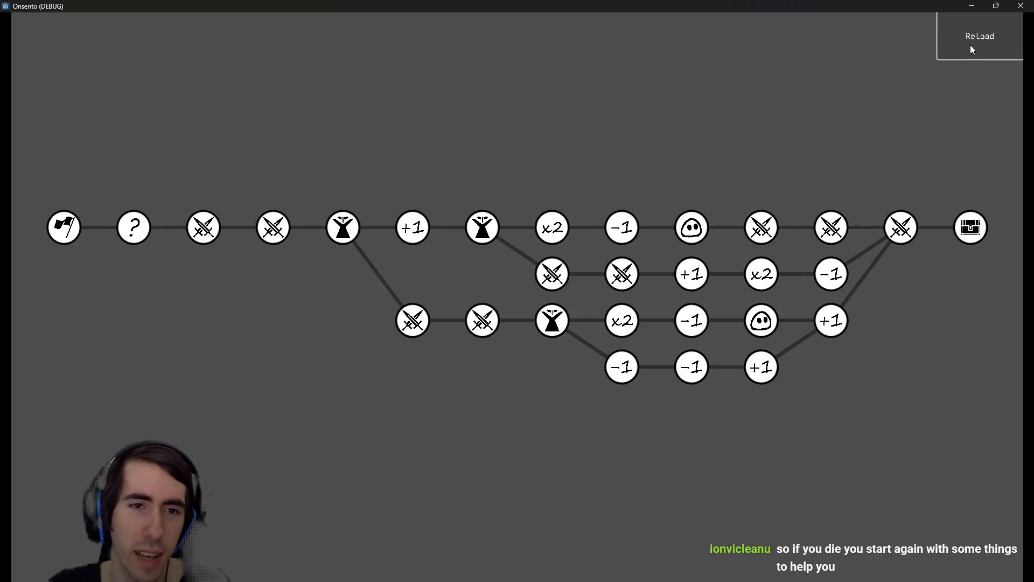
left_click(971, 46)
left_click(971, 46)
left_click(971, 46)
left_click(970, 47)
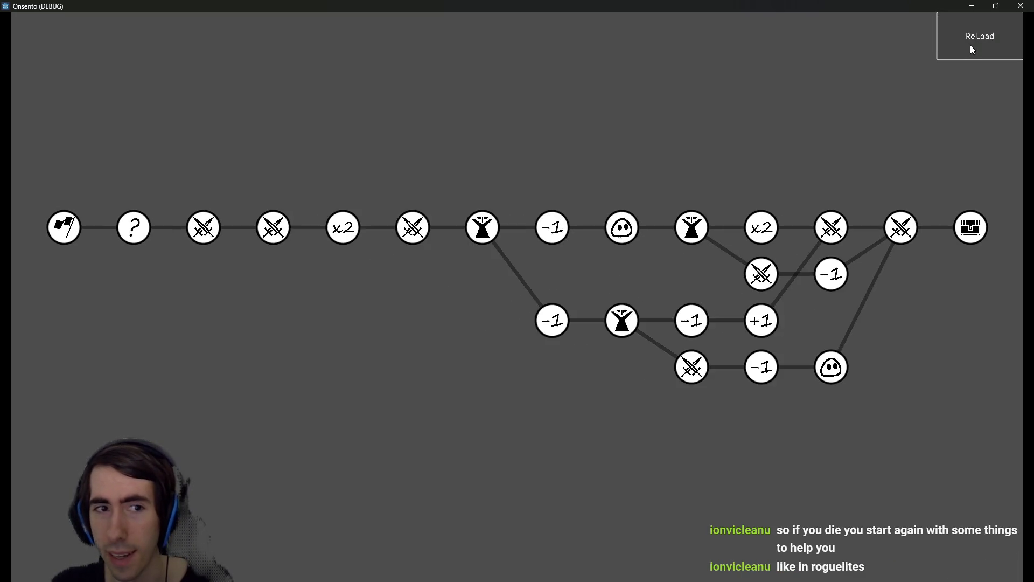
left_click(970, 46)
left_click(970, 46)
left_click(970, 47)
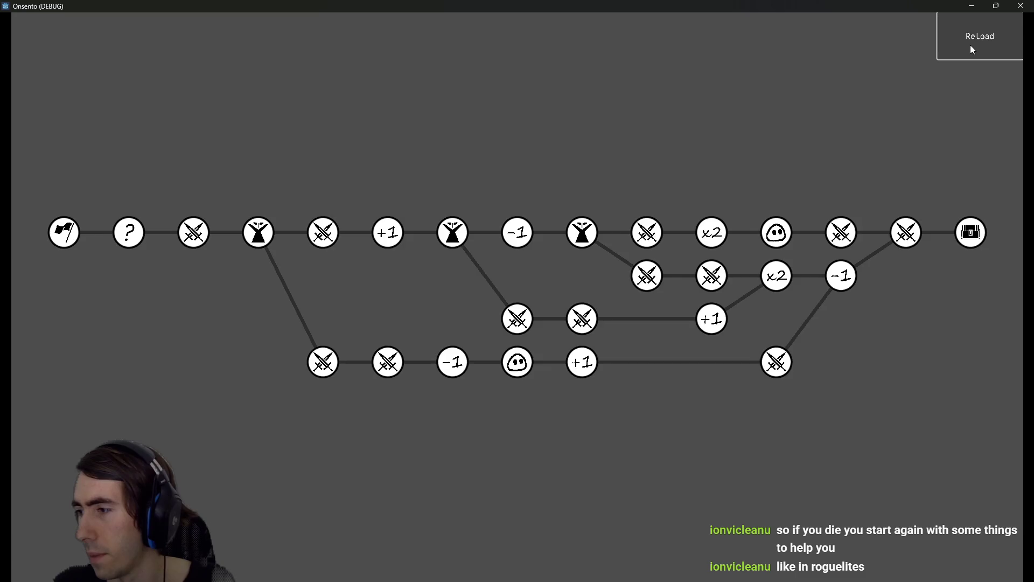
left_click(970, 47)
left_click(970, 46)
left_click(971, 47)
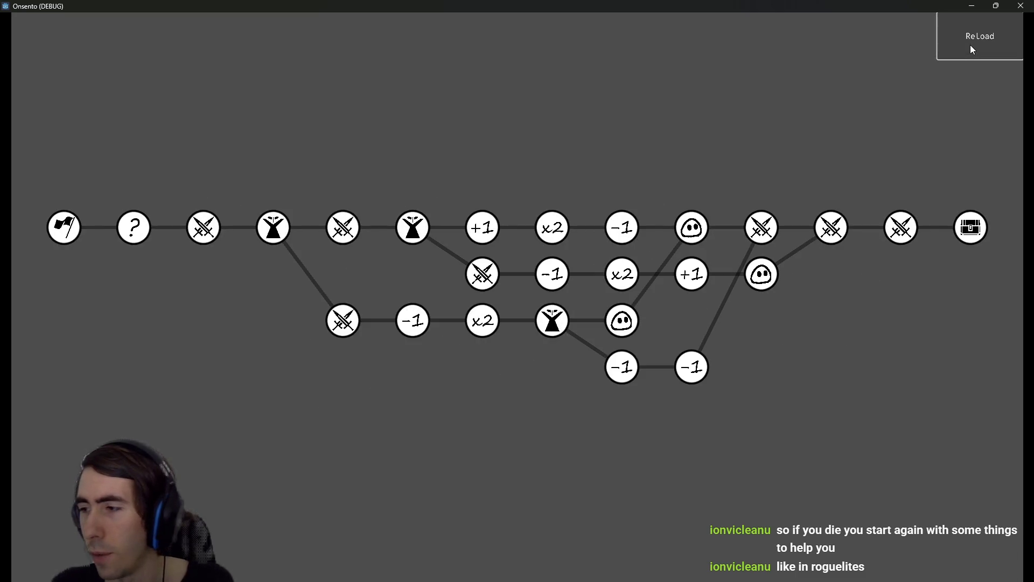
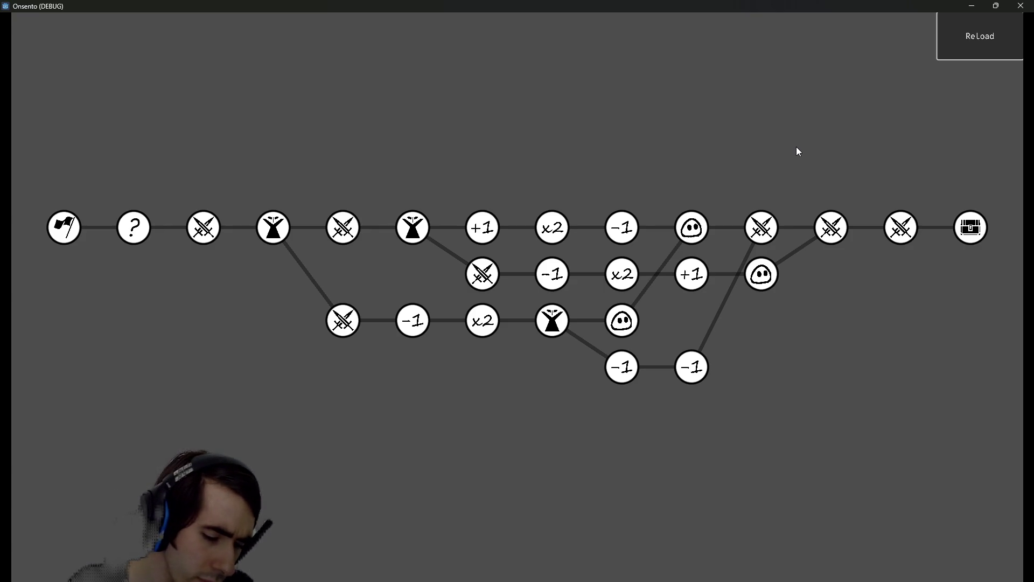
Stop the Onsento debug run and pick out the dungeon seed number in the output
left_click(1021, 5)
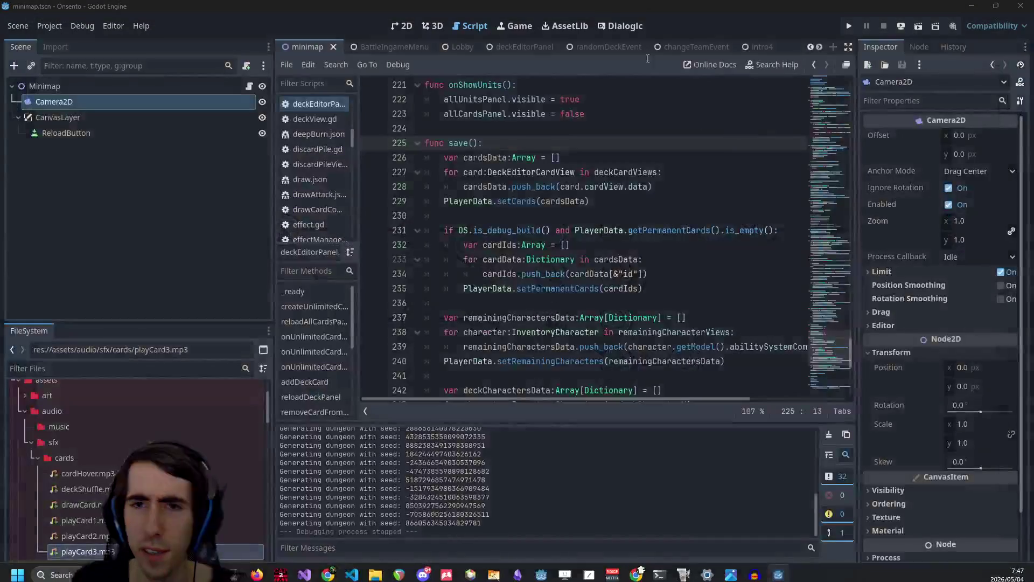
left_click(552, 173)
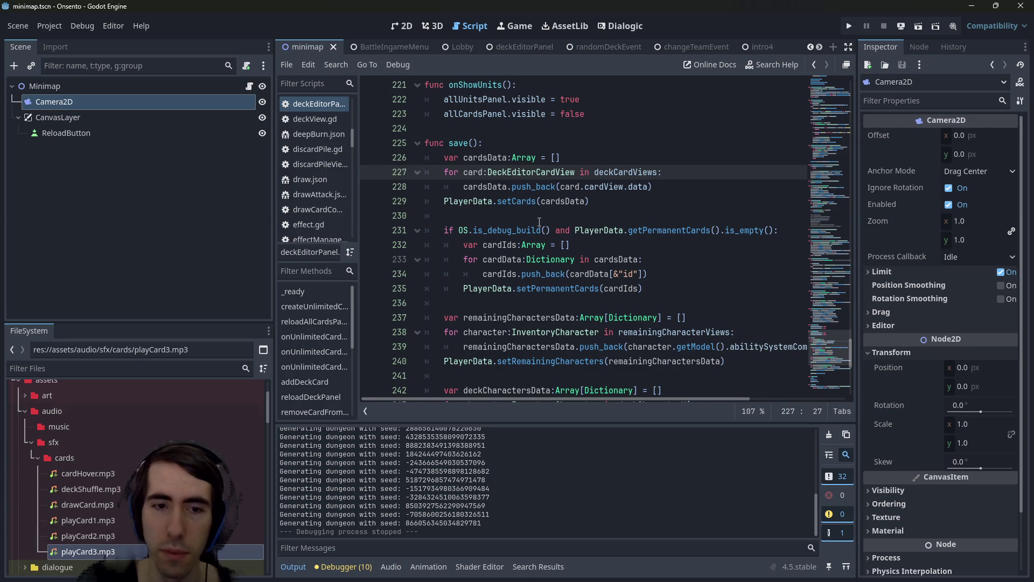
mouse_move(485, 462)
left_mouse_down()
mouse_move(345, 463)
mouse_move(487, 463)
mouse_move(354, 448)
left_mouse_up()
left_click(408, 464)
left_click(497, 470)
Return to the script at line 231, then bring up the playQuest scene tab
left_click(574, 230)
scroll(713, 43, "down", 2)
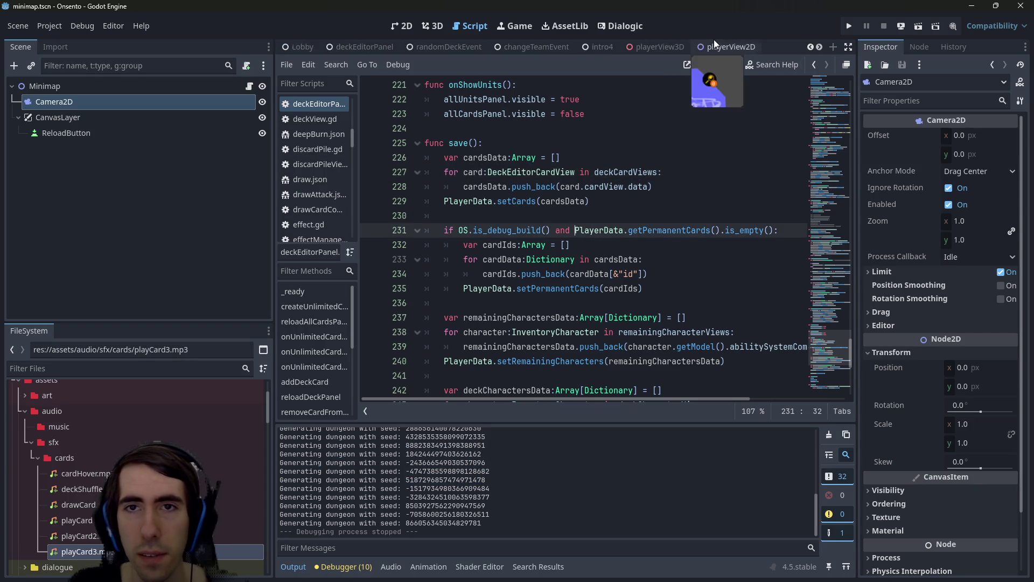
scroll(713, 43, "down", 3)
left_click(713, 46)
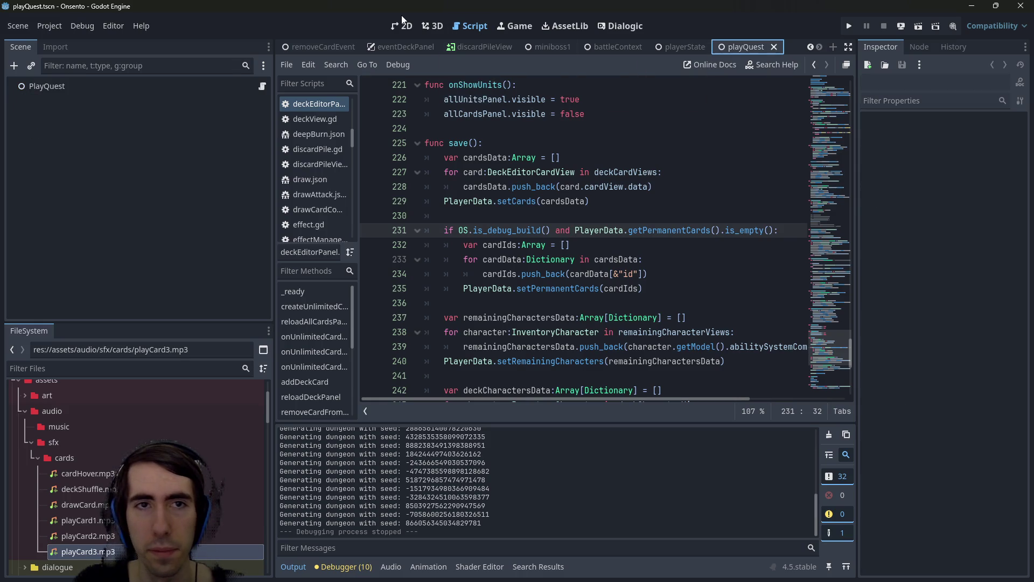
Cycle through the 2D, 3D and script workspaces, ending on the 2D viewport
left_click(403, 24)
left_click(434, 24)
key("ctrl+F3")
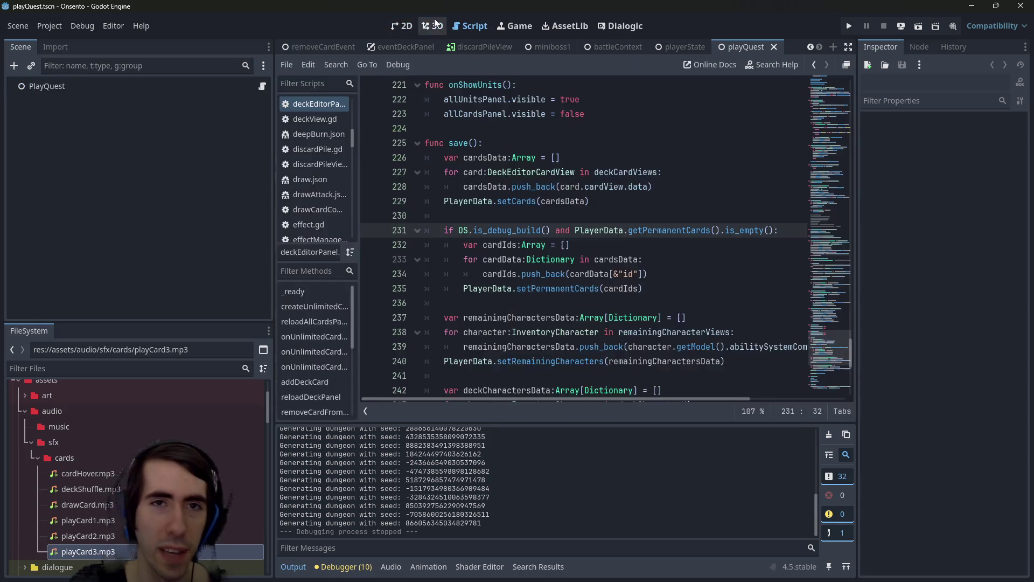
key("ctrl+F1")
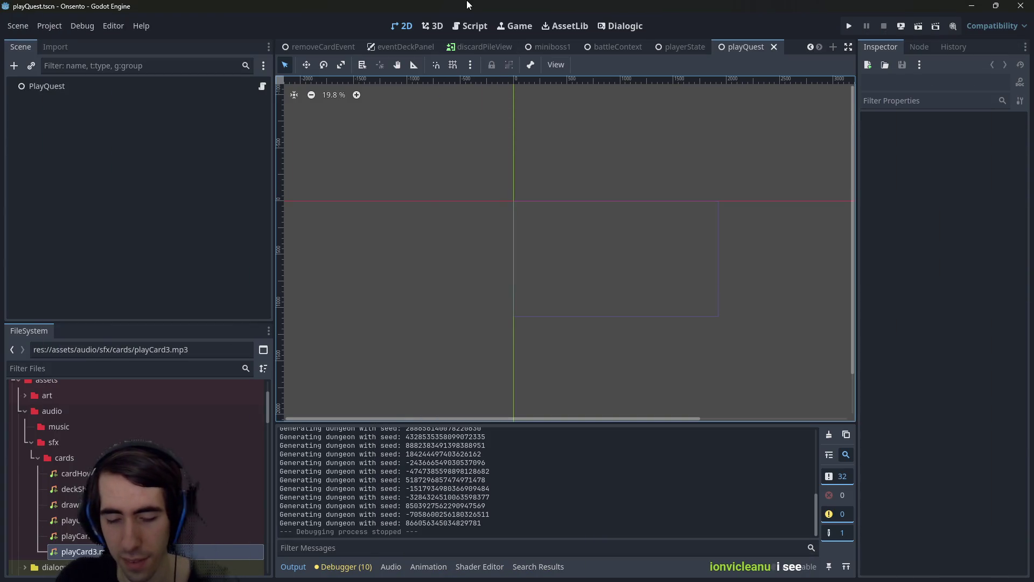
Quick-open playerView2D.tscn by searching 'playerview' and inspect its PlayCardSfx nodes
key("shift+alt+o")
type("playerview")
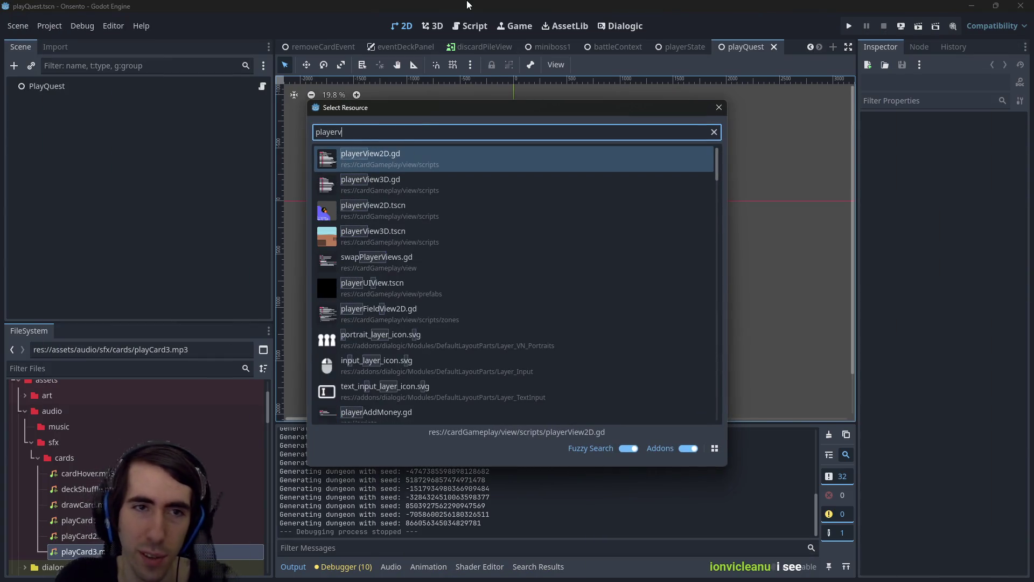
key("Down")
key("Down")
key("Down")
key("Up")
key("Return")
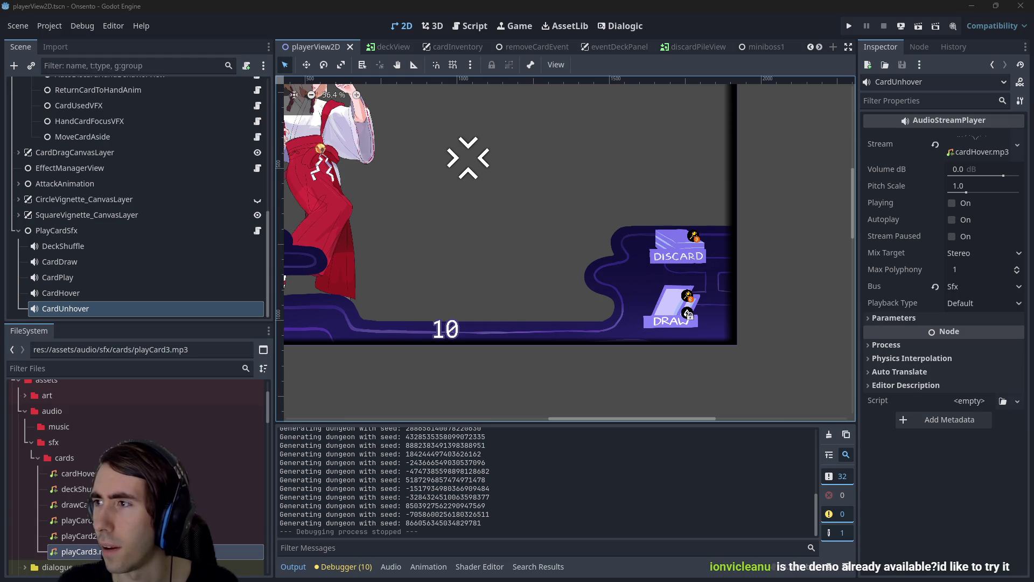
key("alt+Tab")
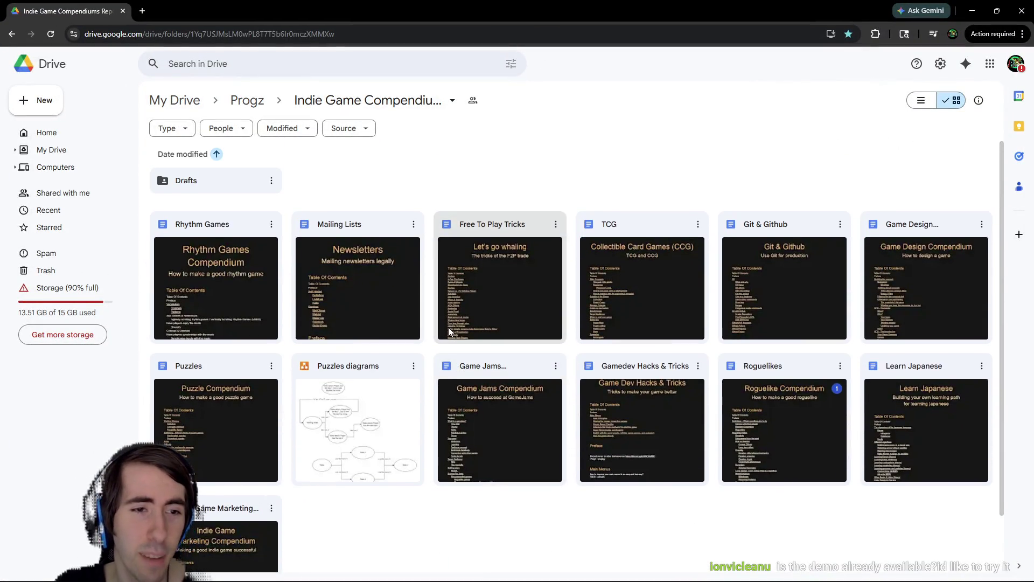
Open the Roguelikes compendium document with its menus collapsed and scroll through it
scroll(592, 431, "down", 2)
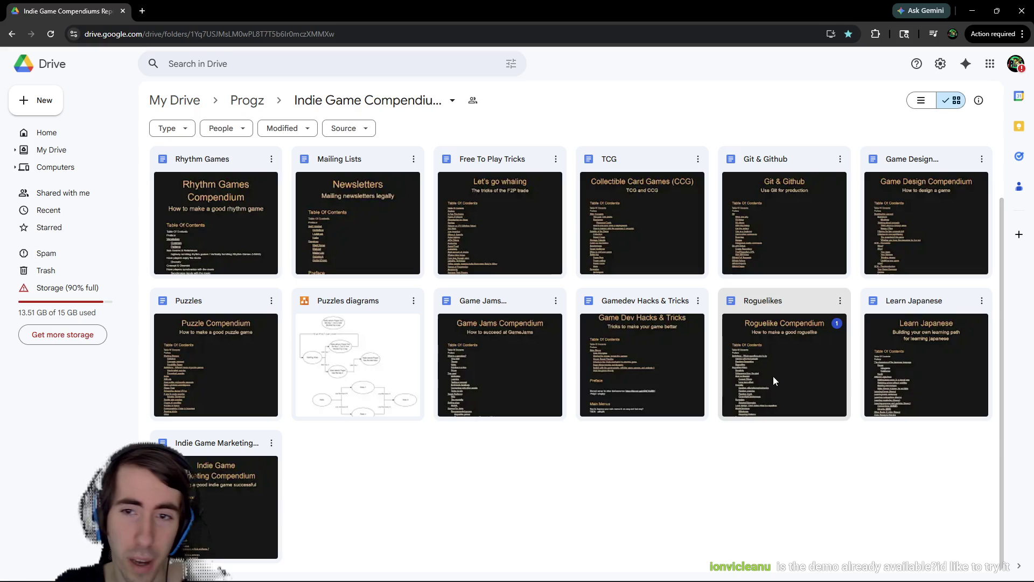
double_click(768, 370)
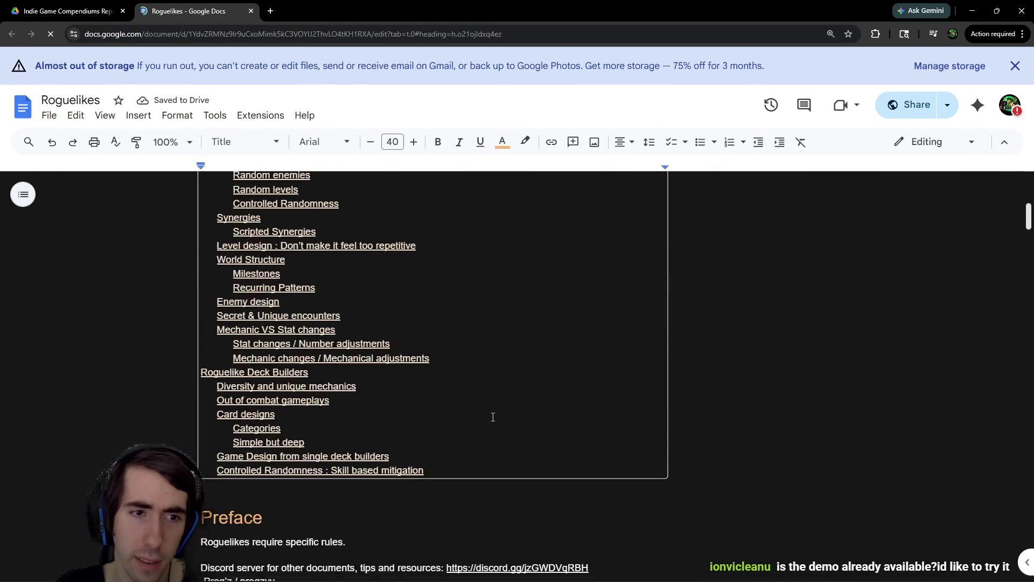
left_click(1004, 142)
scroll(542, 279, "up", 3)
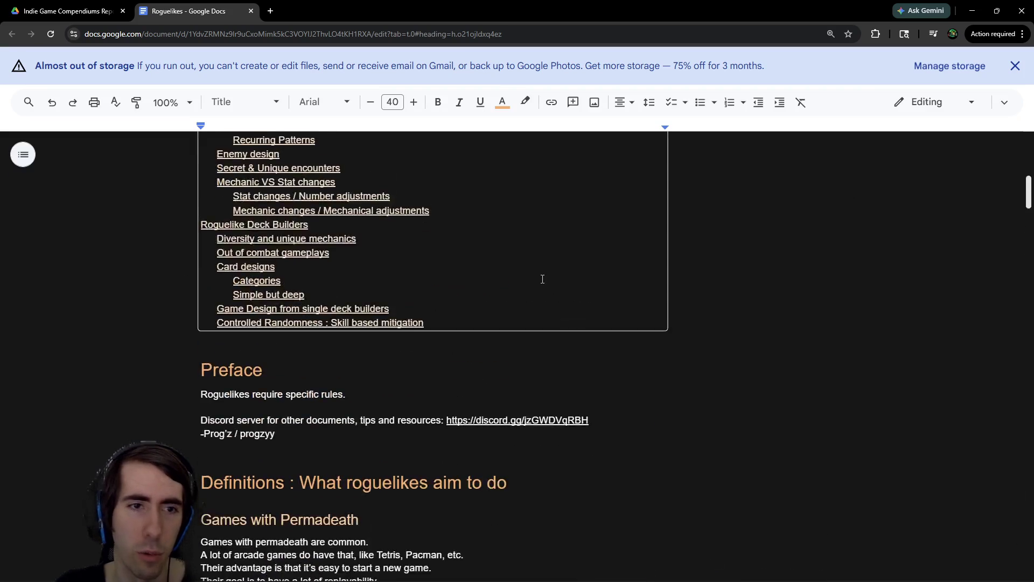
scroll(542, 278, "up", 4)
scroll(492, 283, "down", 20)
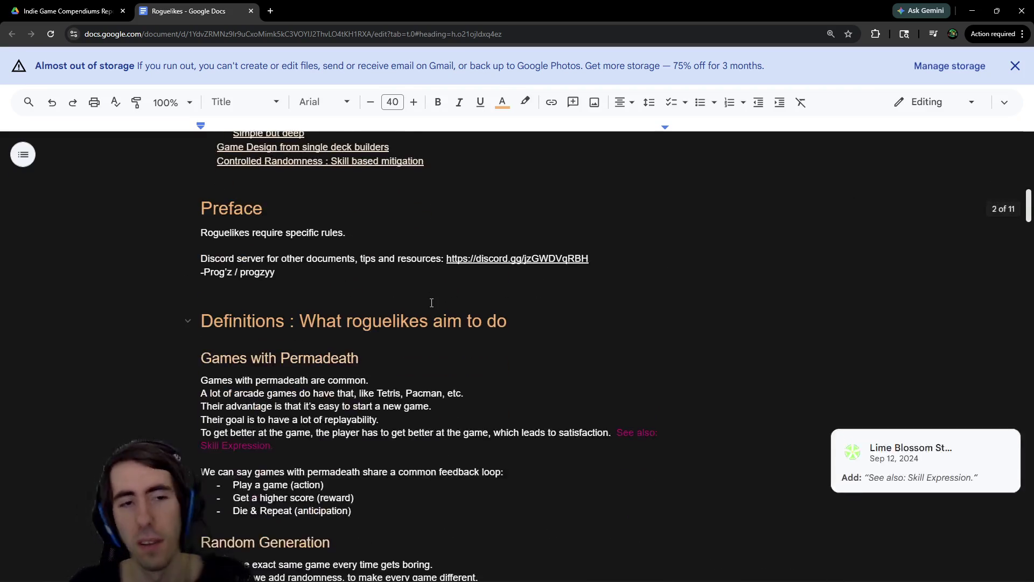
scroll(409, 313, "down", 20)
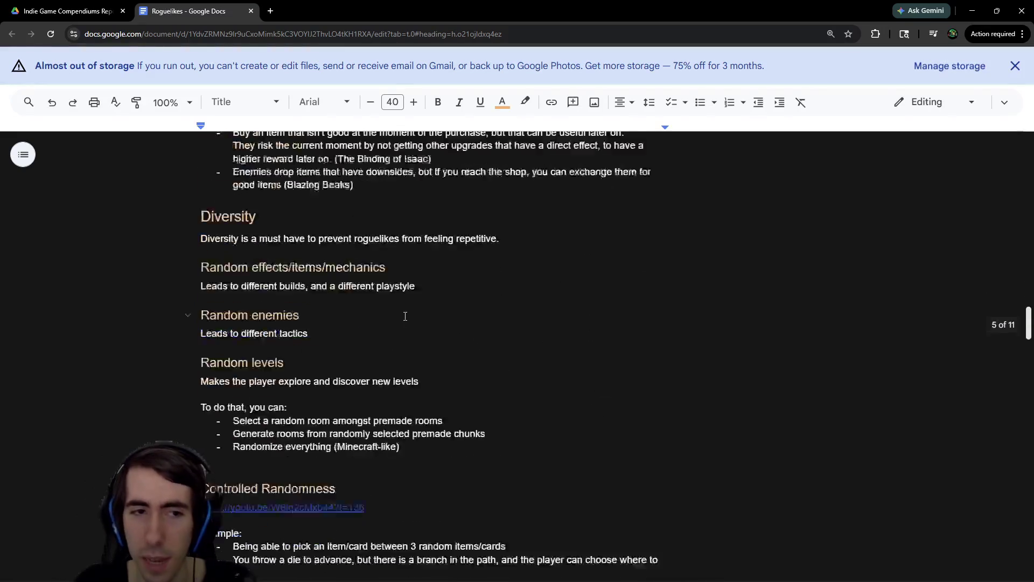
scroll(405, 316, "down", 20)
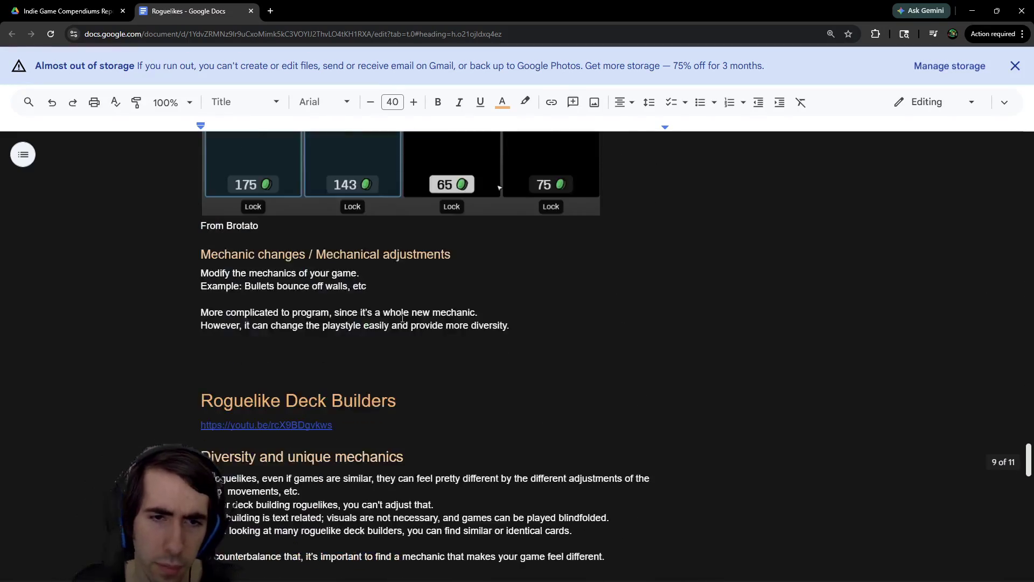
Review the Roguelike Deck Builders section, then open the TCG compendium from Drive
left_click(220, 237)
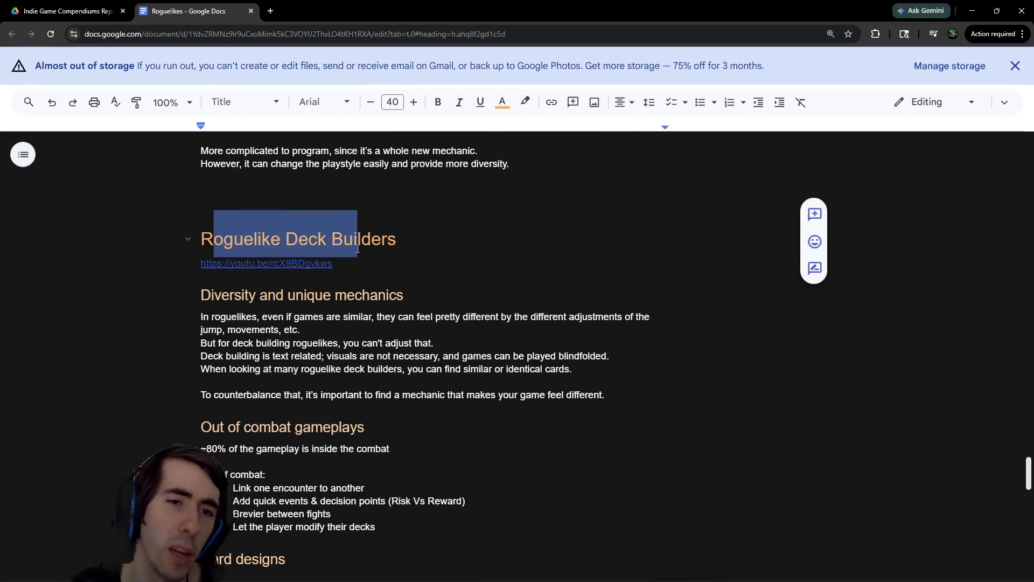
scroll(361, 249, "down", 2)
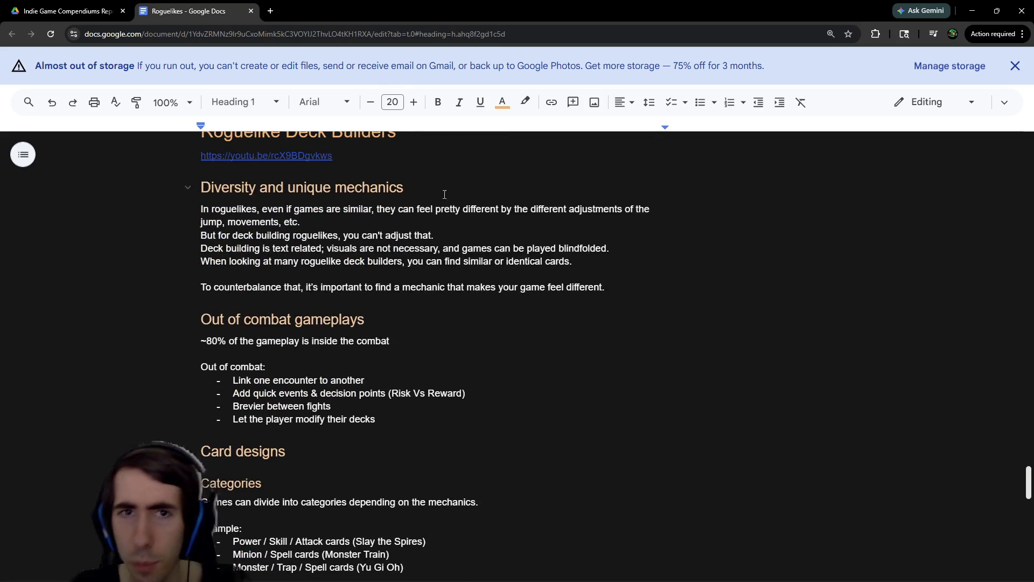
scroll(416, 179, "down", 15)
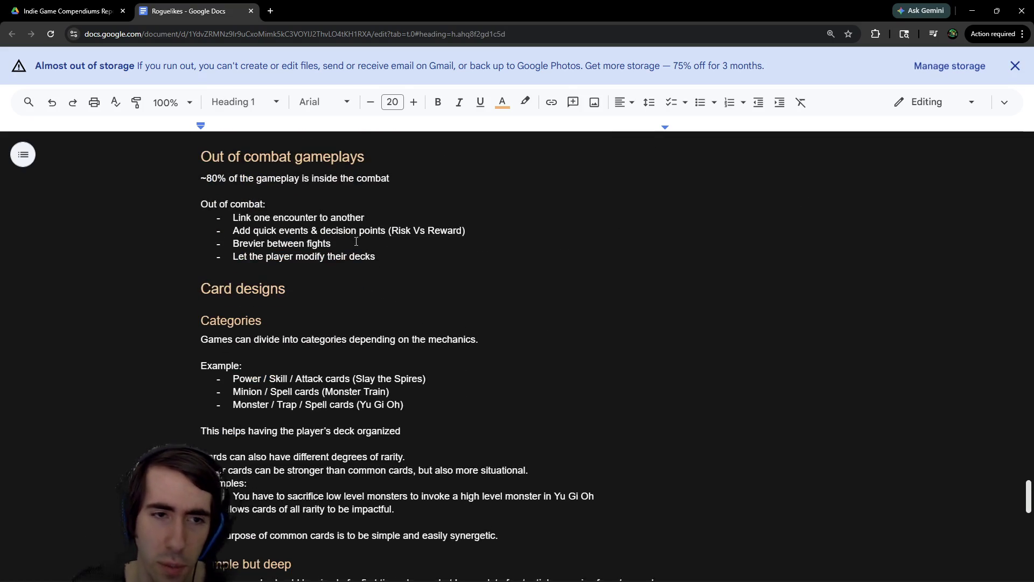
scroll(355, 240, "up", 5)
scroll(356, 238, "down", 7)
scroll(355, 237, "up", 6)
left_click(67, 10)
double_click(610, 219)
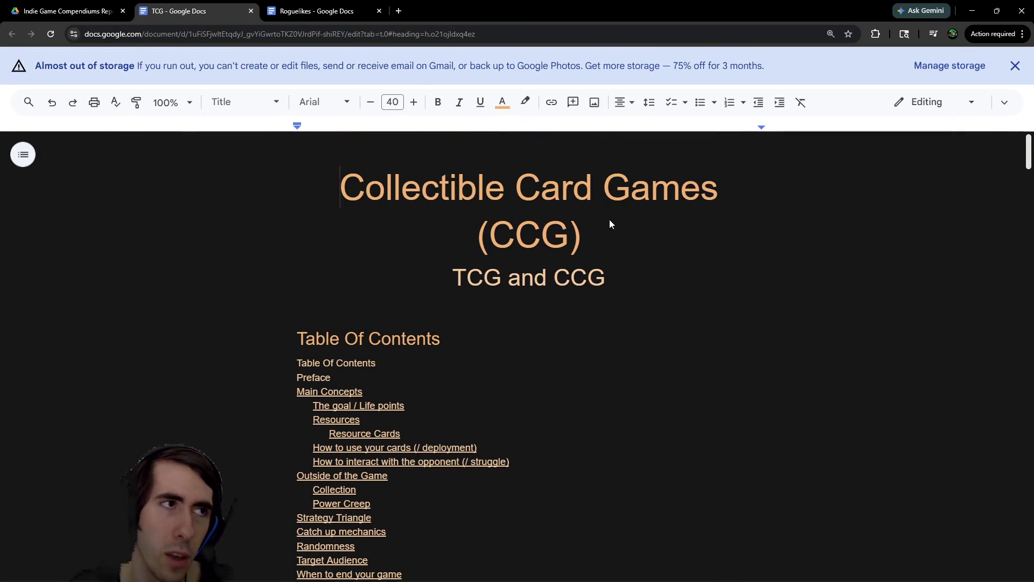
scroll(485, 264, "down", 5)
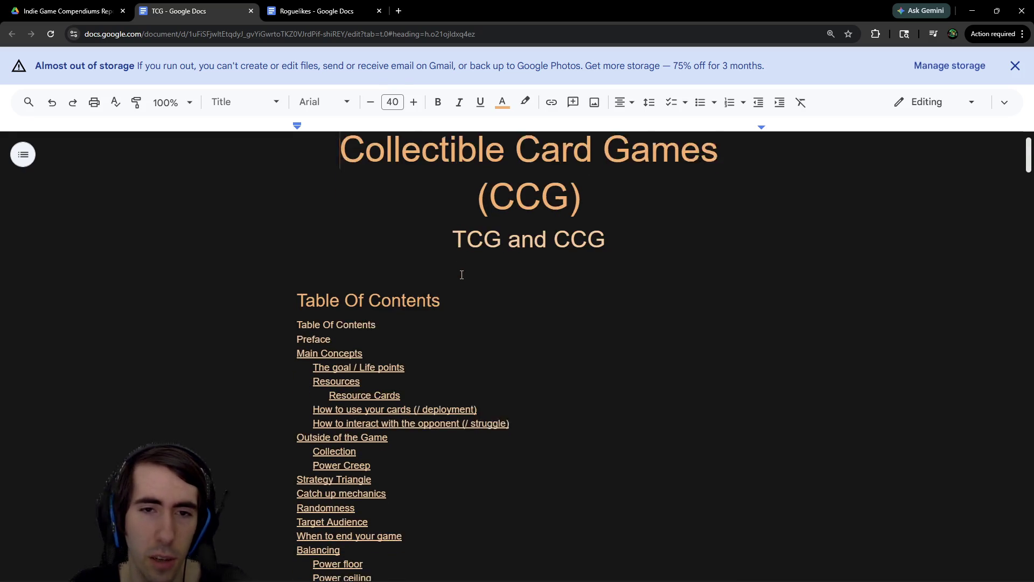
scroll(519, 250, "down", 3)
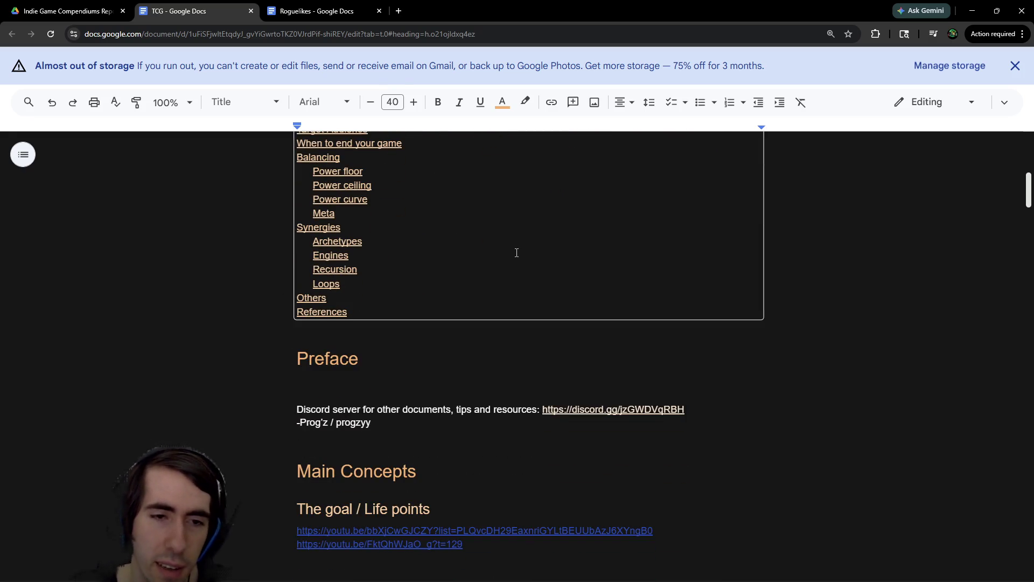
scroll(517, 252, "down", 10)
scroll(517, 253, "down", 20)
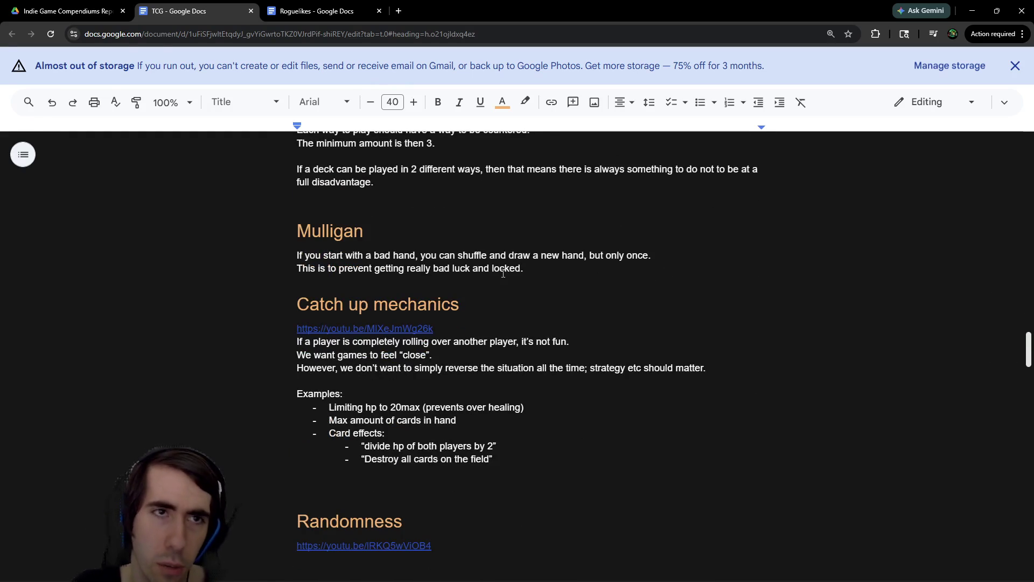
scroll(503, 273, "down", 20)
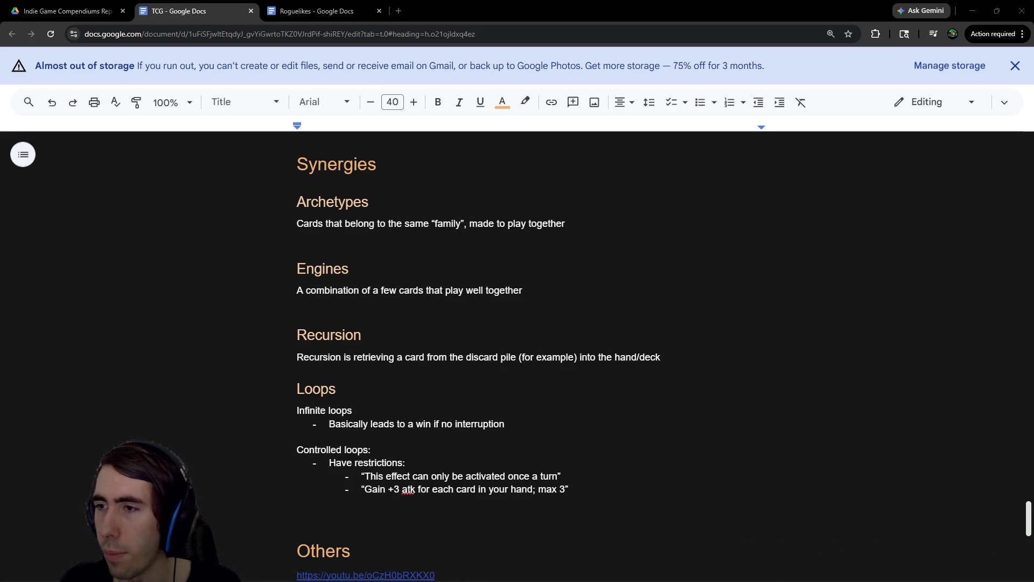
key("alt+Tab")
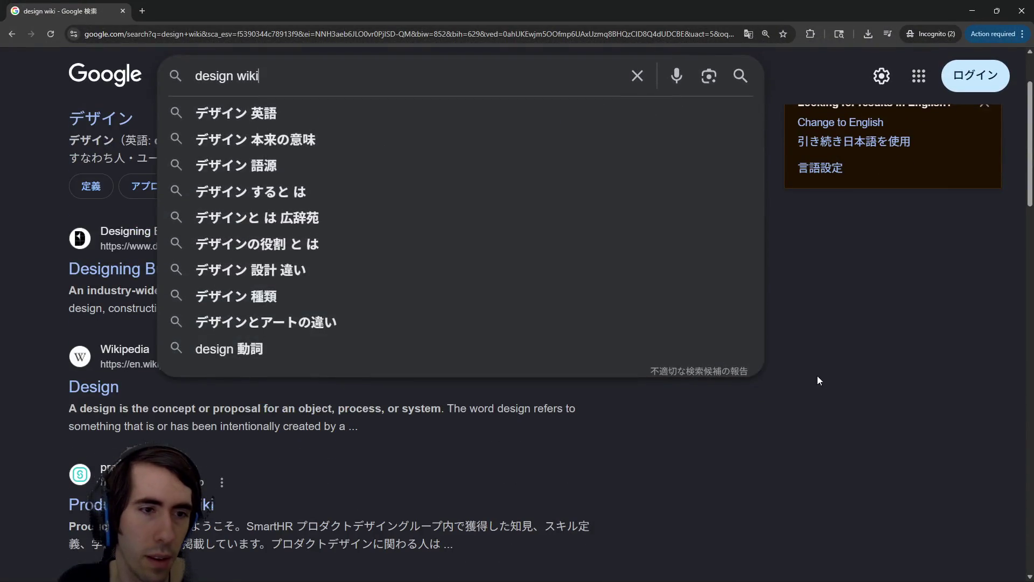
left_click(817, 380)
middle_click(93, 386)
key("ctrl+Tab")
key("ctrl+minus")
key("ctrl+minus")
key("ctrl+minus")
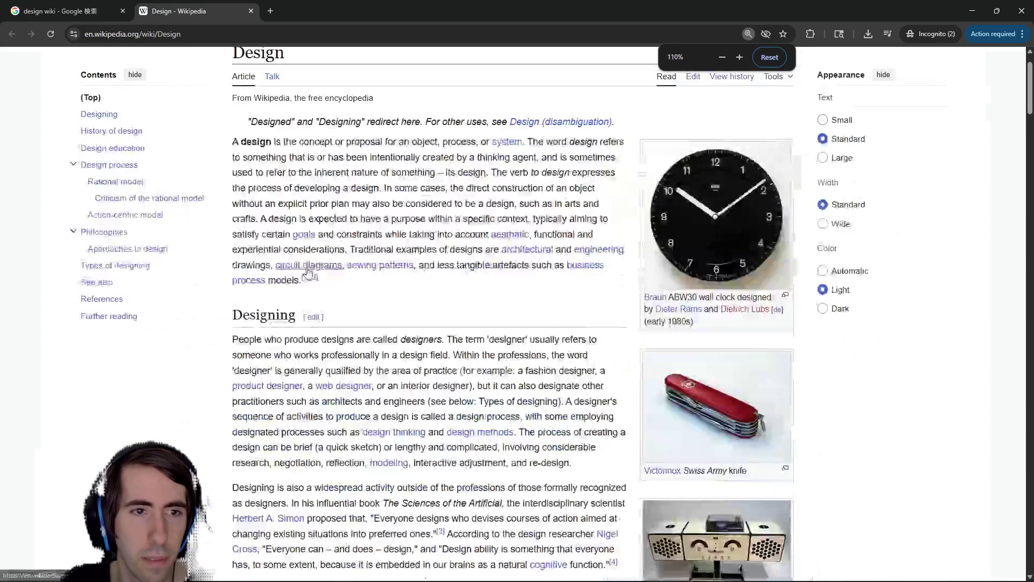
key("ctrl+shift+Tab")
left_click(343, 76)
key("ctrl+Left")
type("ceo")
key("BackSpace")
key("BackSpace")
type("oncepts")
key("Return")
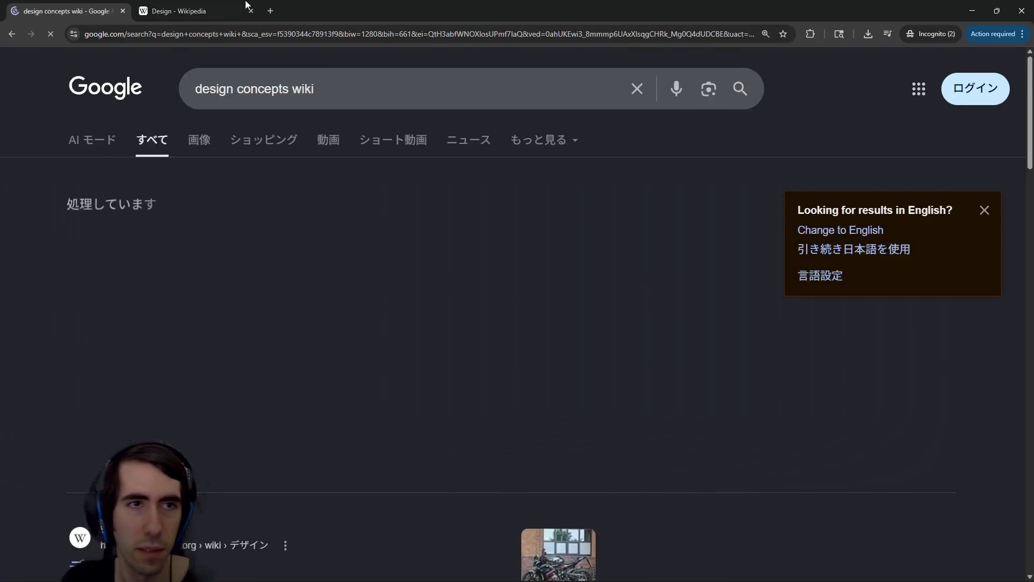
left_click(246, 4)
scroll(460, 297, "down", 10)
scroll(464, 296, "down", 20)
scroll(426, 255, "up", 8)
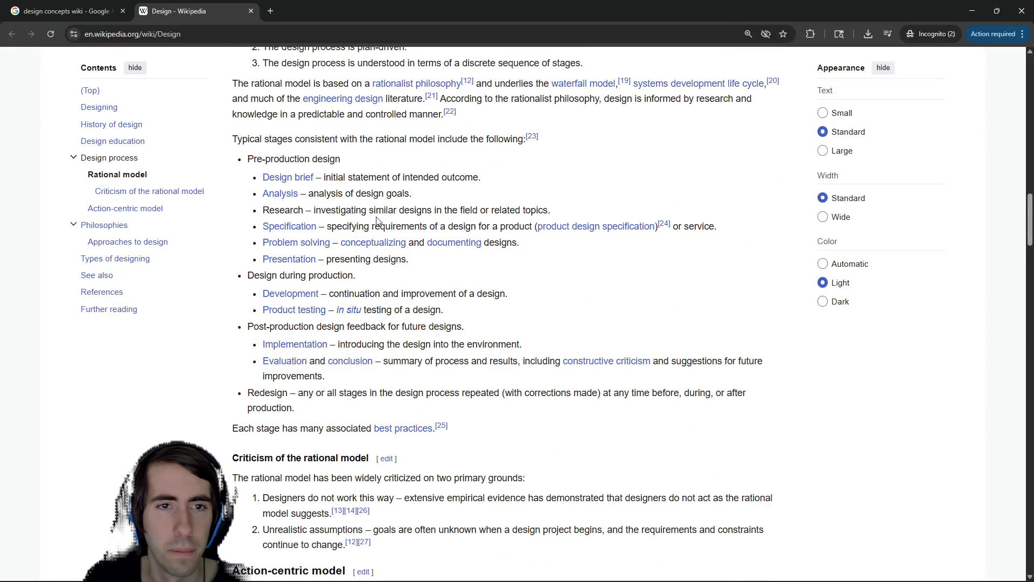
scroll(396, 241, "down", 9)
scroll(396, 241, "down", 20)
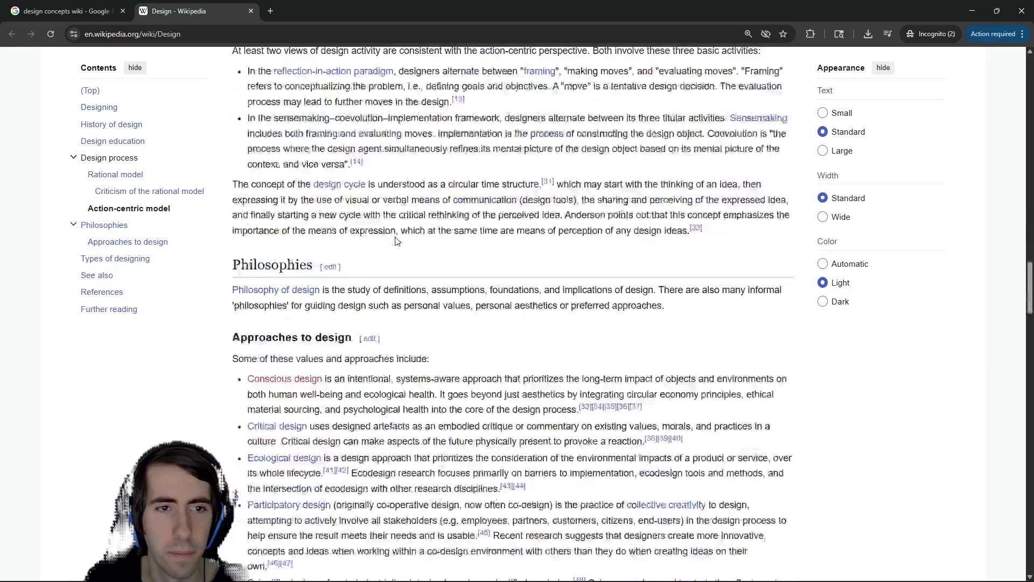
scroll(396, 241, "up", 6)
scroll(396, 240, "down", 6)
scroll(394, 232, "up", 1)
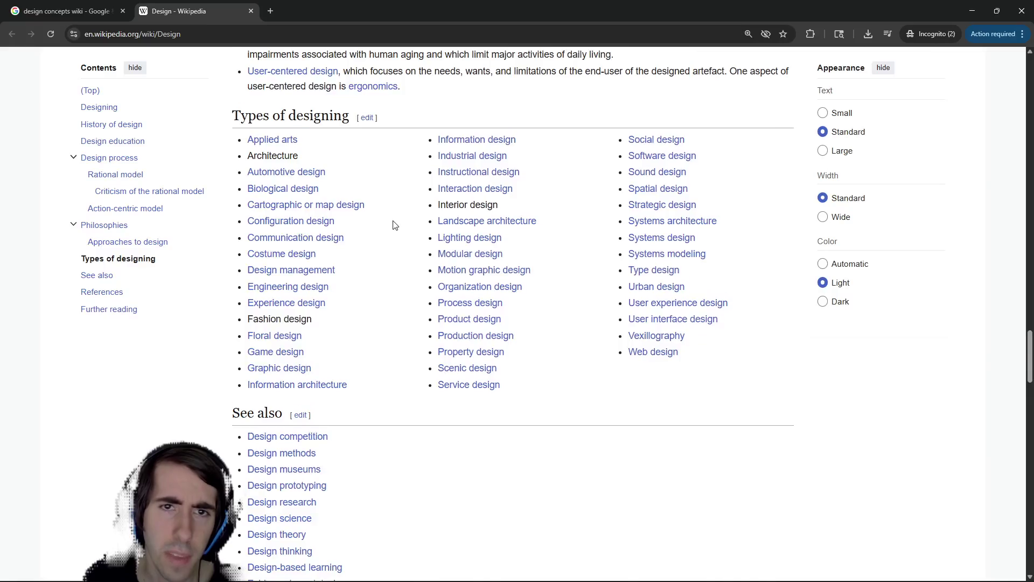
scroll(396, 237, "down", 5)
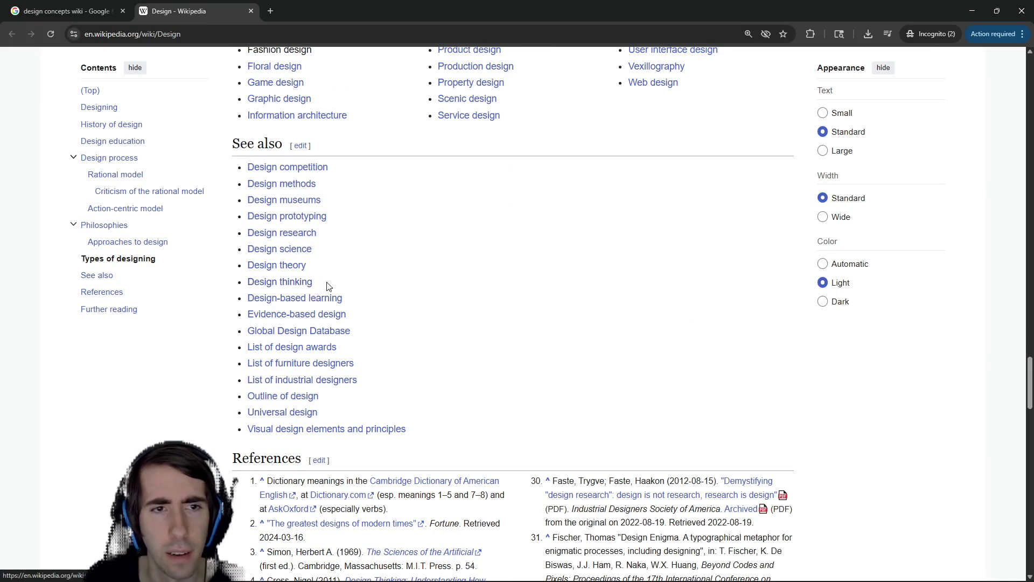
scroll(326, 282, "down", 4)
scroll(477, 329, "up", 6)
scroll(478, 320, "up", 1)
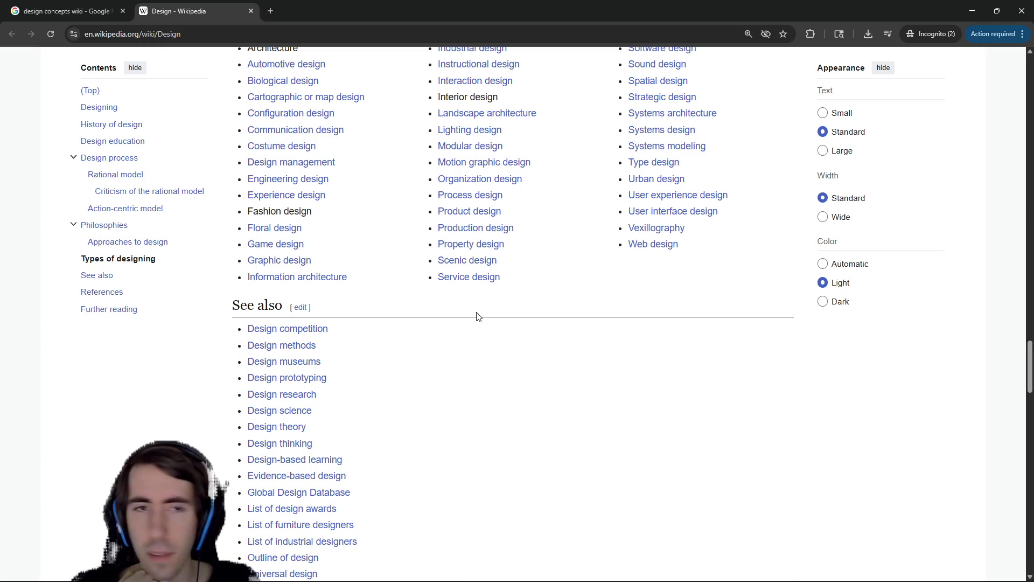
scroll(482, 300, "up", 15)
scroll(592, 340, "down", 12)
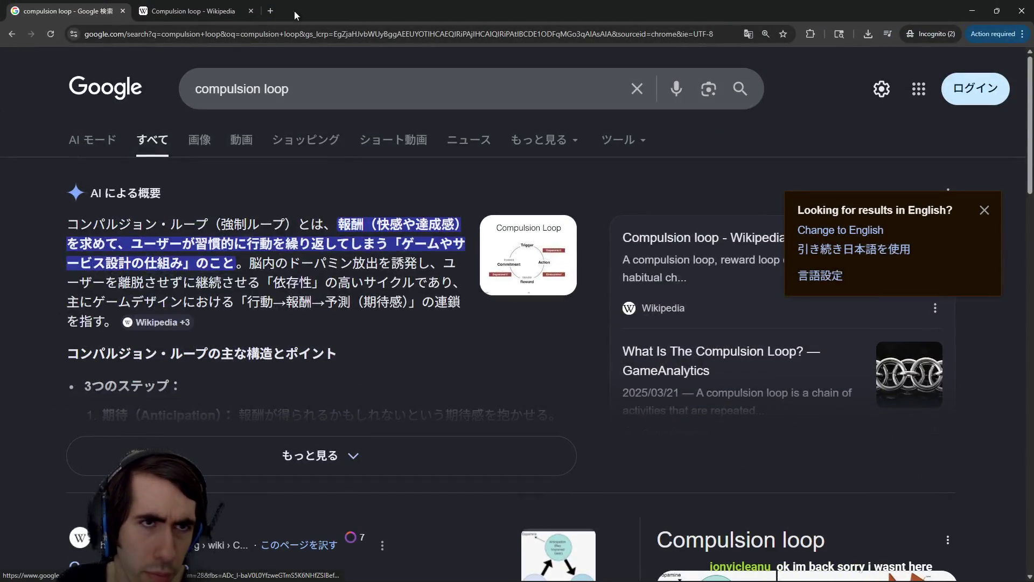
Switch to the Wikipedia Compulsion loop article tab
left_click(205, 6)
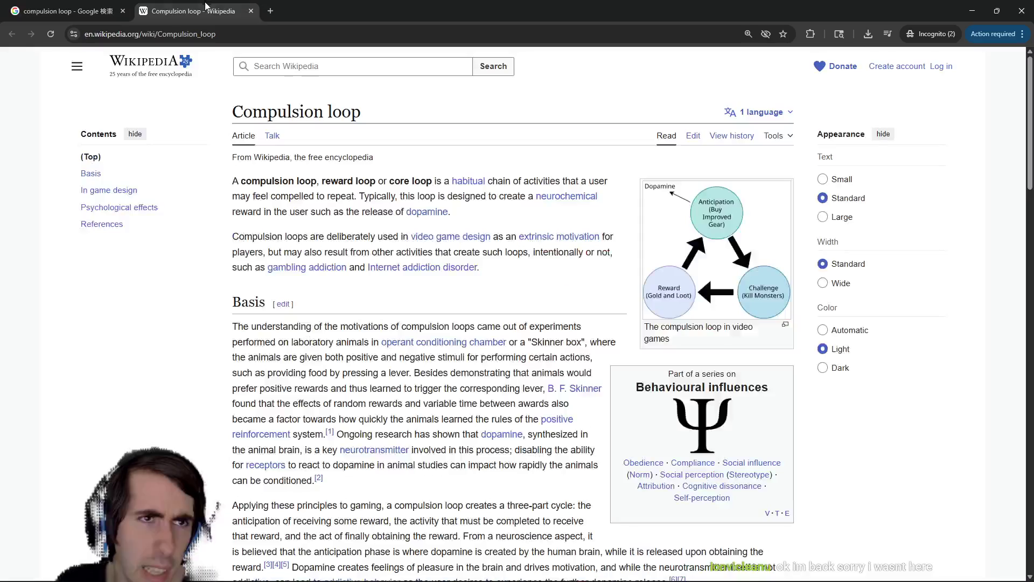
Zoom the Compulsion loop article to 125% and scroll down to its Basis section
key("ctrl+plus")
key("ctrl+plus")
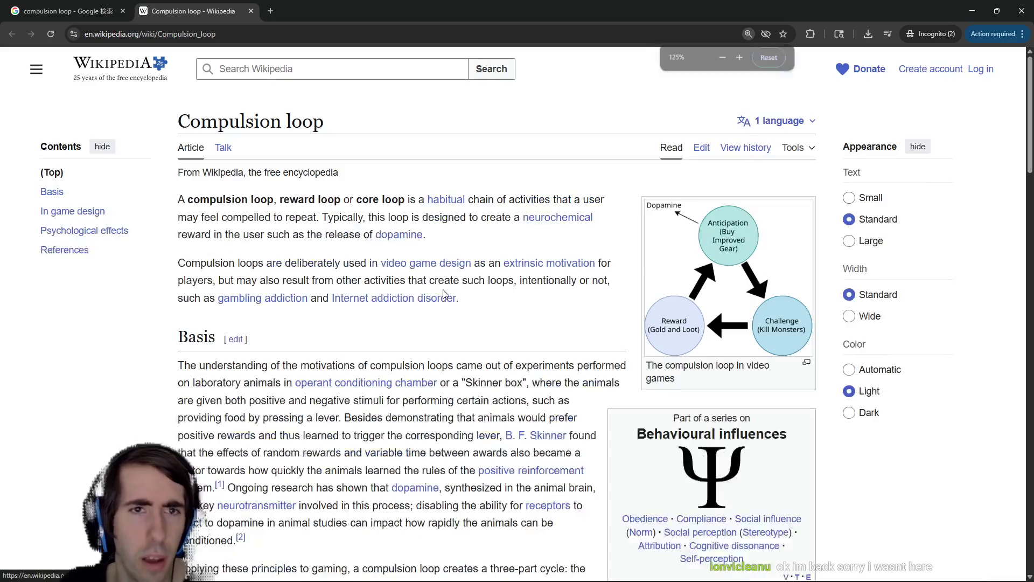
mouse_move(423, 305)
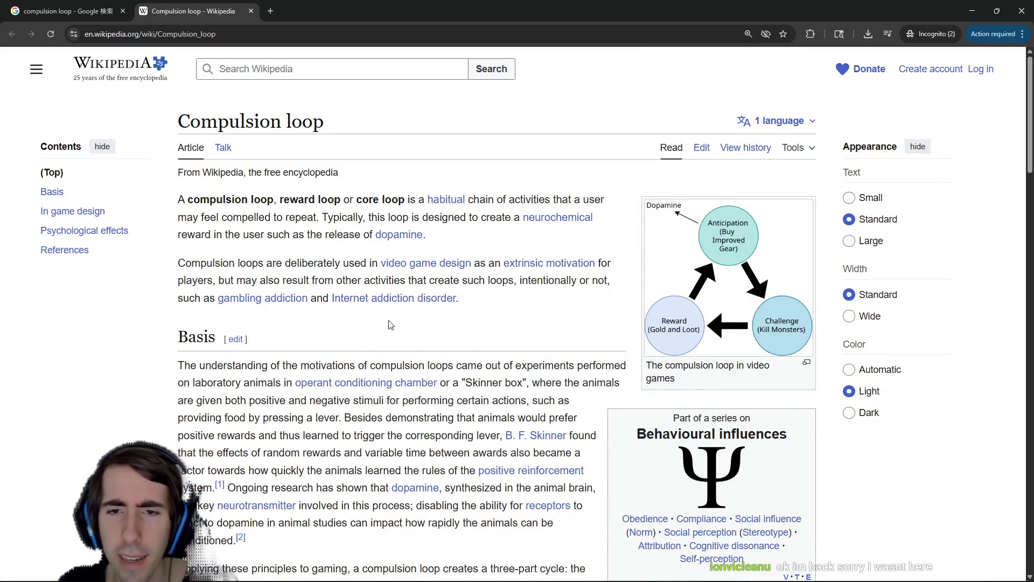
scroll(390, 325, "down", 3)
scroll(377, 318, "up", 3)
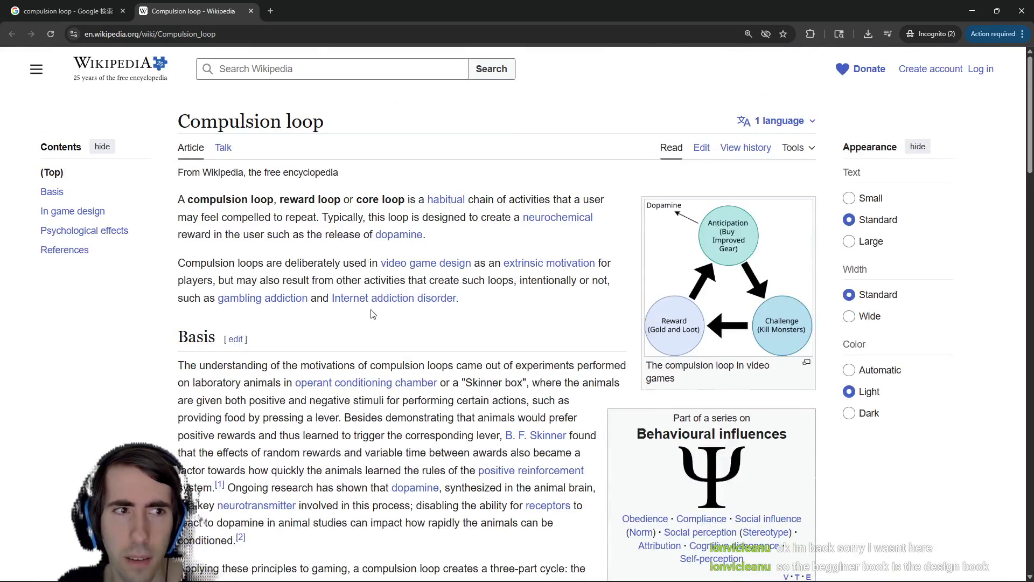
scroll(152, 272, "down", 1)
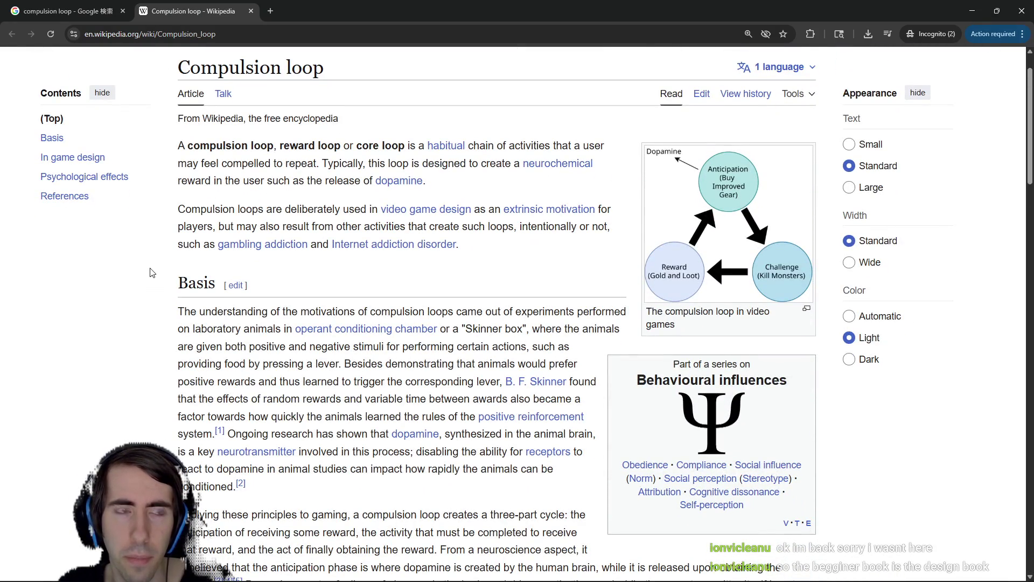
scroll(152, 273, "down", 2)
key("ctrl+plus")
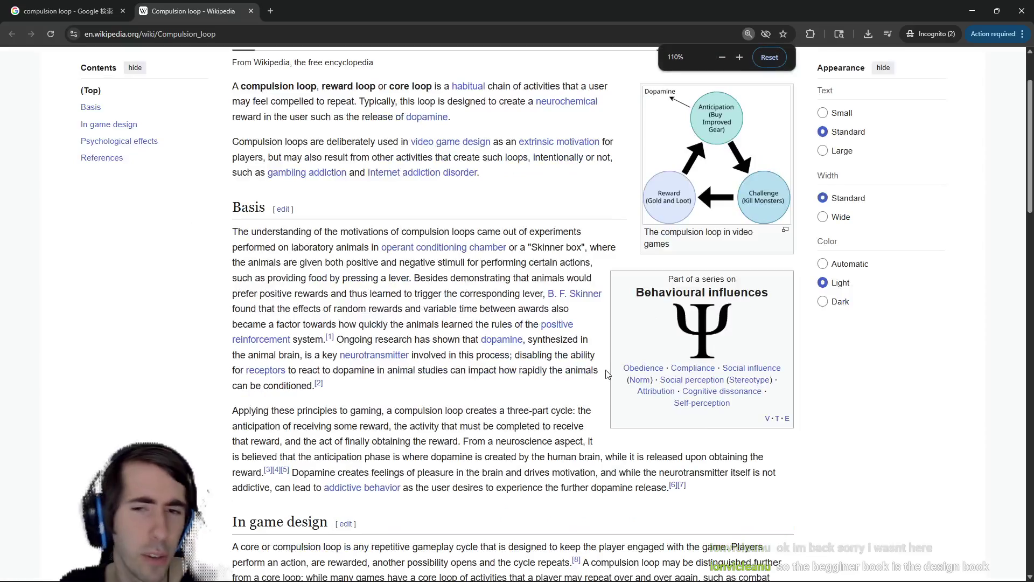
key("ctrl+plus")
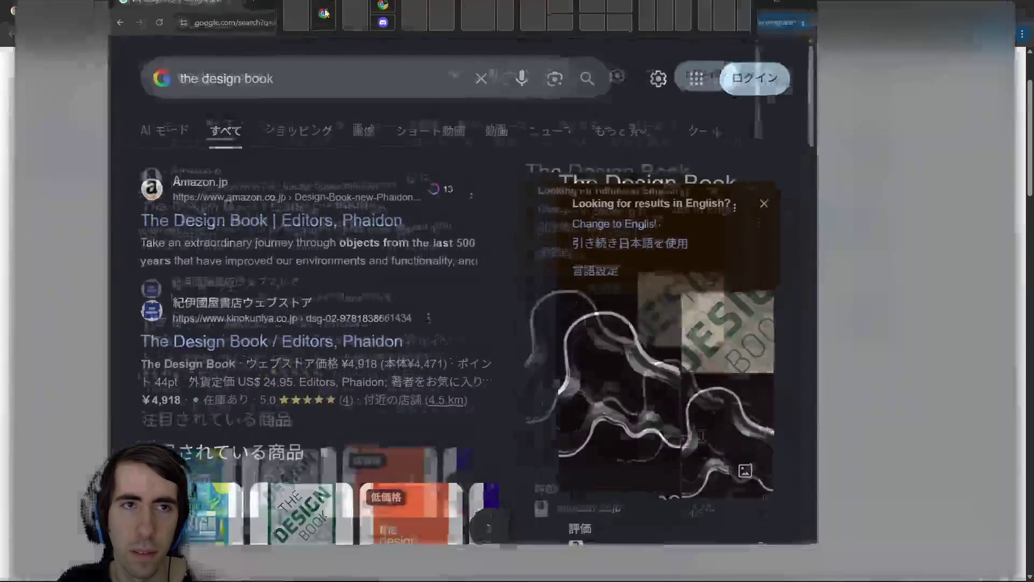
Check The Design Book's Amazon.jp listing in a new tab, then close it
middle_click(242, 223)
left_click(174, 12)
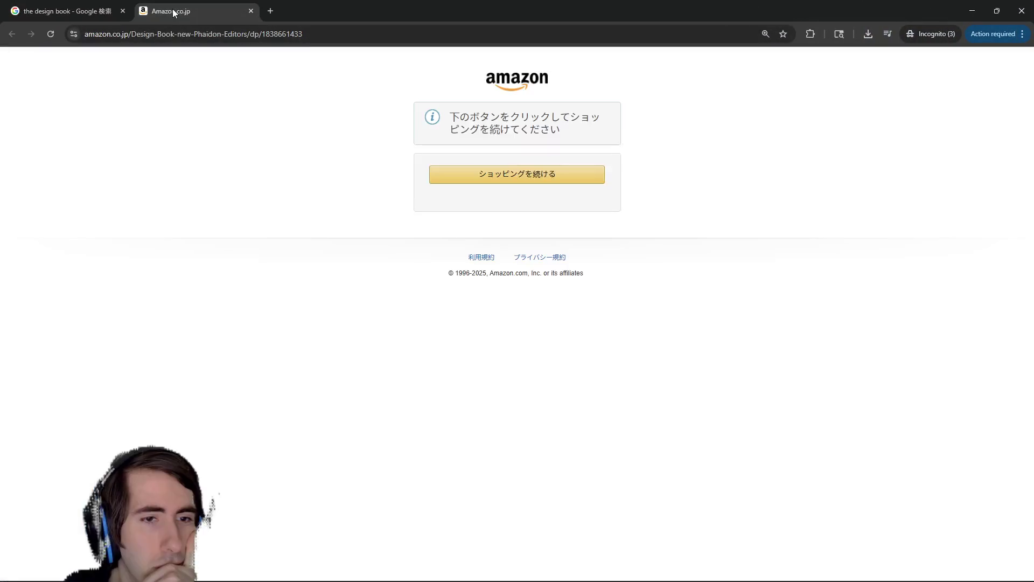
middle_click(167, 12)
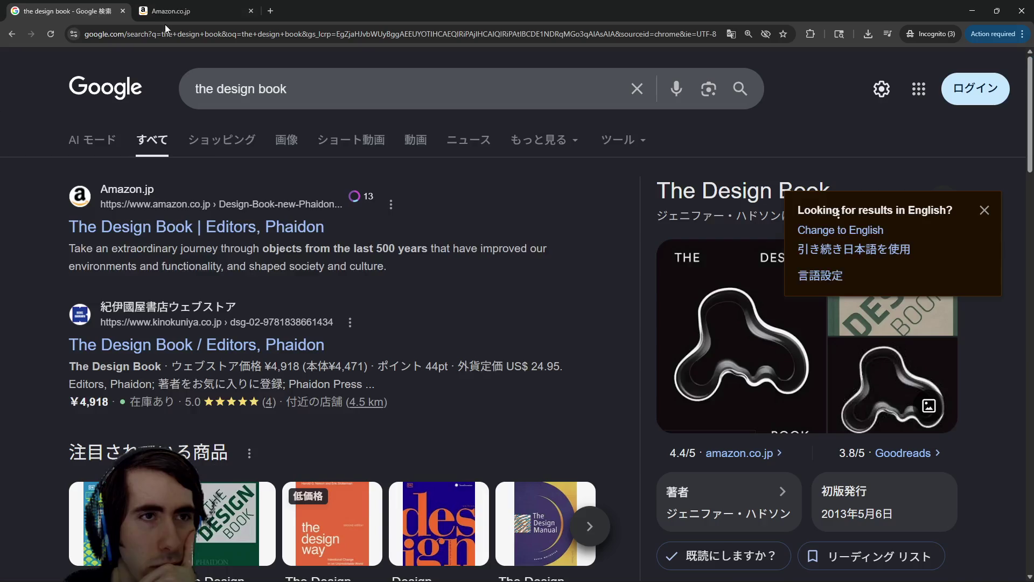
Glance at image results, then open the Ao-Hata Bookstore result in a new tab
left_click(286, 148)
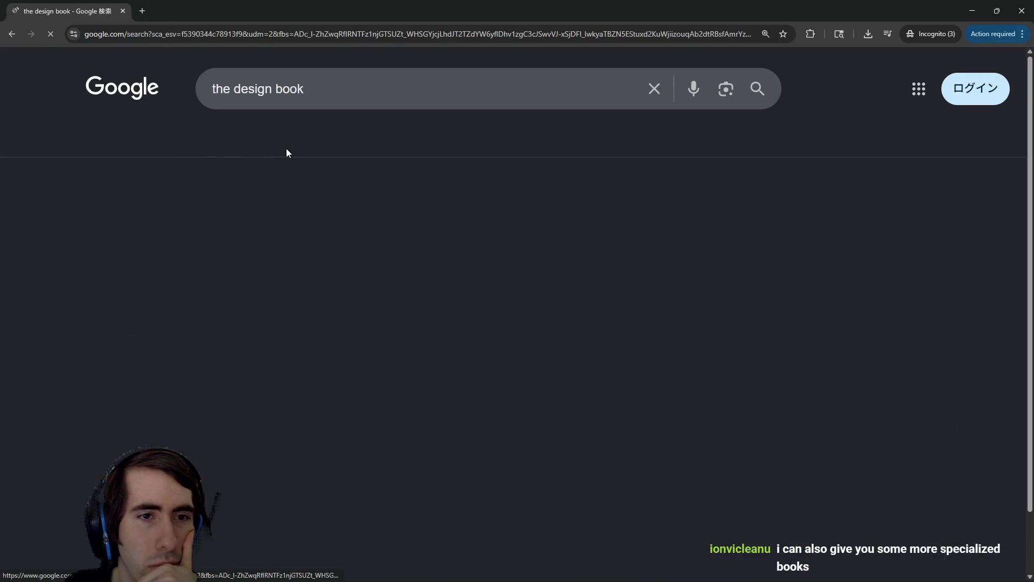
scroll(322, 322, "down", 1)
scroll(322, 321, "down", 5)
key("alt+Left")
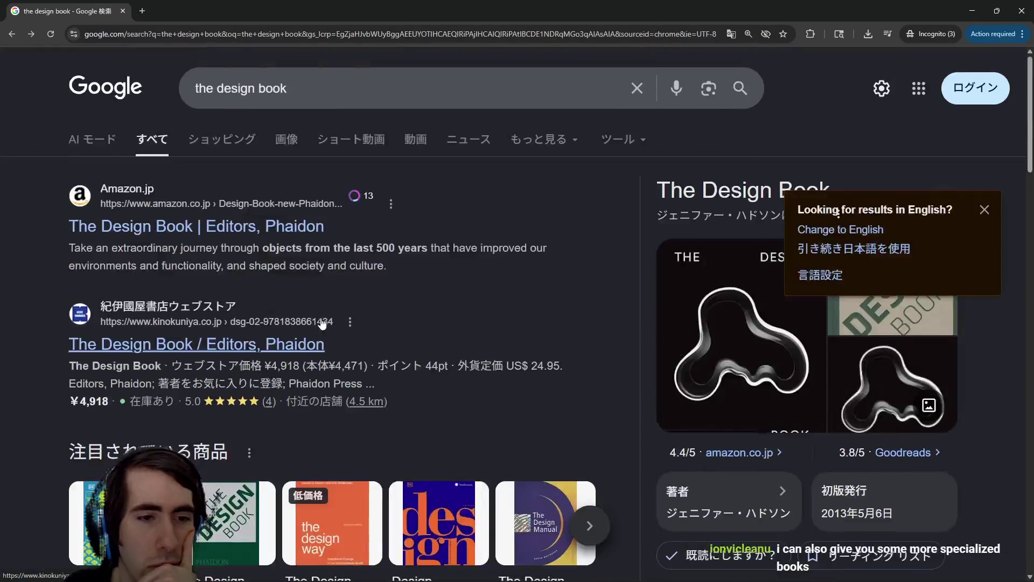
scroll(321, 323, "down", 10)
scroll(320, 337, "down", 5)
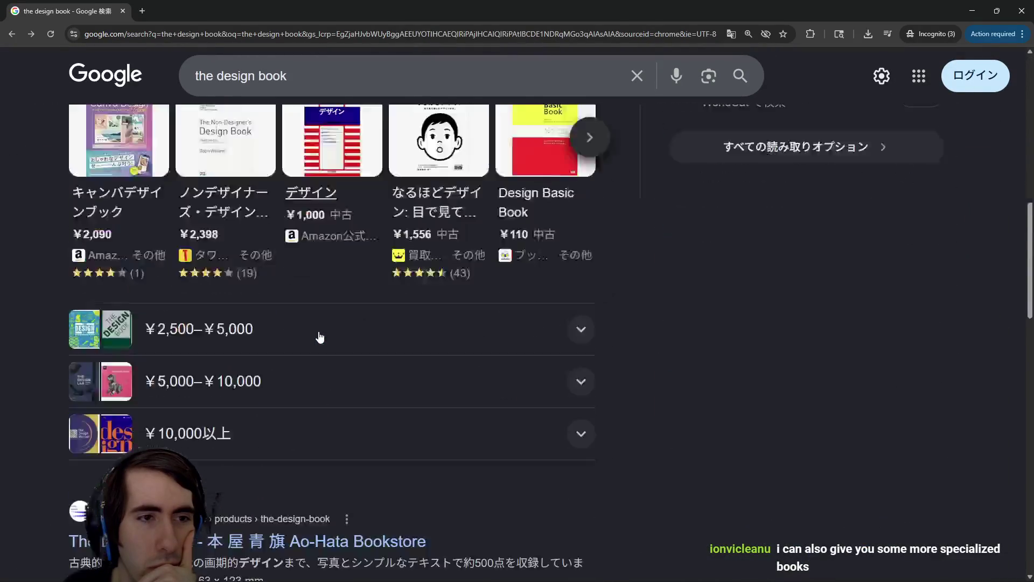
middle_click(153, 357)
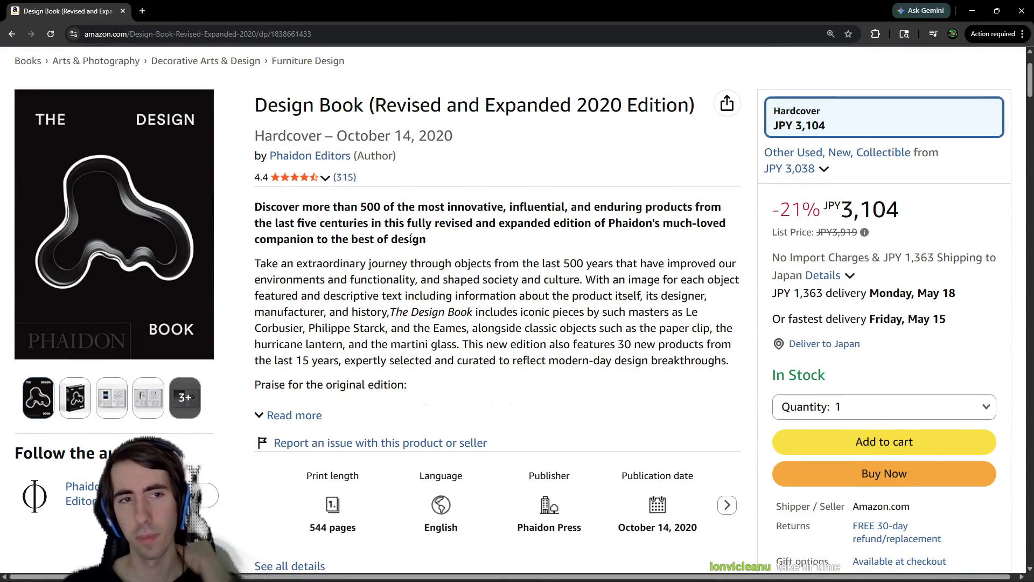
Expand the full description of the Design Book 2020 edition
left_click(295, 417)
left_click_drag(407, 296, 618, 312)
left_click(618, 307)
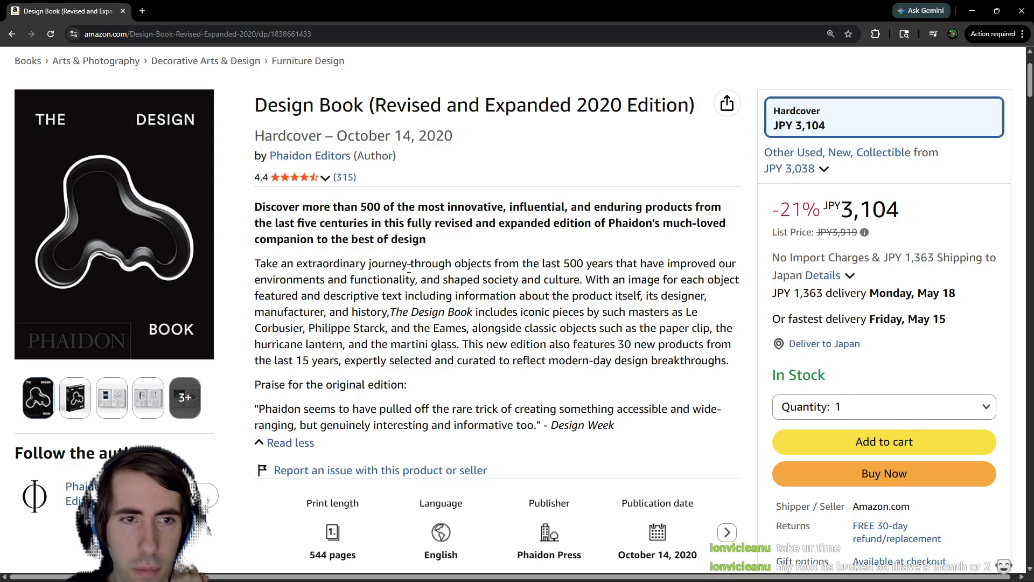
Preview the book's inside-page photos, then move to the Skinner reinforcement theory search
mouse_move(112, 401)
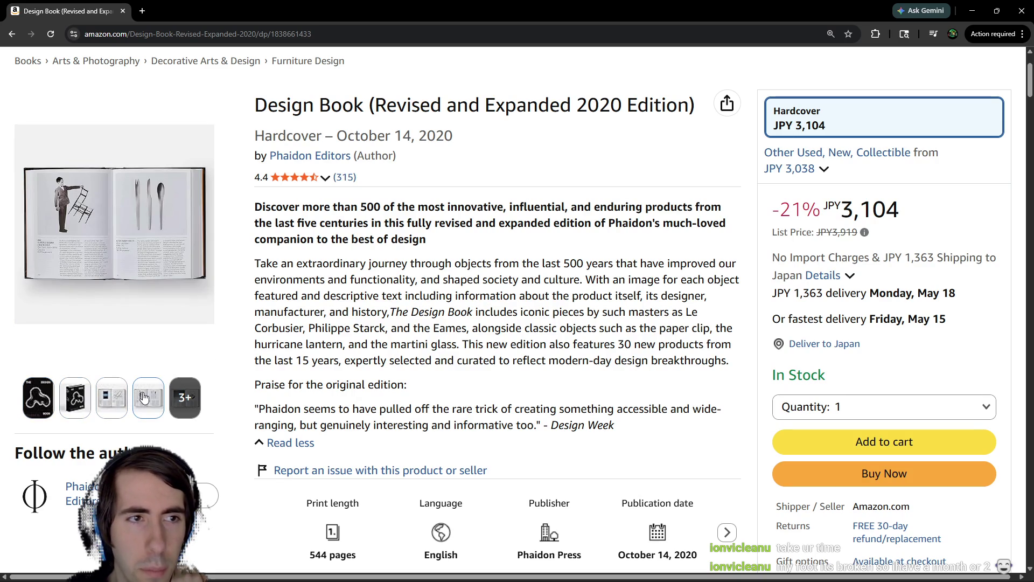
mouse_move(189, 407)
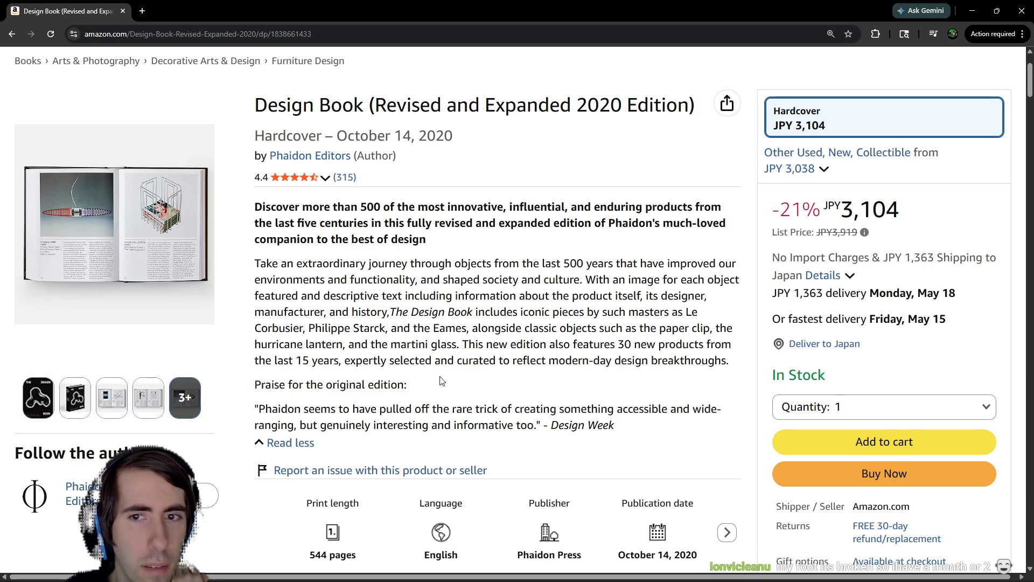
left_click_drag(422, 296, 516, 295)
left_click(511, 299)
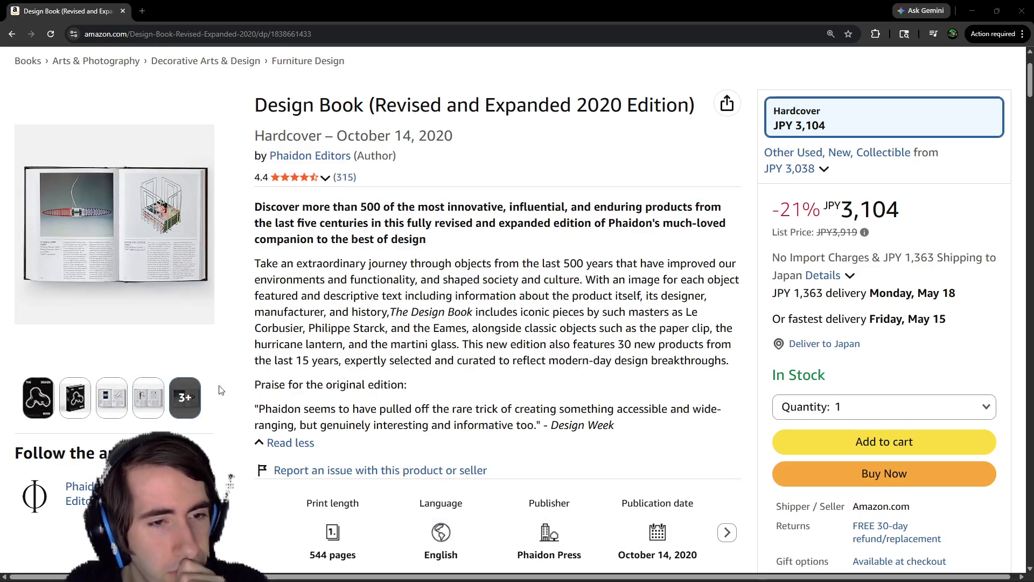
mouse_move(148, 397)
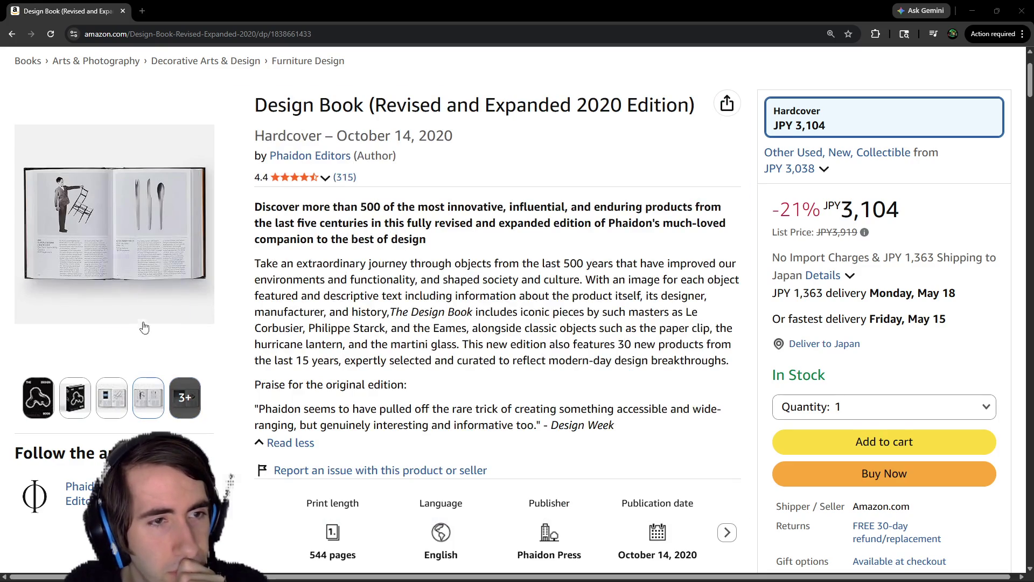
mouse_move(145, 242)
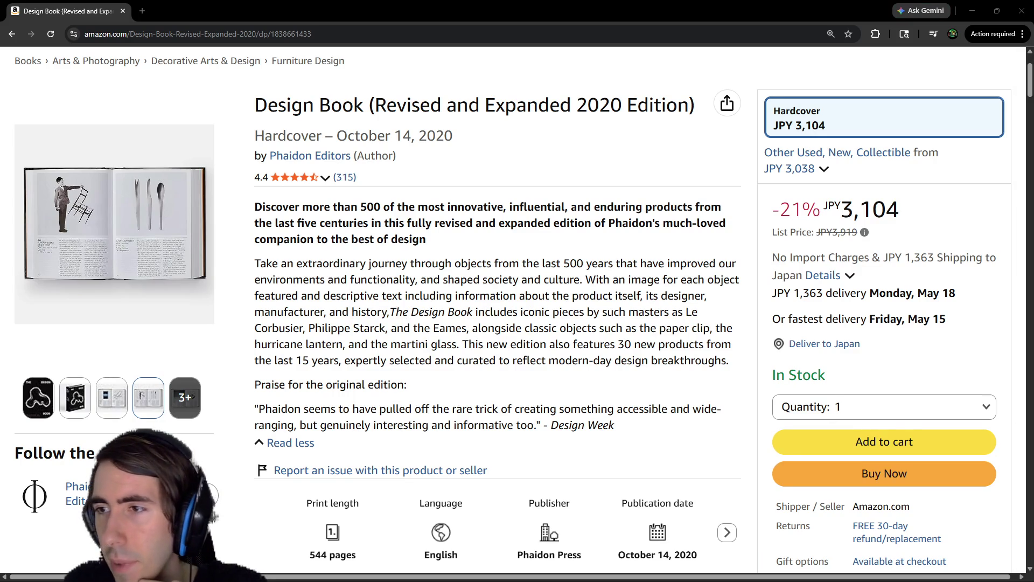
key("alt+Tab")
scroll(284, 286, "down", 1)
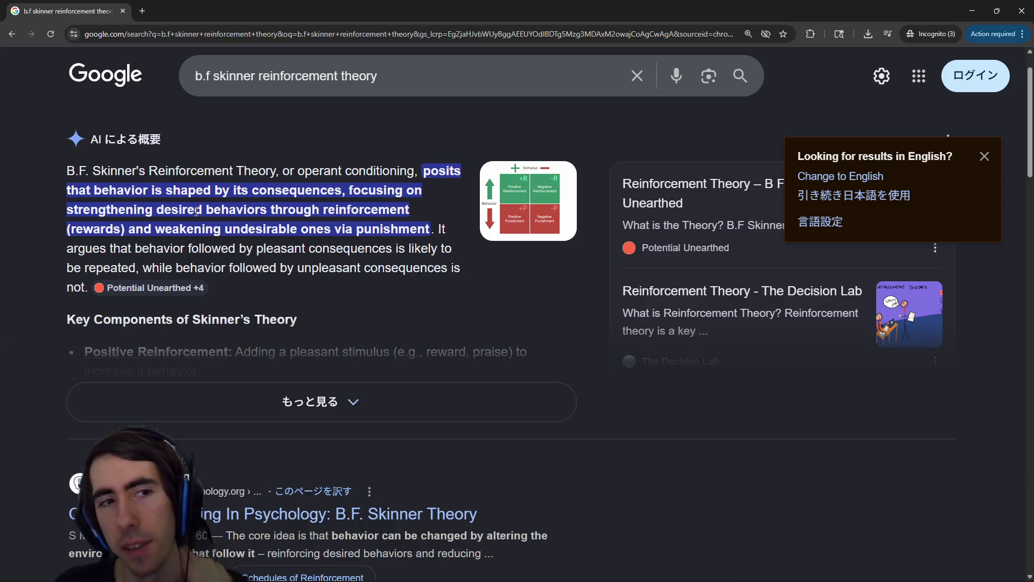
Open image results for the Skinner query in a background tab and switch to them
scroll(194, 204, "up", 1)
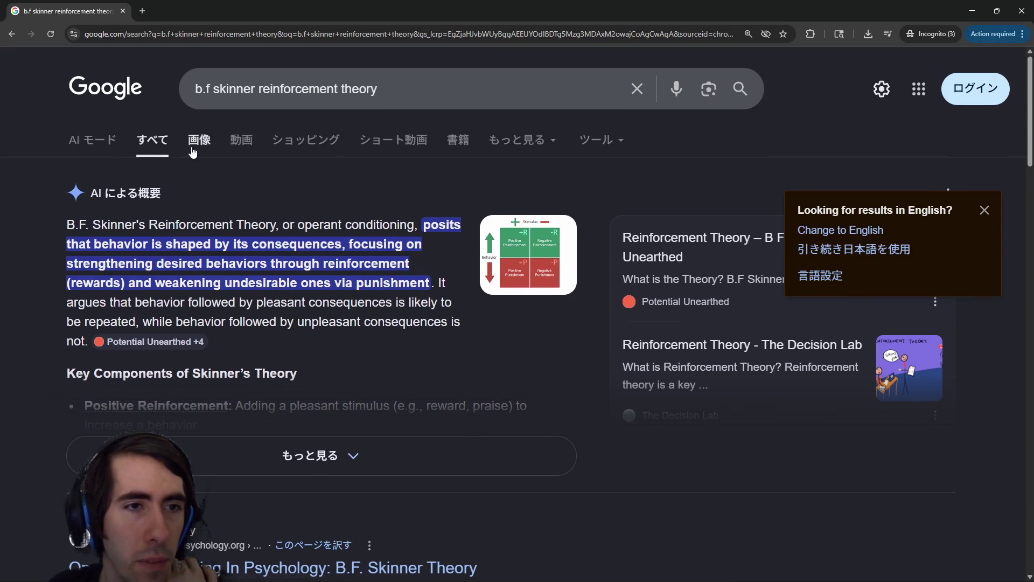
middle_click(201, 139)
scroll(286, 196, "down", 2)
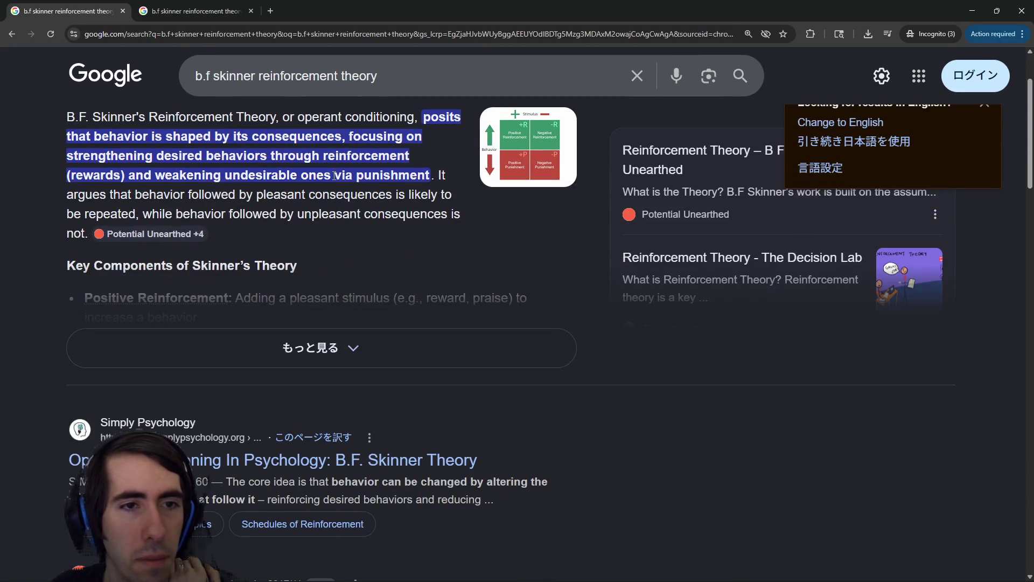
scroll(327, 200, "up", 1)
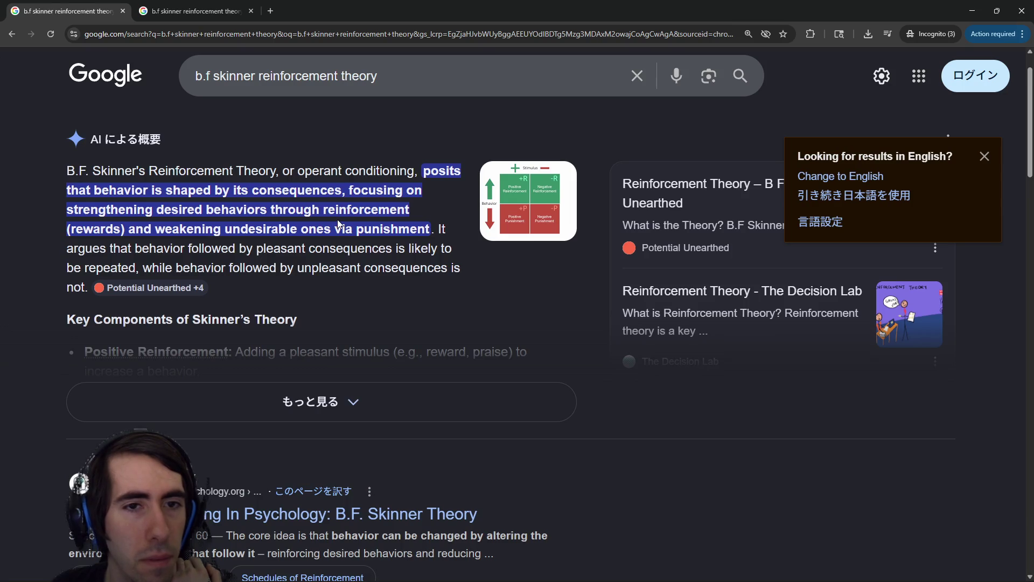
scroll(292, 228, "down", 1)
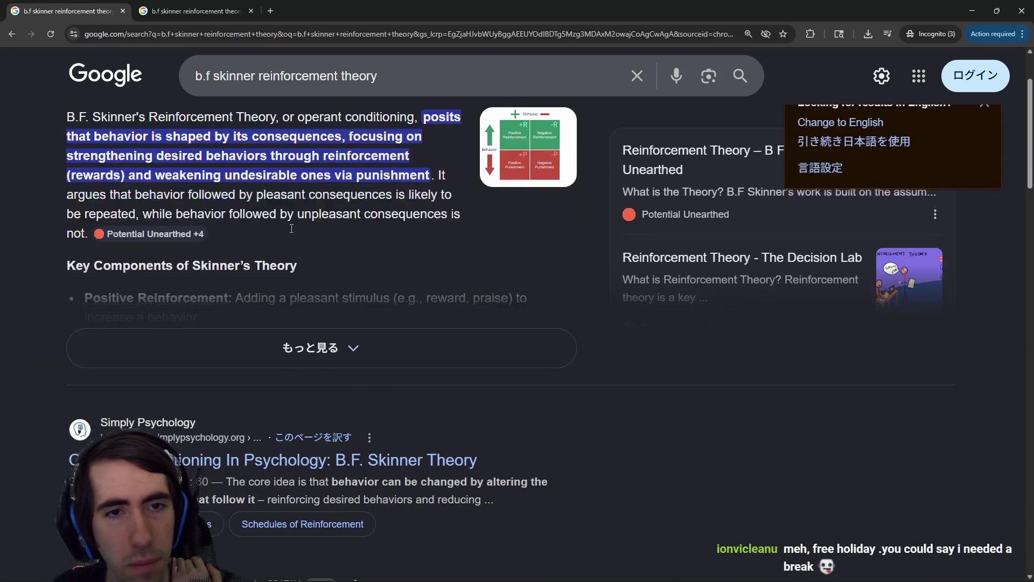
left_click(202, 15)
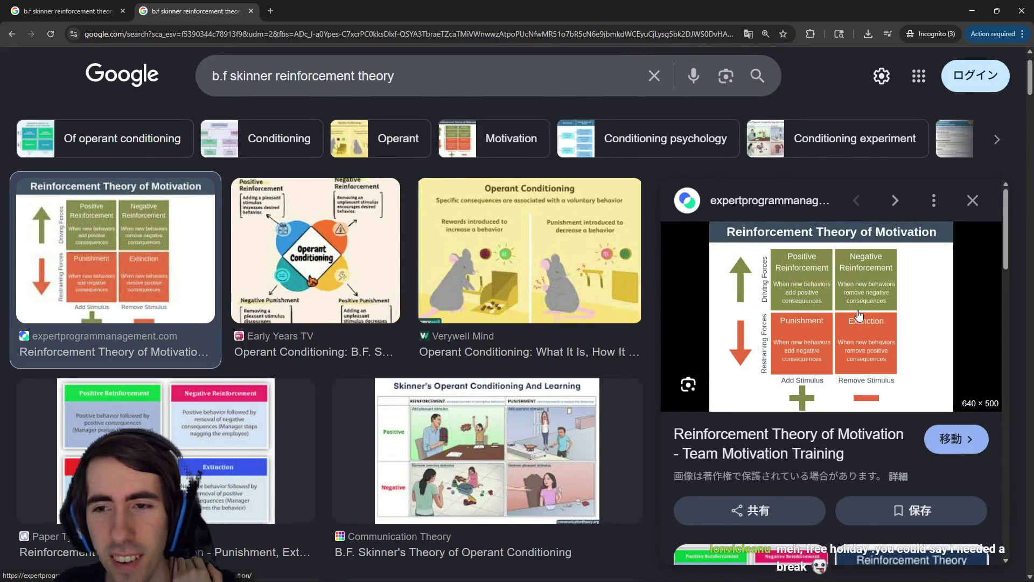
Open the Reinforcement Theory of Motivation chart image in its own tab and view it
right_click(787, 273)
left_click(826, 420)
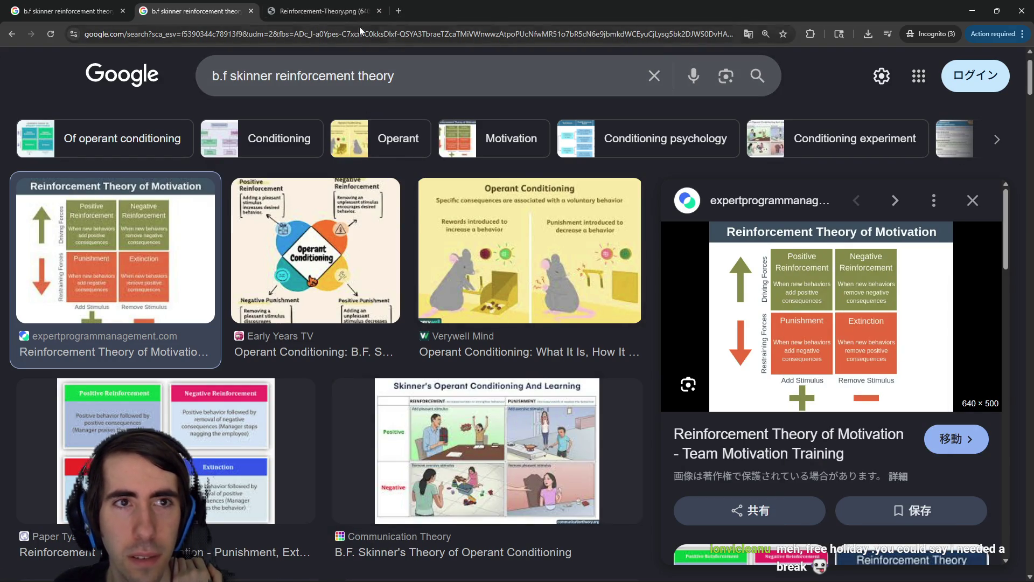
left_click(302, 18)
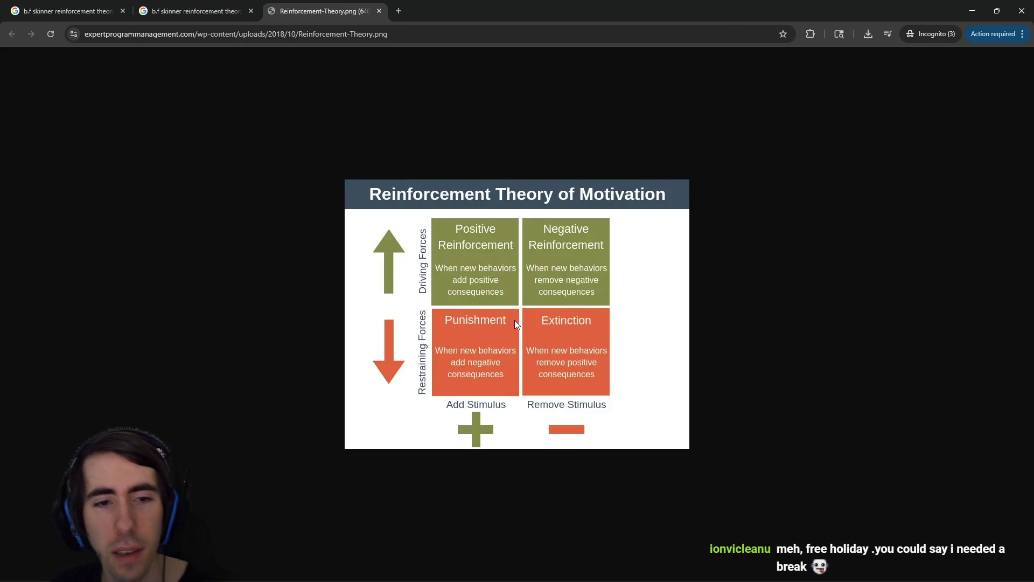
Zoom in on the reinforcement theory chart to read its quadrants
key("ctrl+plus")
key("ctrl+plus")
key("ctrl+plus")
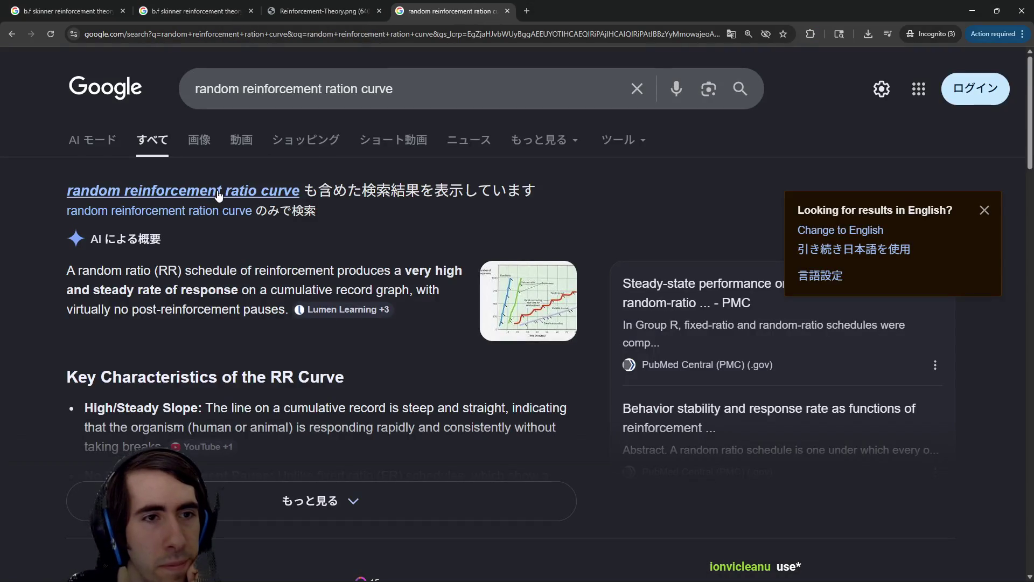
Search 'random reinforcement ratio curve', preview schedule graphs, and open Images in a background tab
left_click(210, 197)
left_click(198, 141)
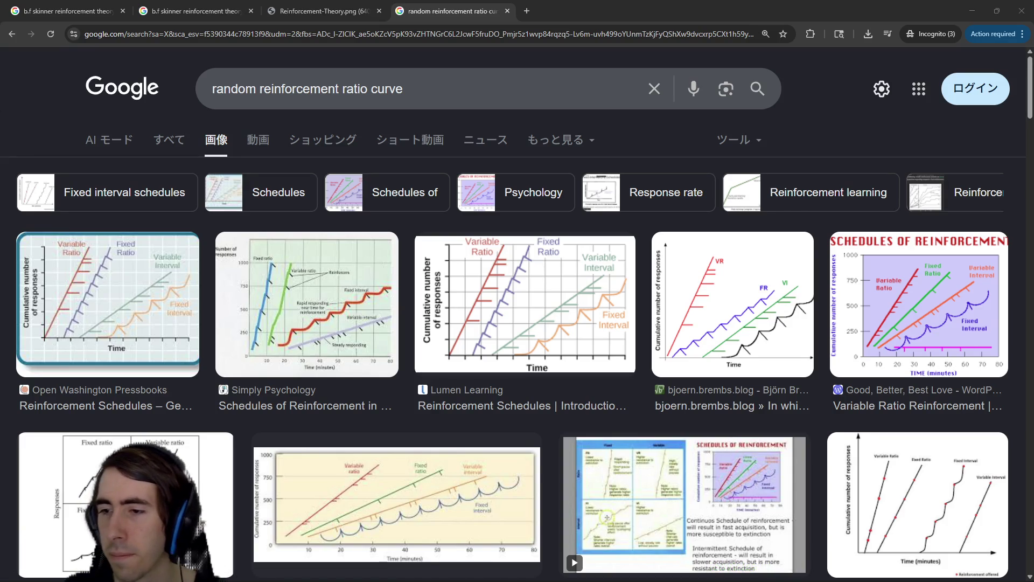
left_click(153, 315)
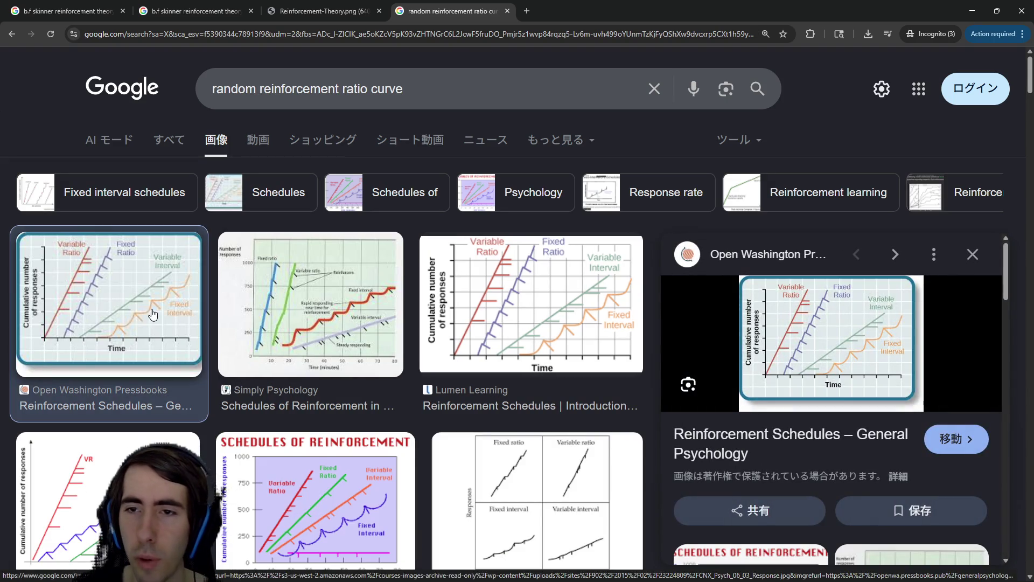
left_click(294, 309)
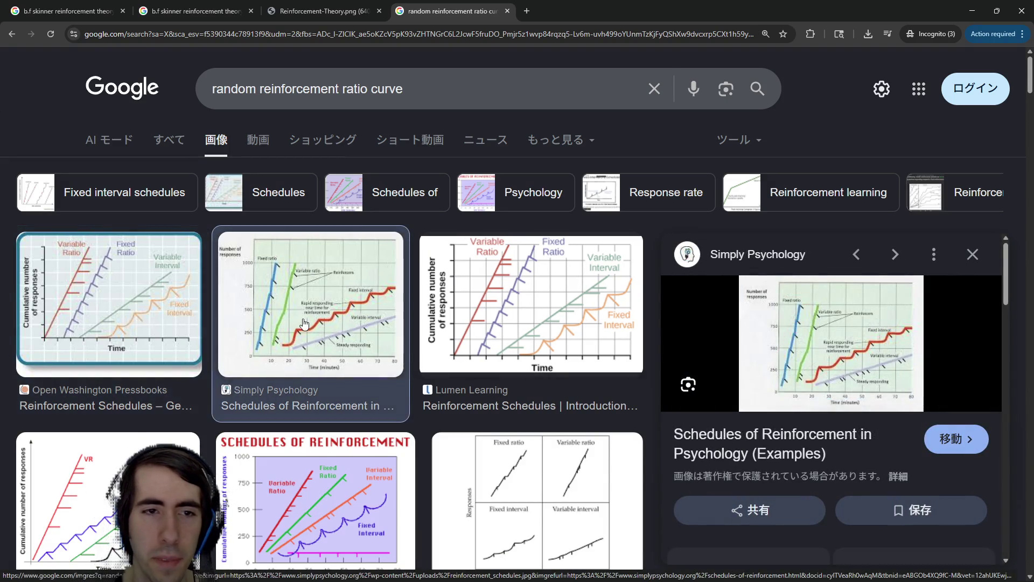
left_click(181, 140)
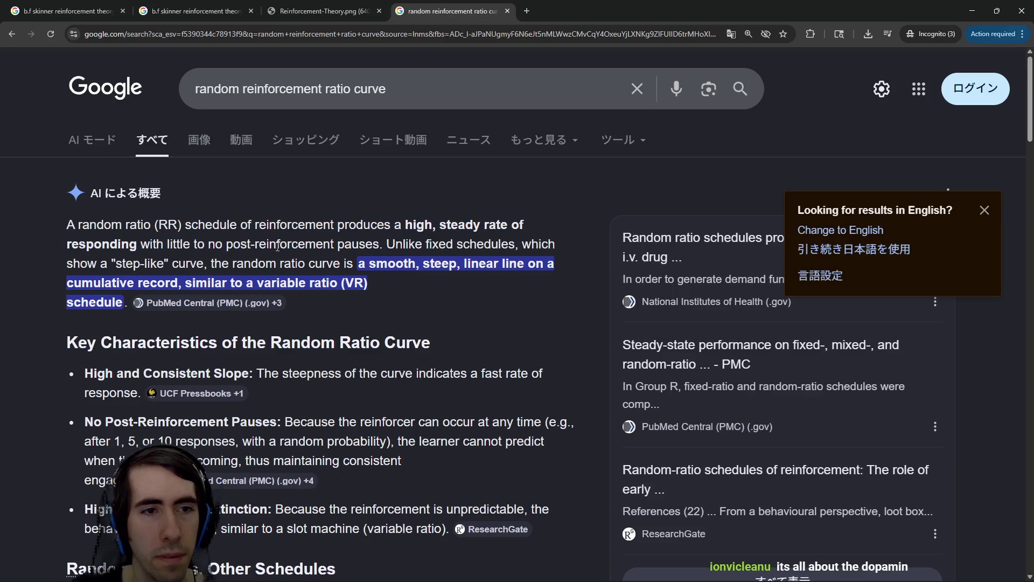
middle_click(199, 141)
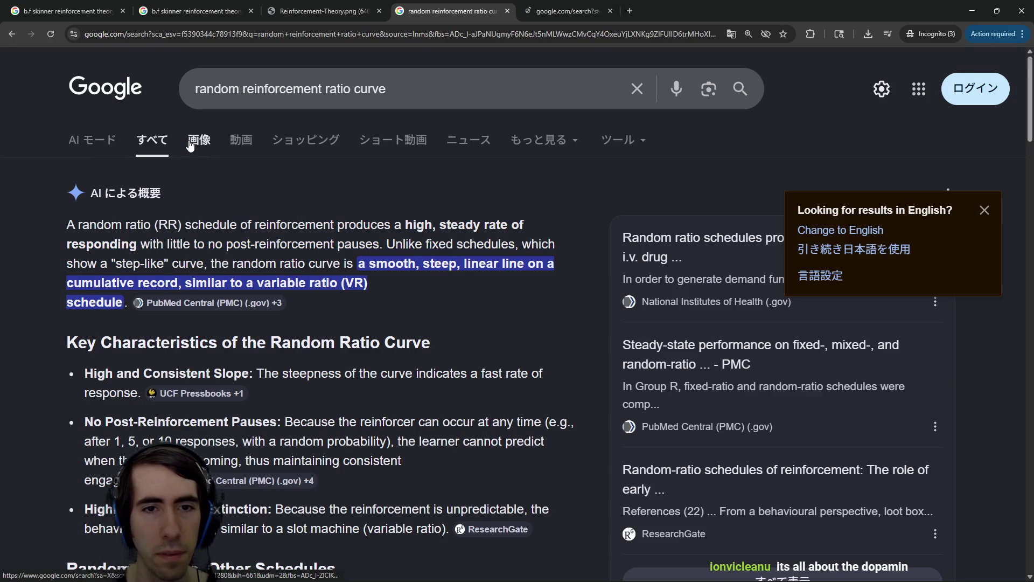
Read the AI overview on post-reinforcement pauses, equal reward probability and unpredictable responding
scroll(311, 268, "down", 3)
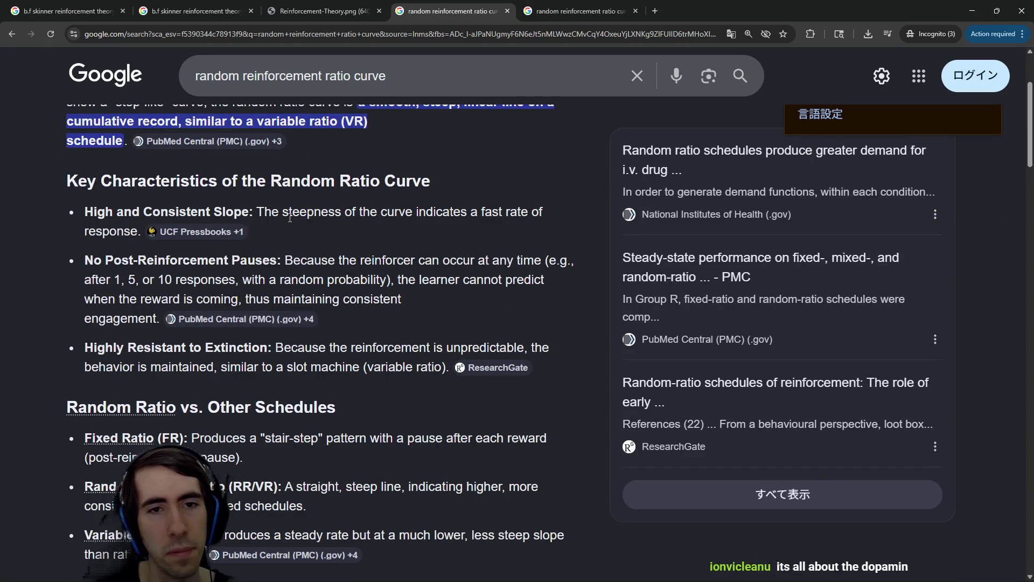
left_click_drag(285, 261, 440, 281)
left_click(441, 281)
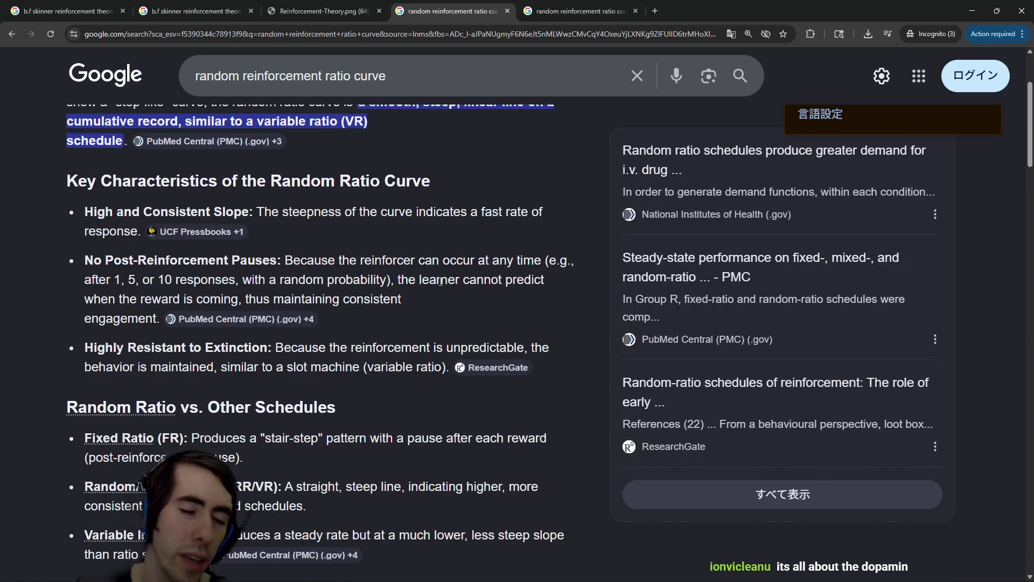
scroll(415, 306, "down", 2)
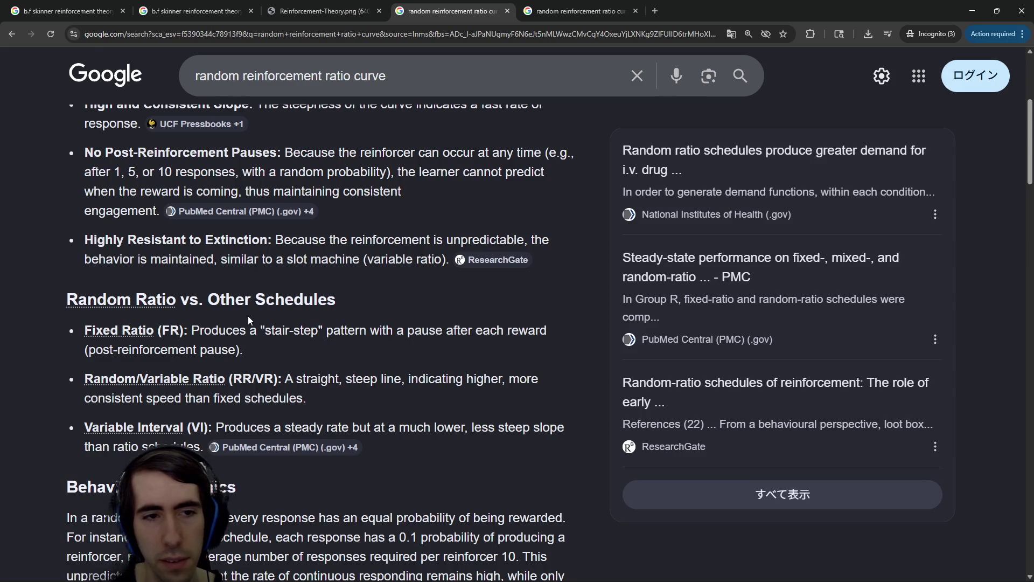
scroll(248, 318, "down", 3)
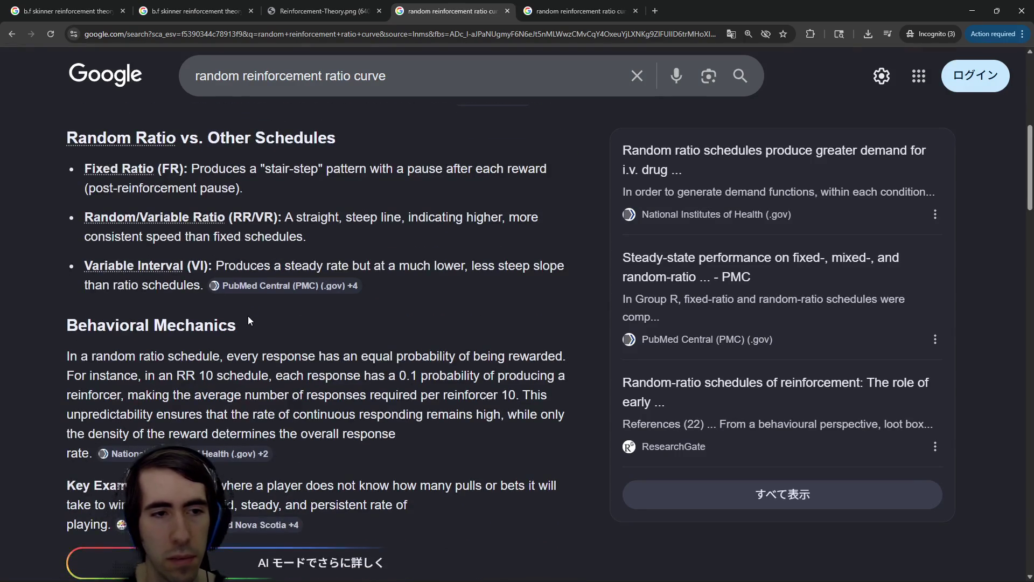
left_click_drag(192, 364, 312, 363)
left_click(311, 364)
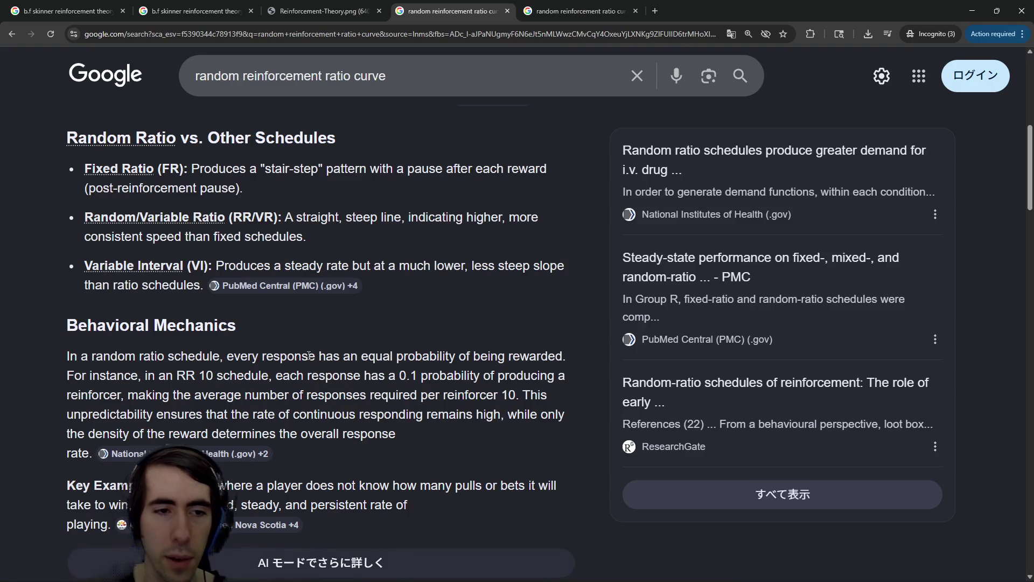
left_click_drag(309, 355, 303, 396)
left_click(303, 396)
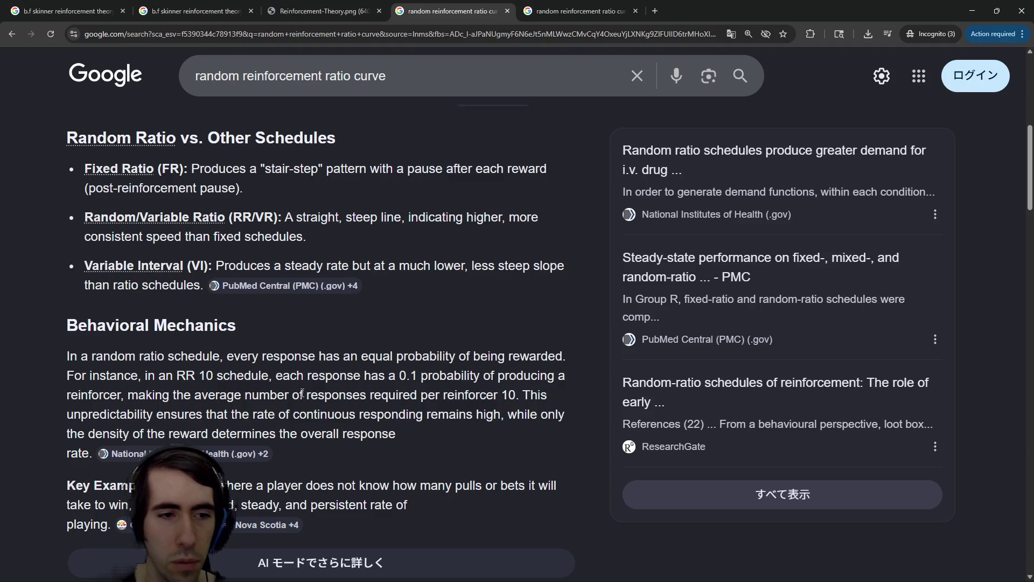
left_click_drag(126, 413, 312, 422)
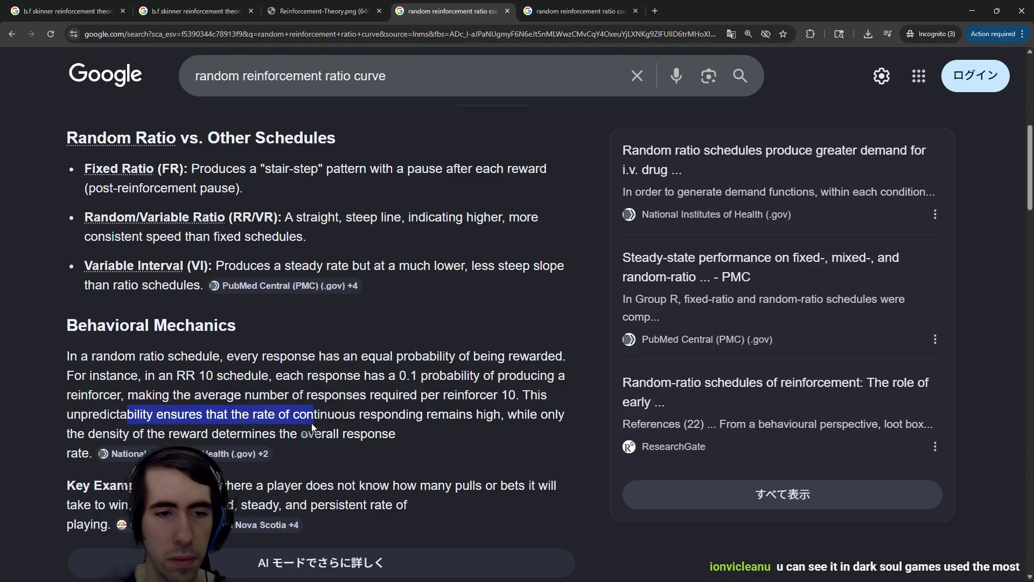
left_click(311, 425)
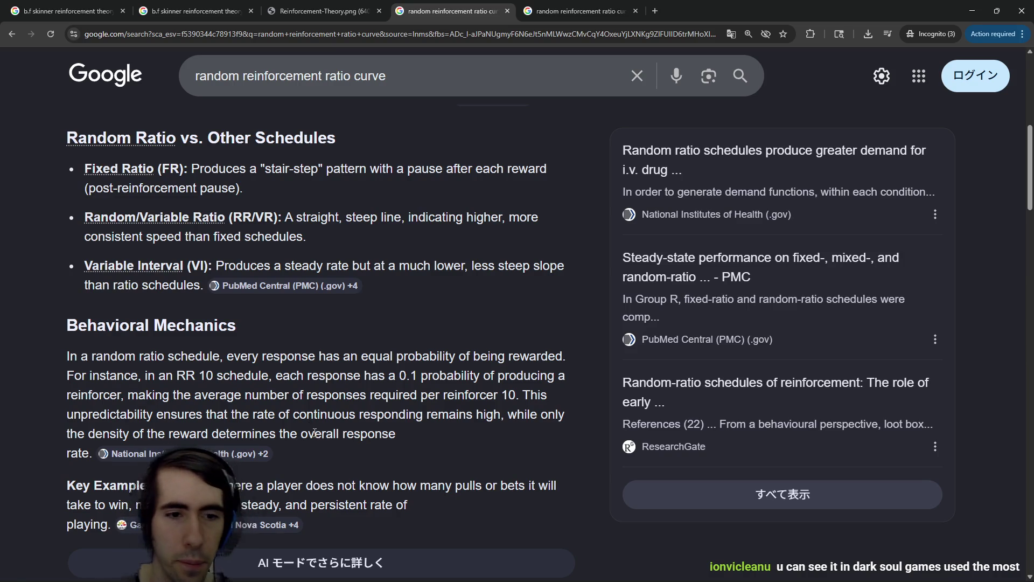
scroll(311, 428, "up", 10)
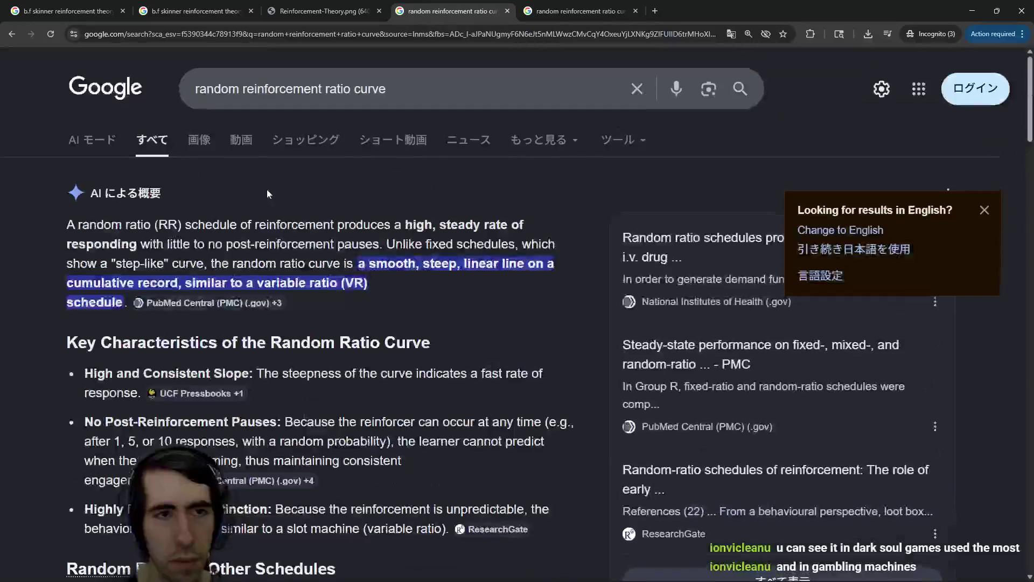
Open the Lumen Learning reinforcement schedules graph from the image results in a new tab
left_click(203, 203)
left_click(506, 306)
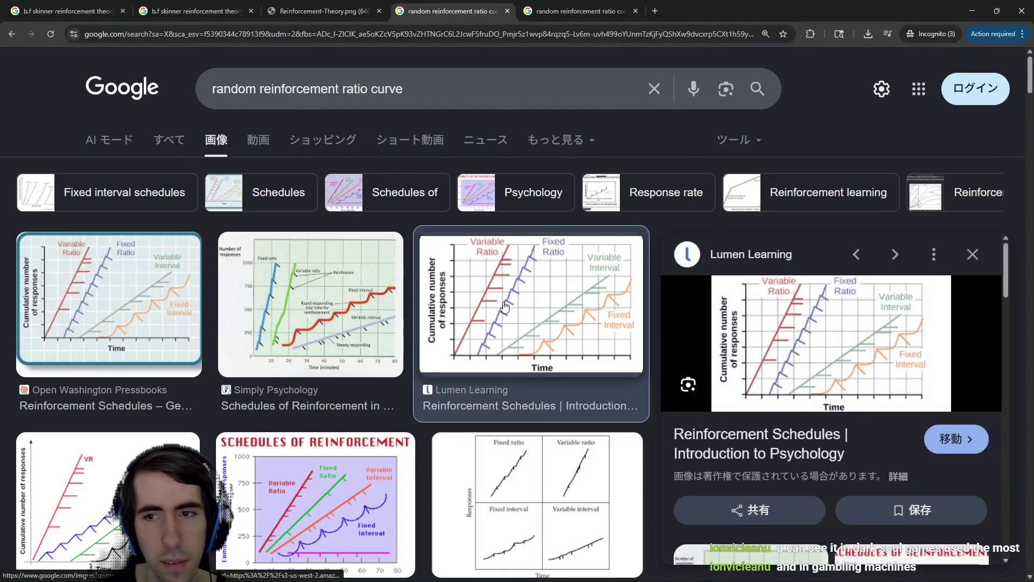
right_click(820, 311)
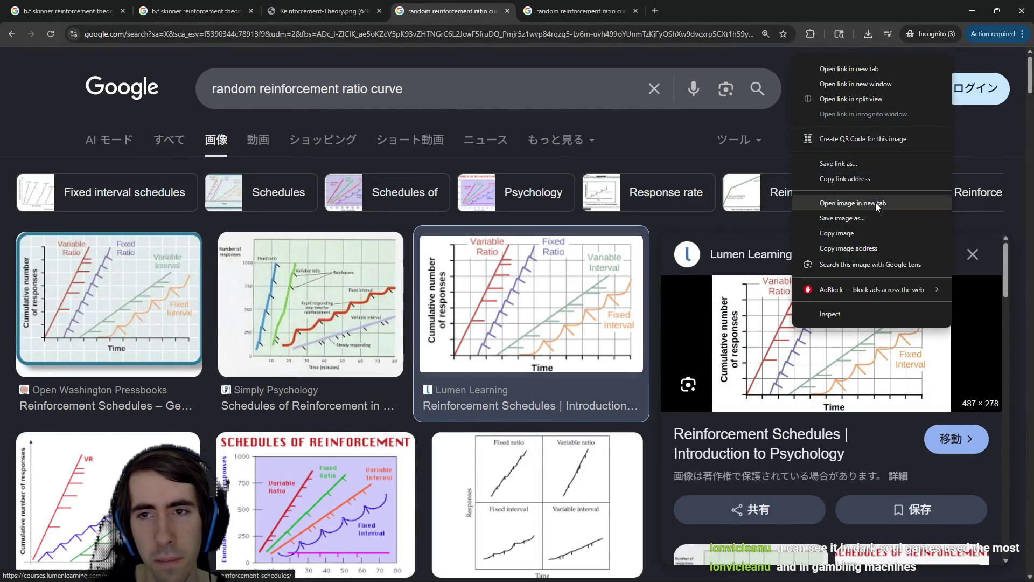
left_click(863, 203)
left_click(673, 7)
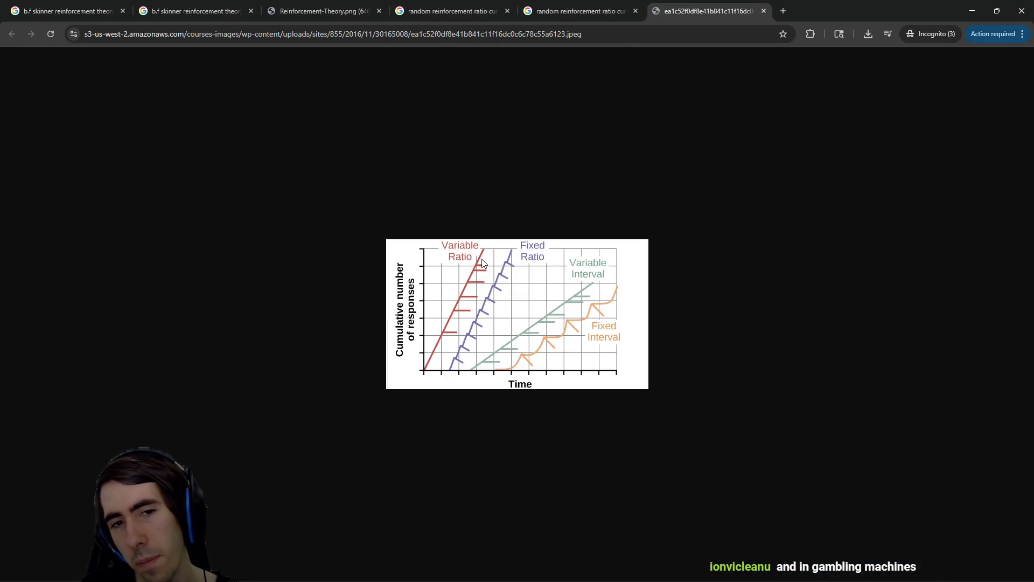
left_click(455, 11)
Open the Simply Psychology reinforcement_schedules.jpg graph full page in a new tab
scroll(370, 223, "down", 3)
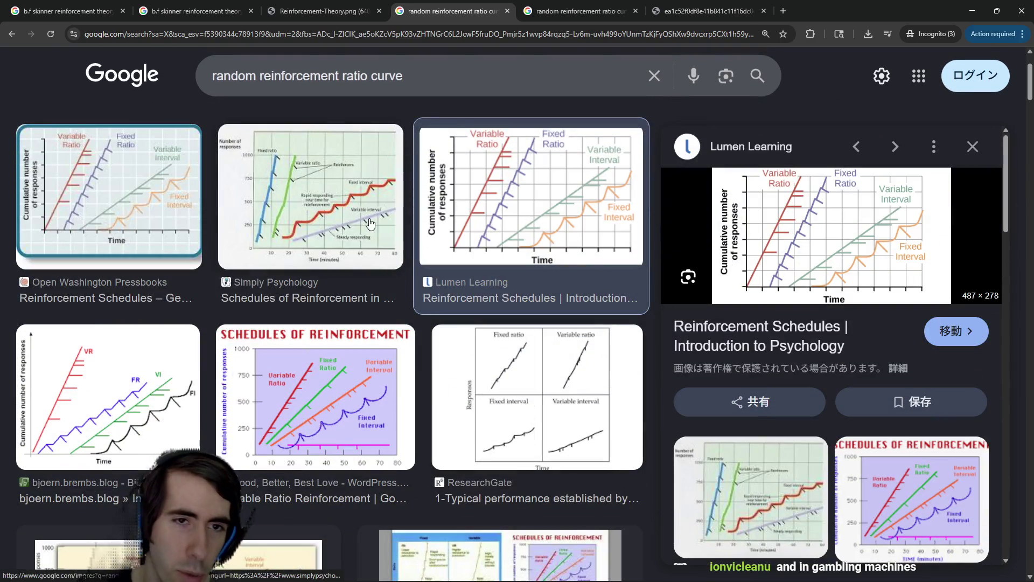
left_click(370, 223)
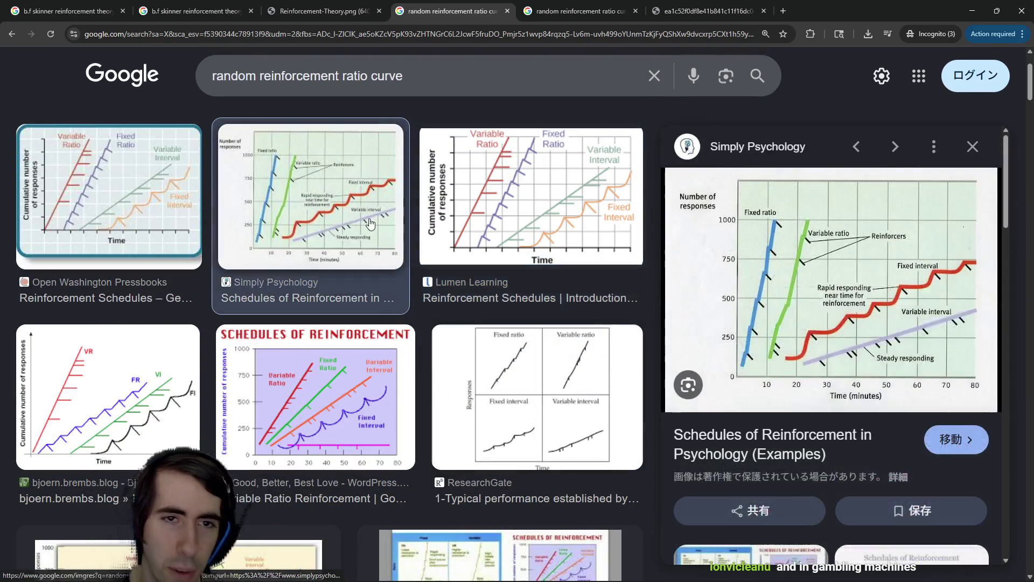
right_click(798, 272)
left_click(882, 401)
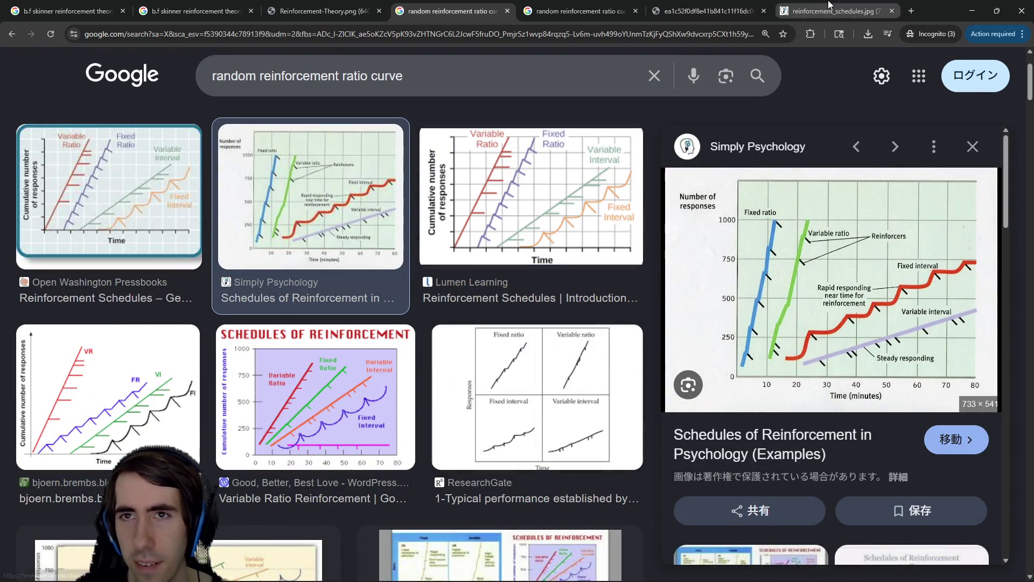
left_click(830, 6)
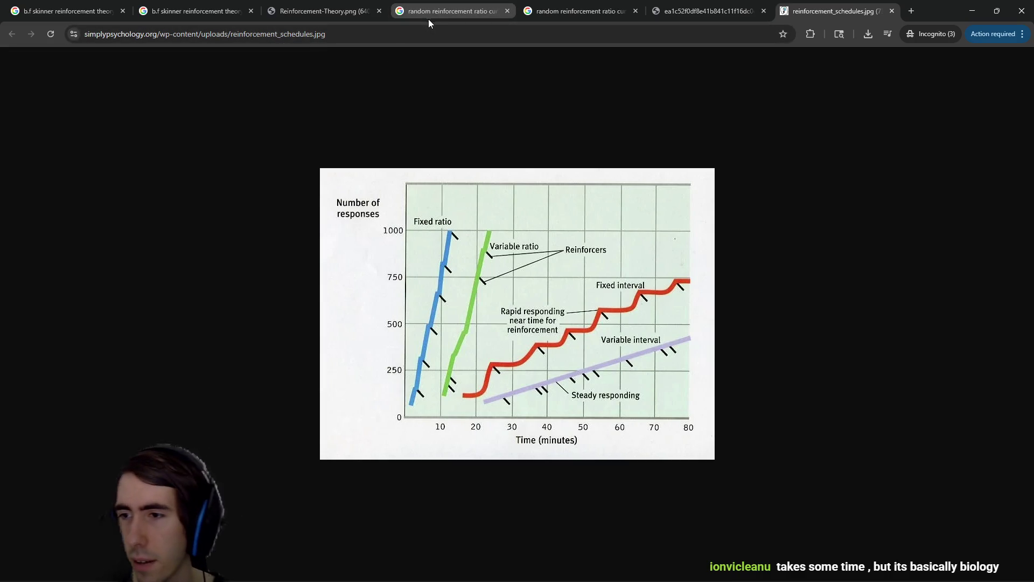
left_click(675, 12)
left_click(582, 11)
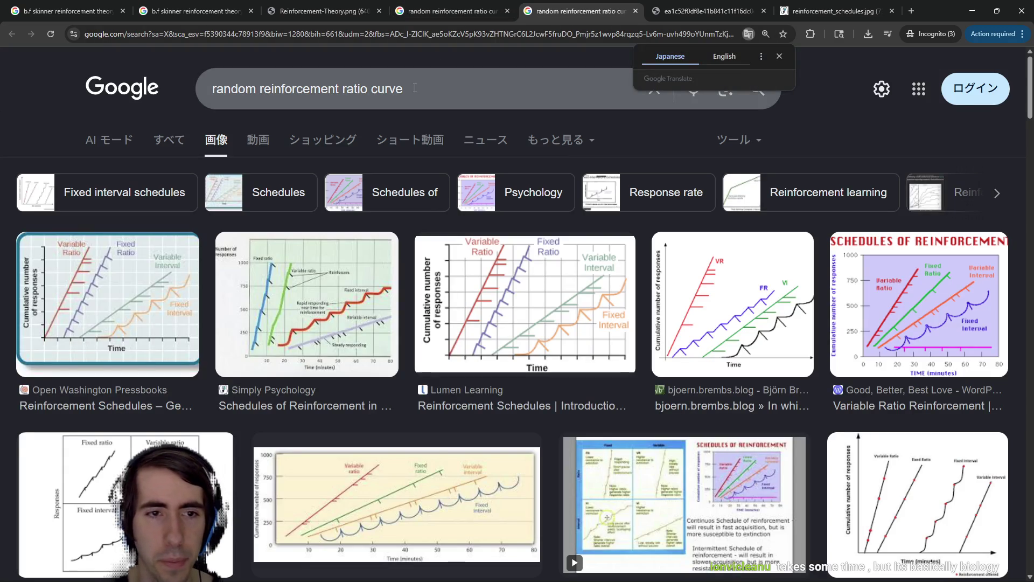
Scroll further down the 'random reinforcement ratio curve' image results
scroll(367, 338, "down", 8)
scroll(368, 338, "down", 7)
scroll(367, 314, "up", 2)
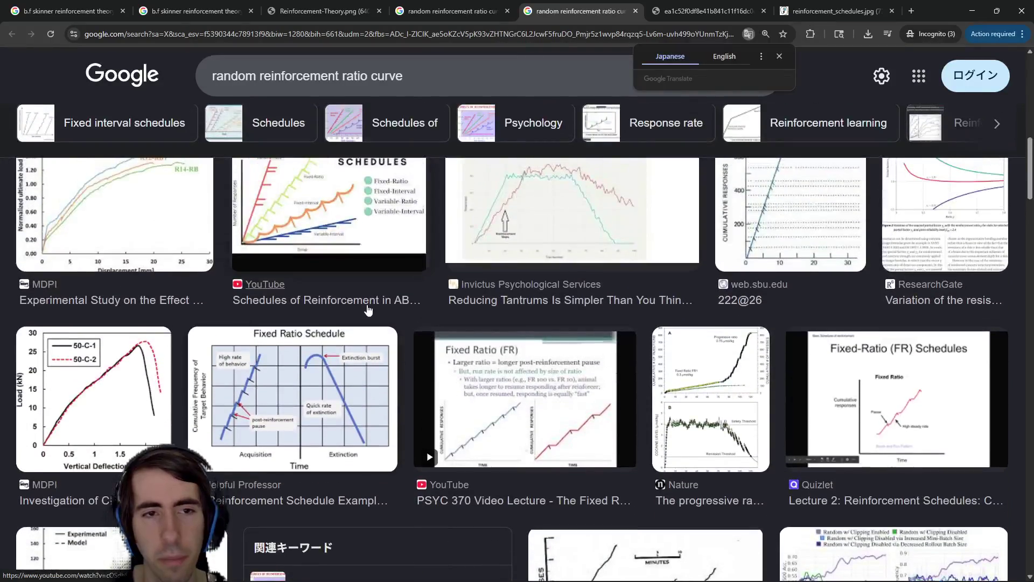
scroll(368, 308, "down", 3)
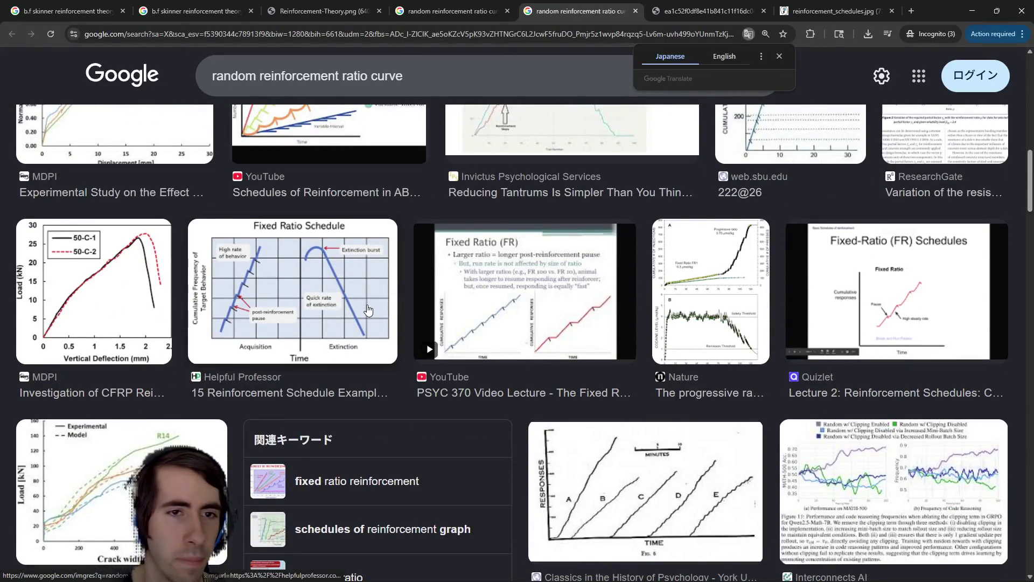
scroll(556, 362, "down", 3)
scroll(555, 358, "down", 6)
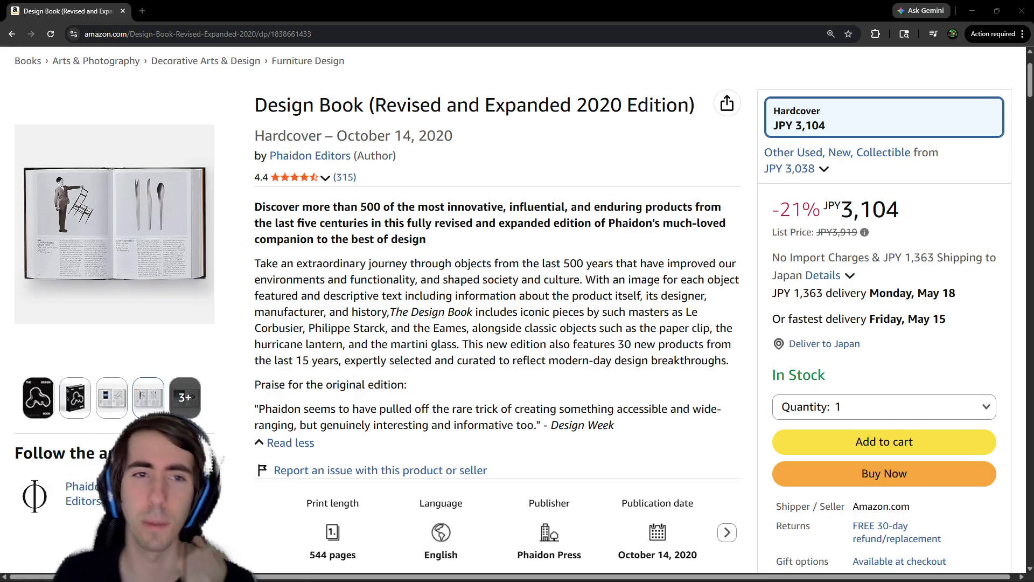
Close the Amazon Design Book window to reveal the Compulsion loop article
mouse_move(434, 5)
left_mouse_down()
mouse_move(544, 28)
mouse_move(544, 2)
left_mouse_up()
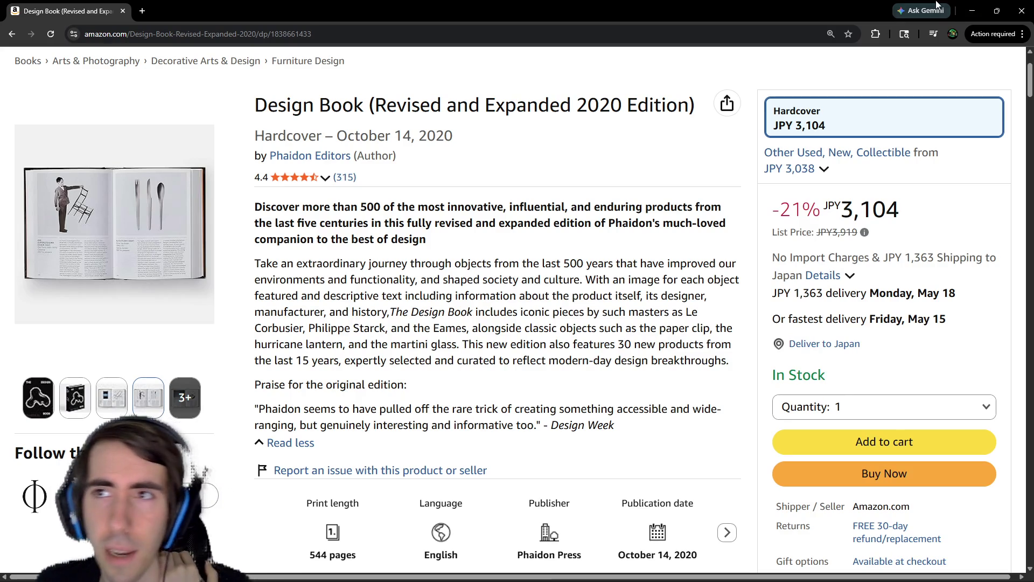
left_click(972, 10)
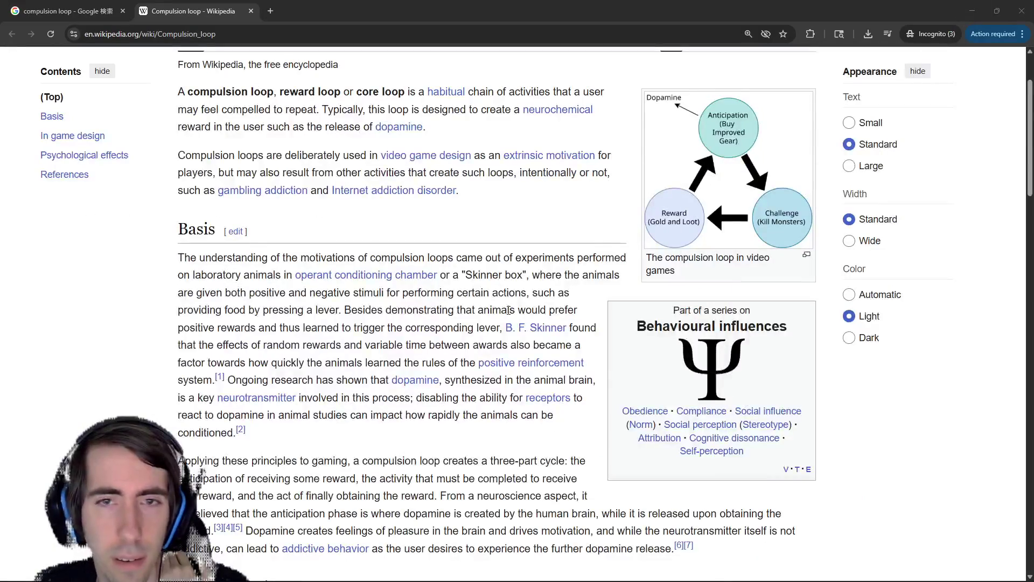
Close the Wikipedia Compulsion loop window to reveal the TCG Google Doc
left_click(1016, 8)
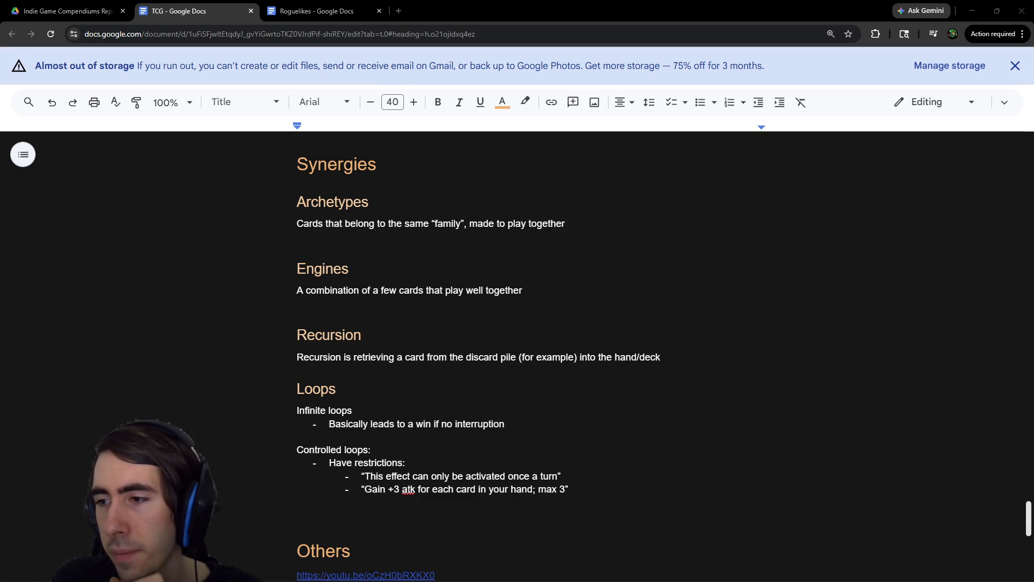
Close the Amazon.co.jp tab and open the Amazon Level Up! search result in a new tab
key("alt+Tab")
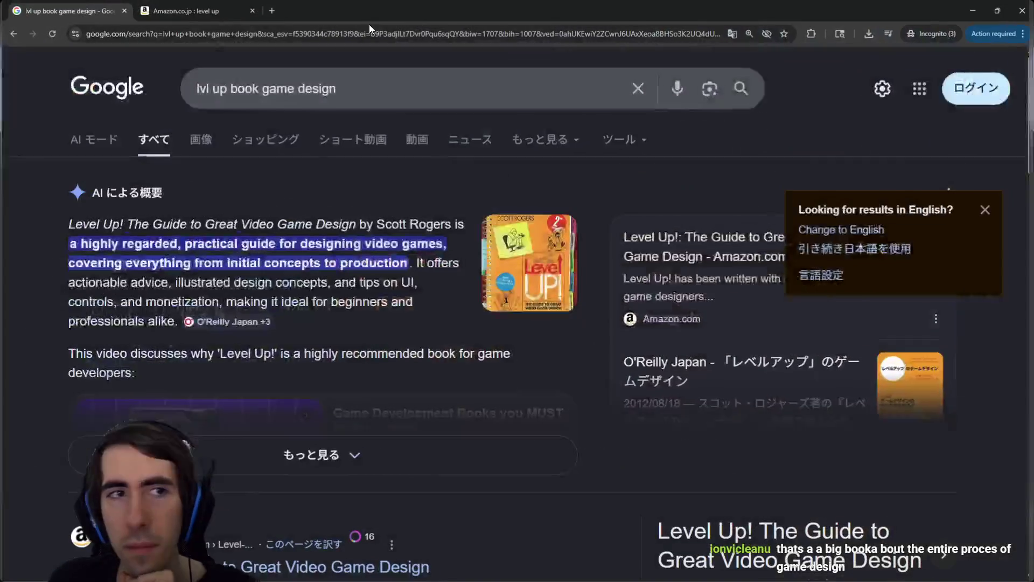
left_click(252, 10)
scroll(271, 276, "down", 4)
middle_click(258, 353)
left_click(177, 19)
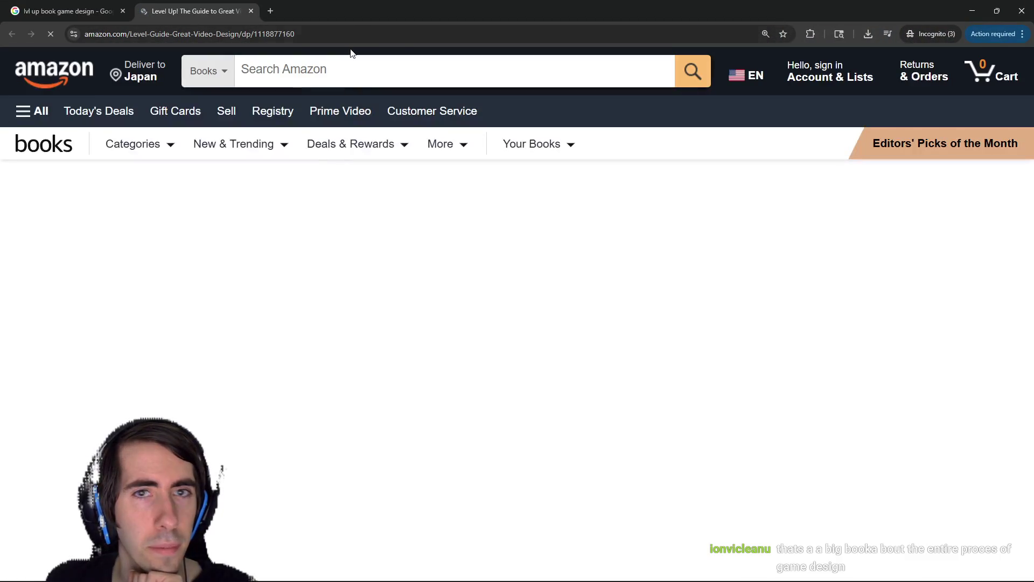
Expand and read the full description of Level Up! The Guide to Great Video Game Design
scroll(160, 393, "down", 1)
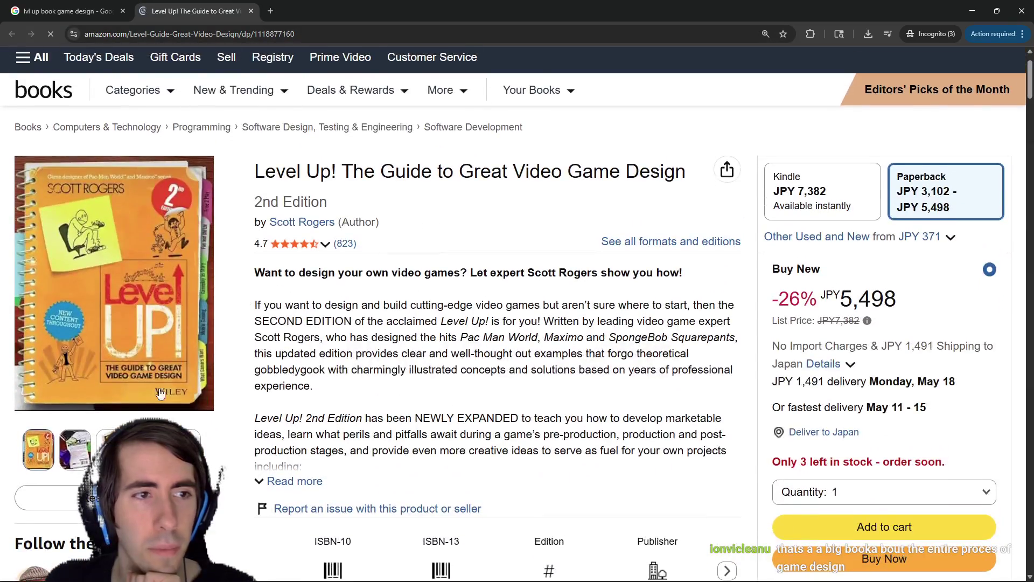
scroll(362, 322, "down", 1)
mouse_move(301, 197)
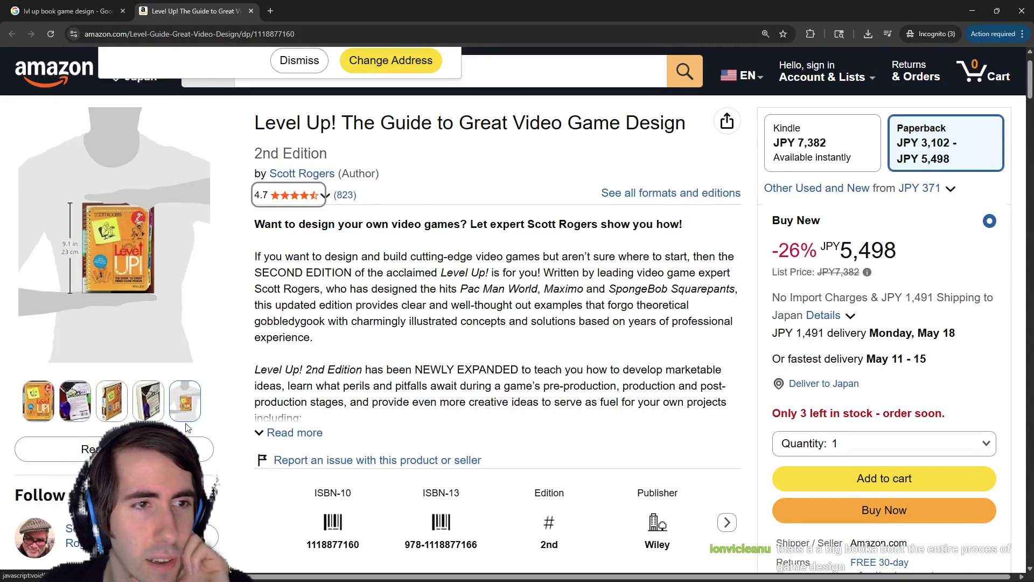
mouse_move(105, 410)
mouse_move(75, 401)
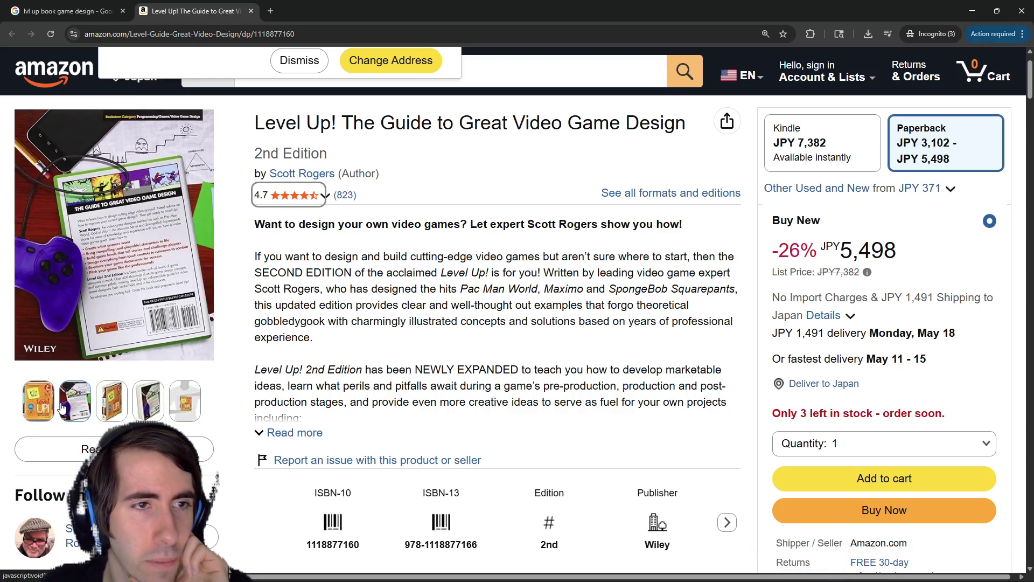
scroll(451, 362, "down", 2)
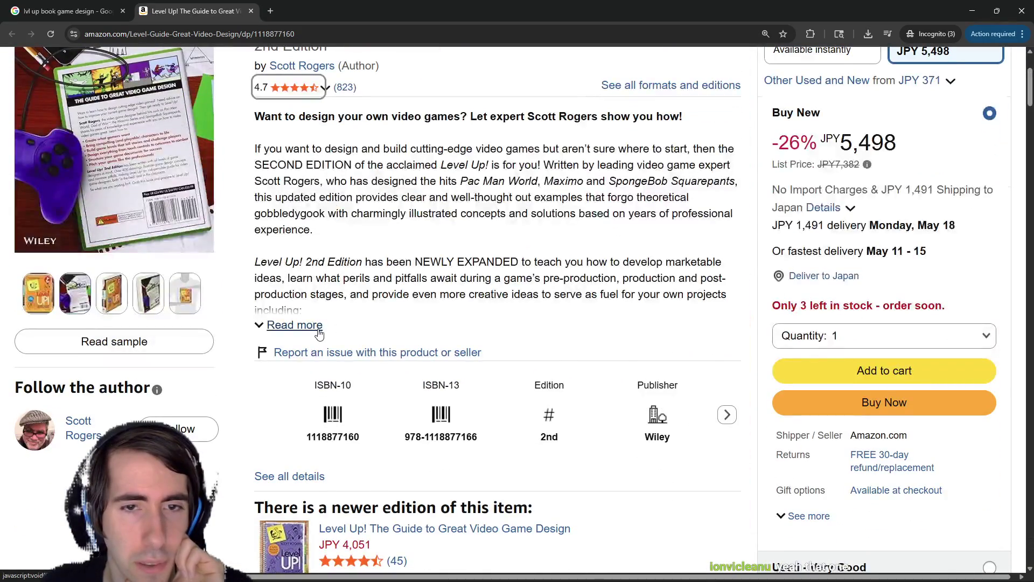
left_click(289, 323)
scroll(288, 323, "down", 2)
scroll(425, 338, "up", 2)
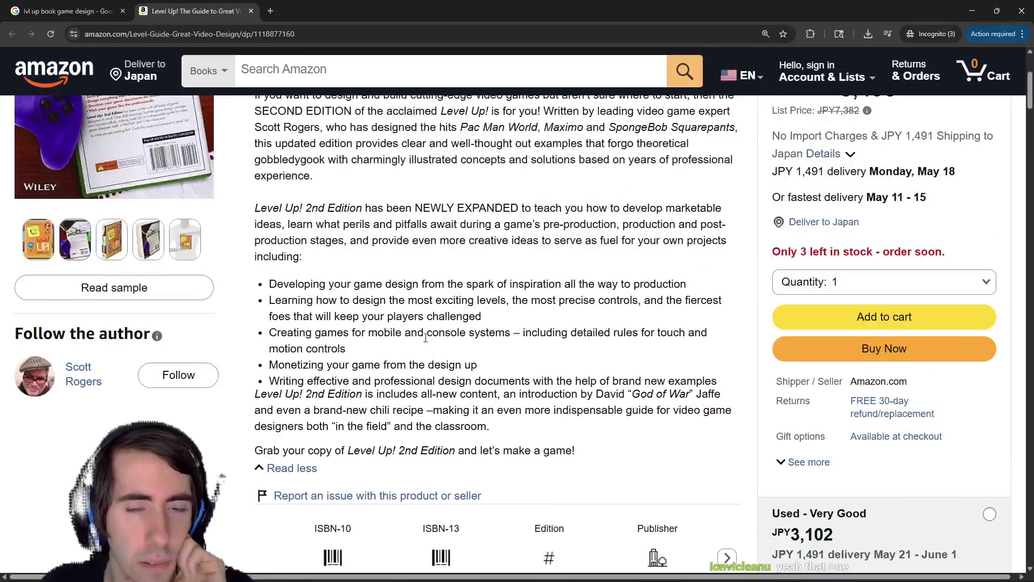
scroll(491, 327, "up", 1)
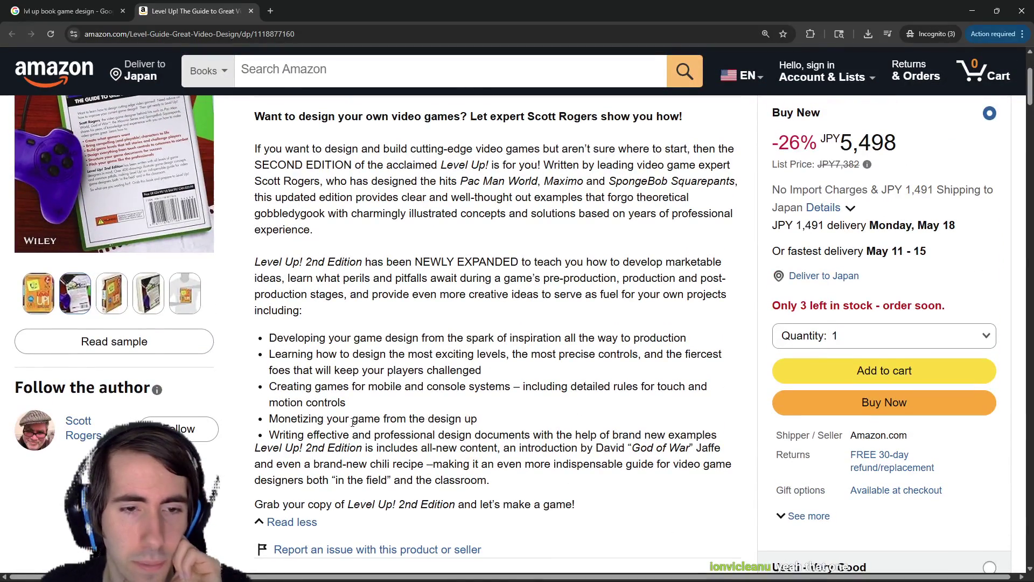
Highlight the monetizing-your-game bullet and nearby lines, then minimize Amazon to show the TCG doc
left_click_drag(268, 420, 485, 421)
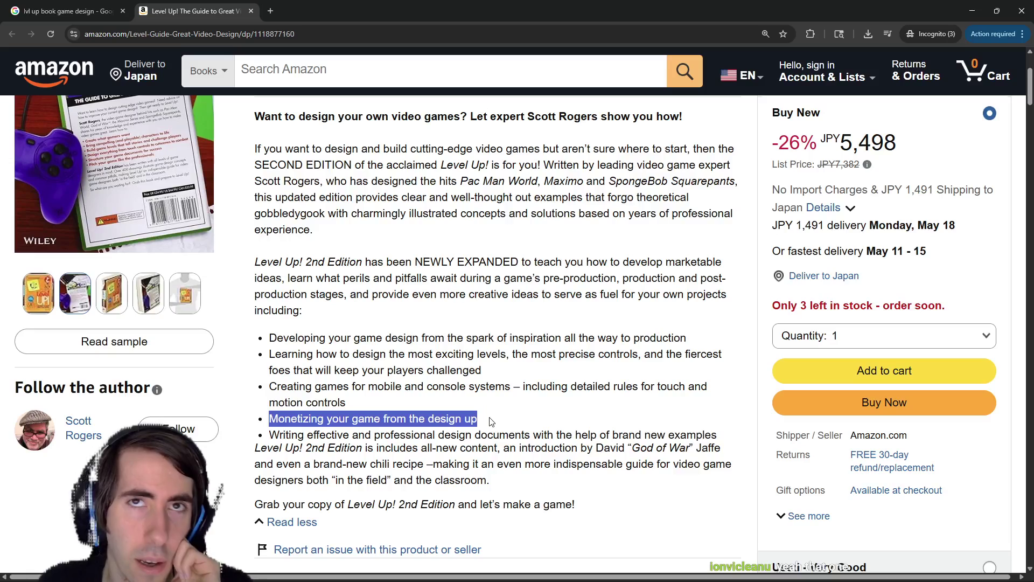
left_click(491, 422)
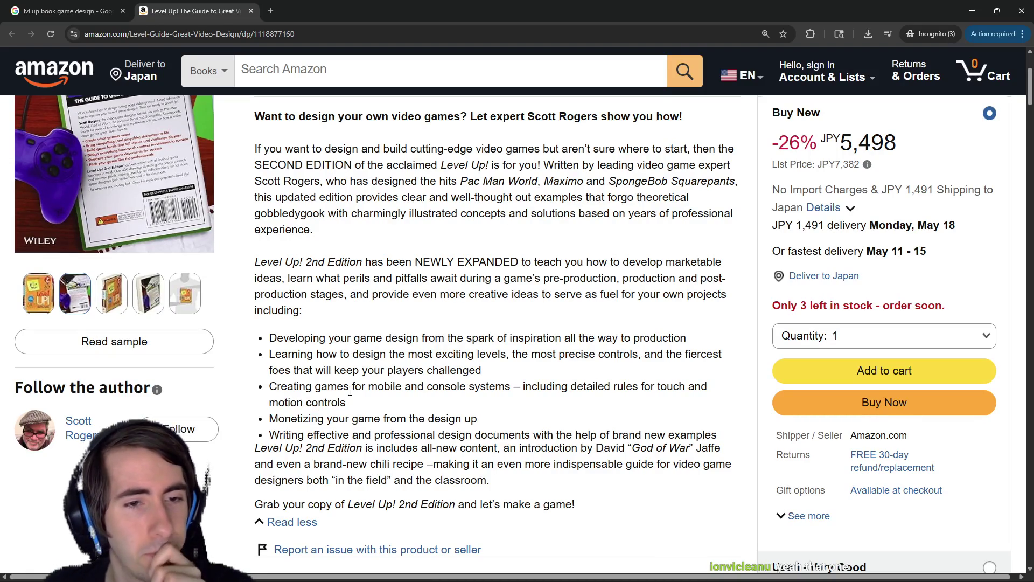
triple_click(490, 371)
left_click(490, 371)
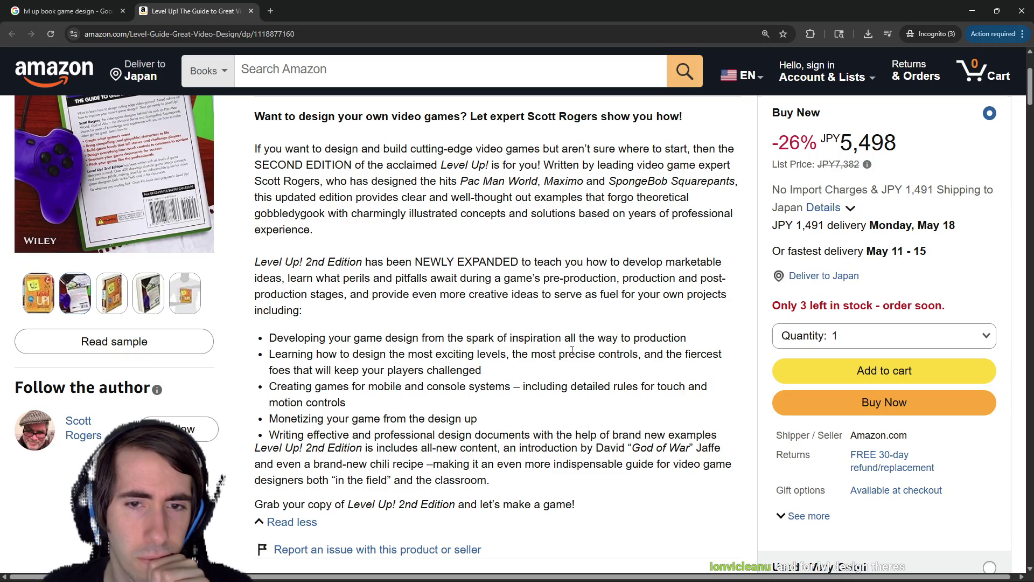
scroll(565, 351, "down", 9)
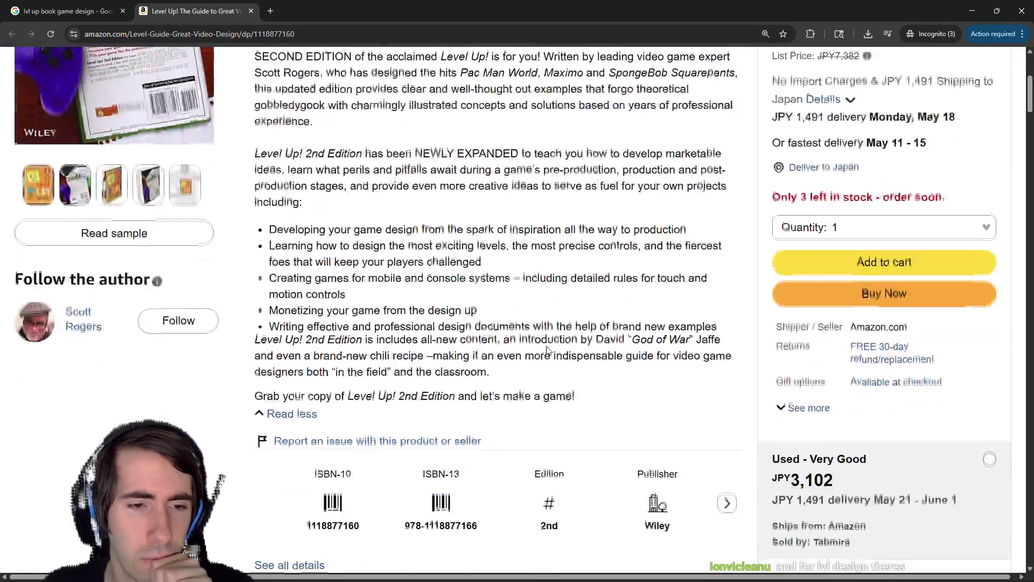
scroll(592, 216, "up", 8)
left_click(971, 11)
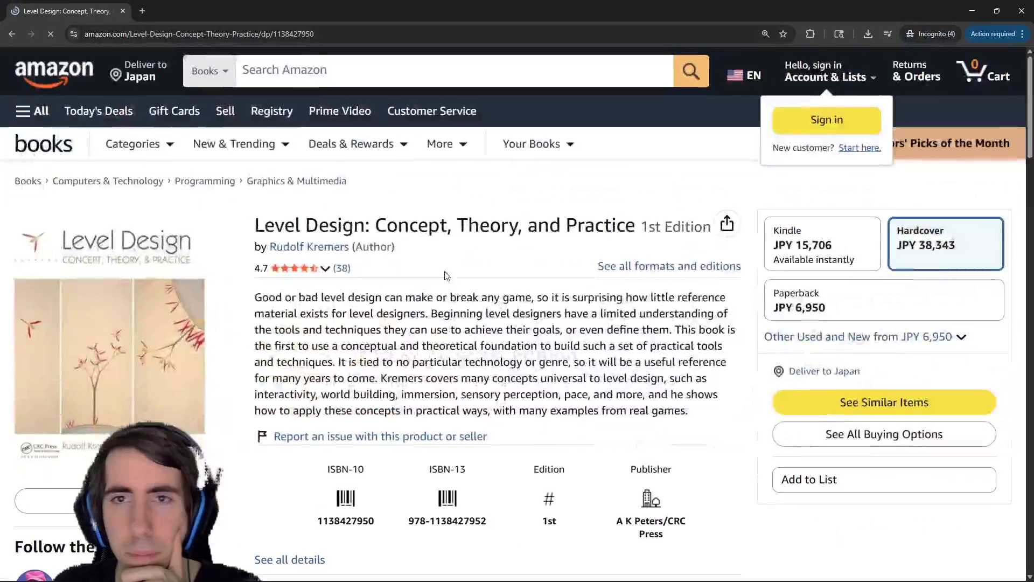
Skim the Level Design: Concept, Theory, and Practice description and open its sample pages
scroll(368, 346, "down", 1)
mouse_move(315, 243)
left_mouse_down()
mouse_move(608, 243)
mouse_move(541, 275)
mouse_move(645, 291)
left_mouse_up()
left_click(608, 243)
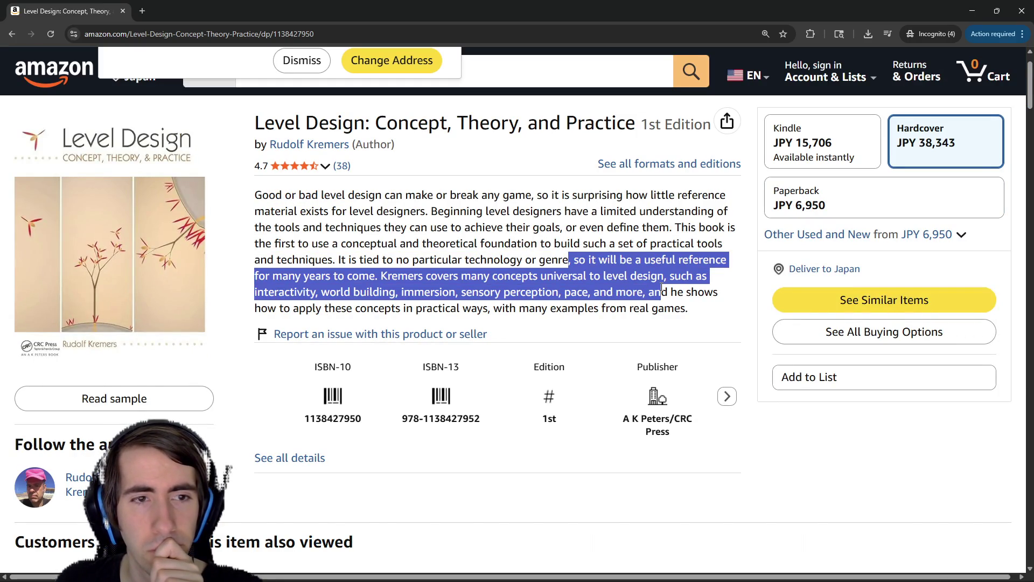
left_click(645, 291)
scroll(149, 325, "down", 2)
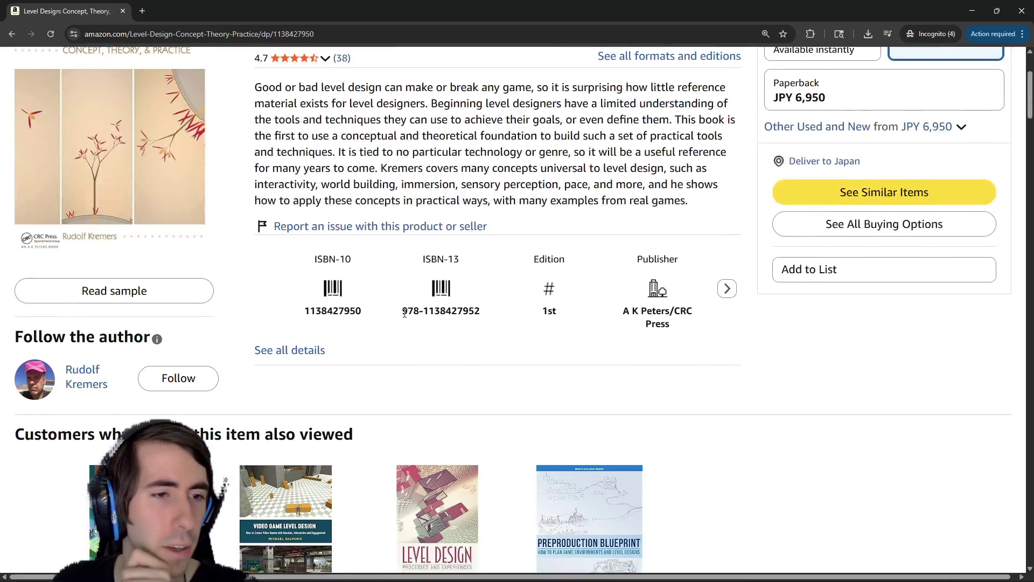
left_click(143, 293)
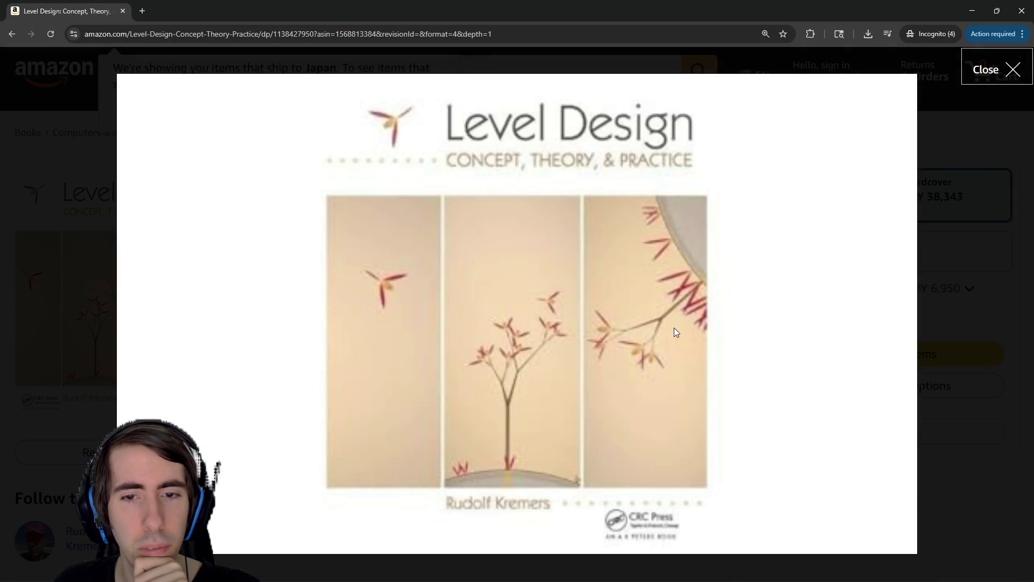
Scroll through the Level Design Look Inside sample pages on game goals
scroll(579, 337, "down", 10)
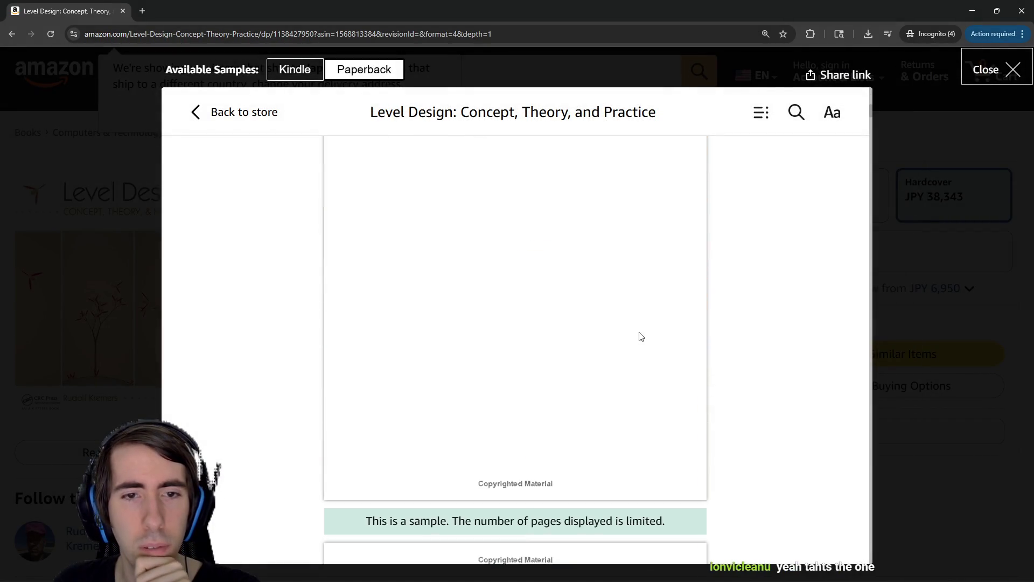
scroll(610, 337, "down", 20)
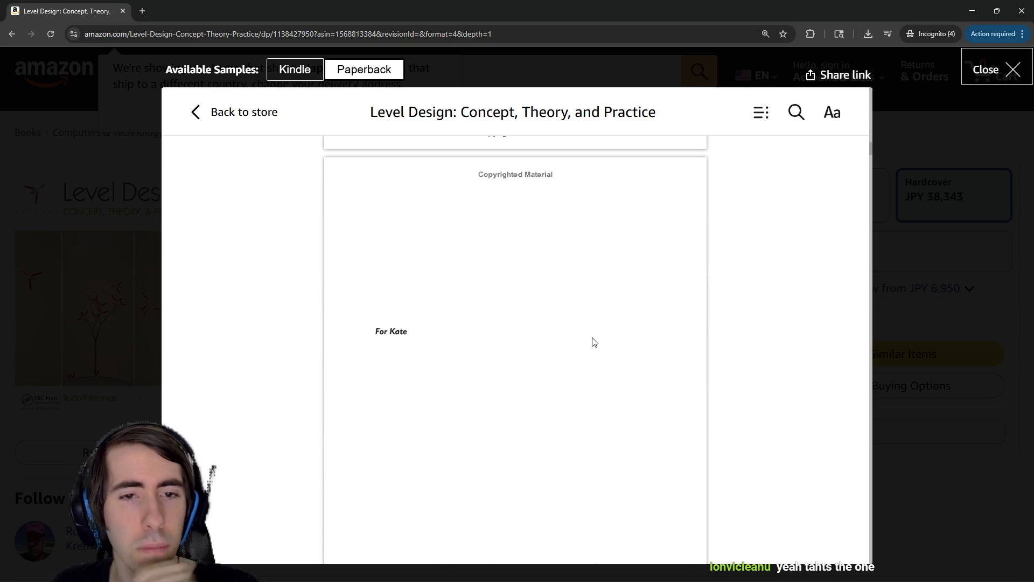
scroll(595, 336, "down", 1)
scroll(596, 334, "up", 5)
scroll(519, 330, "down", 2)
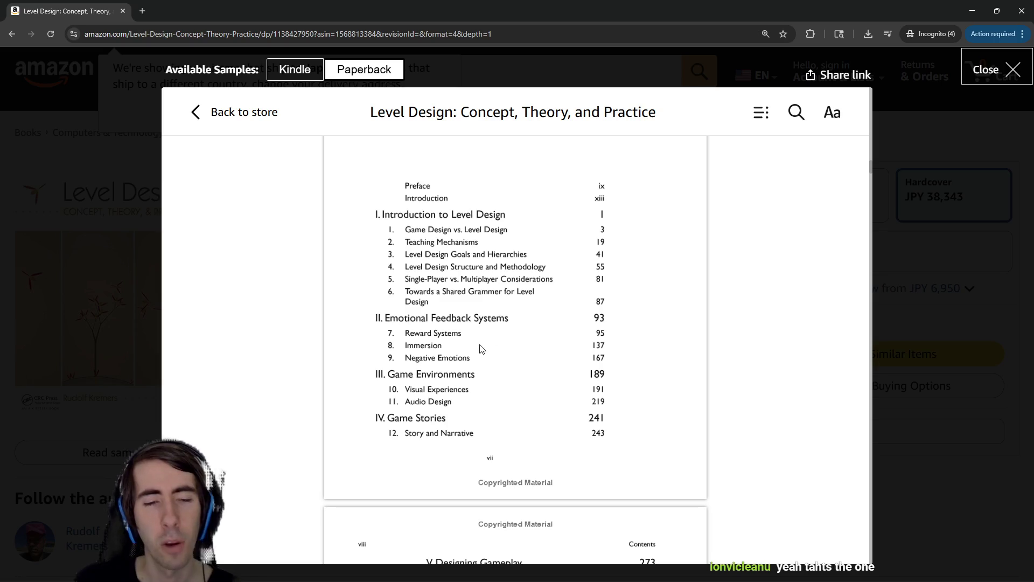
scroll(461, 322, "down", 2)
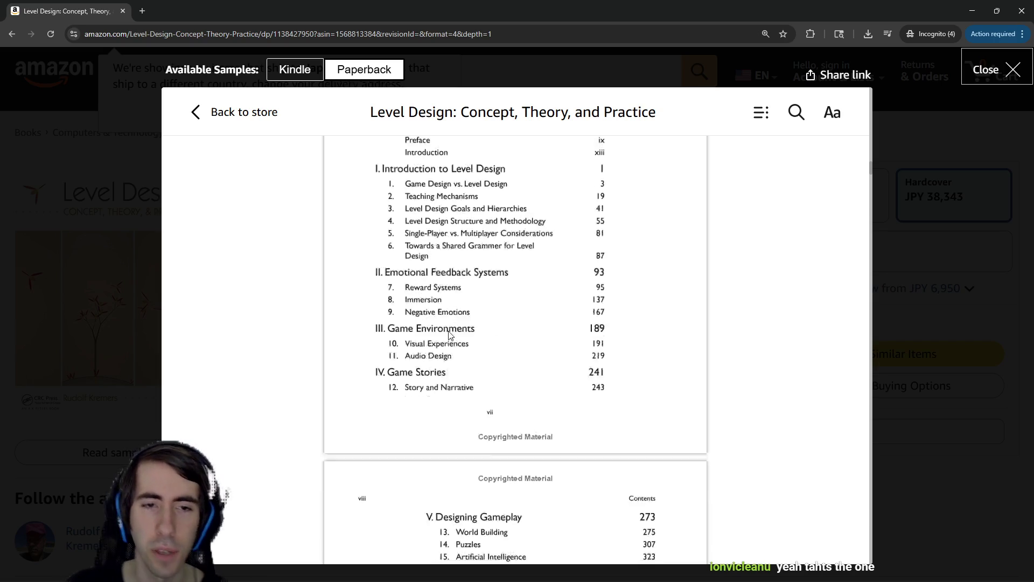
scroll(450, 335, "down", 1)
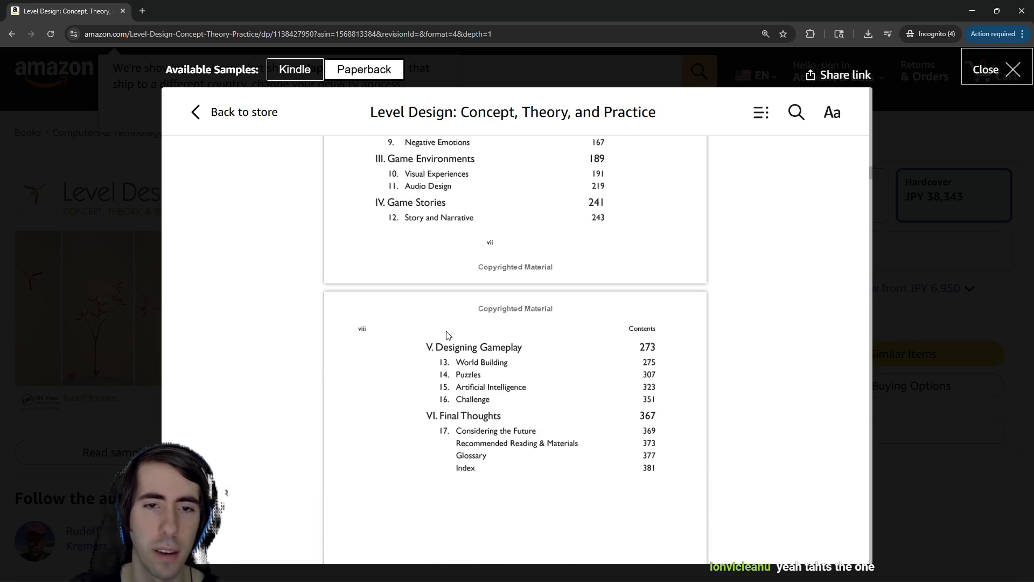
scroll(449, 335, "down", 4)
scroll(447, 335, "down", 13)
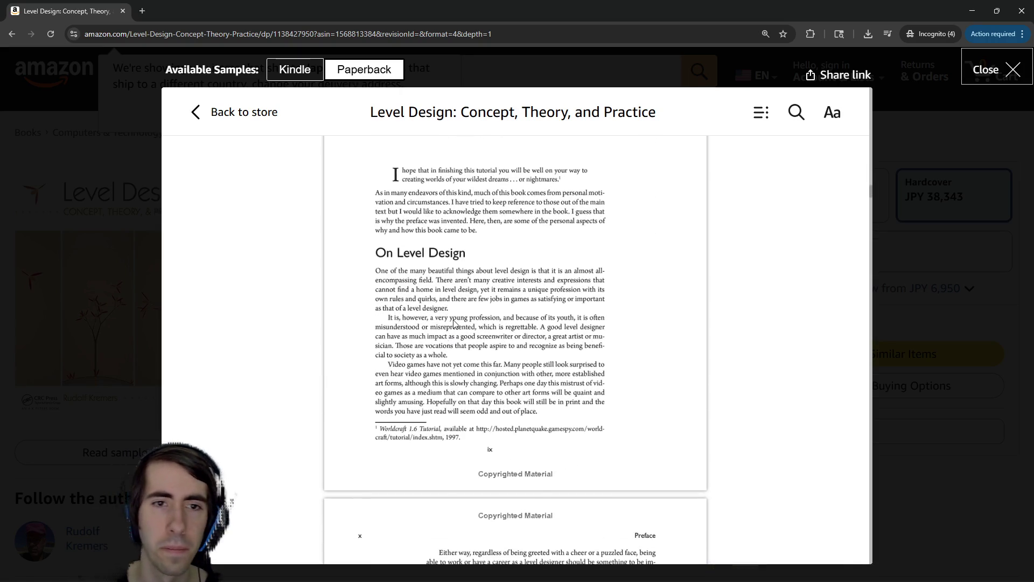
scroll(446, 335, "down", 6)
scroll(446, 335, "down", 18)
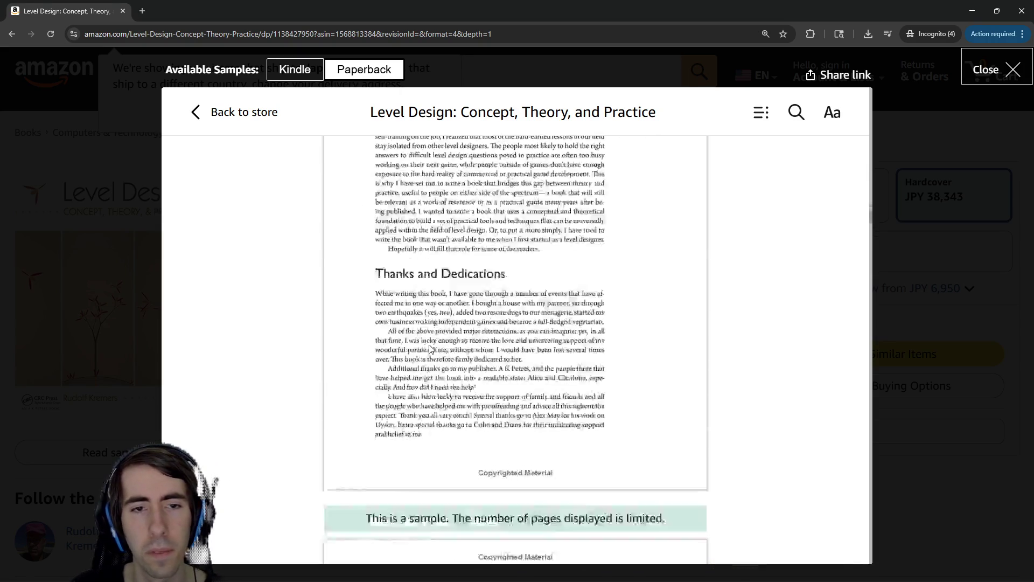
scroll(437, 306, "up", 1)
scroll(437, 306, "down", 20)
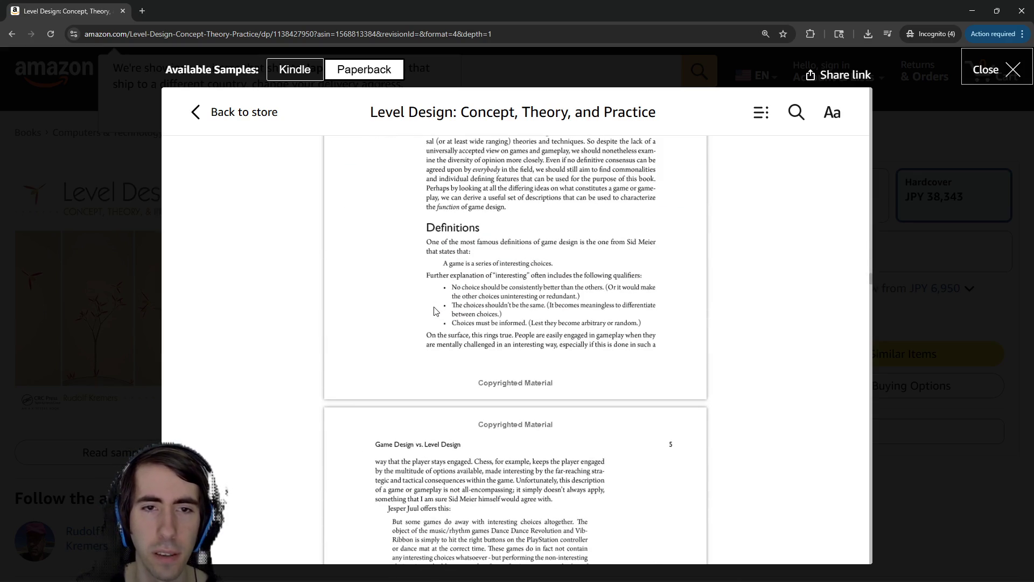
scroll(436, 310, "down", 8)
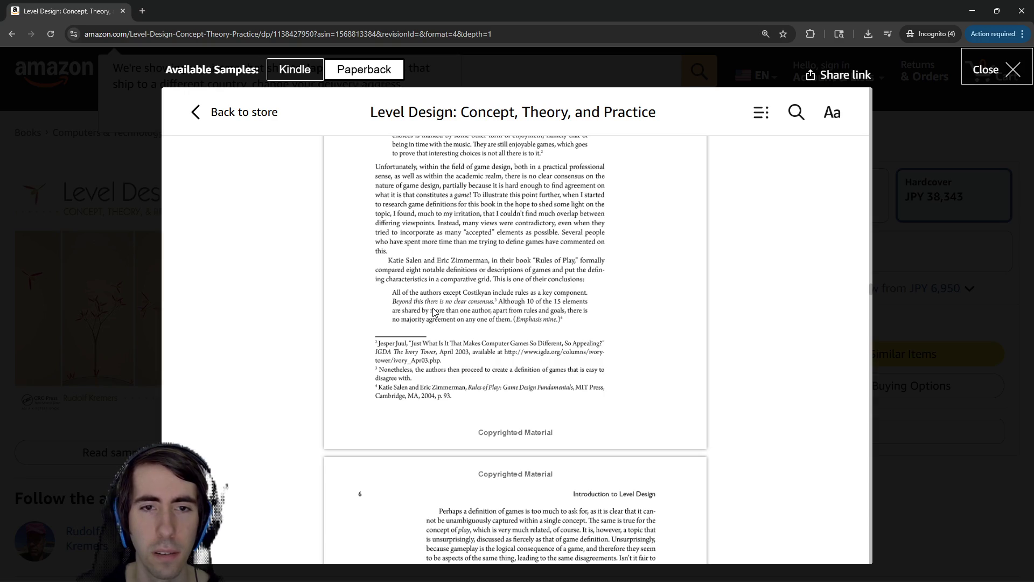
scroll(434, 312, "up", 3)
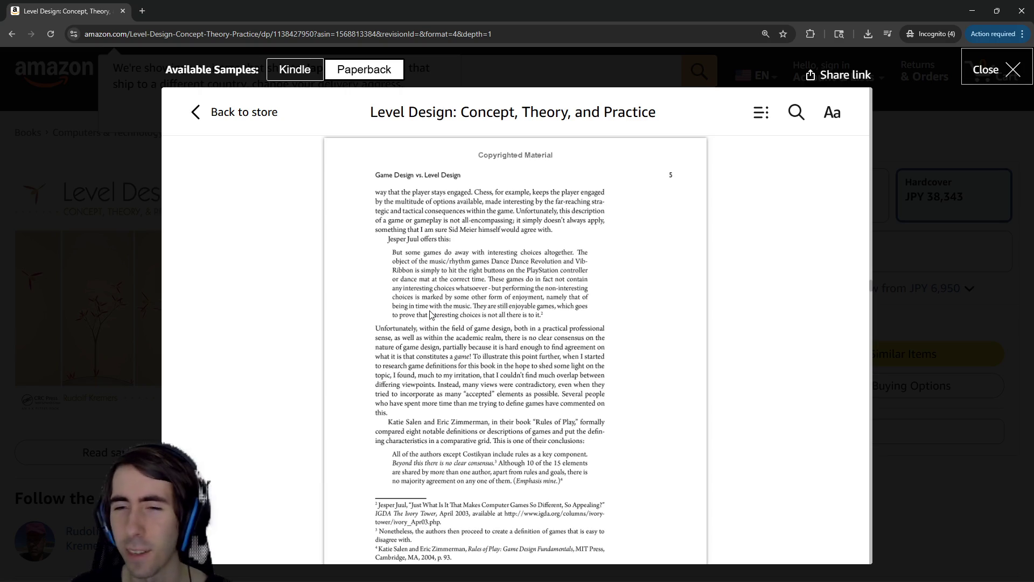
scroll(431, 314, "down", 20)
scroll(431, 314, "down", 1)
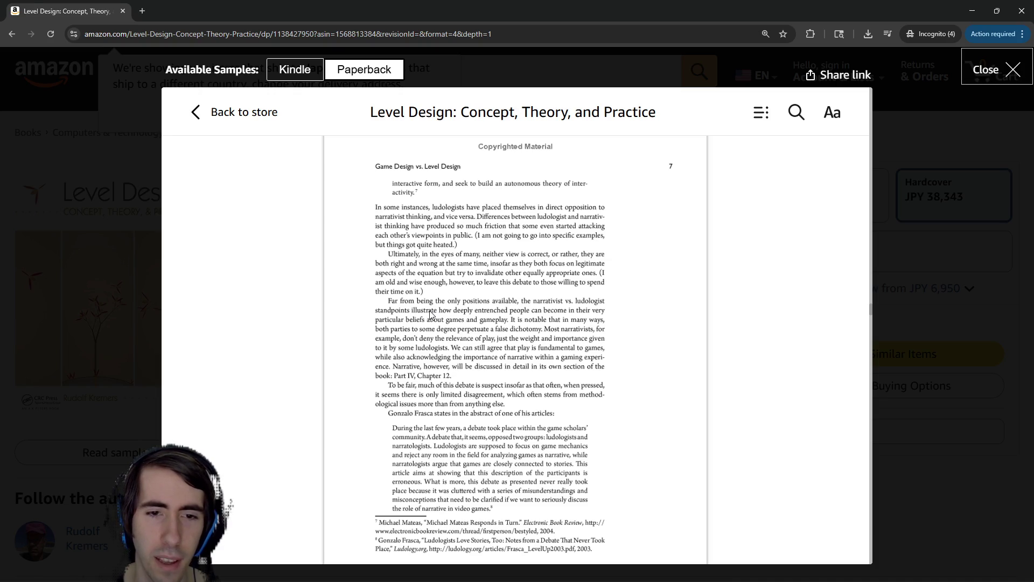
scroll(431, 314, "down", 15)
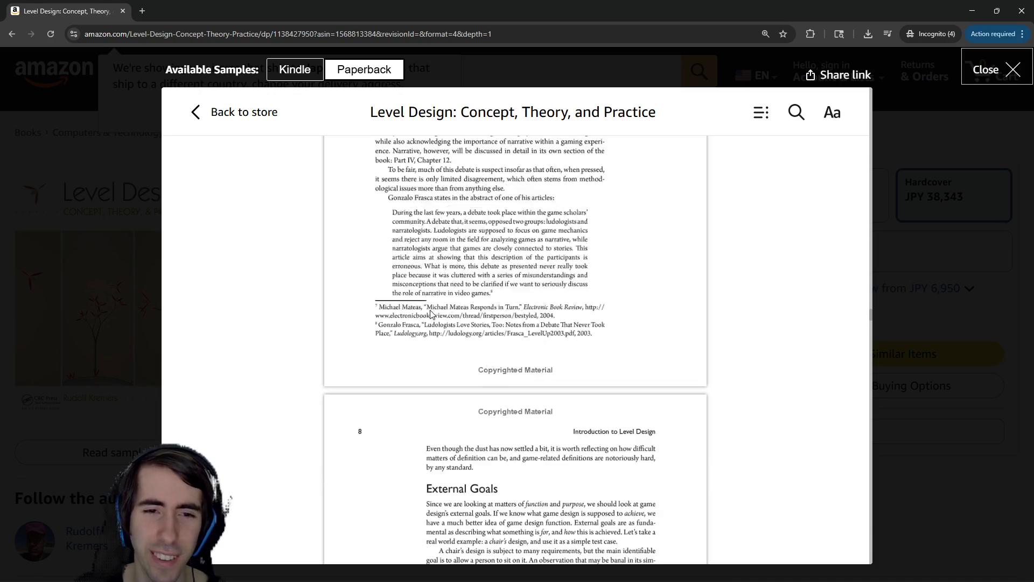
scroll(431, 314, "up", 2)
Auto-scroll through the remaining sample pages, then close the store window to reveal the TCG notes
middle_click(473, 270)
left_click(473, 271)
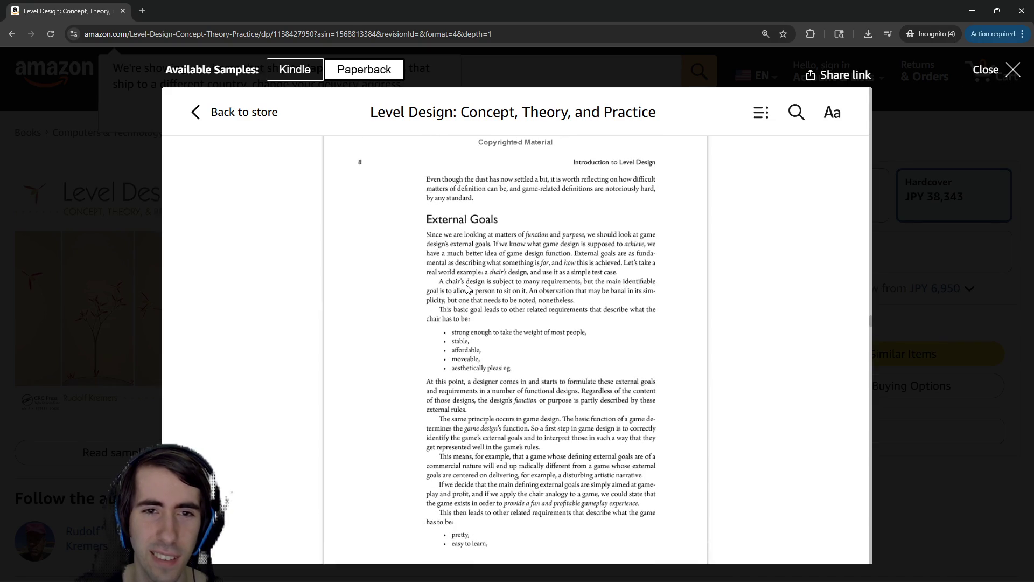
scroll(466, 288, "down", 9)
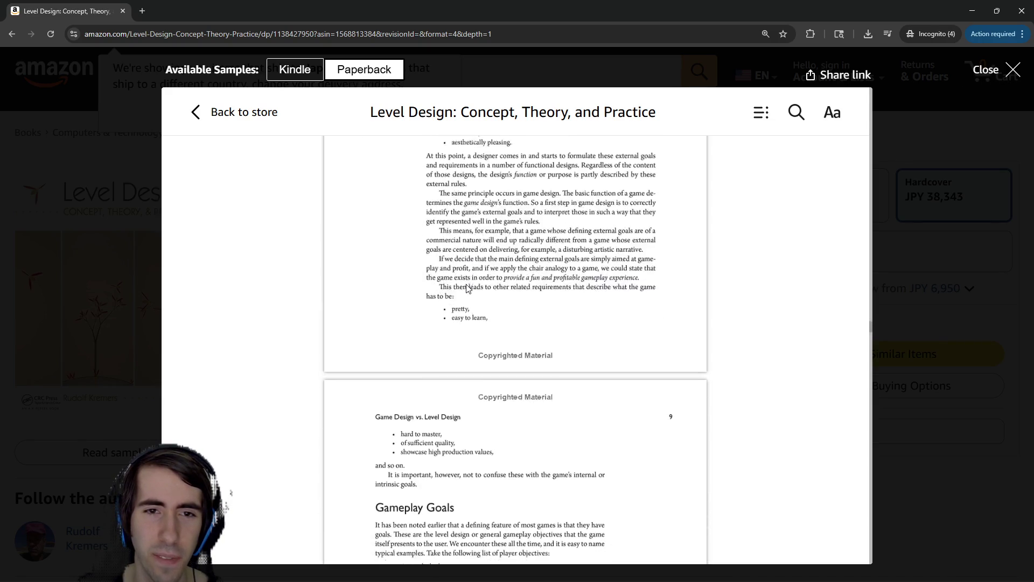
scroll(461, 290, "down", 2)
scroll(460, 291, "up", 3)
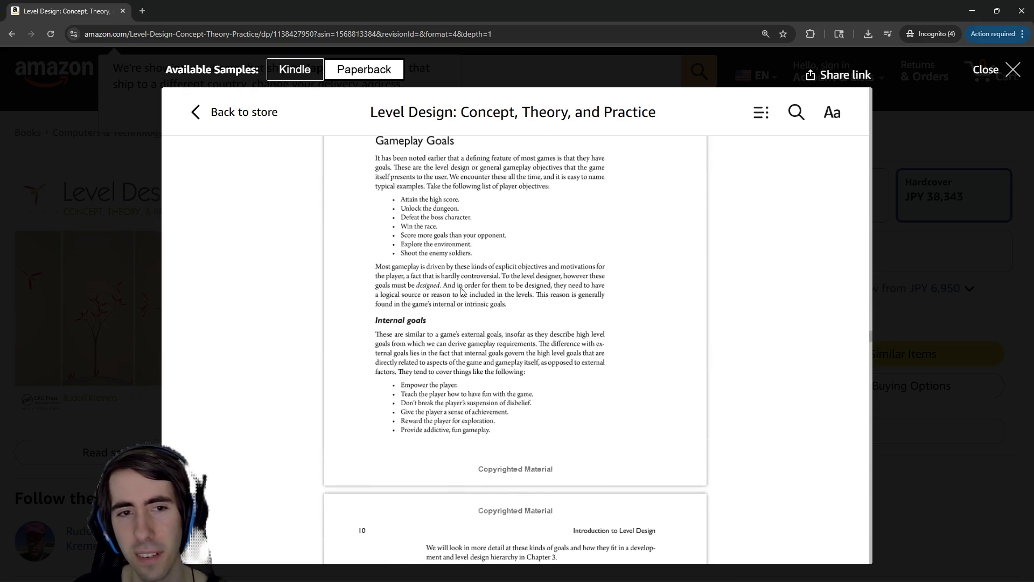
scroll(461, 291, "down", 1)
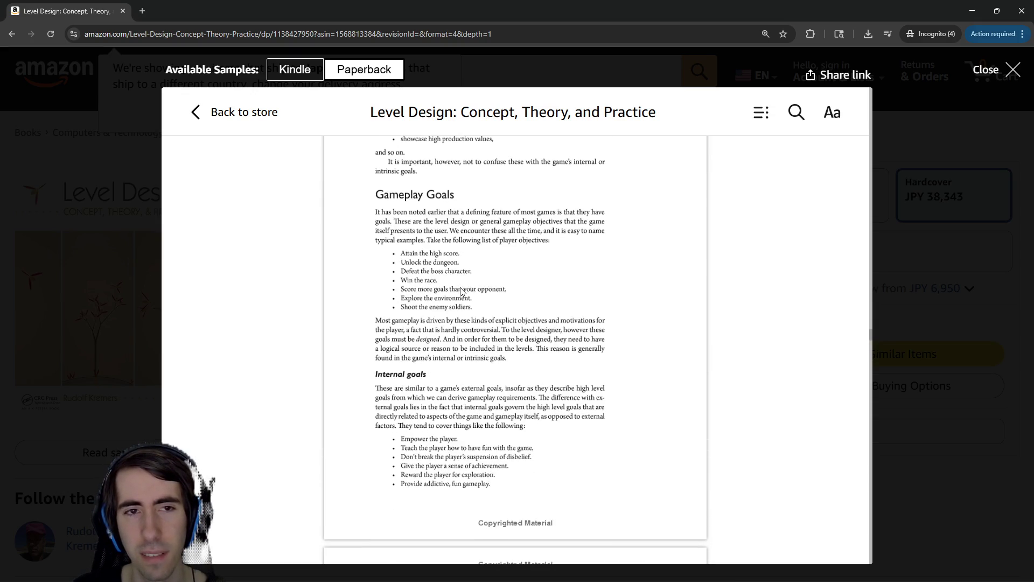
scroll(460, 292, "down", 1)
scroll(460, 291, "up", 1)
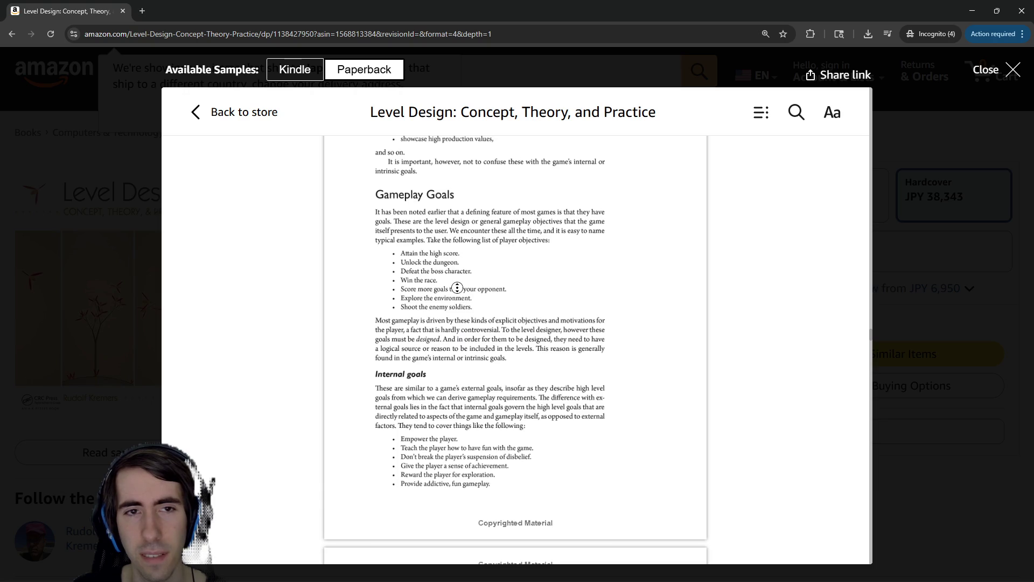
scroll(453, 302, "down", 1)
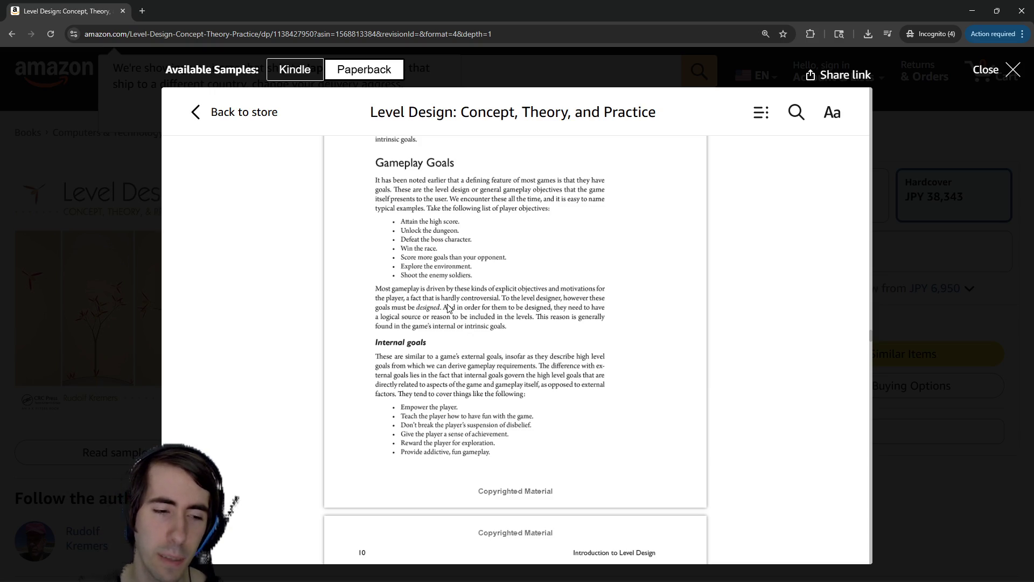
scroll(447, 308, "down", 1)
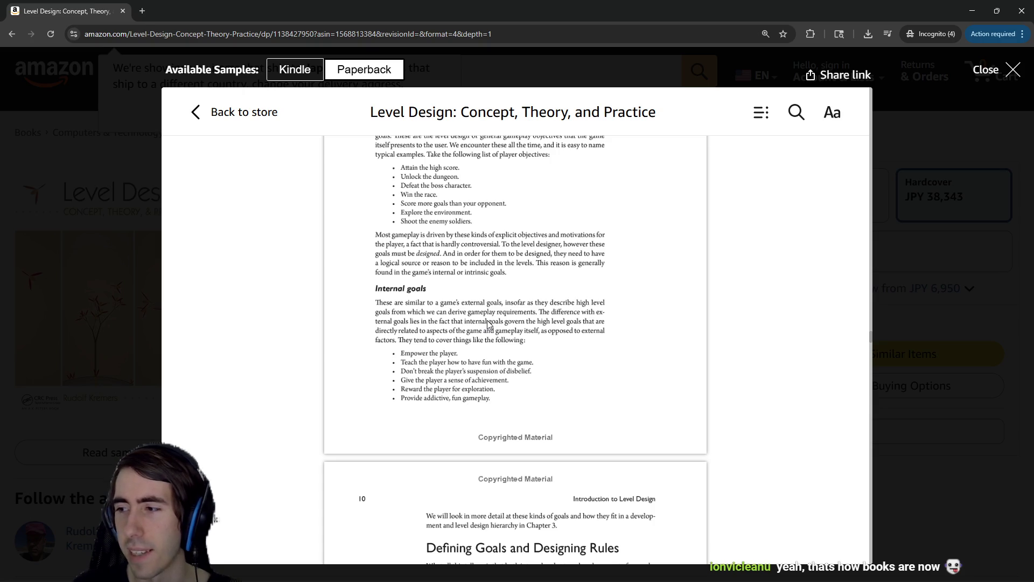
scroll(489, 324, "down", 4)
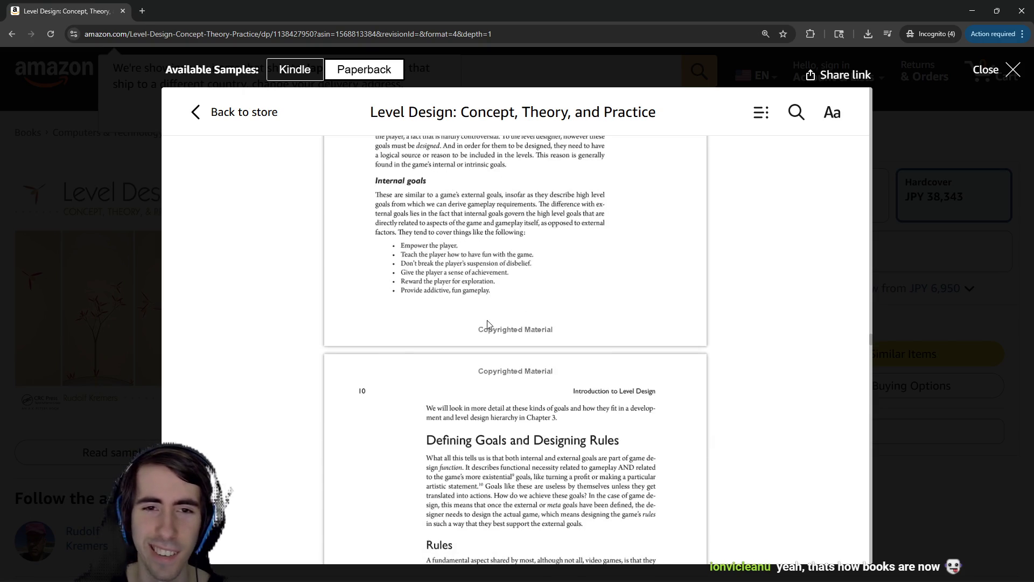
key("ctrl+w")
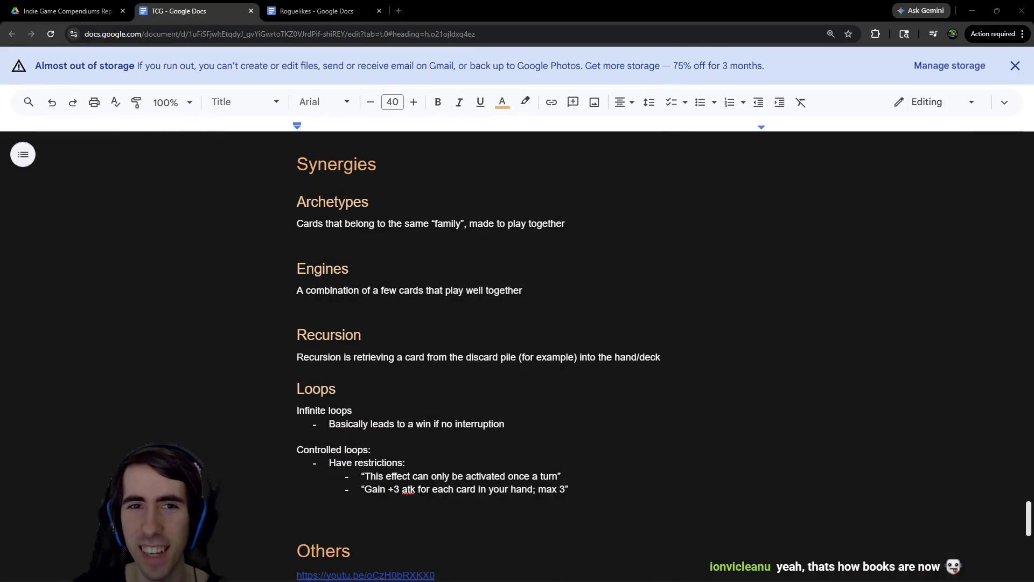
scroll(441, 396, "down", 2)
scroll(431, 401, "up", 15)
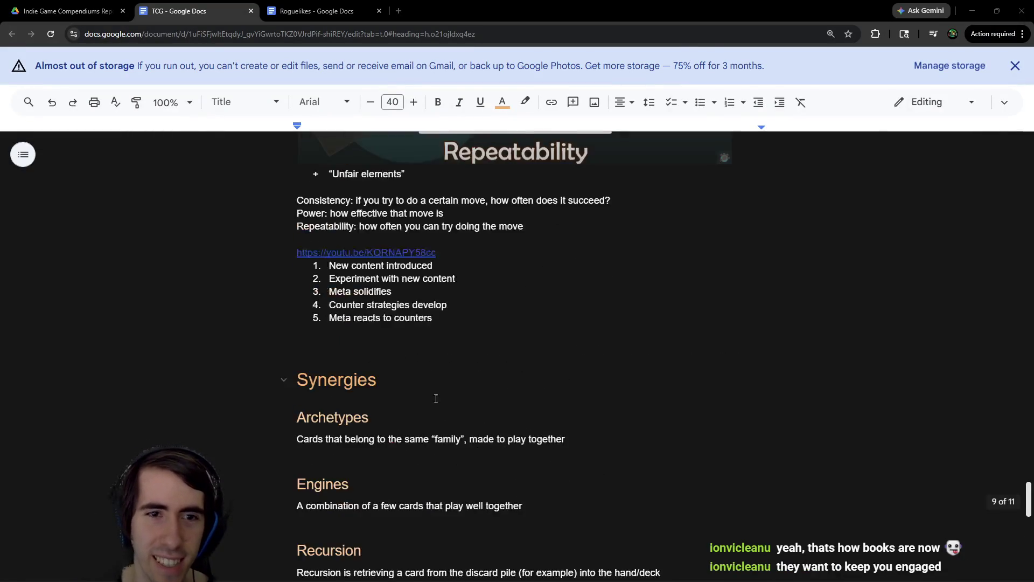
Scroll the TCG notes up to the table of contents, then go to the Indie Game Compendiums Drive tab
scroll(420, 405, "up", 20)
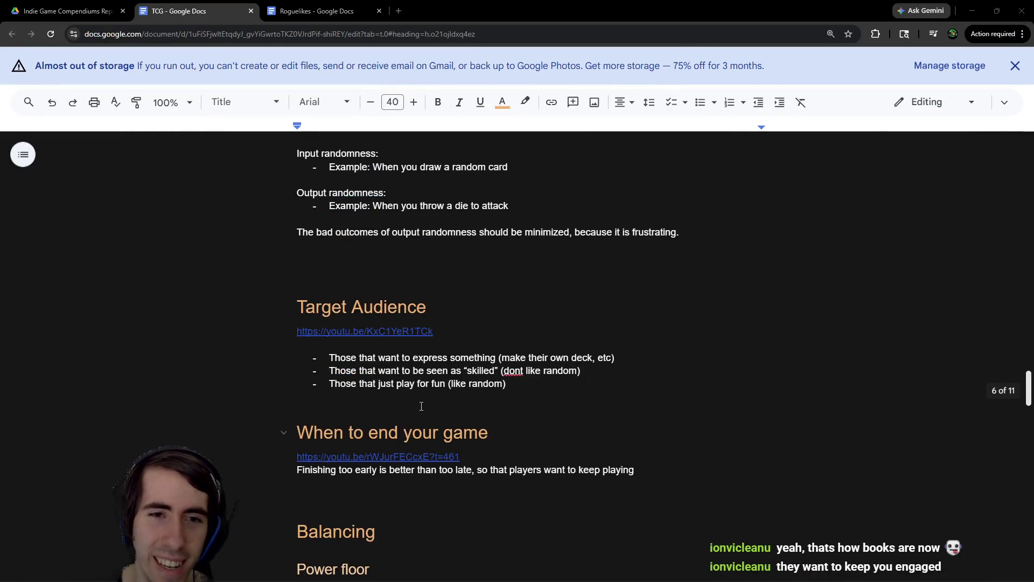
scroll(421, 406, "up", 5)
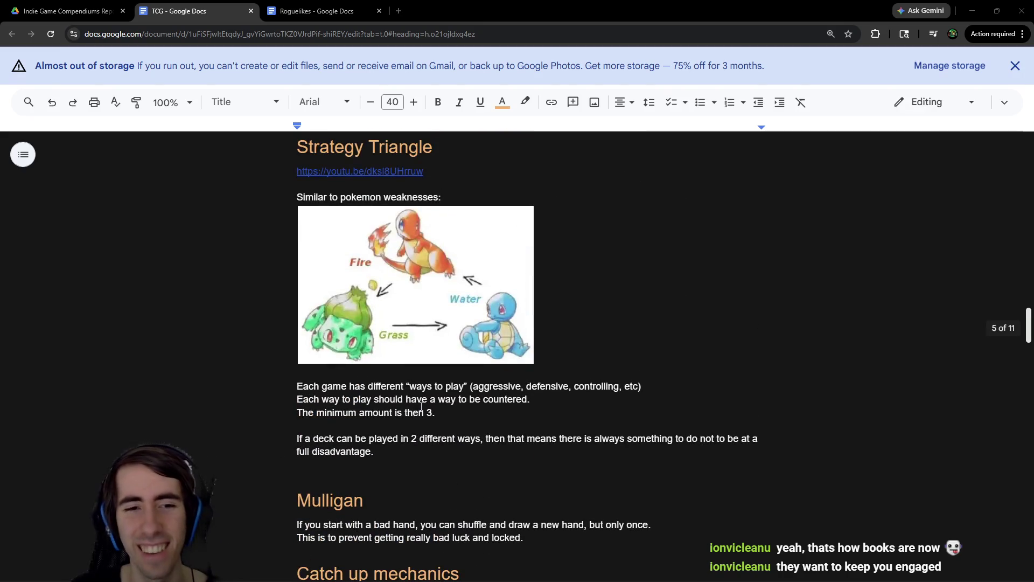
scroll(450, 434, "up", 5)
scroll(450, 434, "up", 20)
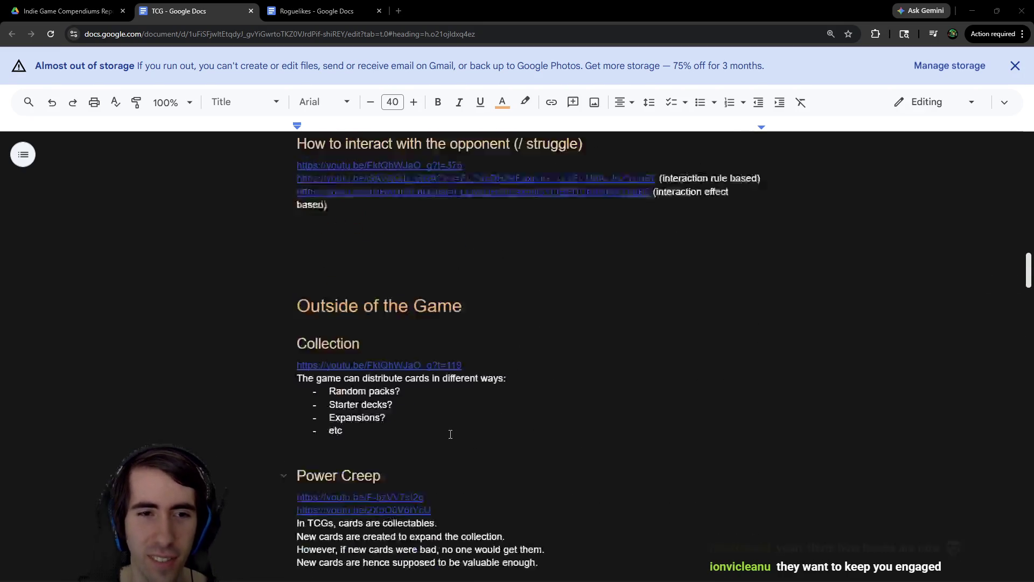
scroll(450, 434, "up", 15)
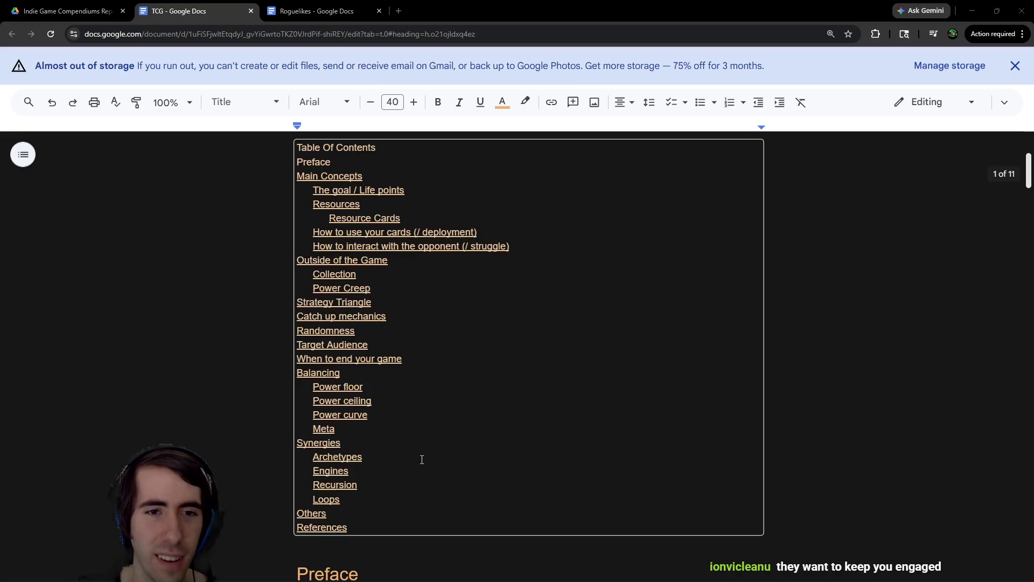
scroll(373, 442, "down", 5)
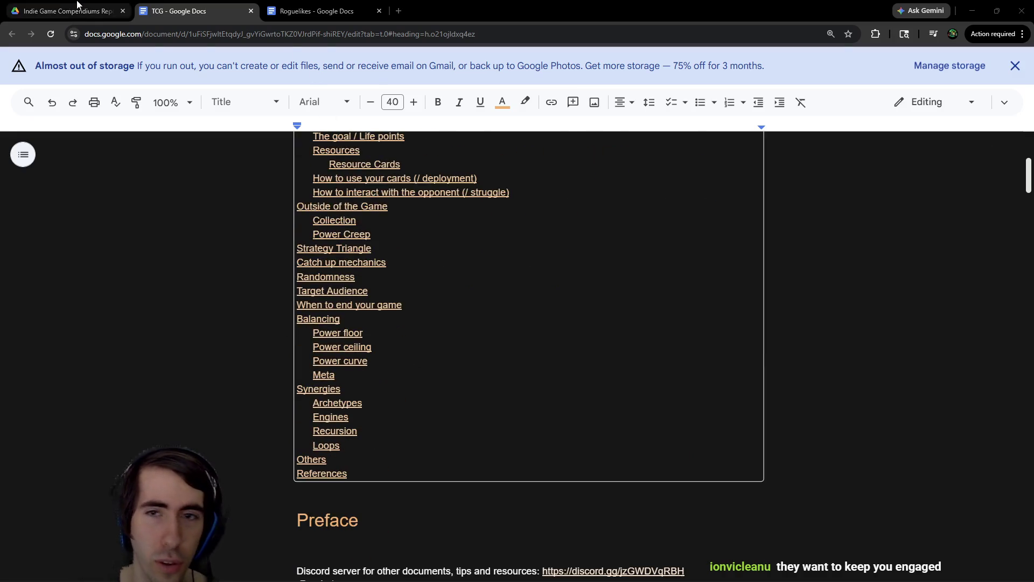
left_click(65, 11)
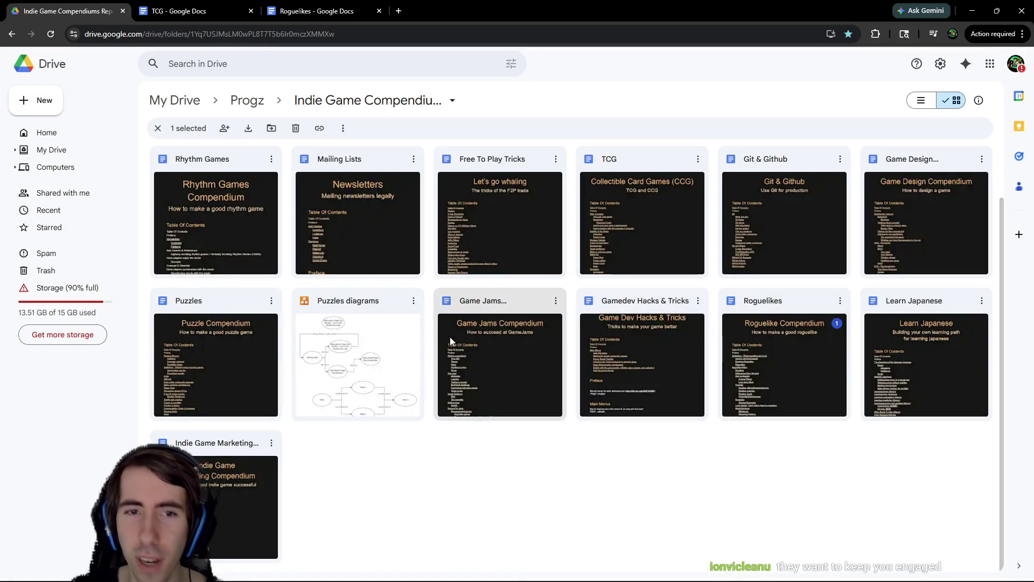
Open the Indie Game Marketing Compendium from the Drive folder and switch to its new tab
double_click(228, 476)
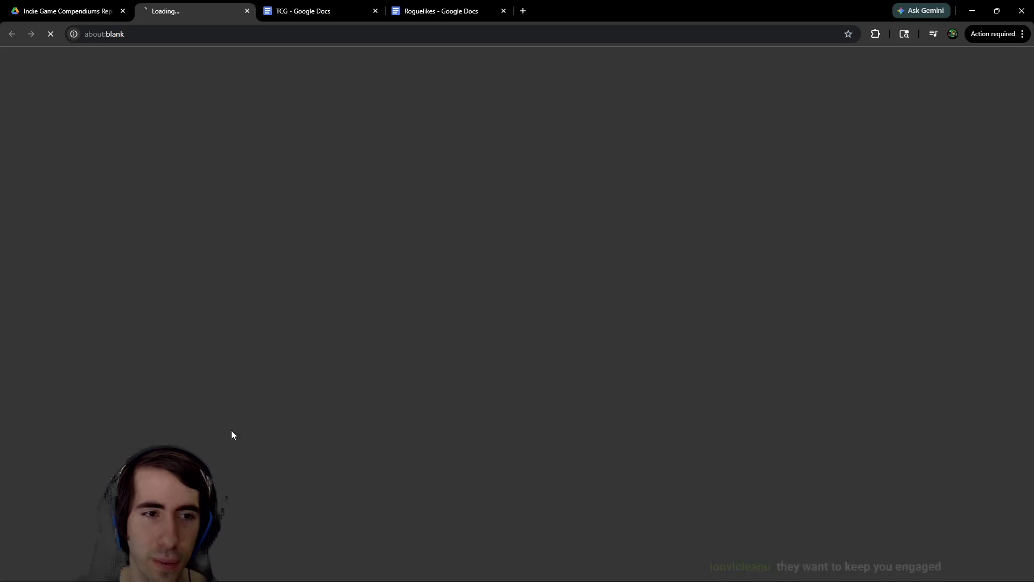
key("ctrl+shift+Tab")
scroll(219, 330, "up", 1)
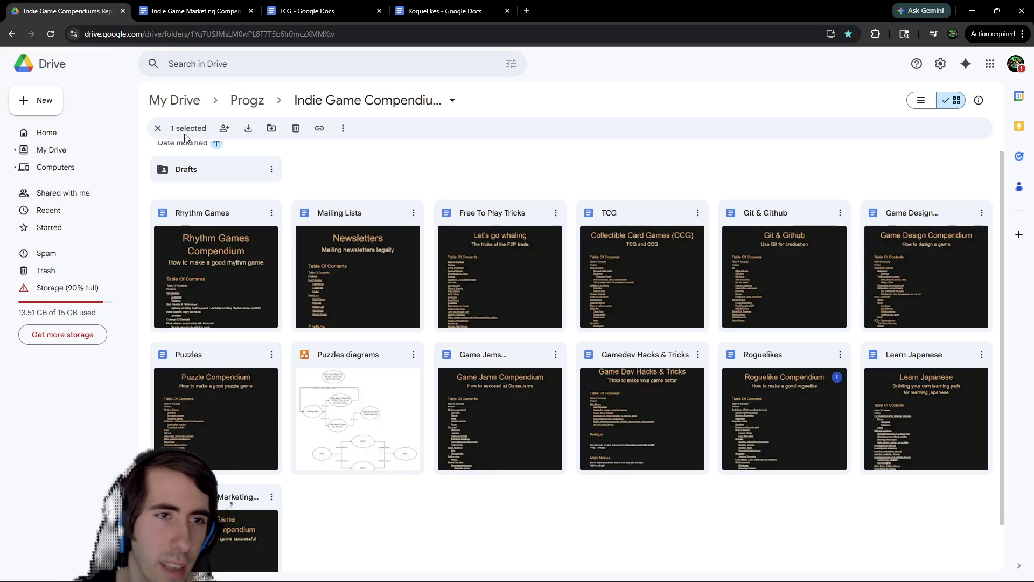
left_click(227, 4)
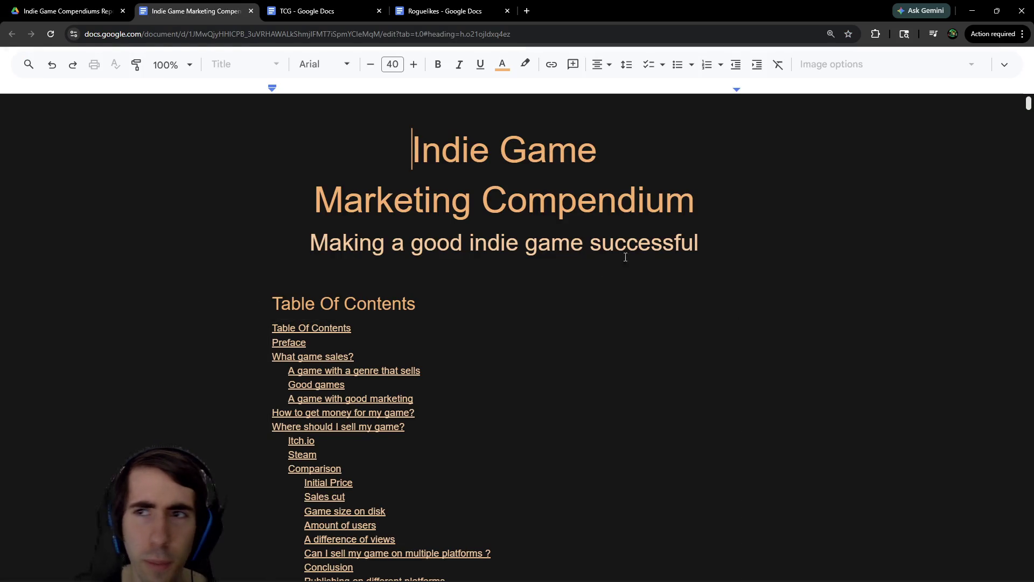
Scroll down past the pricing tables in the marketing compendium
scroll(623, 258, "down", 10)
scroll(979, 161, "up", 1)
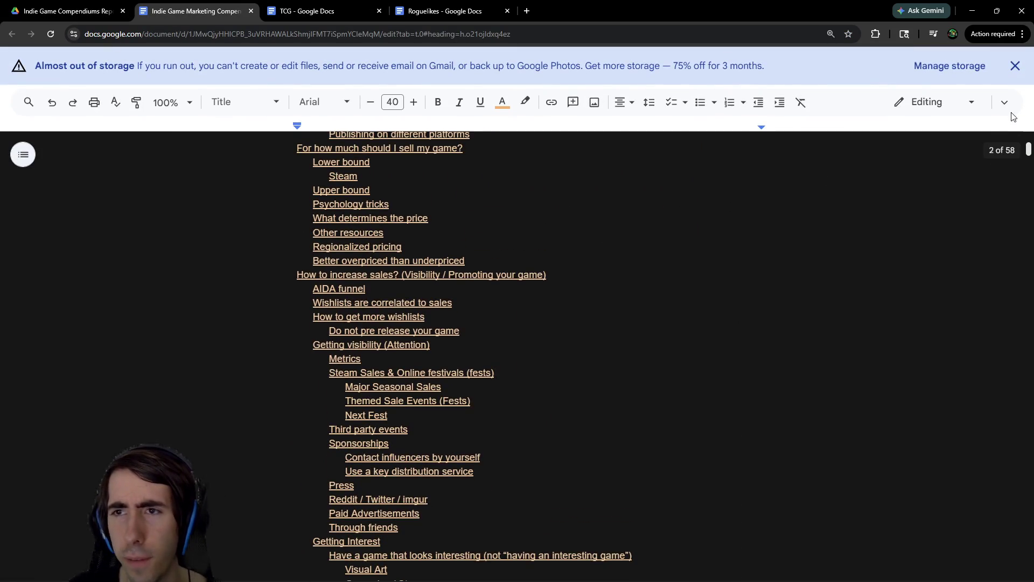
scroll(623, 316, "down", 12)
scroll(559, 346, "down", 15)
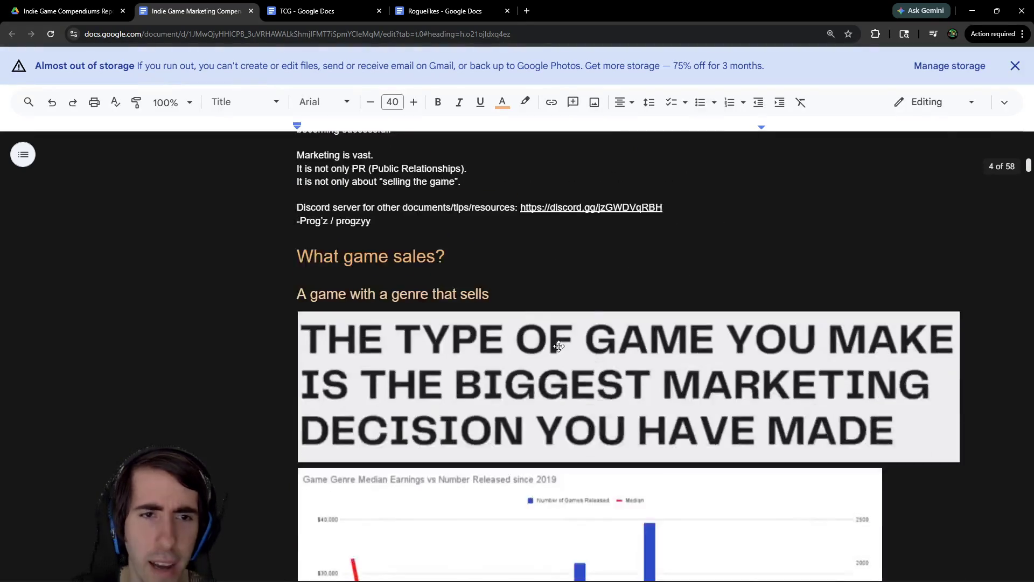
scroll(542, 358, "down", 8)
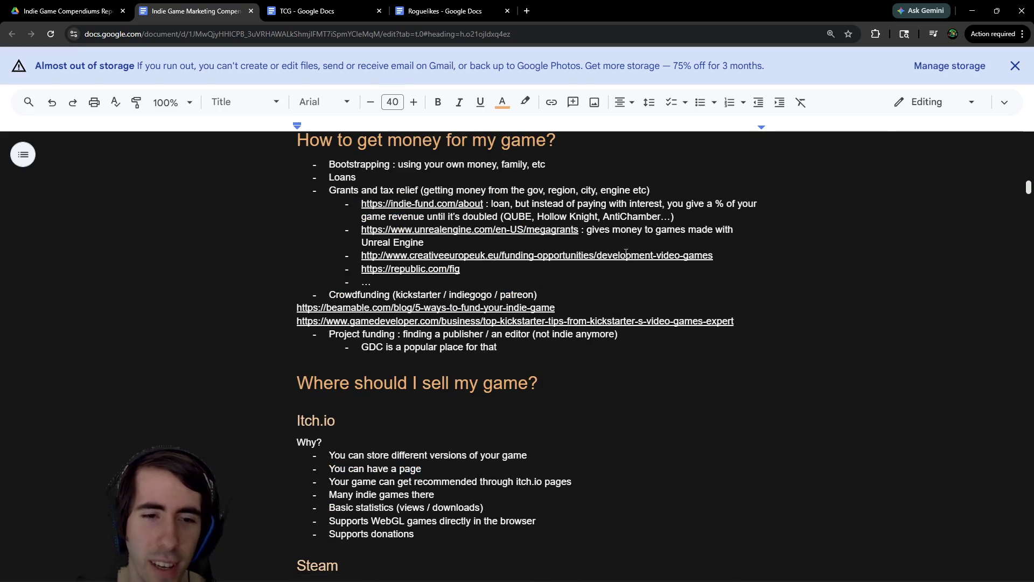
scroll(514, 368, "down", 3)
scroll(380, 312, "down", 6)
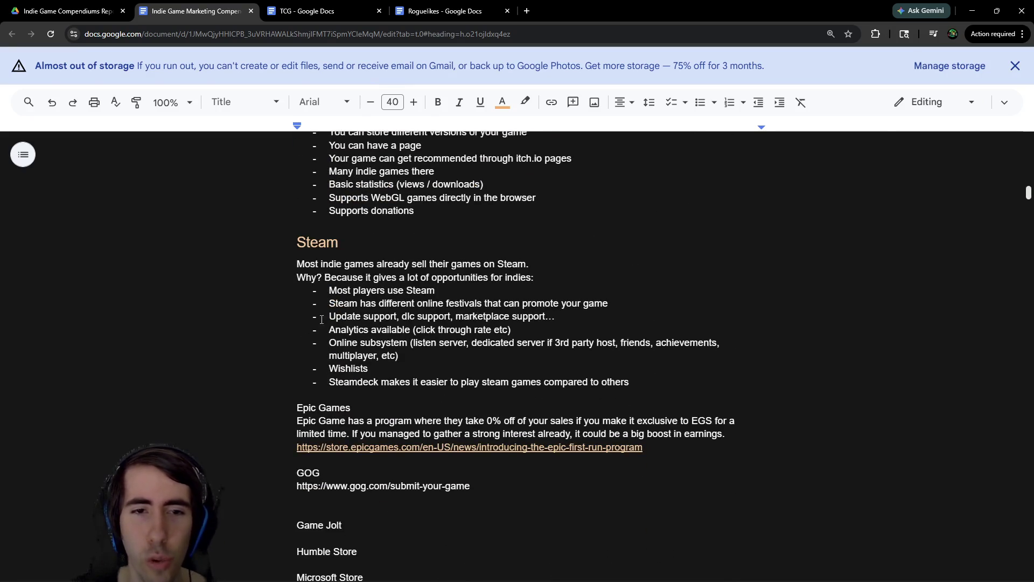
scroll(536, 319, "down", 1)
scroll(535, 319, "up", 3)
scroll(377, 302, "down", 7)
scroll(428, 342, "down", 4)
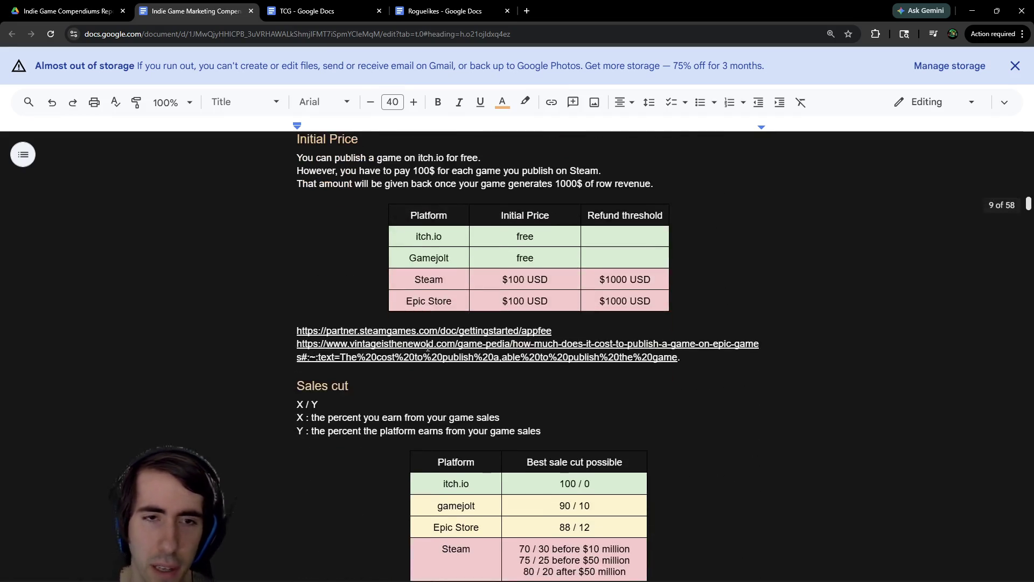
Continue down to the Steam New & Trending heading and select its text
scroll(427, 345, "down", 19)
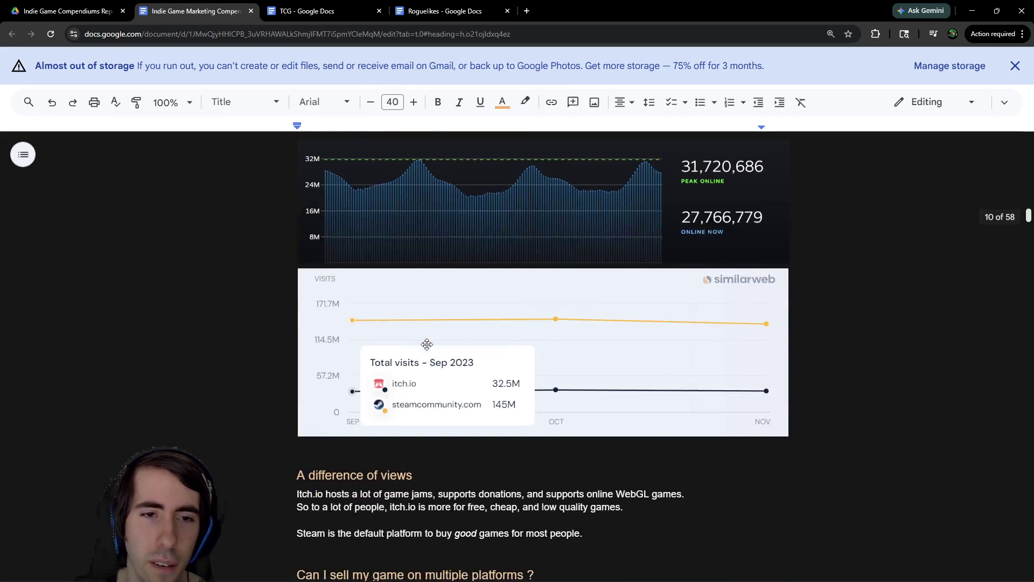
scroll(427, 345, "down", 2)
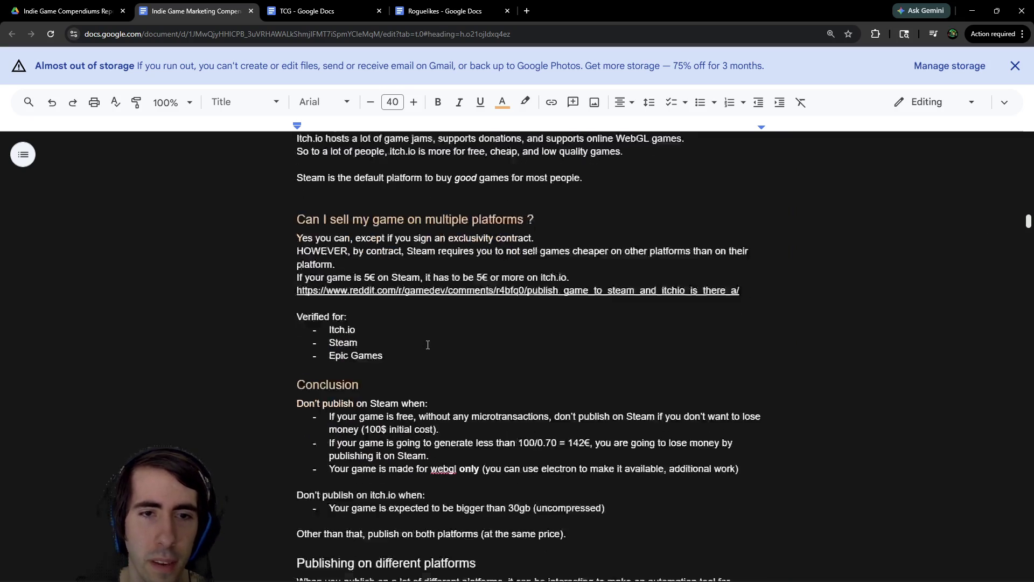
scroll(428, 344, "down", 4)
scroll(428, 344, "down", 11)
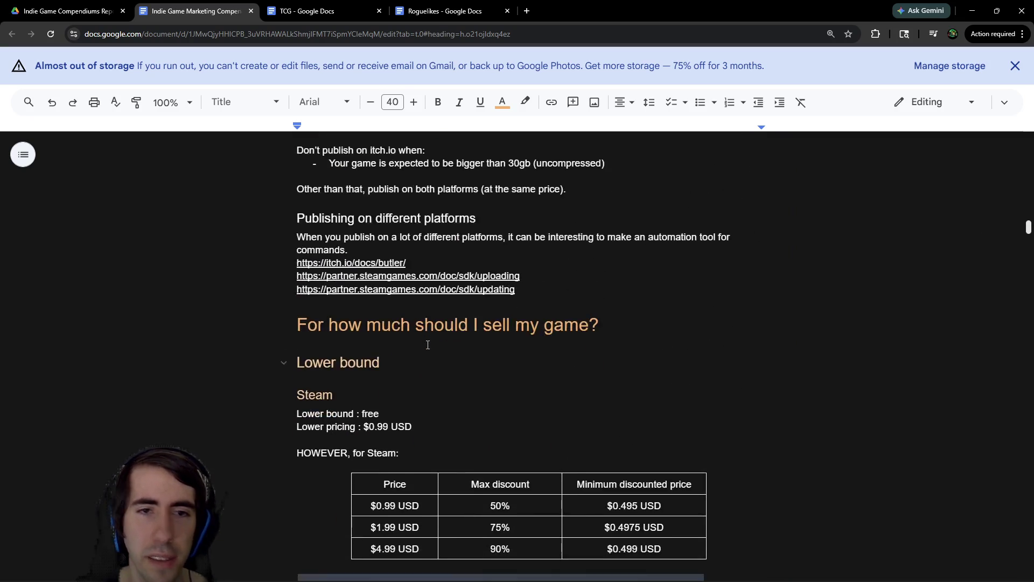
scroll(410, 342, "down", 4)
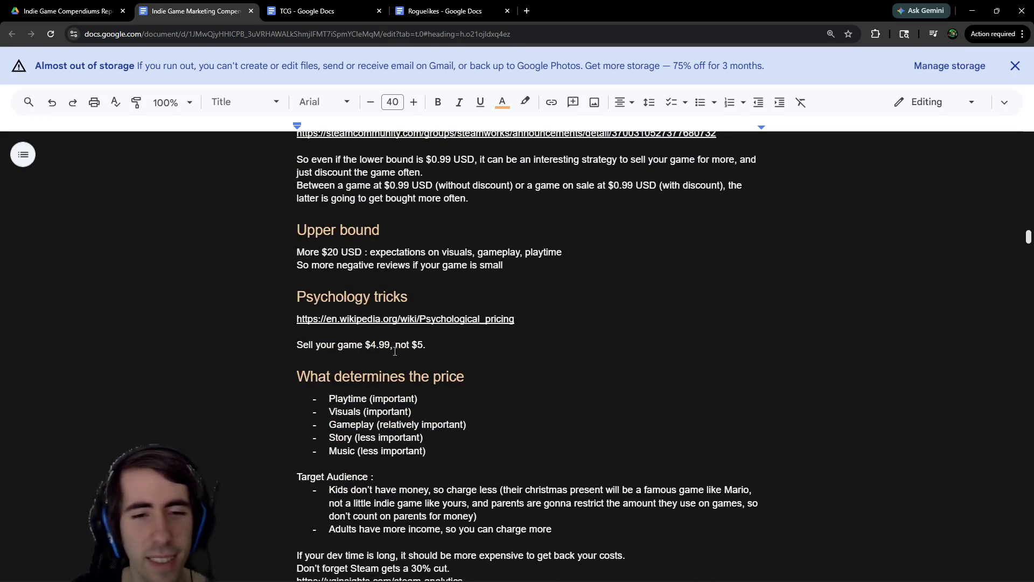
scroll(390, 360, "down", 8)
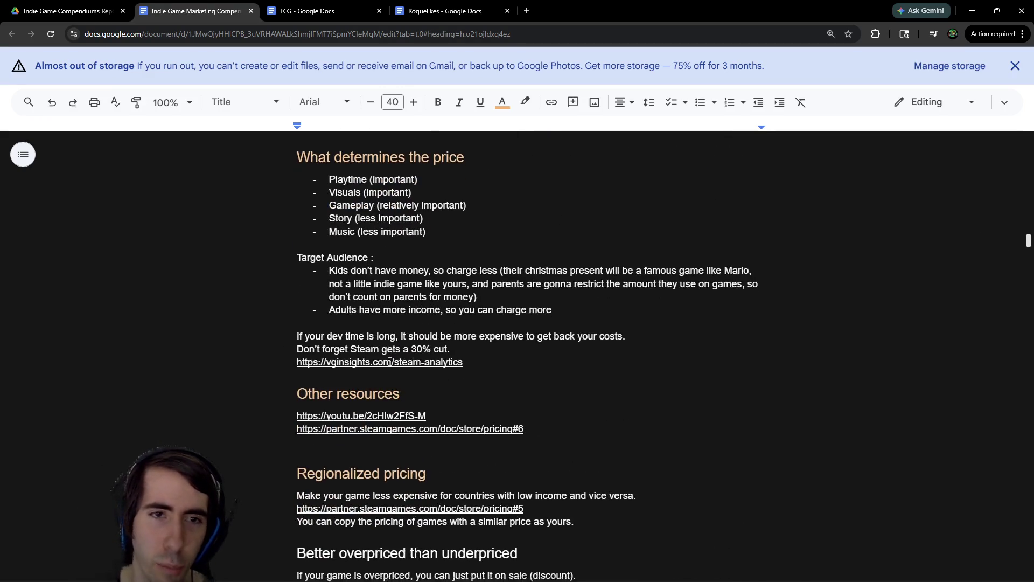
scroll(380, 372, "down", 20)
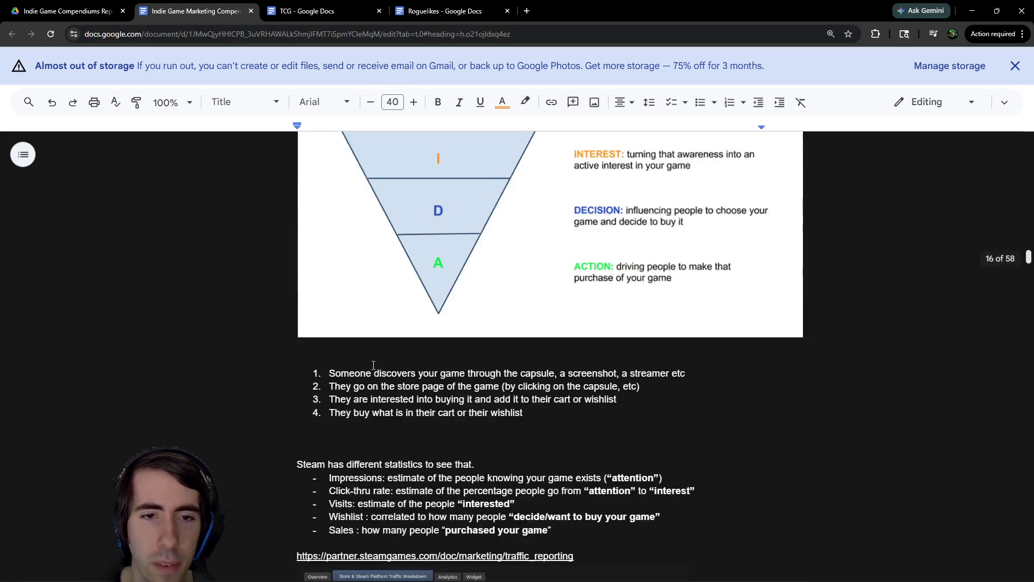
scroll(374, 330, "down", 20)
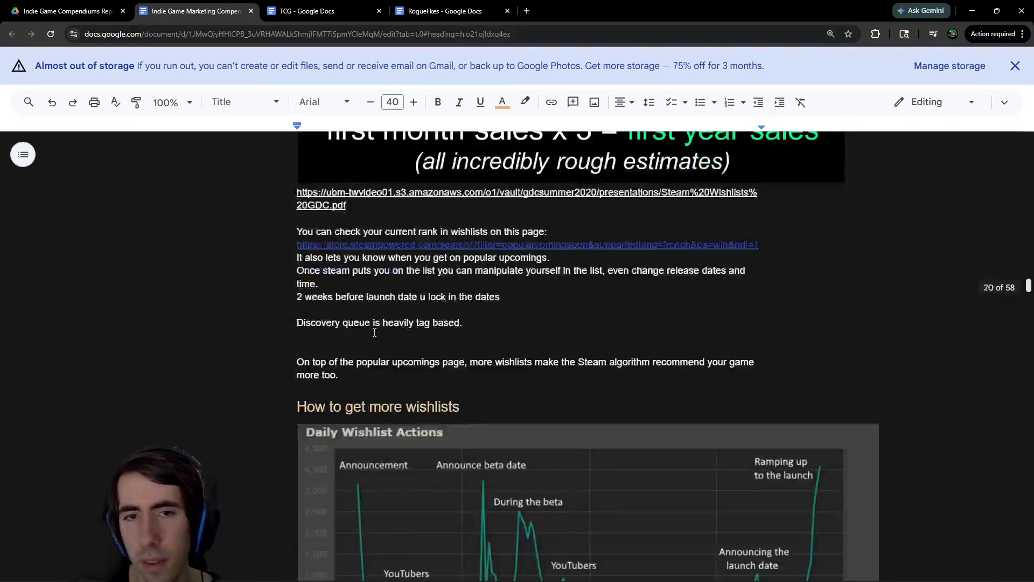
scroll(377, 323, "down", 4)
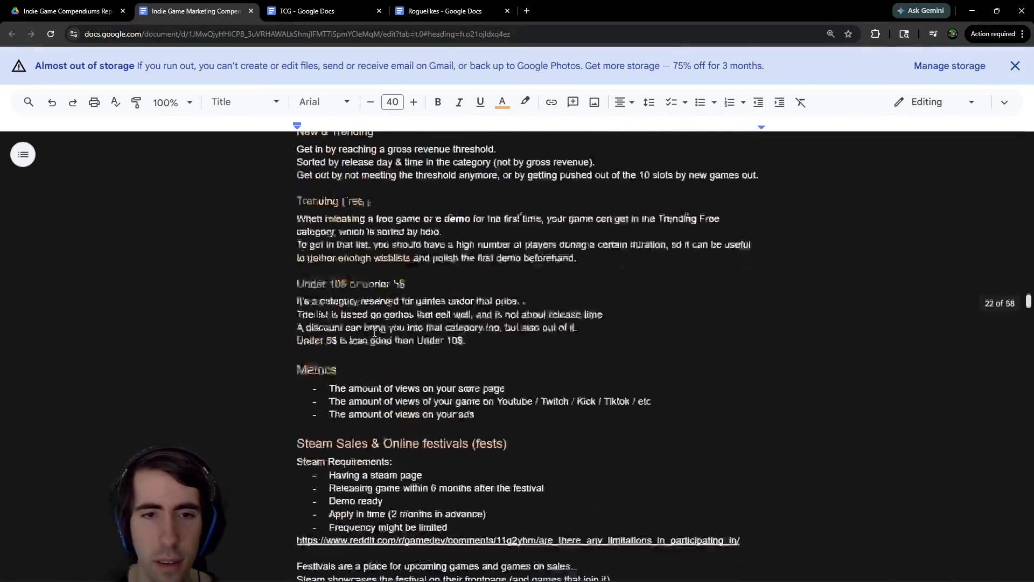
scroll(385, 282, "up", 2)
triple_click(333, 227)
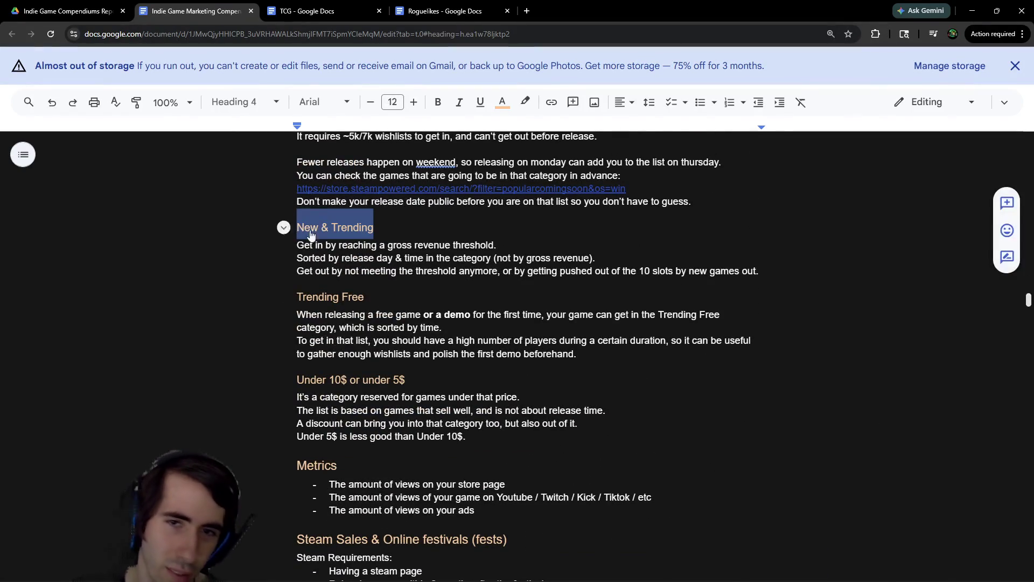
Highlight the three lines under New & Trending, then select the word Trending
mouse_move(759, 271)
left_mouse_down()
mouse_move(304, 268)
mouse_move(274, 249)
left_mouse_up()
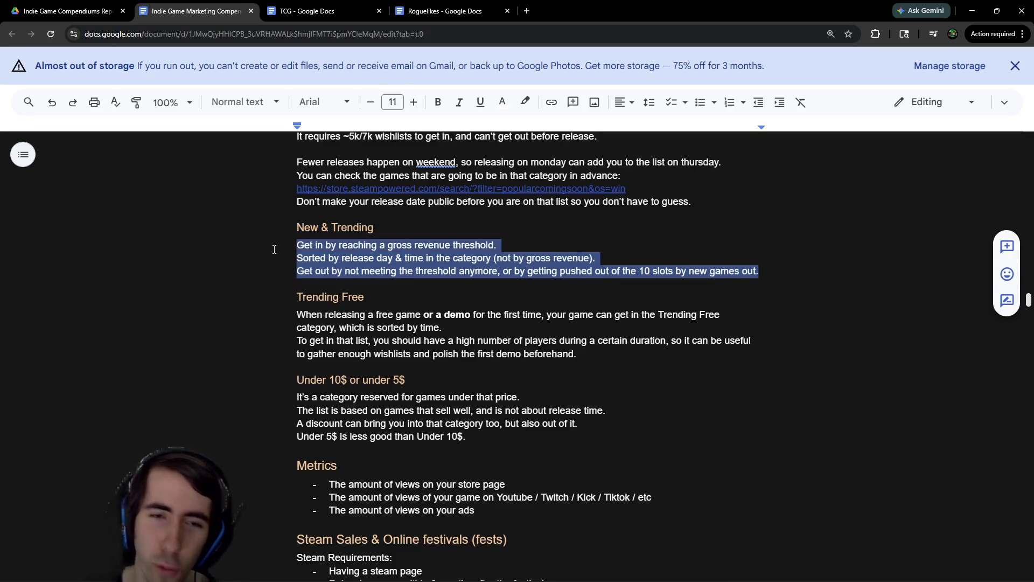
left_click(433, 232)
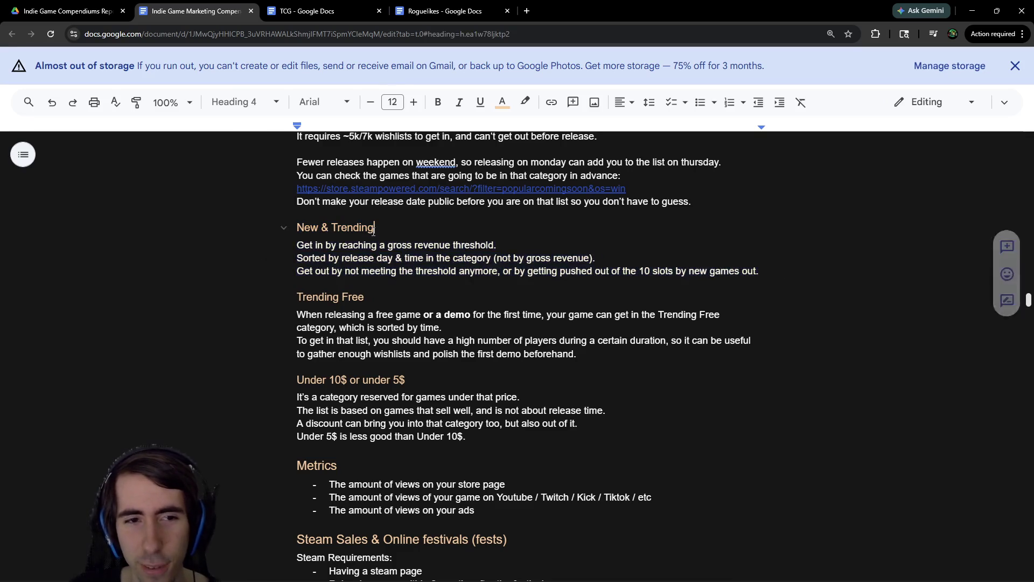
double_click(351, 230)
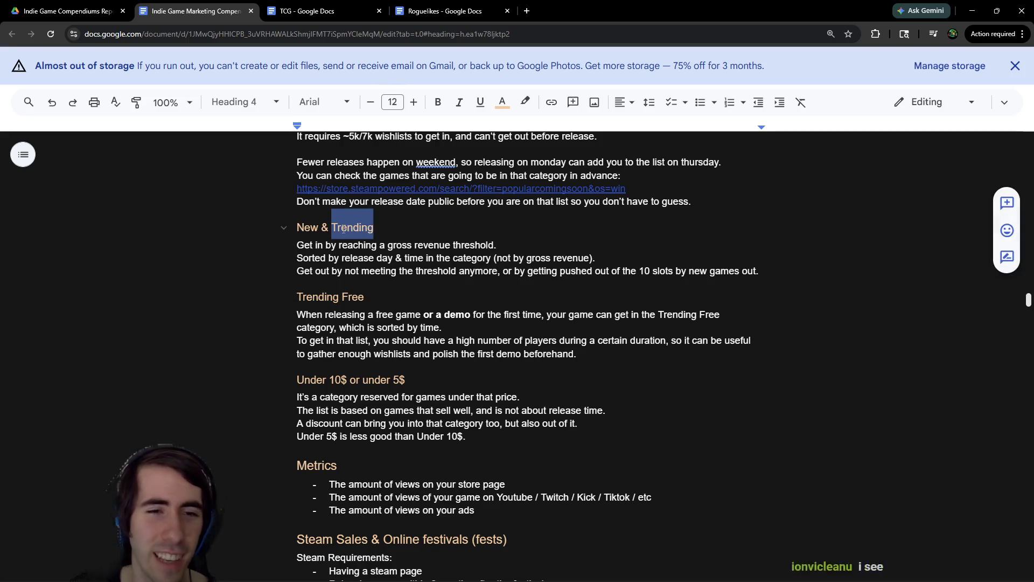
scroll(456, 368, "down", 3)
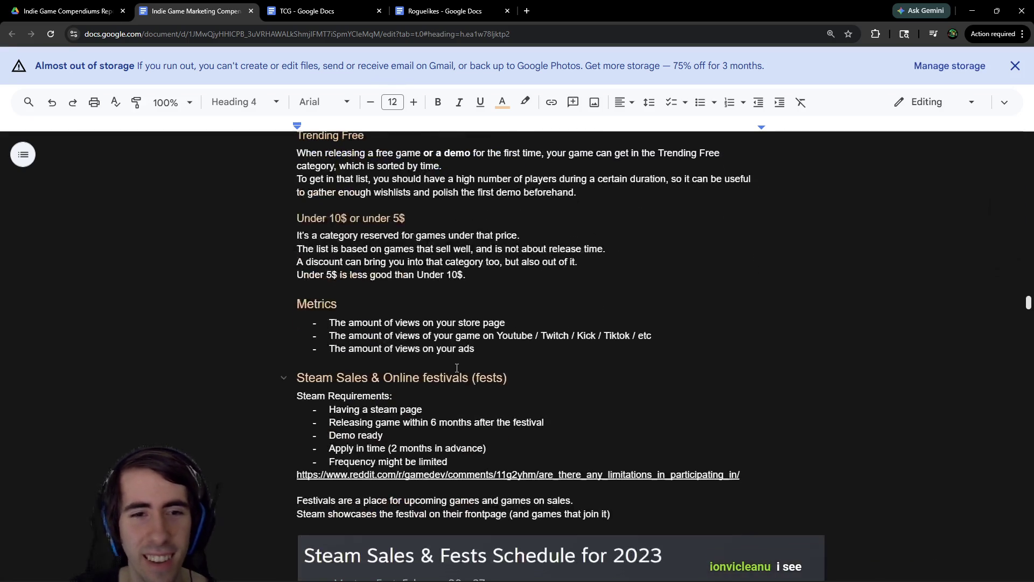
scroll(456, 368, "down", 7)
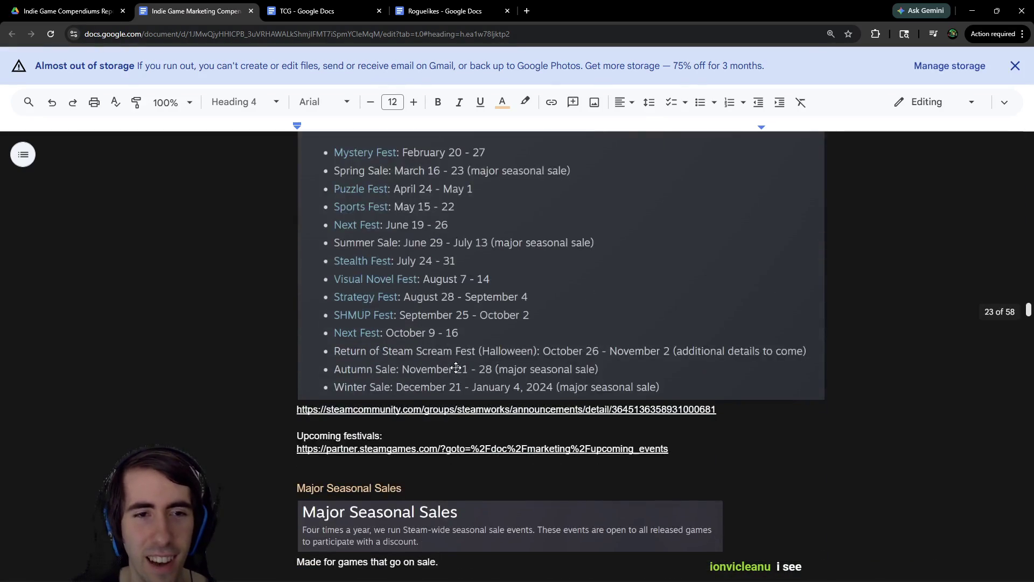
scroll(456, 367, "up", 4)
scroll(455, 367, "up", 5)
scroll(456, 367, "down", 5)
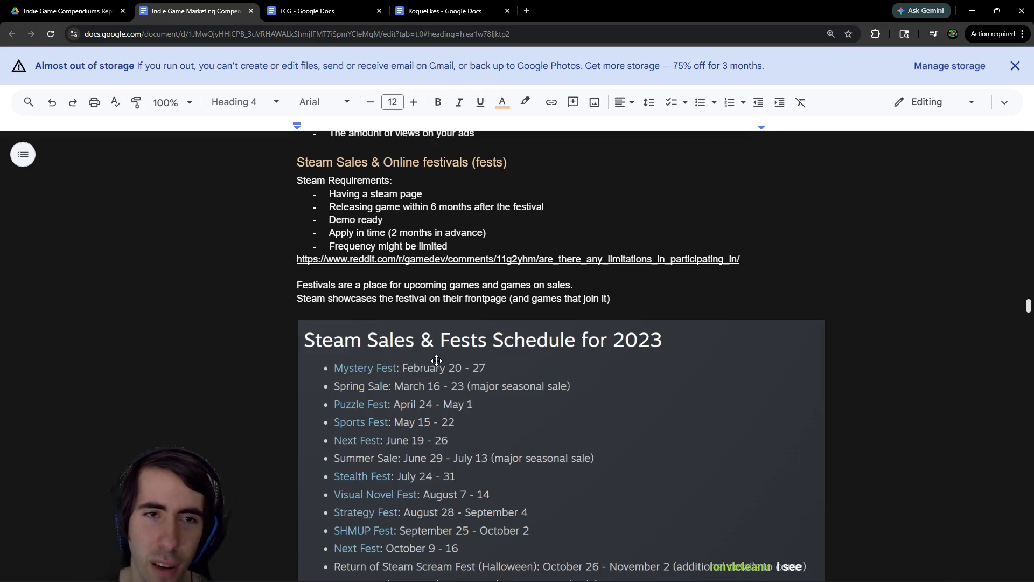
Scroll on to the Space games and Horror games examples, then return to the Level Design preview
scroll(438, 359, "down", 3)
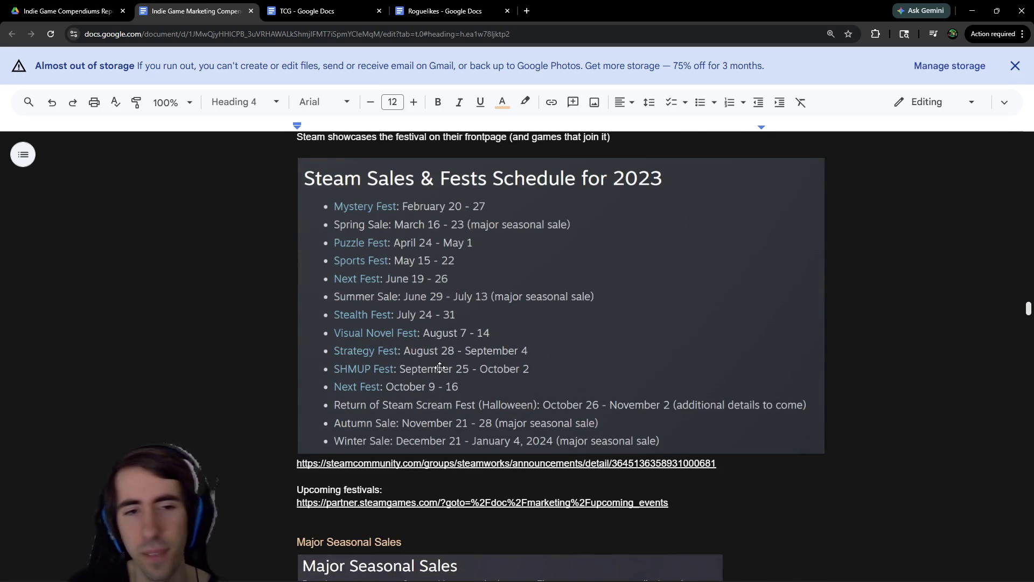
scroll(440, 367, "down", 20)
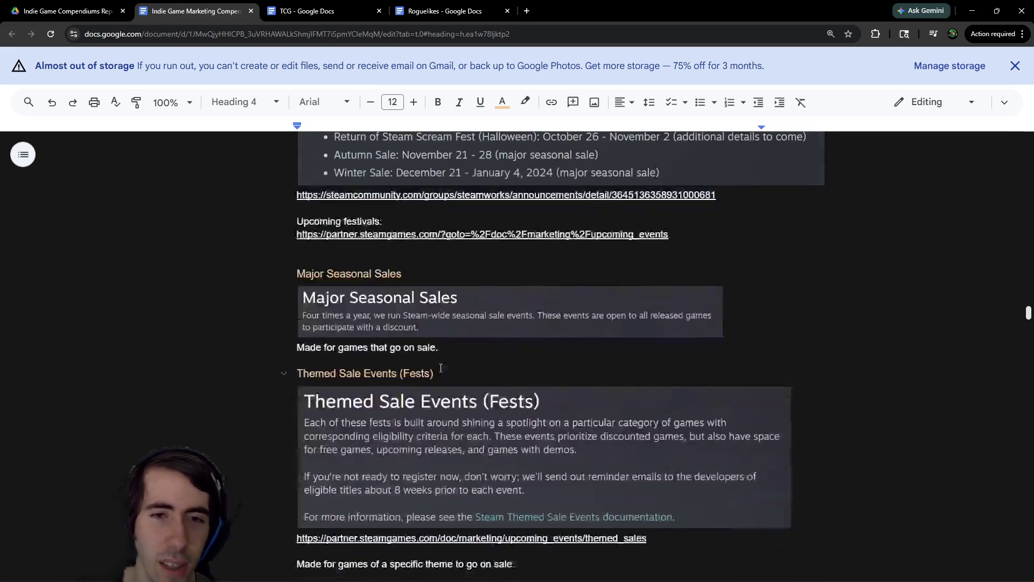
scroll(441, 367, "down", 15)
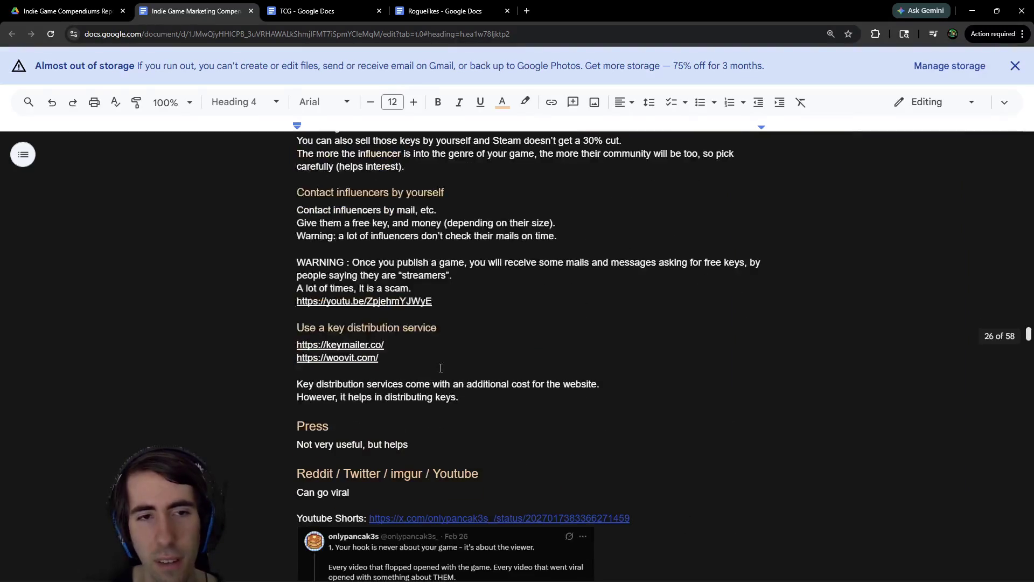
scroll(439, 368, "up", 6)
scroll(439, 367, "down", 7)
scroll(439, 367, "down", 20)
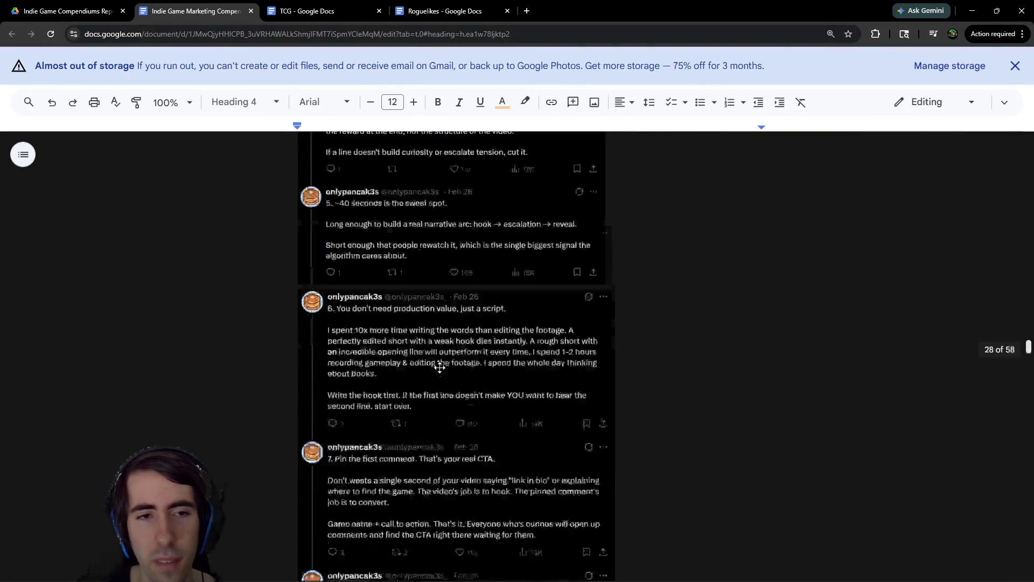
scroll(440, 367, "down", 20)
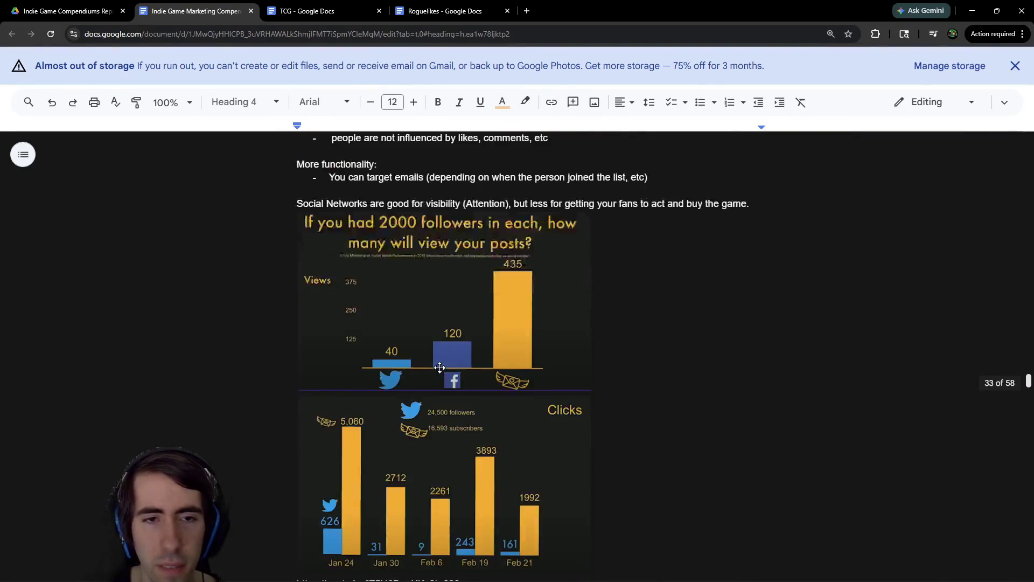
scroll(439, 367, "down", 20)
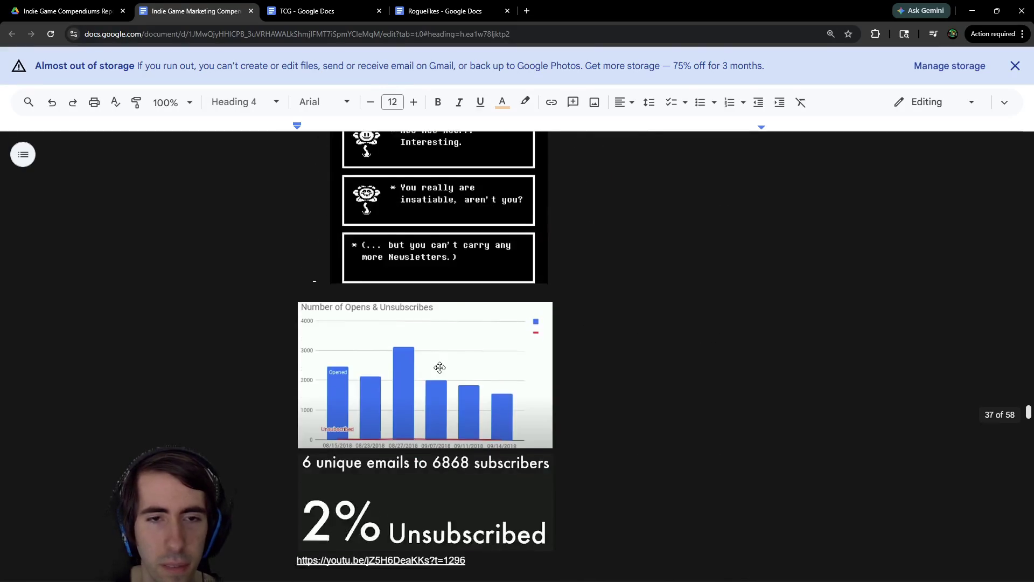
scroll(441, 367, "down", 20)
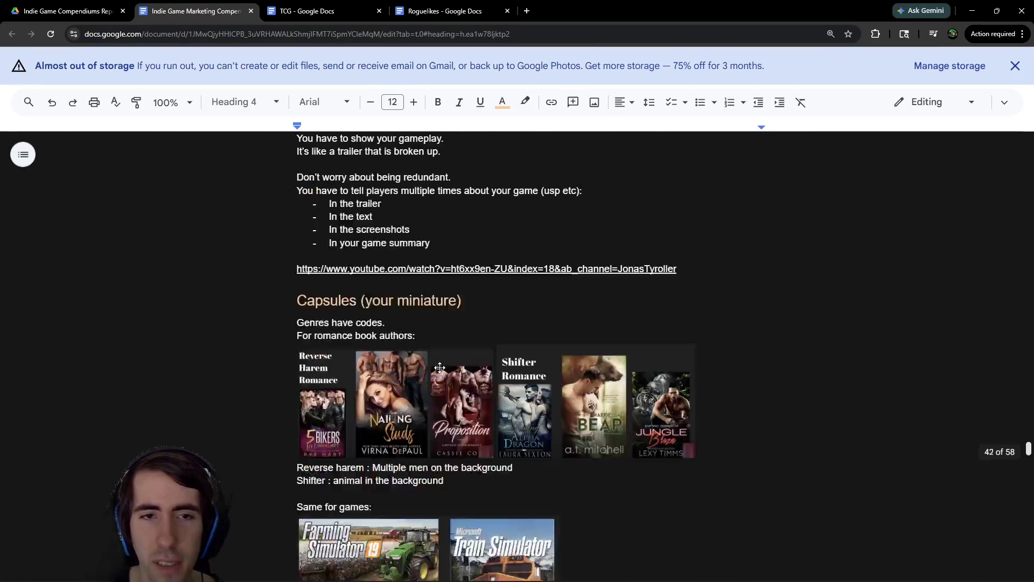
scroll(440, 367, "up", 10)
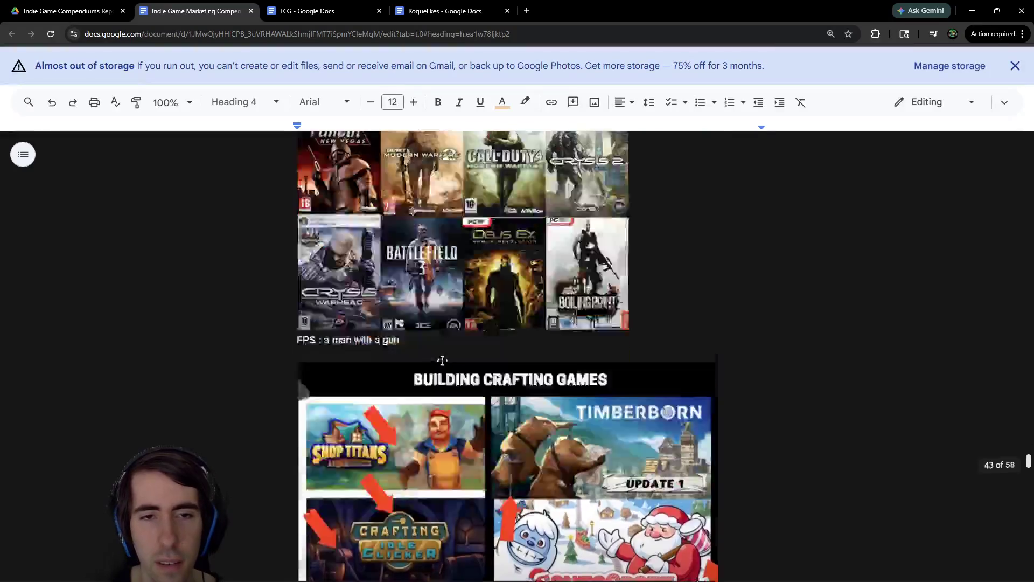
scroll(463, 388, "down", 20)
scroll(492, 416, "down", 14)
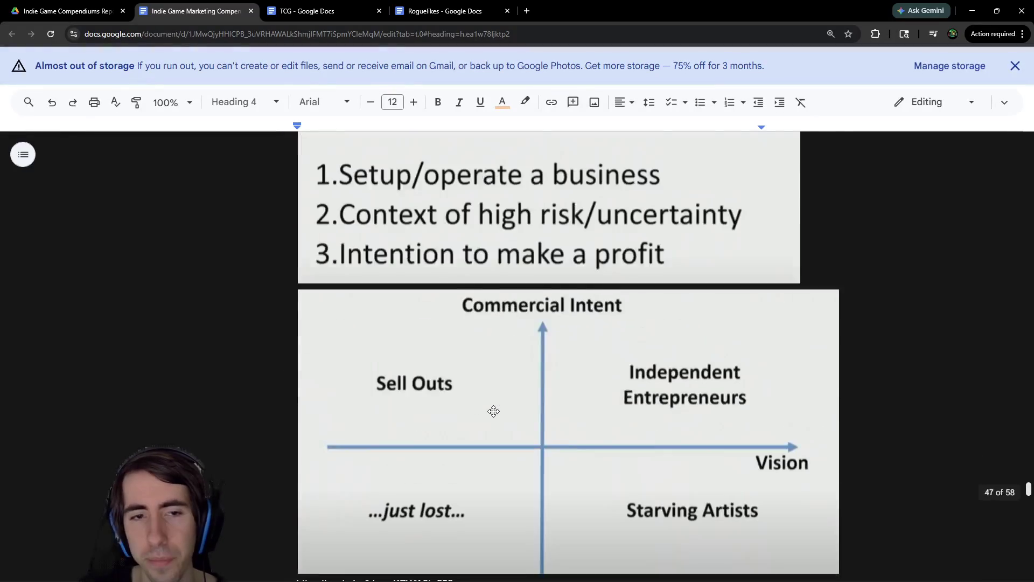
scroll(506, 415, "up", 20)
scroll(517, 414, "up", 4)
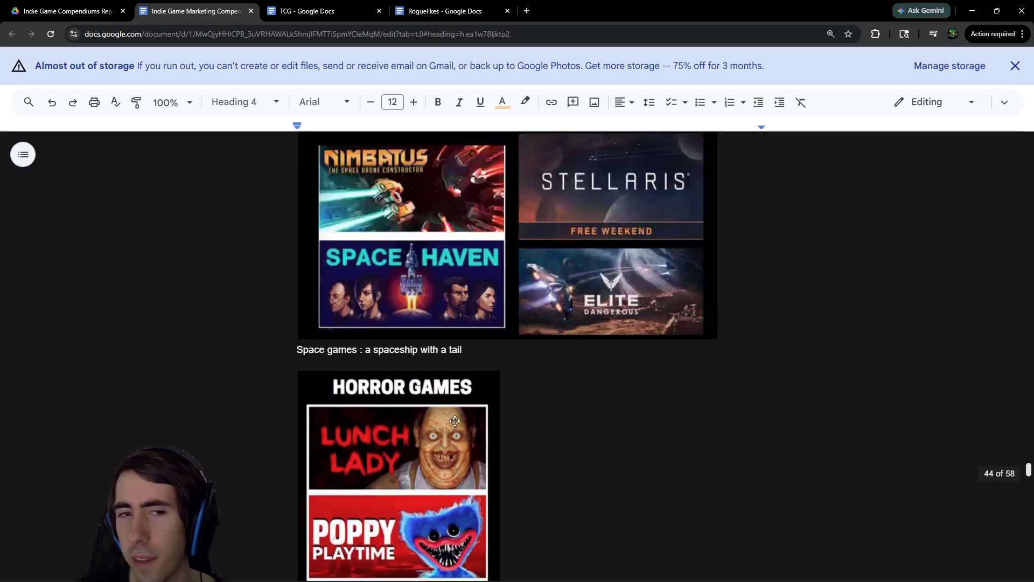
key("alt+Tab")
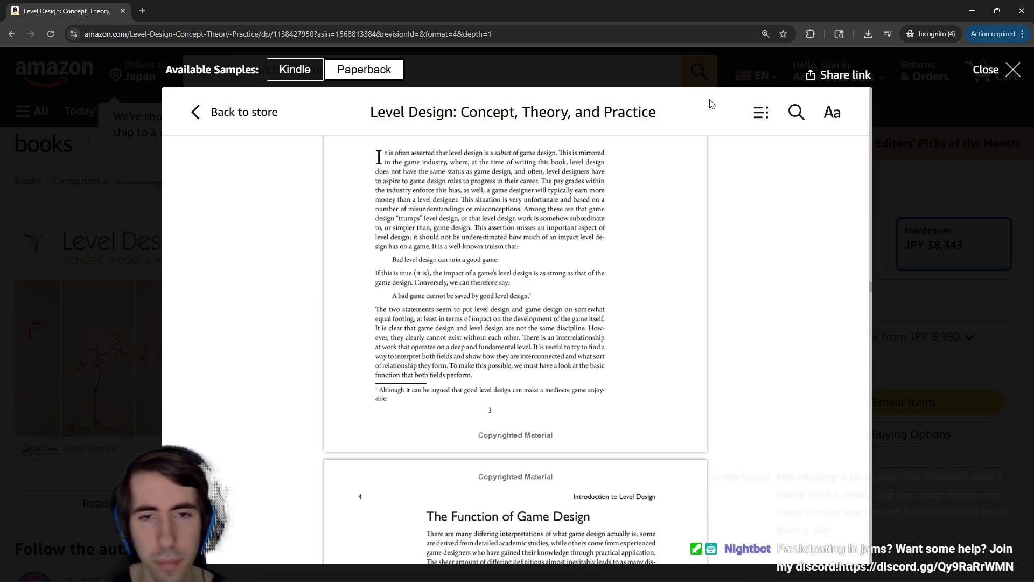
Scroll the Level Design sample to page 5's comparison of game definitions from Rules of Play
scroll(655, 281, "down", 10)
scroll(630, 291, "down", 6)
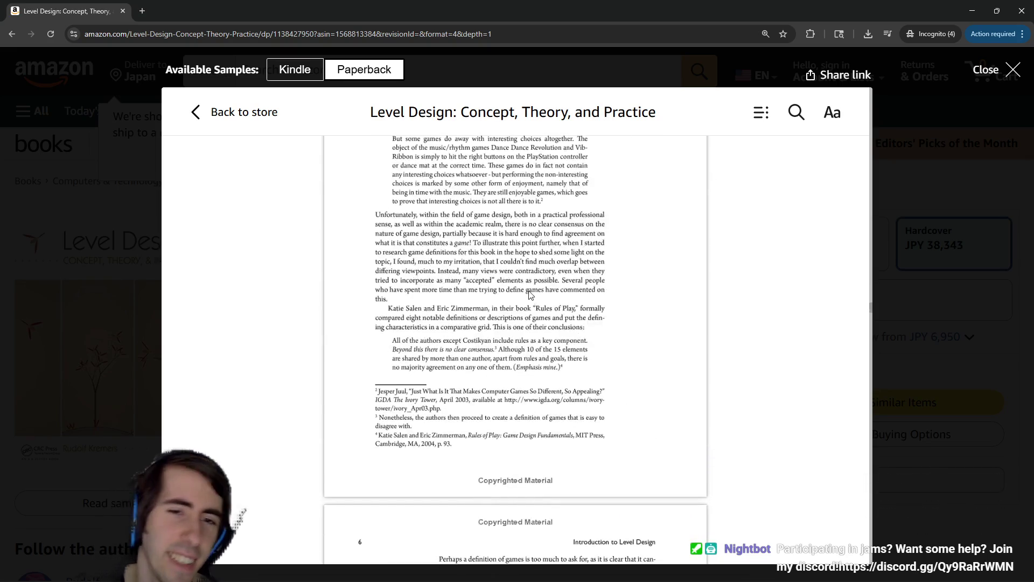